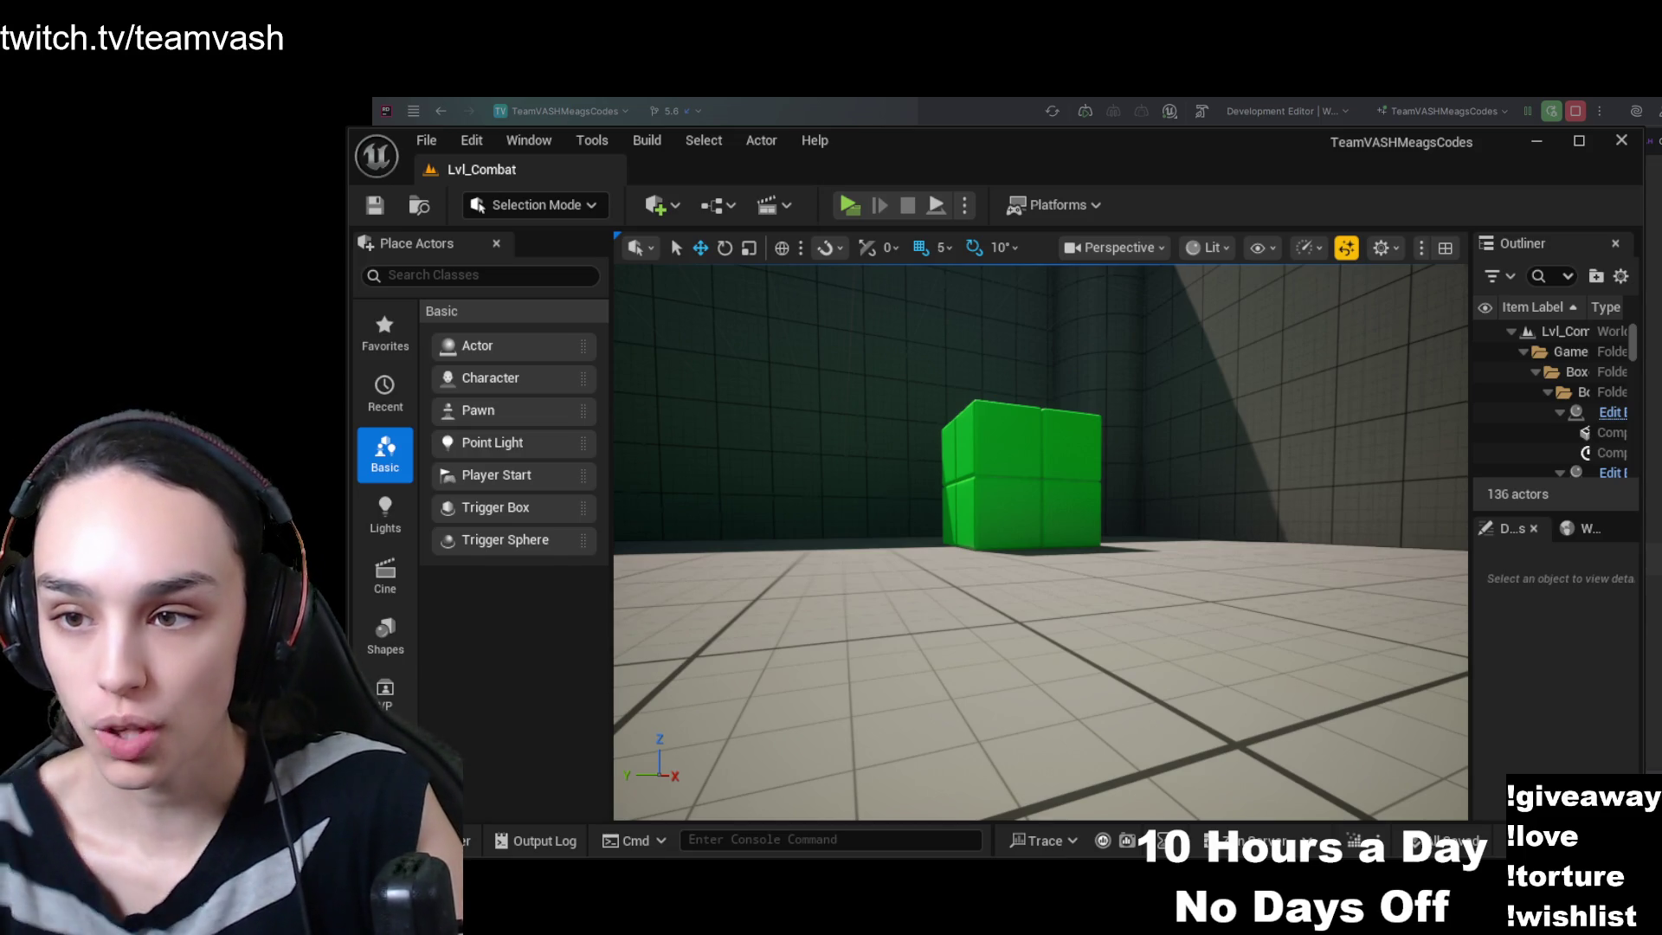
- In the Content Drawer, create a BP_Course folder inside Content and open it
key(ctrl+space)
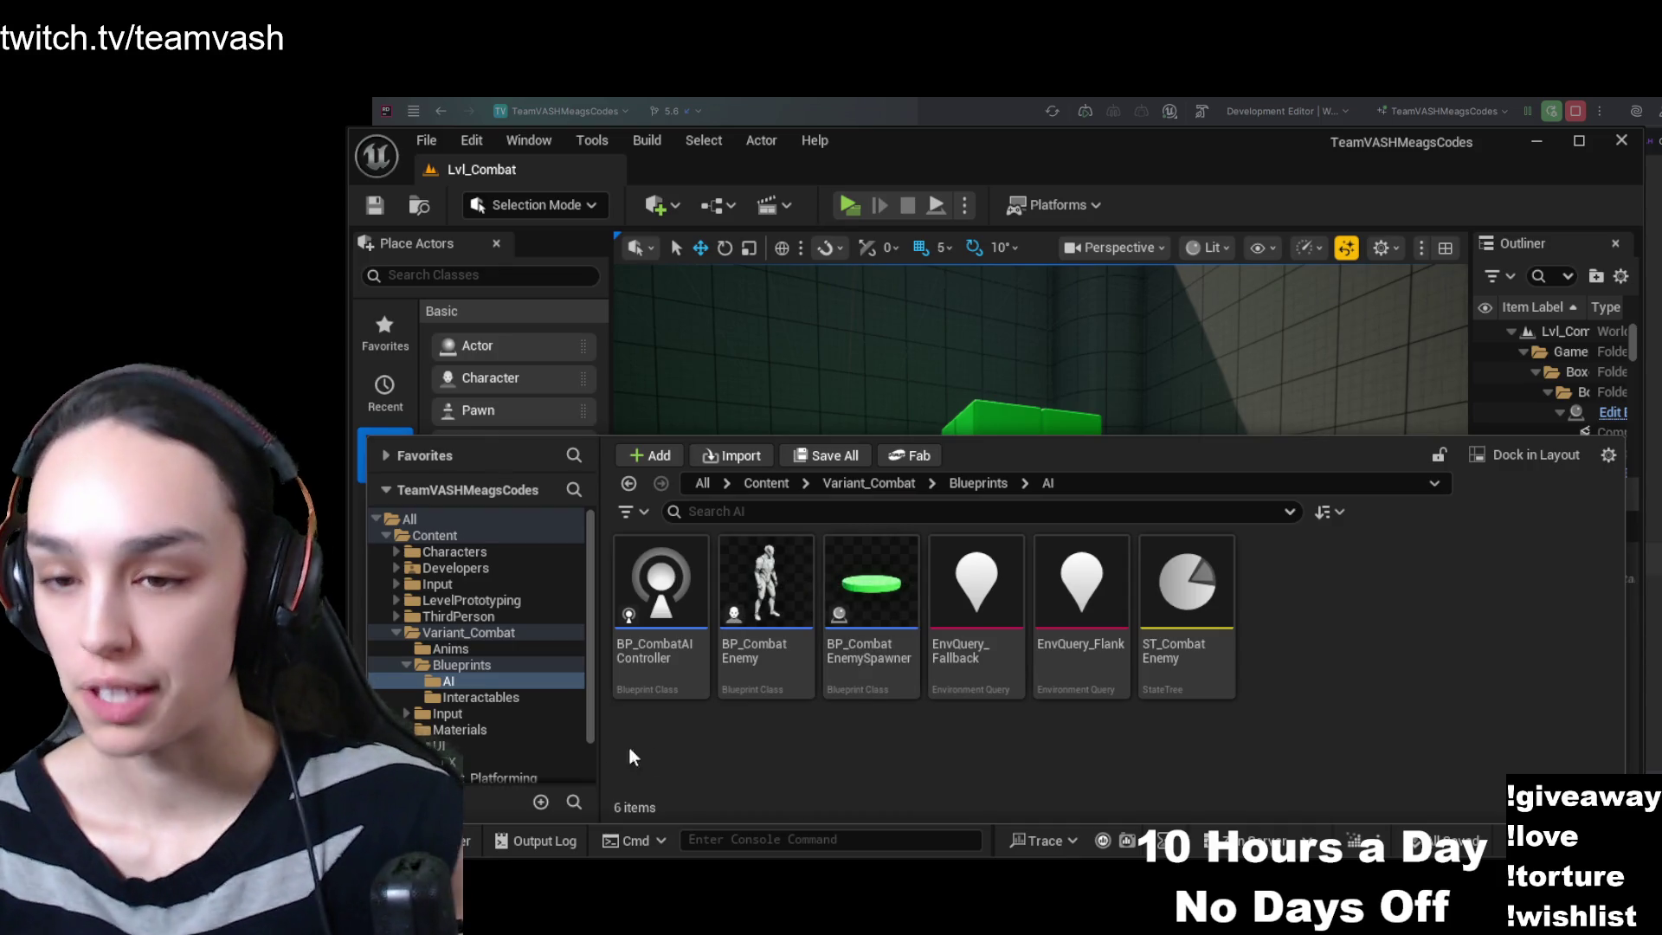
scroll(457, 669, down, 3)
click(438, 536)
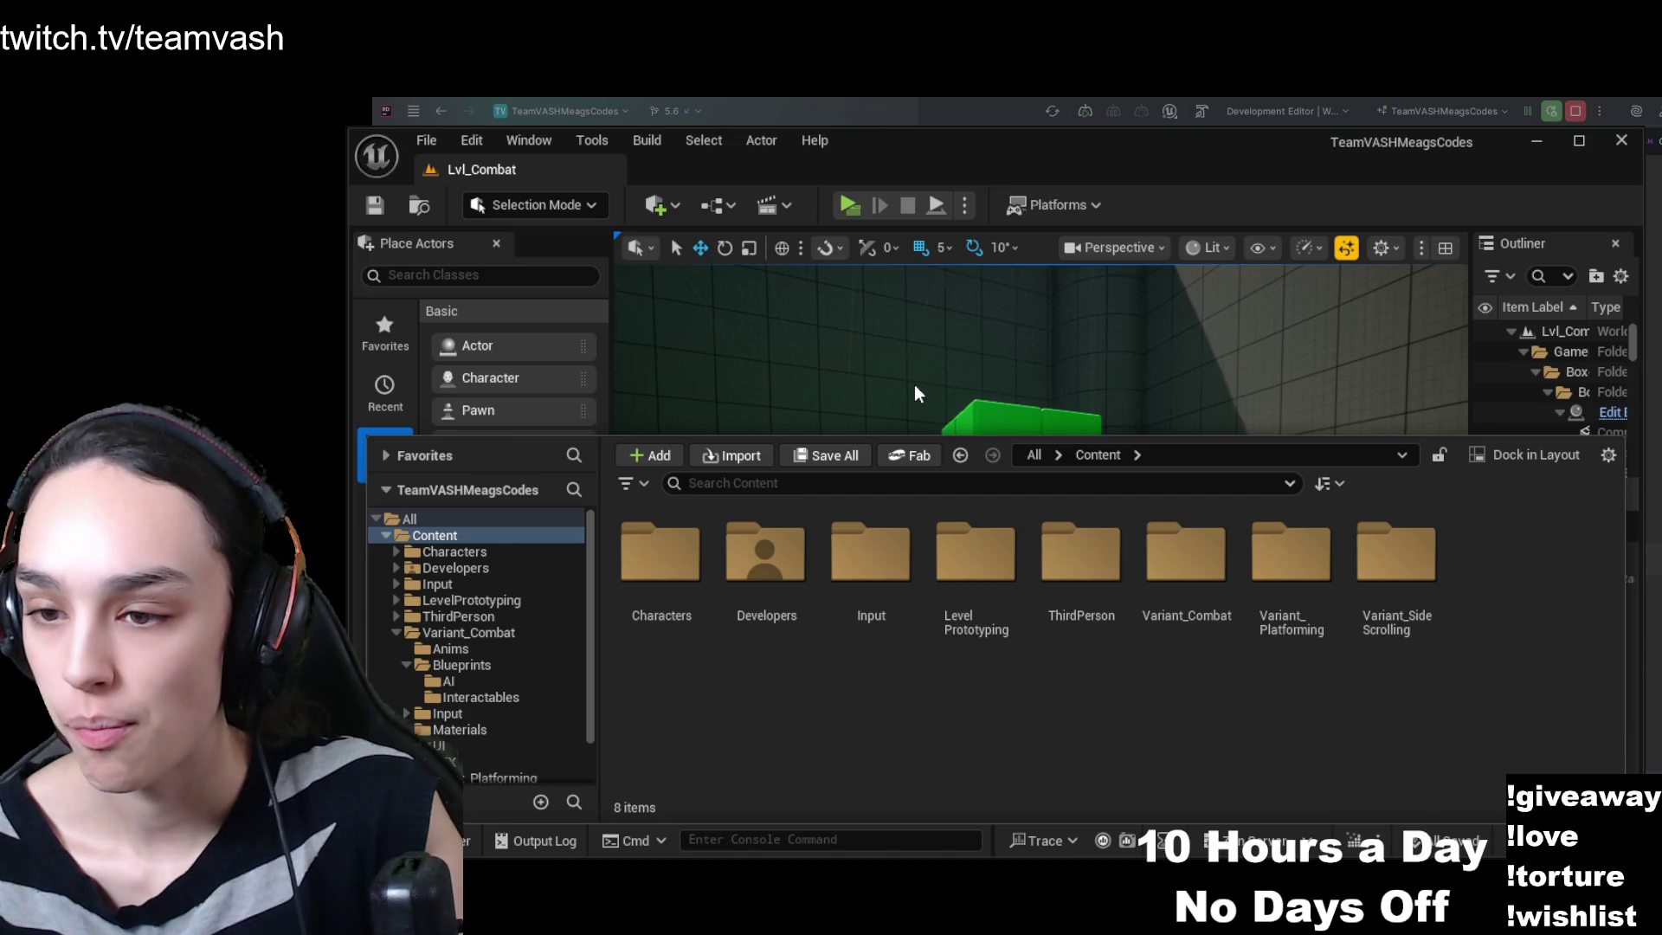
key(ctrl+shift+n)
text(BP_Co)
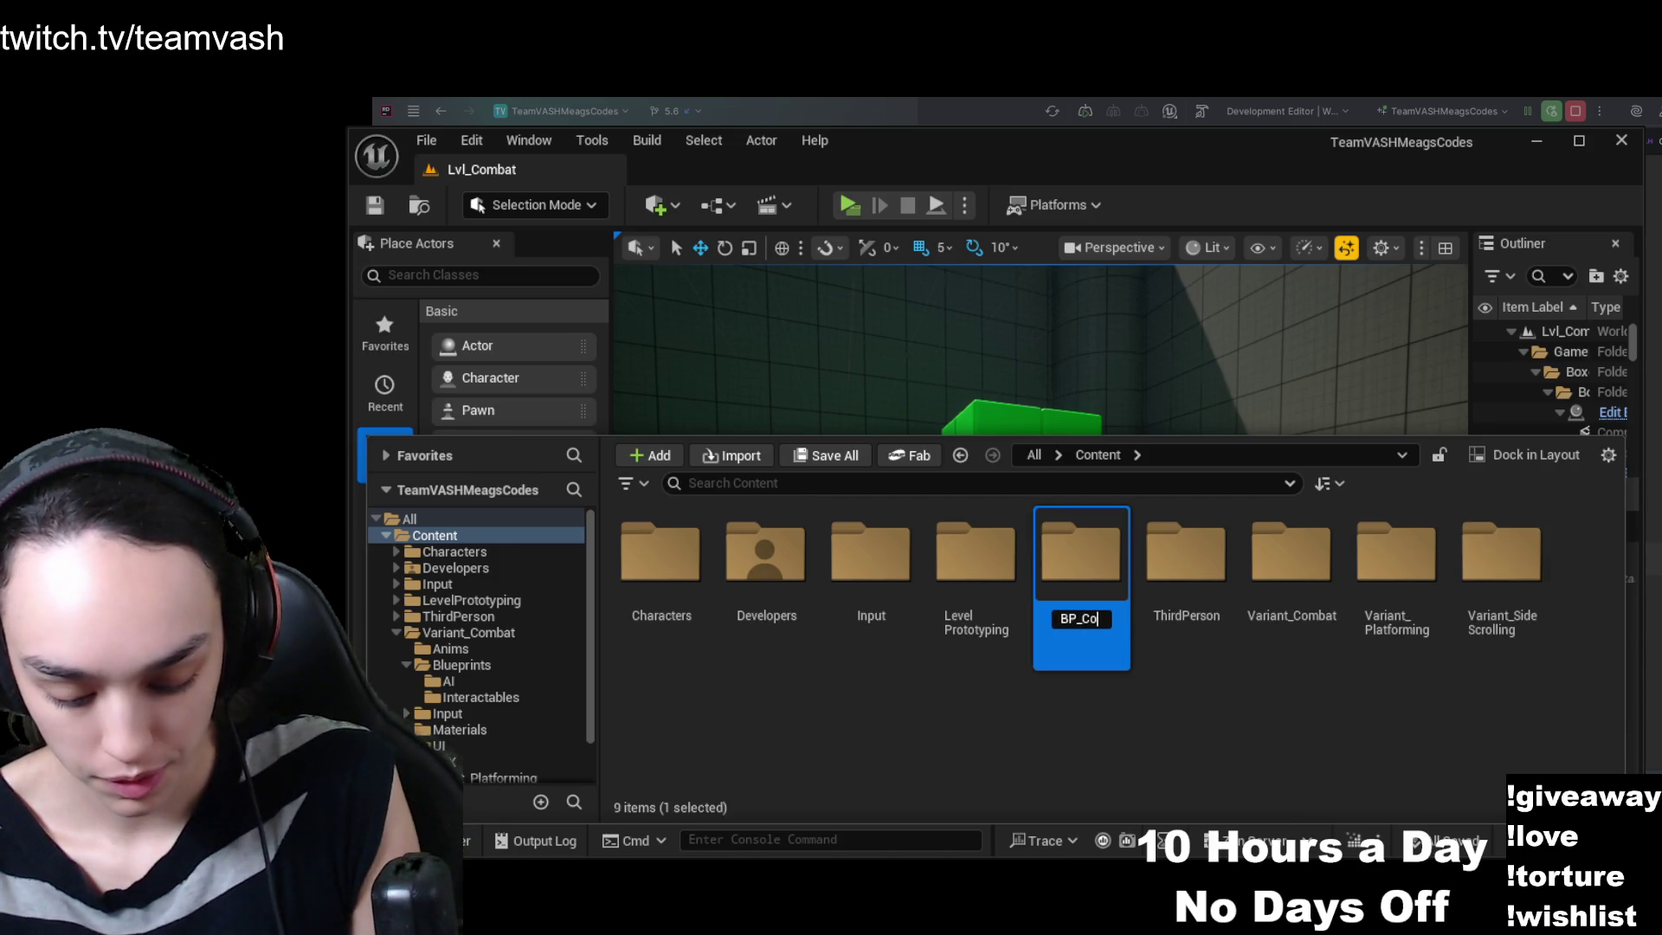
text(urse)
key(Return)
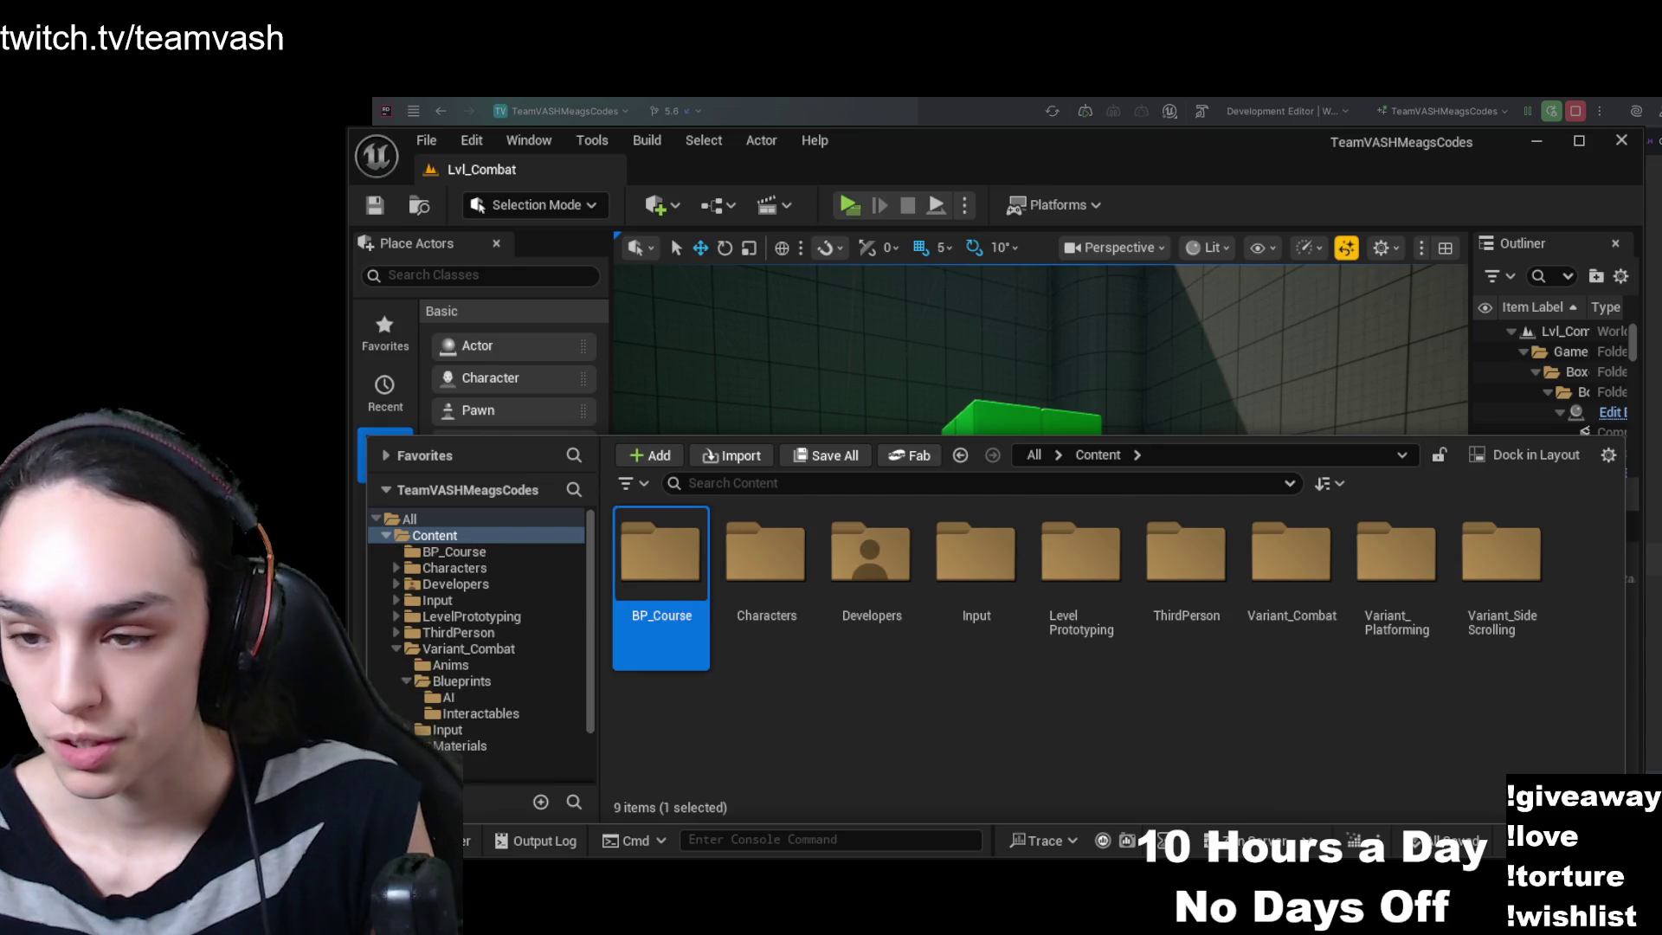
double_click(663, 562)
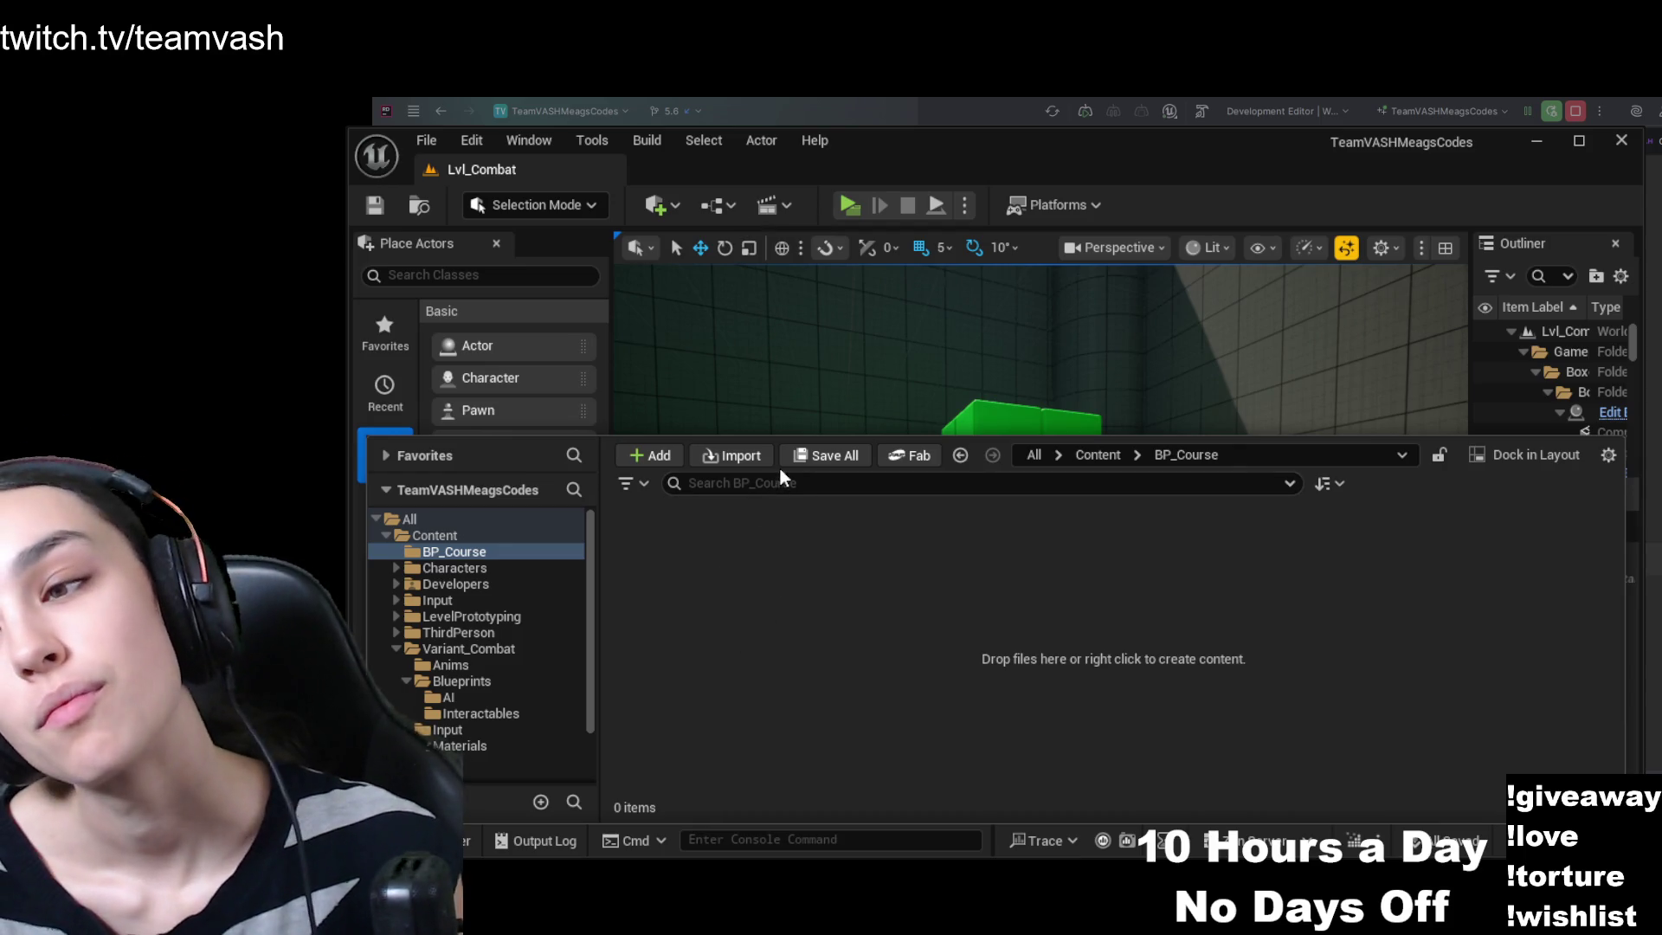
- Add a Blueprint Class named BP_Drone to BP_Course and close the Content Drawer
drag(460, 348, 800, 511)
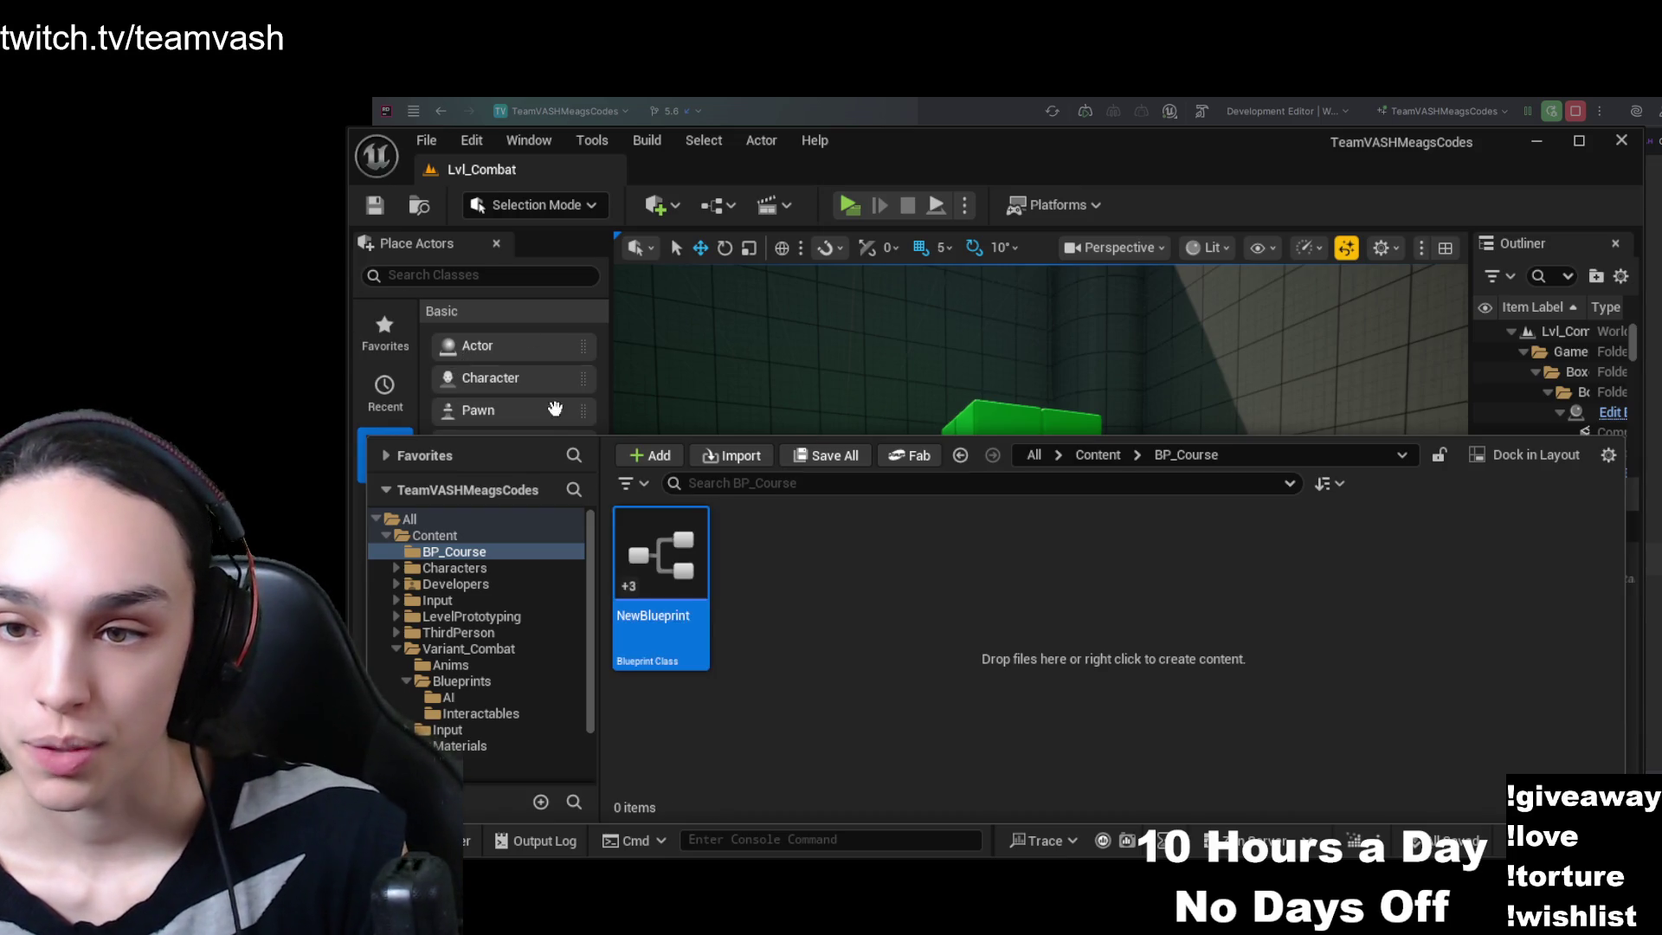
text(BP_)
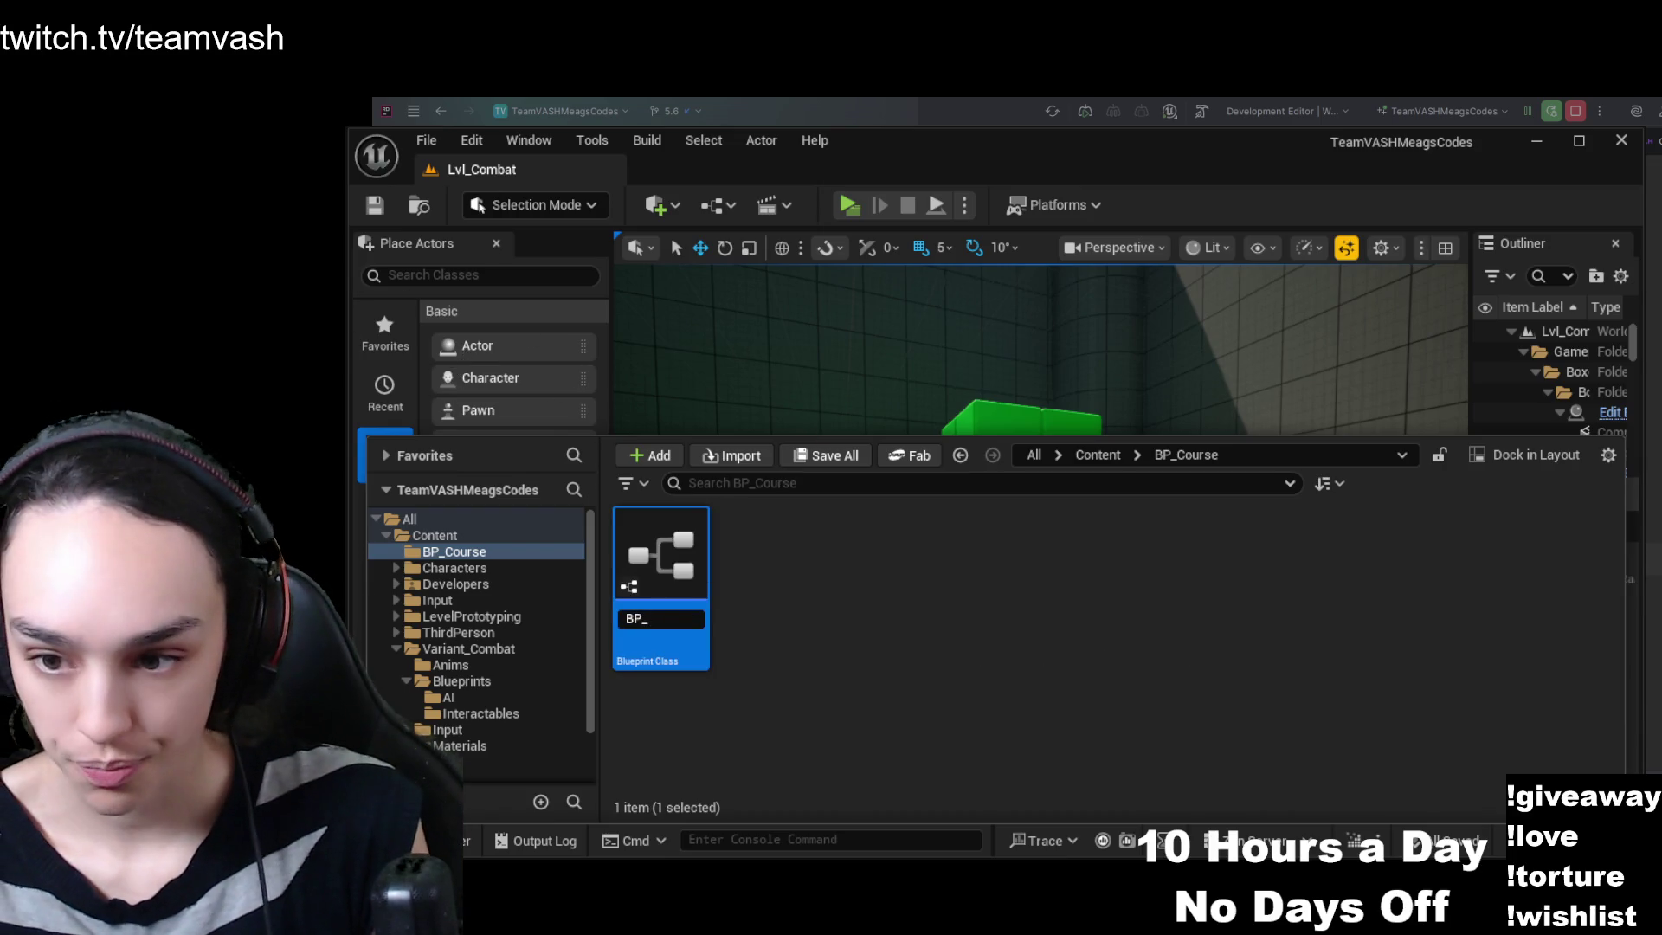
text(Drone)
key(Return)
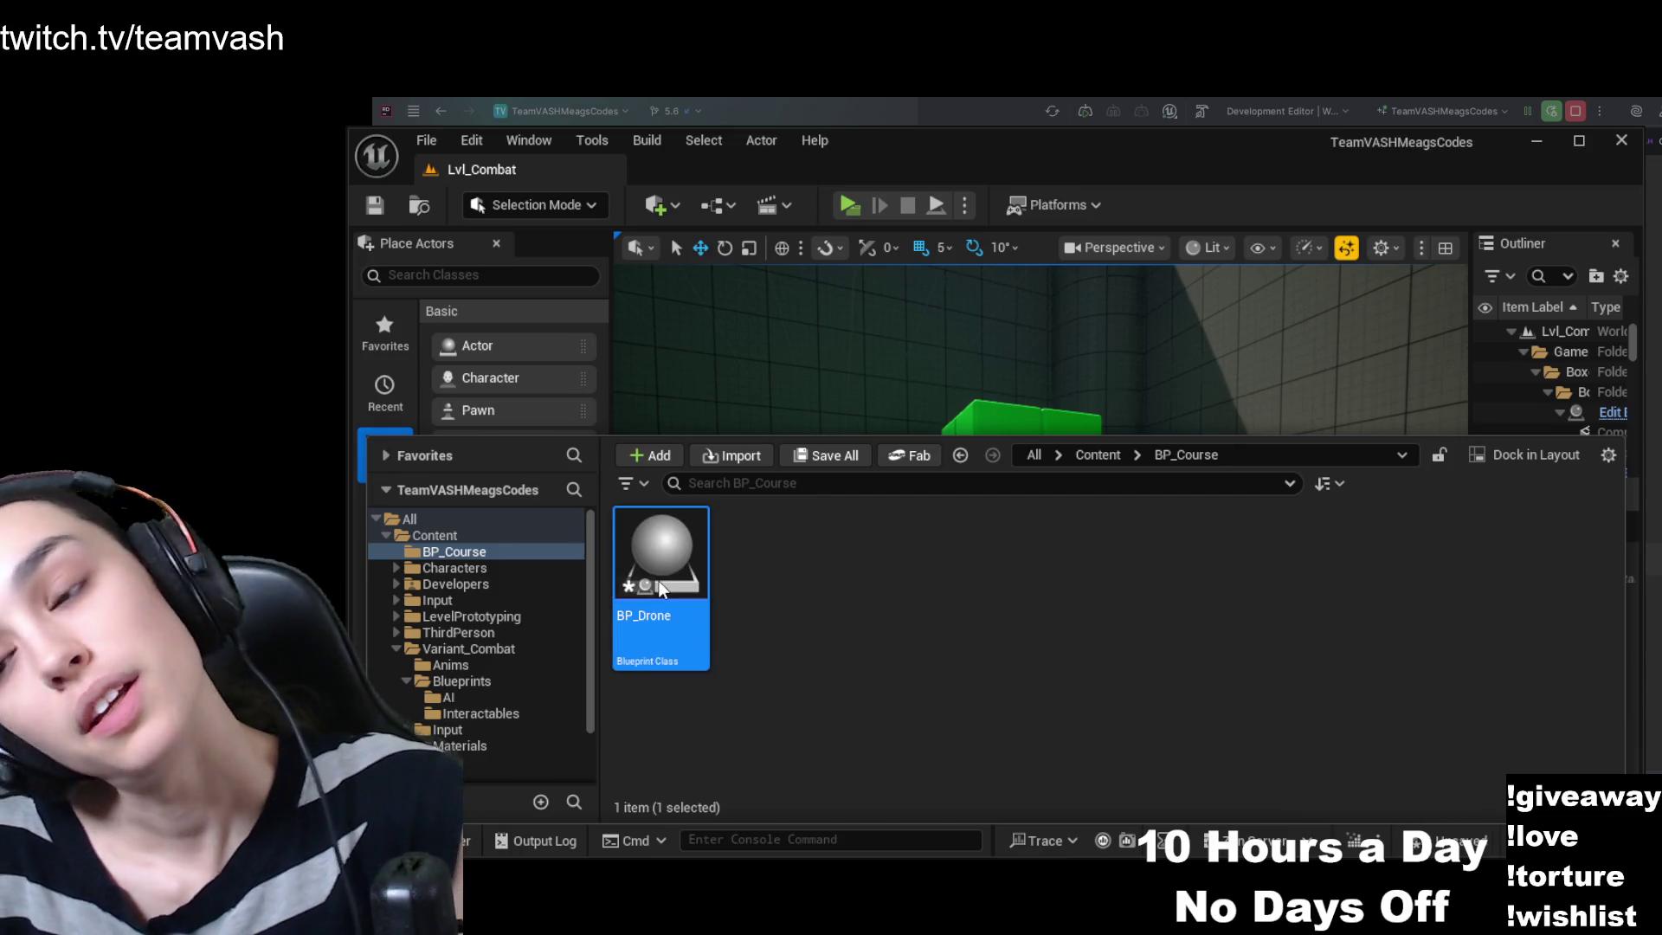
key(ctrl+space)
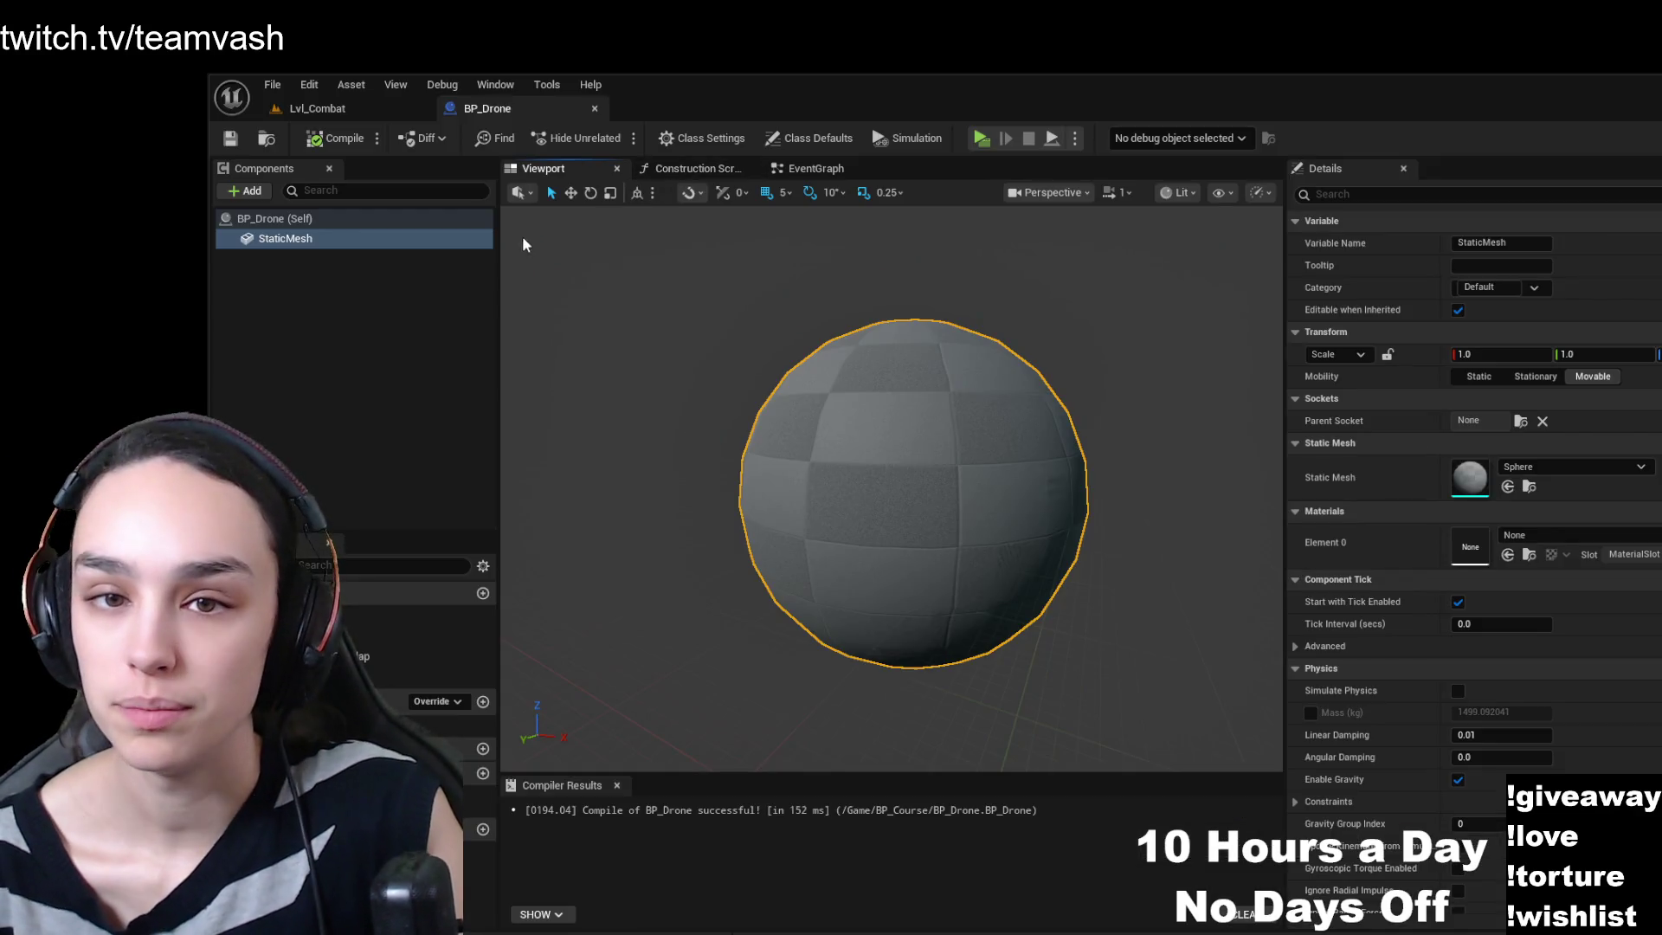
- Show BP_Drone's EventGraph with its BeginPlay, ActorBeginOverlap and Tick events
click(813, 168)
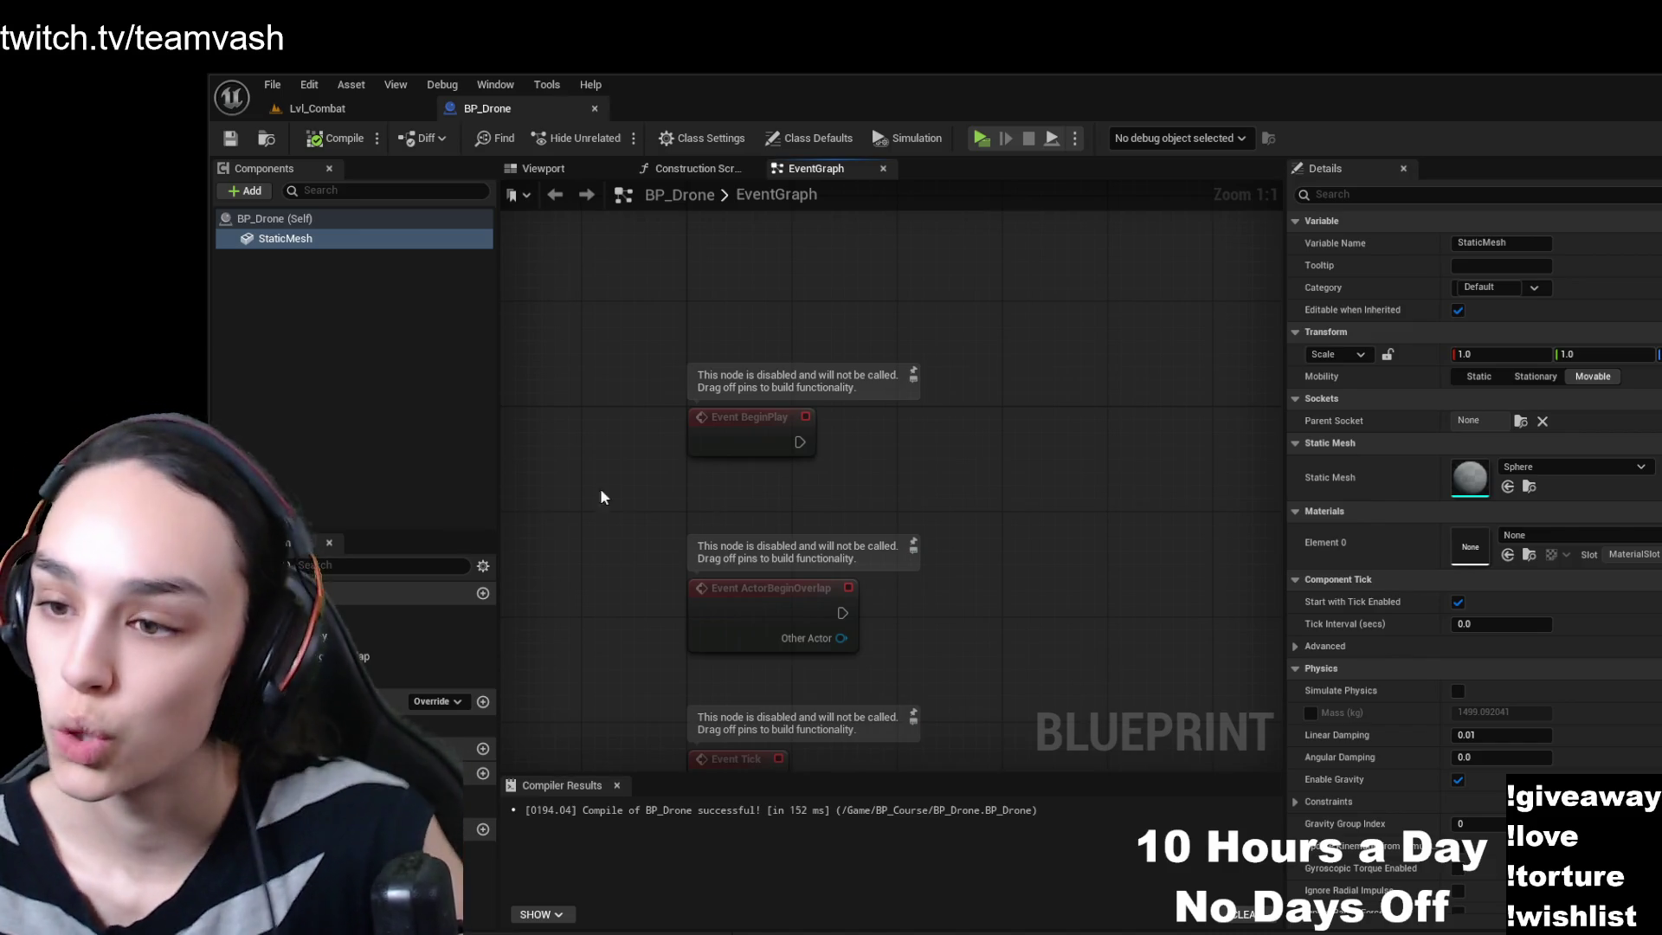
- Paste a Draw Debug Coordinate System node and wire Event BeginPlay into it
key(ctrl+v)
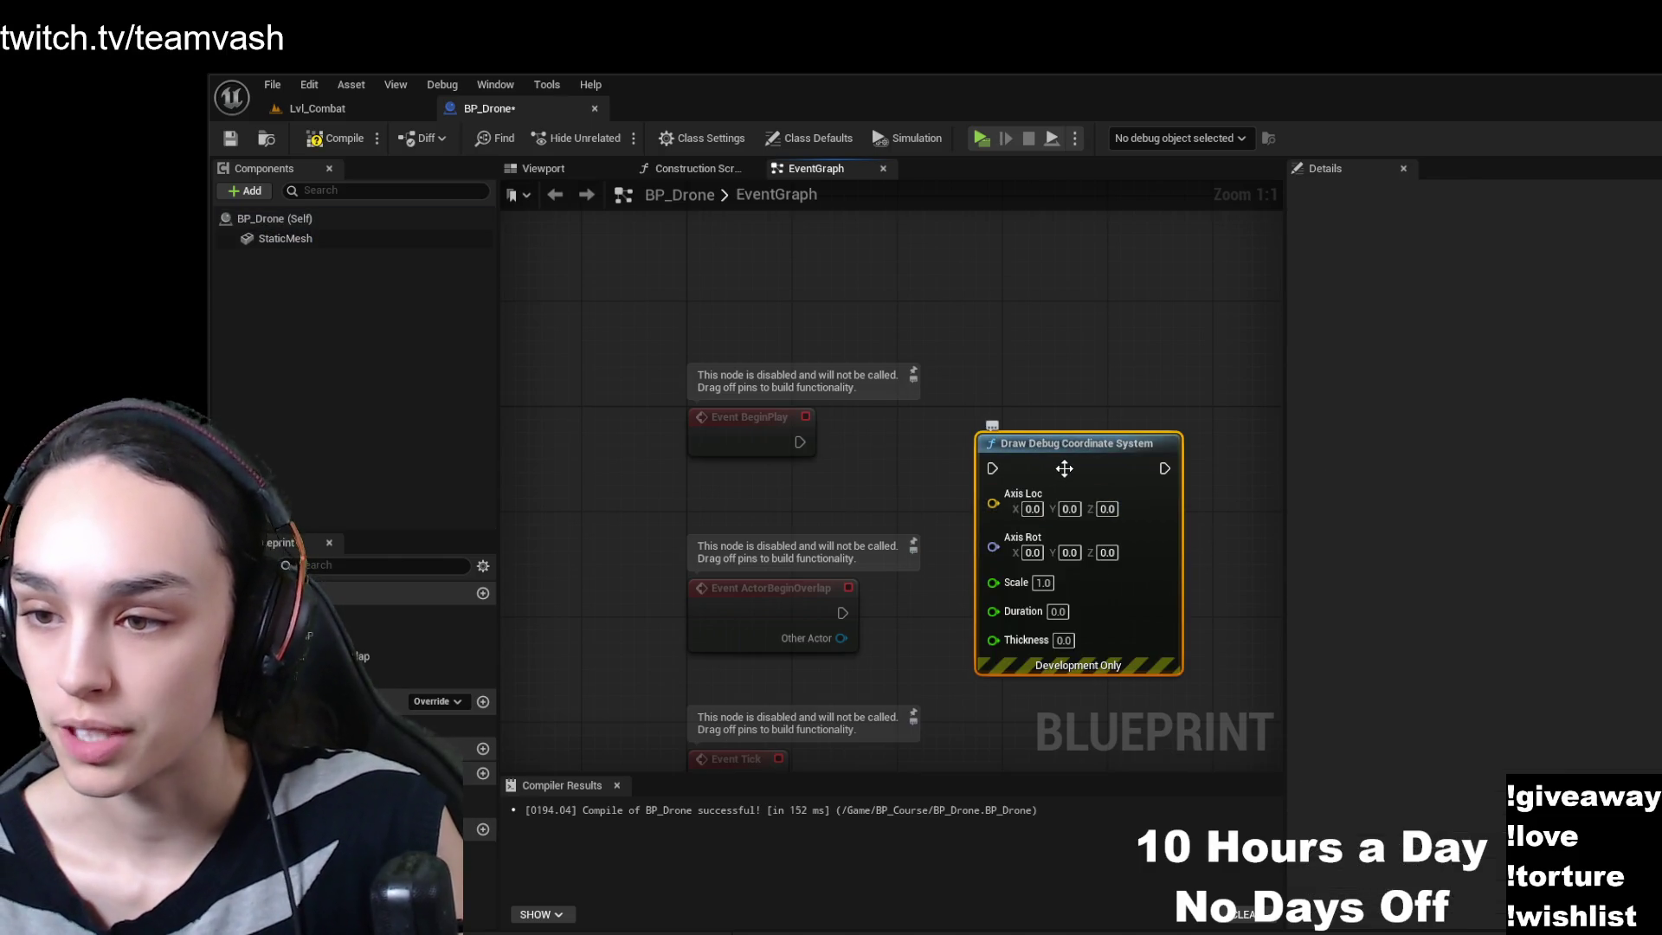
drag(1064, 468, 1103, 403)
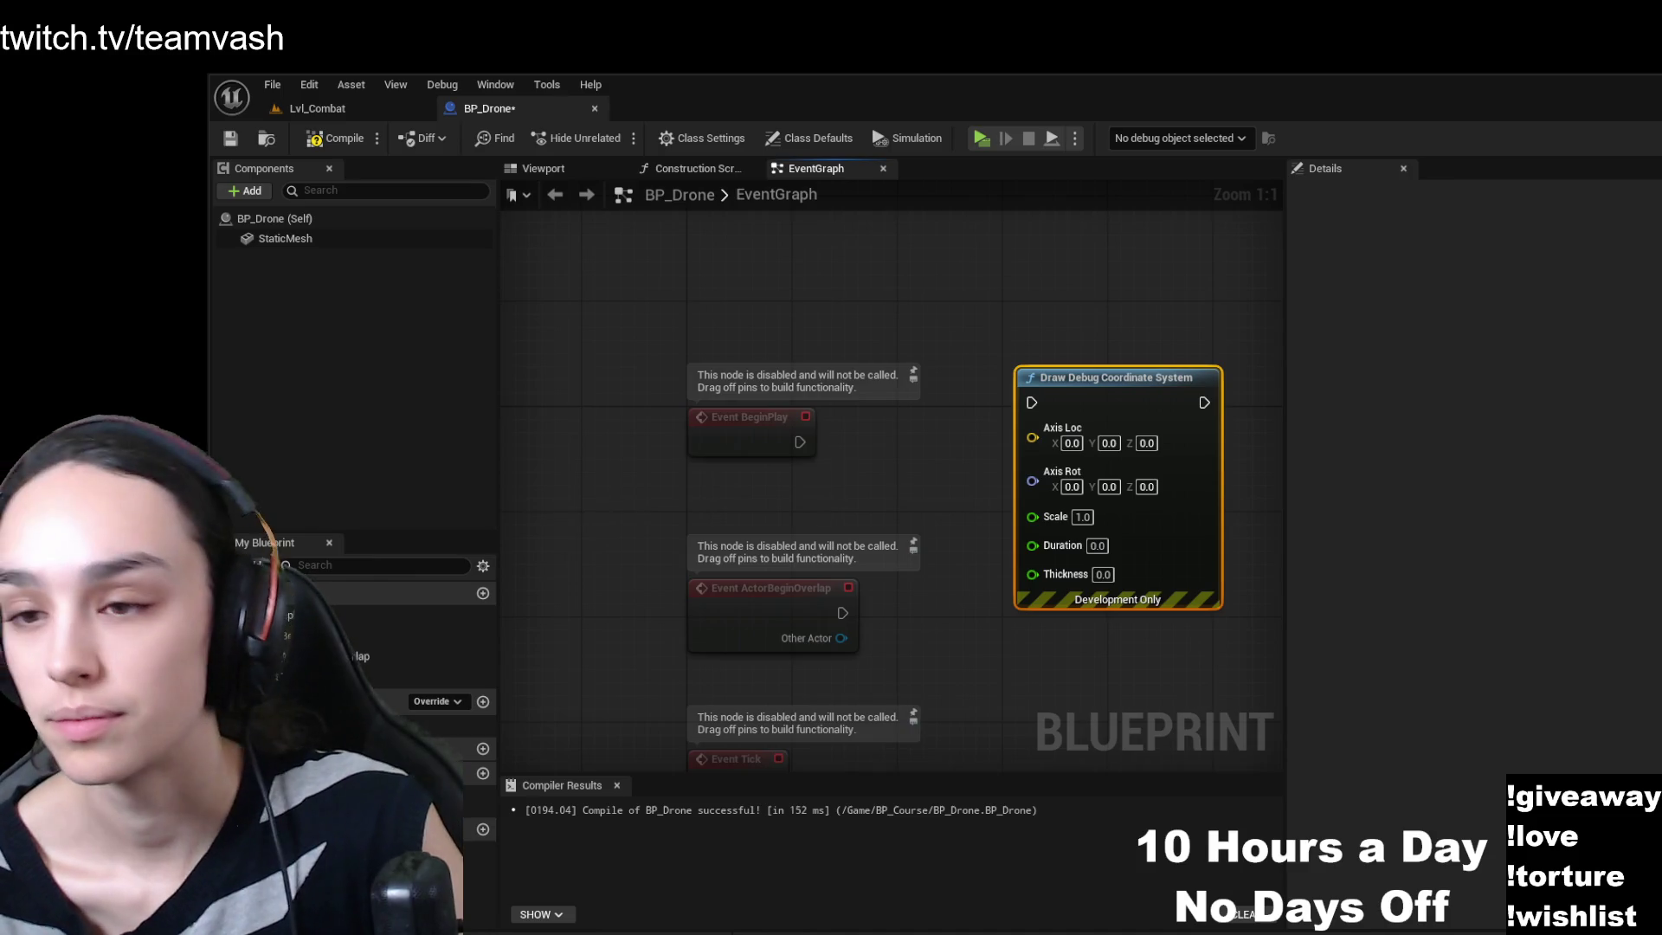
mouse_move(799, 442)
mouse_down()
mouse_move(876, 452)
mouse_move(1030, 403)
mouse_up()
- Compile and save BP_Drone, then go back to the Lvl_Combat level
click(335, 137)
click(230, 137)
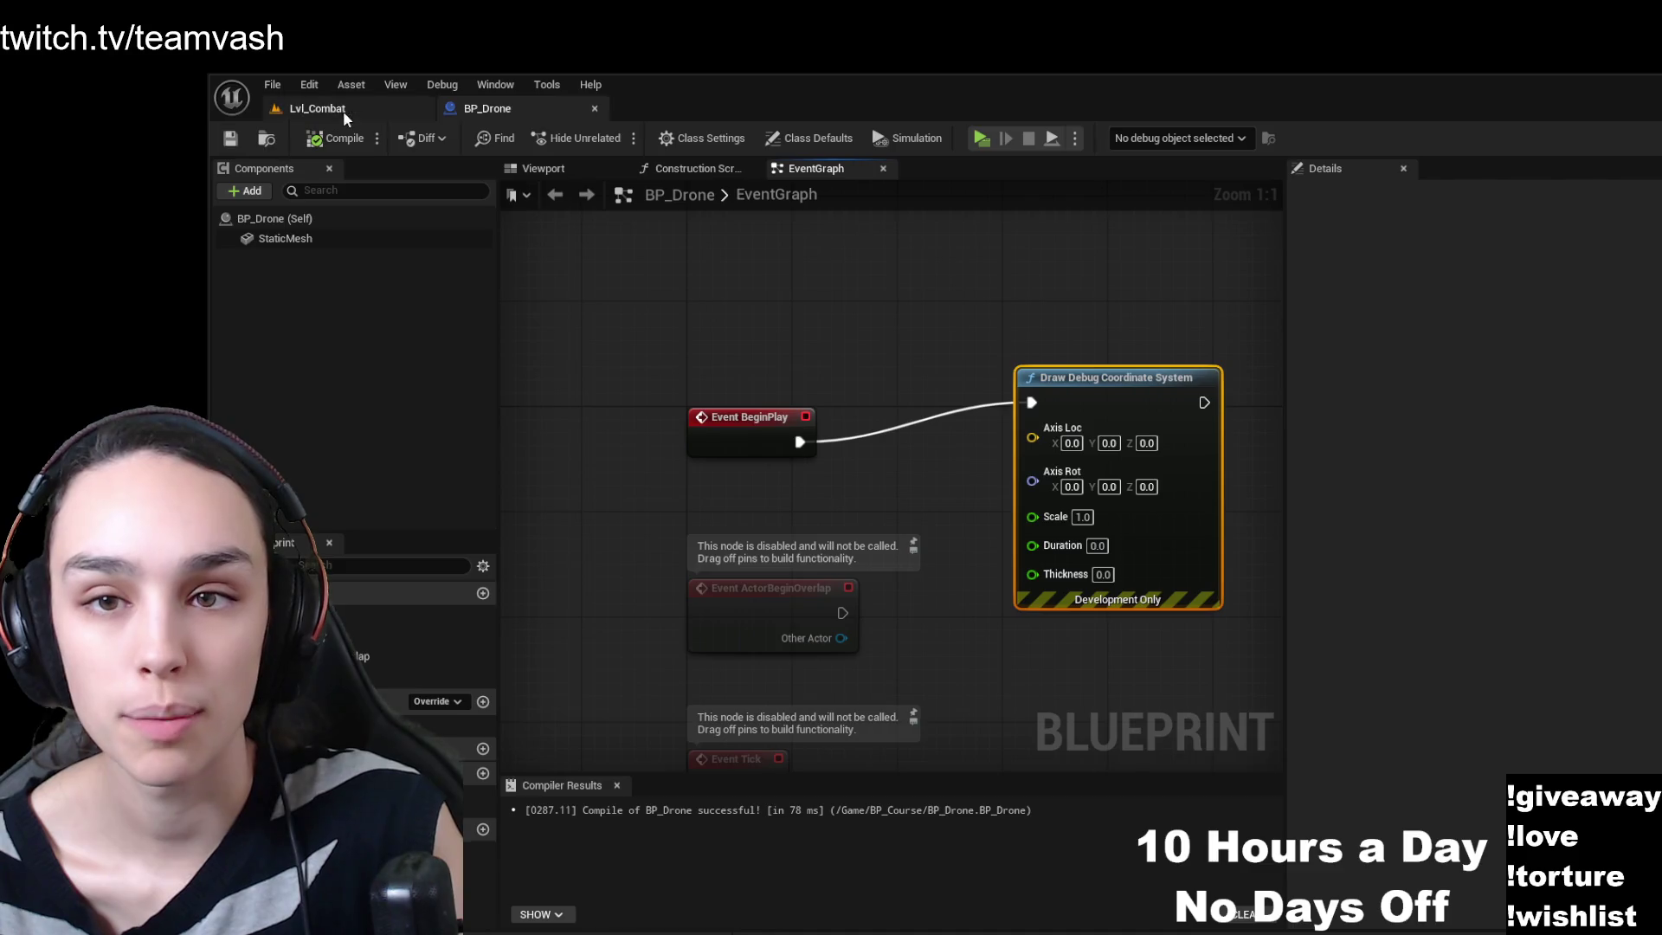
click(317, 108)
- Drop BP_Drone beside the green cube, lift it off the floor, and play Lvl_Combat
key(ctrl+space)
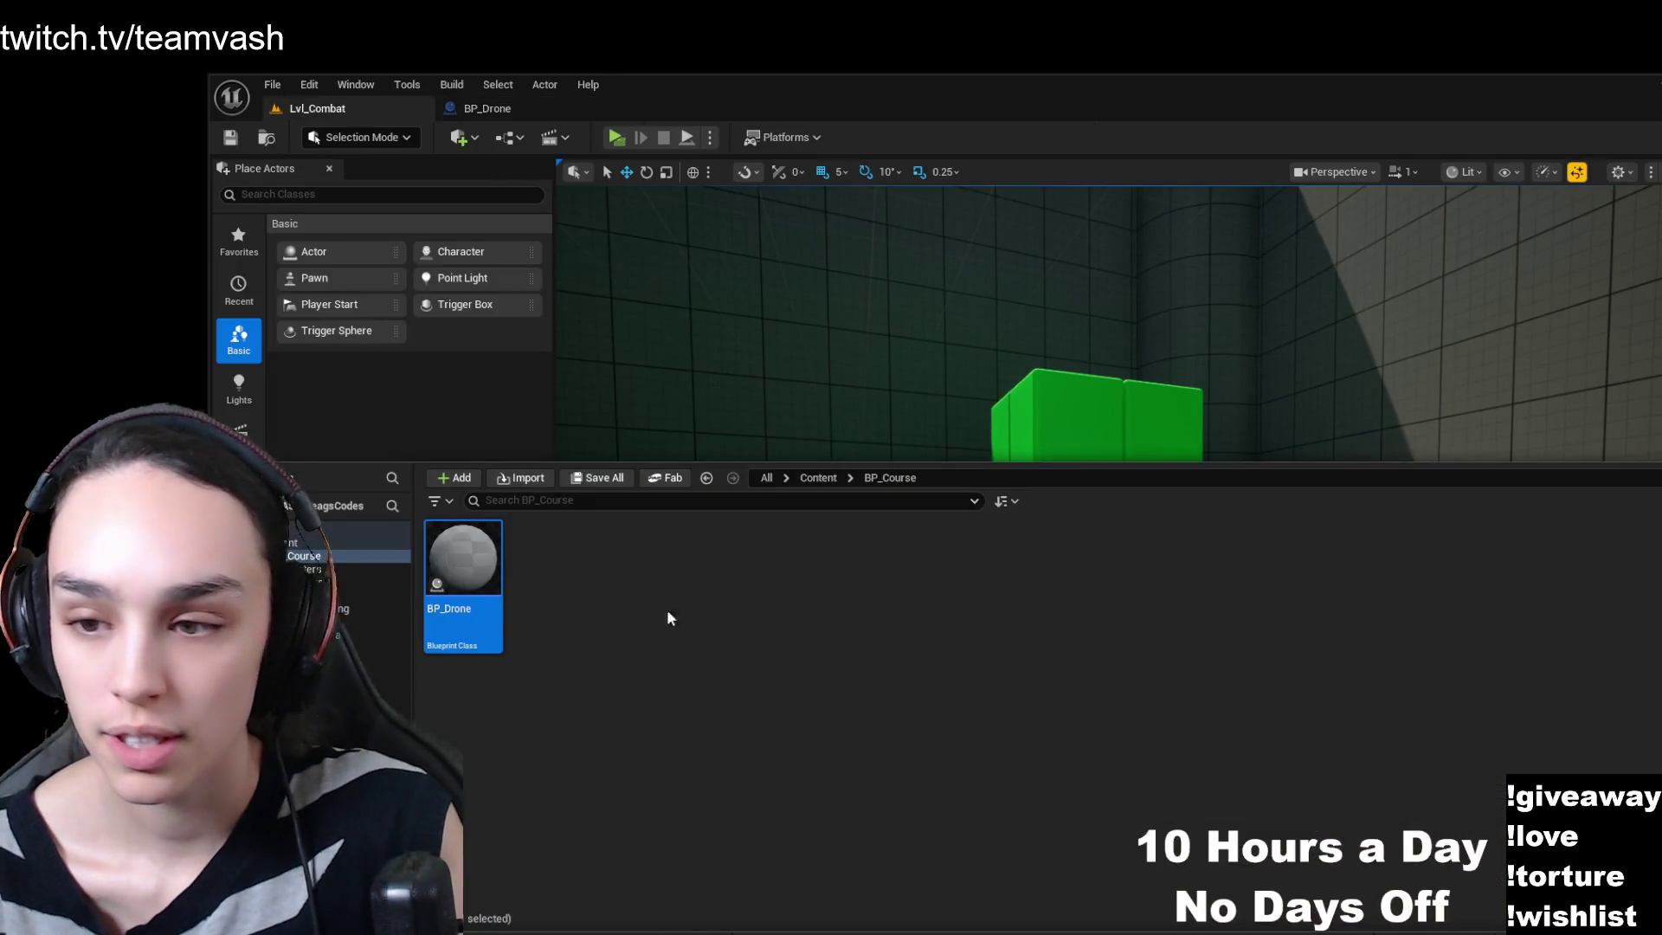
mouse_move(464, 556)
mouse_down()
mouse_move(809, 445)
mouse_move(853, 389)
mouse_move(900, 381)
mouse_move(865, 450)
mouse_move(814, 390)
mouse_up()
key(f)
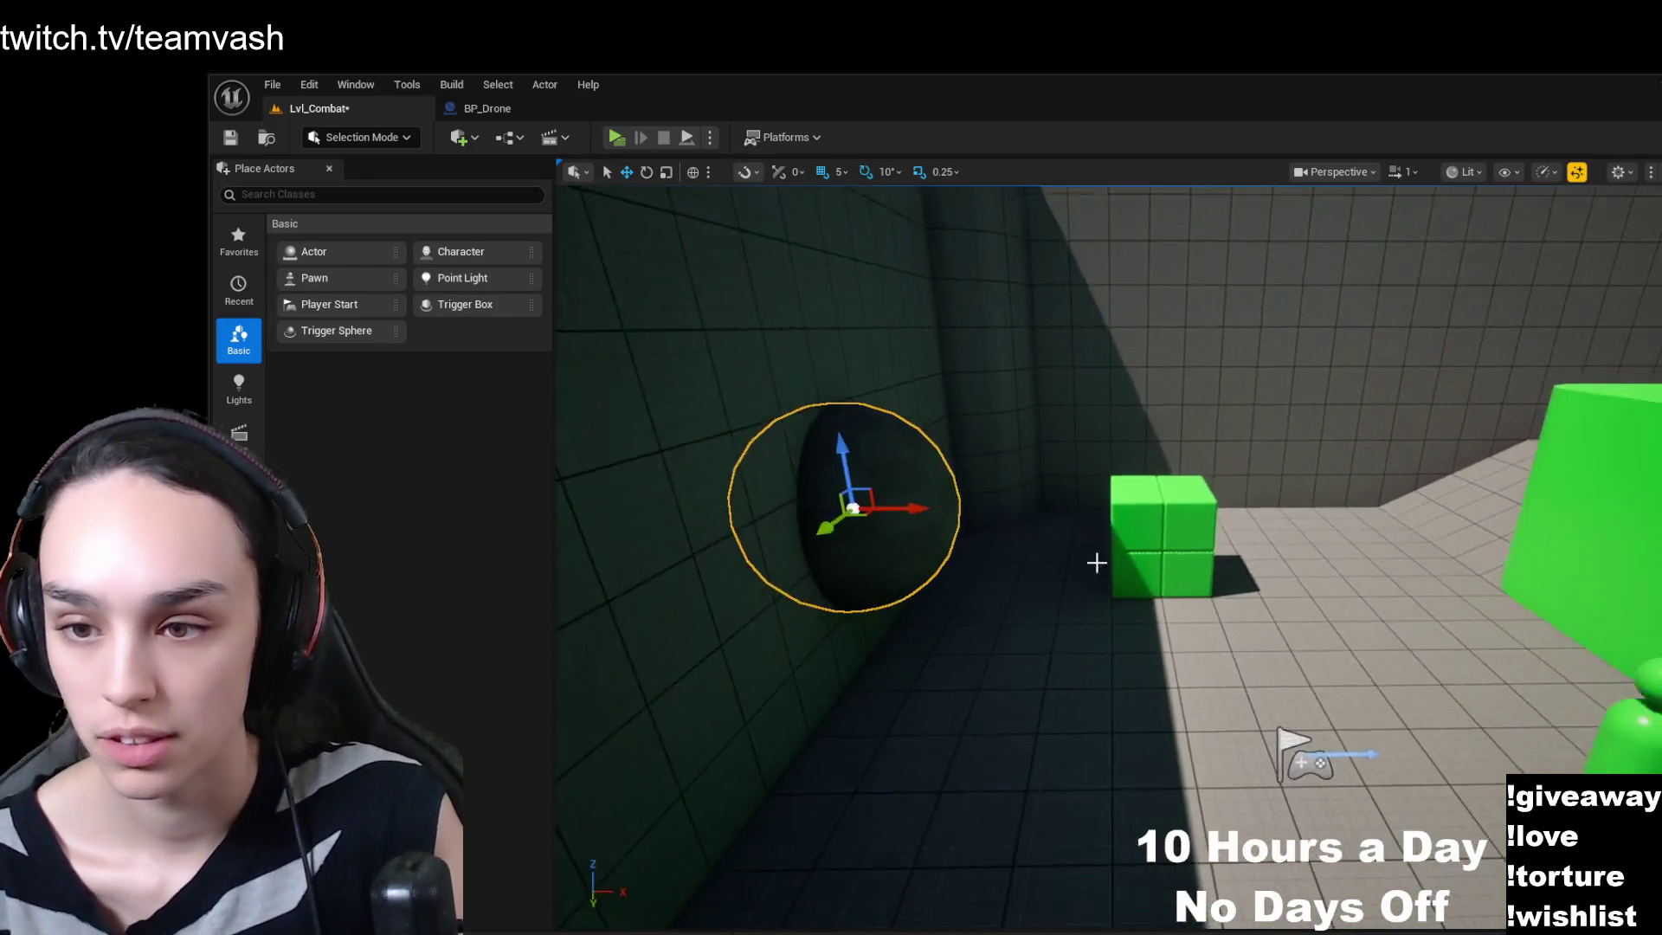
drag(882, 541, 1339, 538)
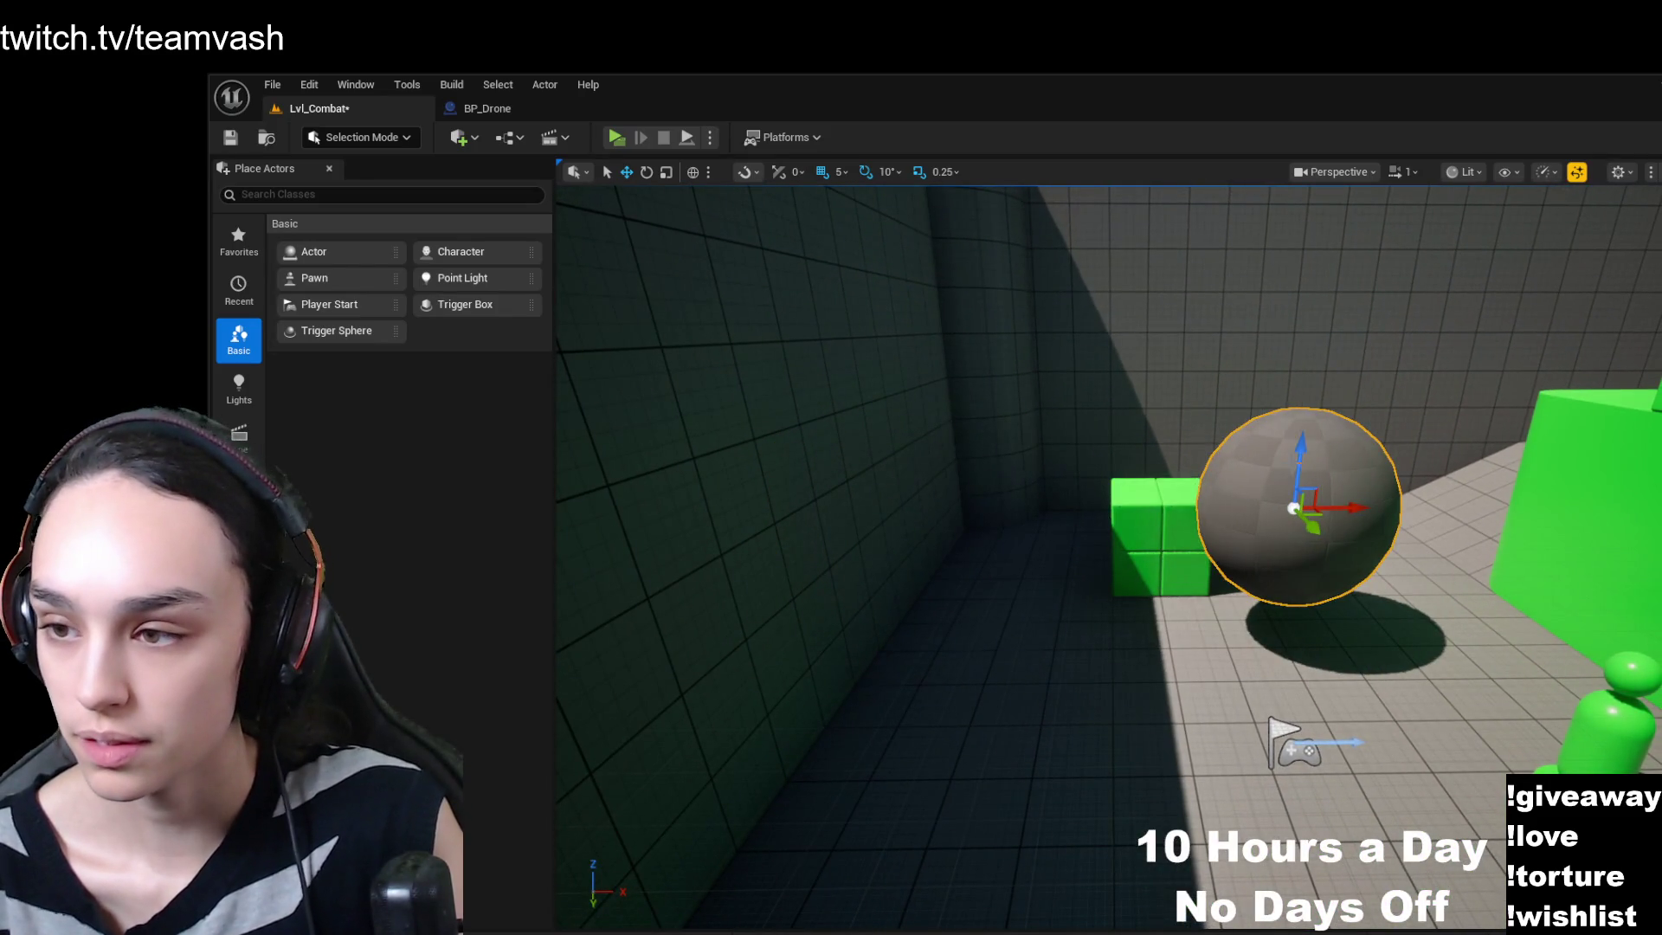
mouse_move(1300, 471)
mouse_down()
mouse_move(1300, 456)
mouse_move(1324, 475)
mouse_move(1324, 519)
mouse_up()
key(alt+p)
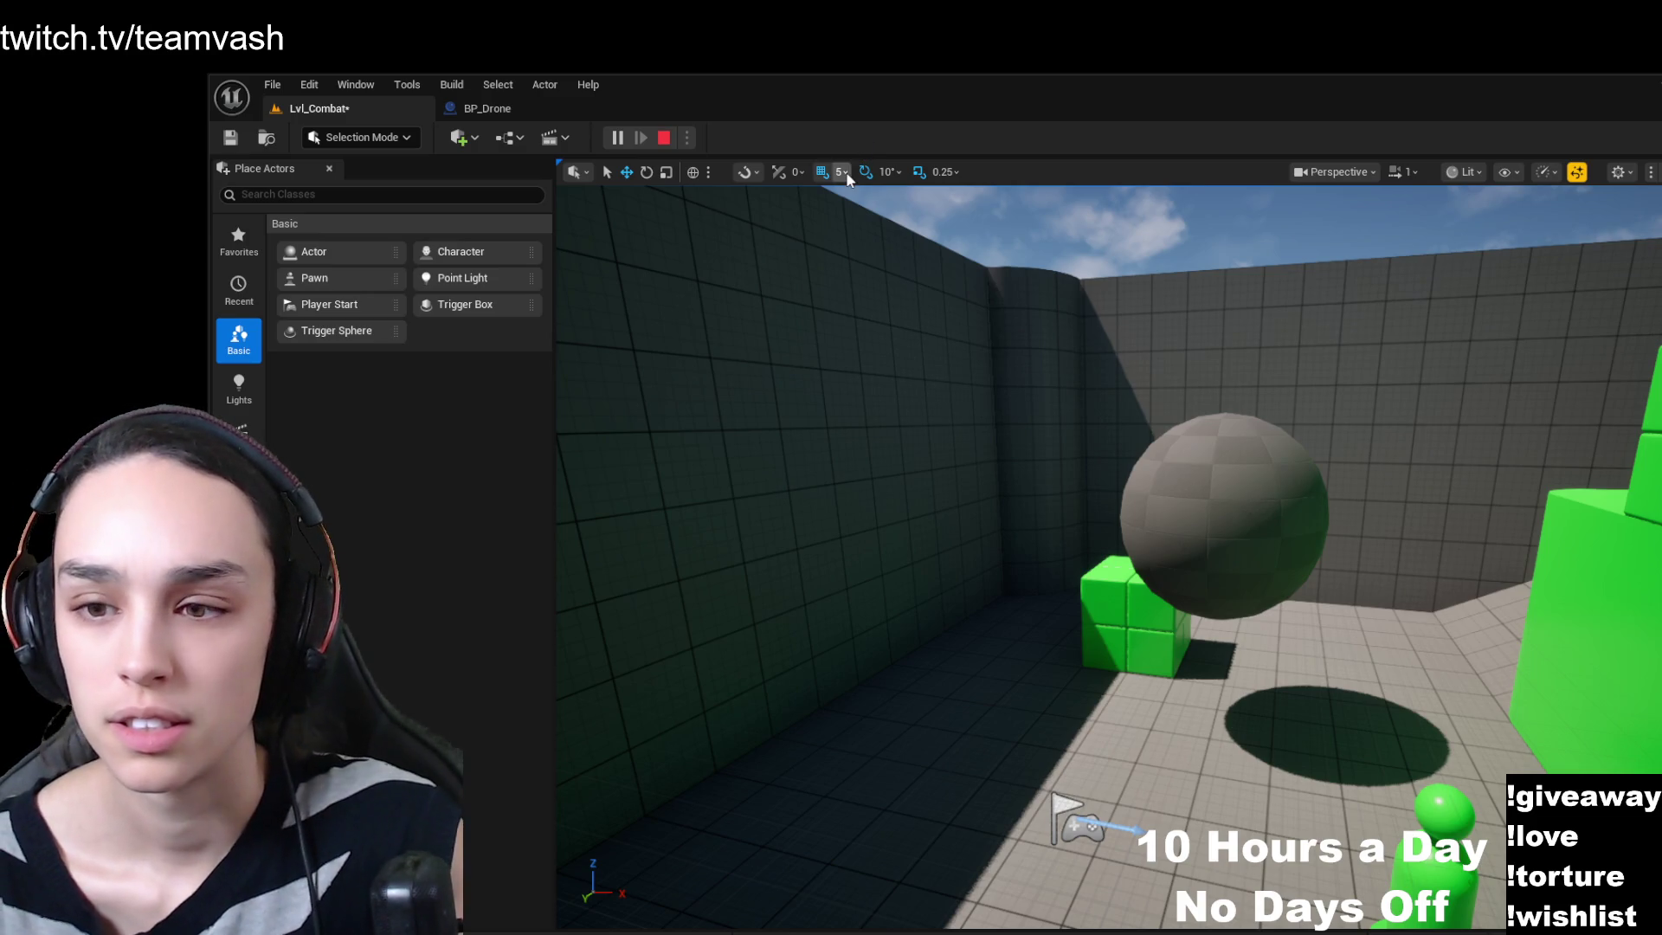
- Restart play, walk the character toward the drone sphere, and eject with F8
key(Escape)
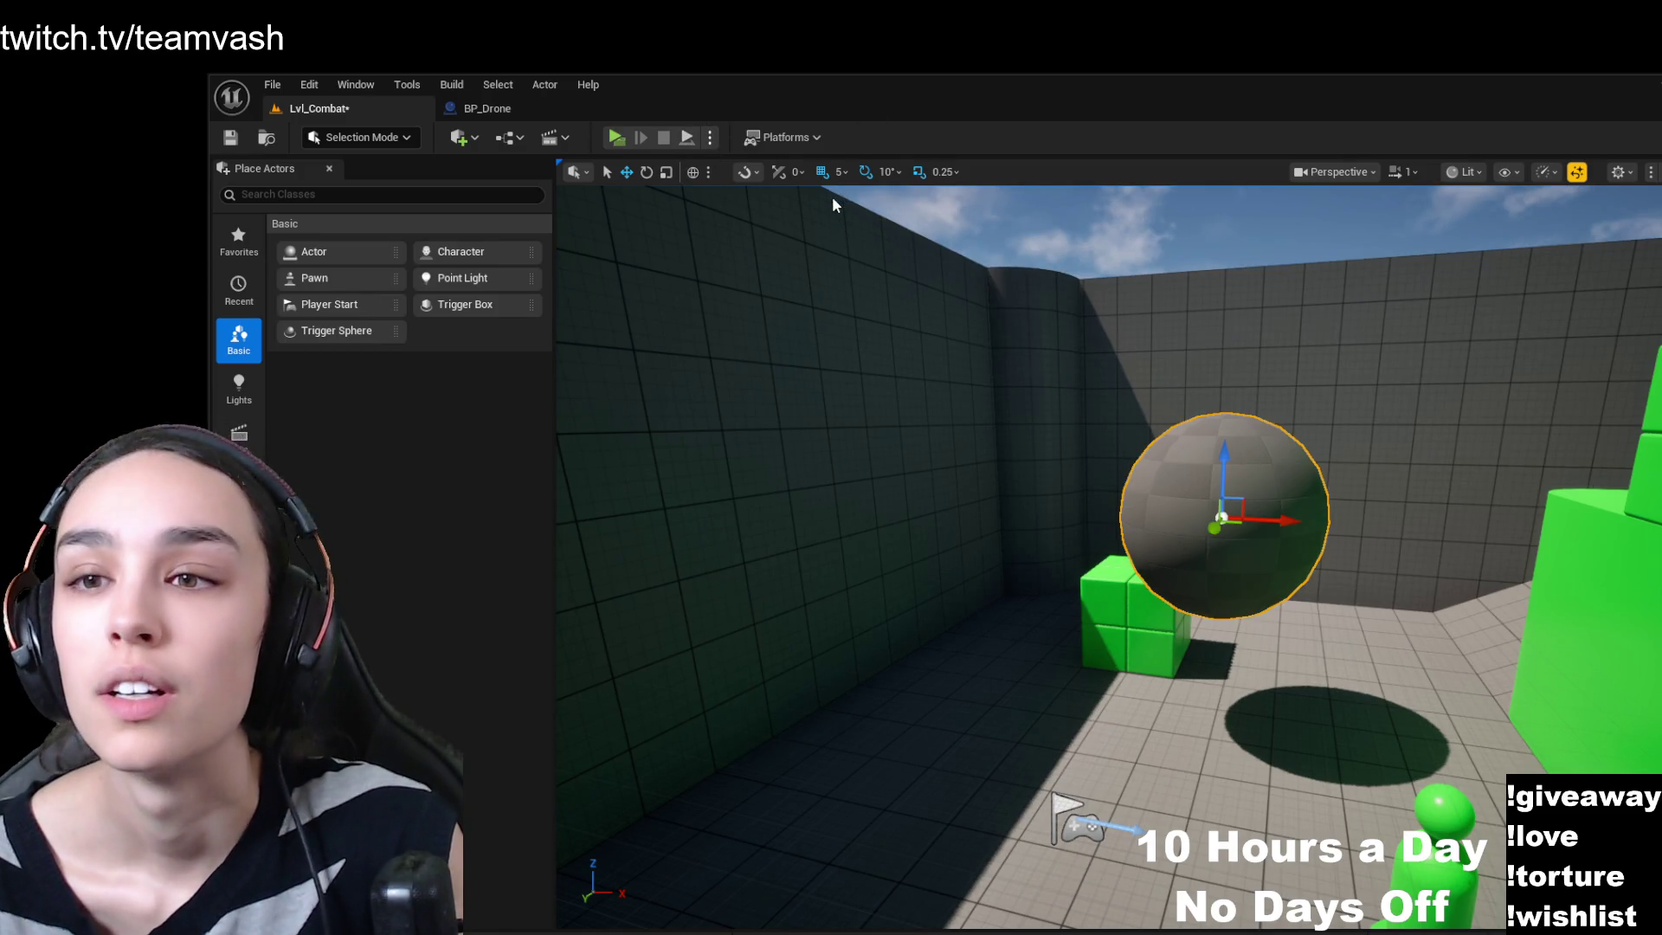
click(615, 136)
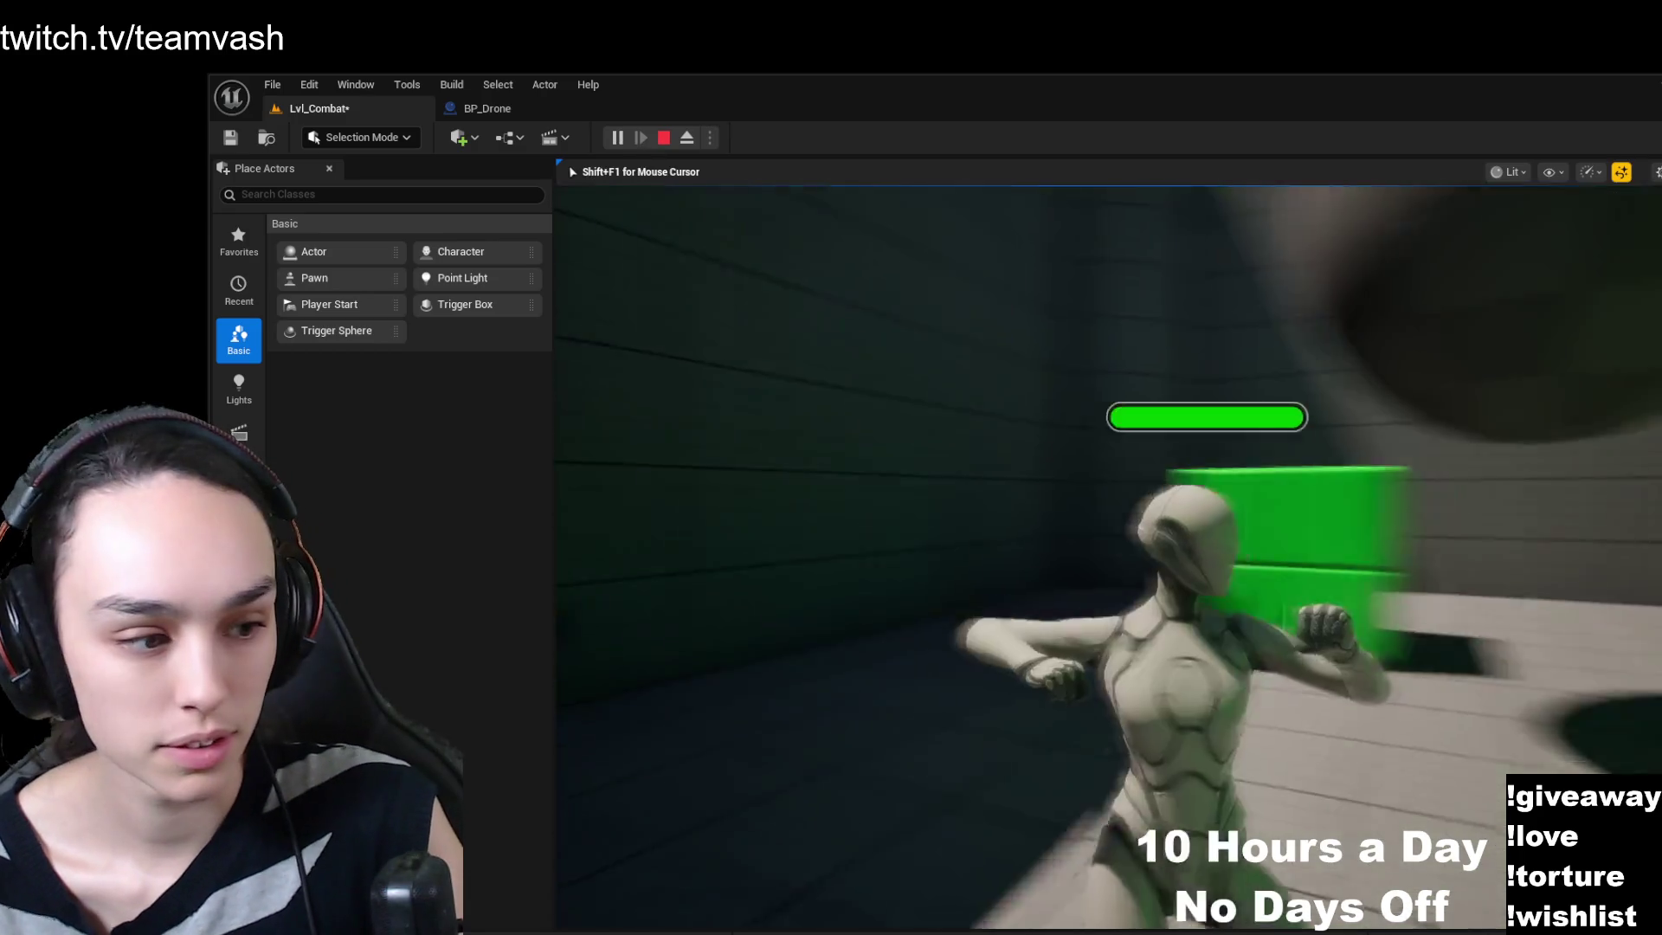
key(w)
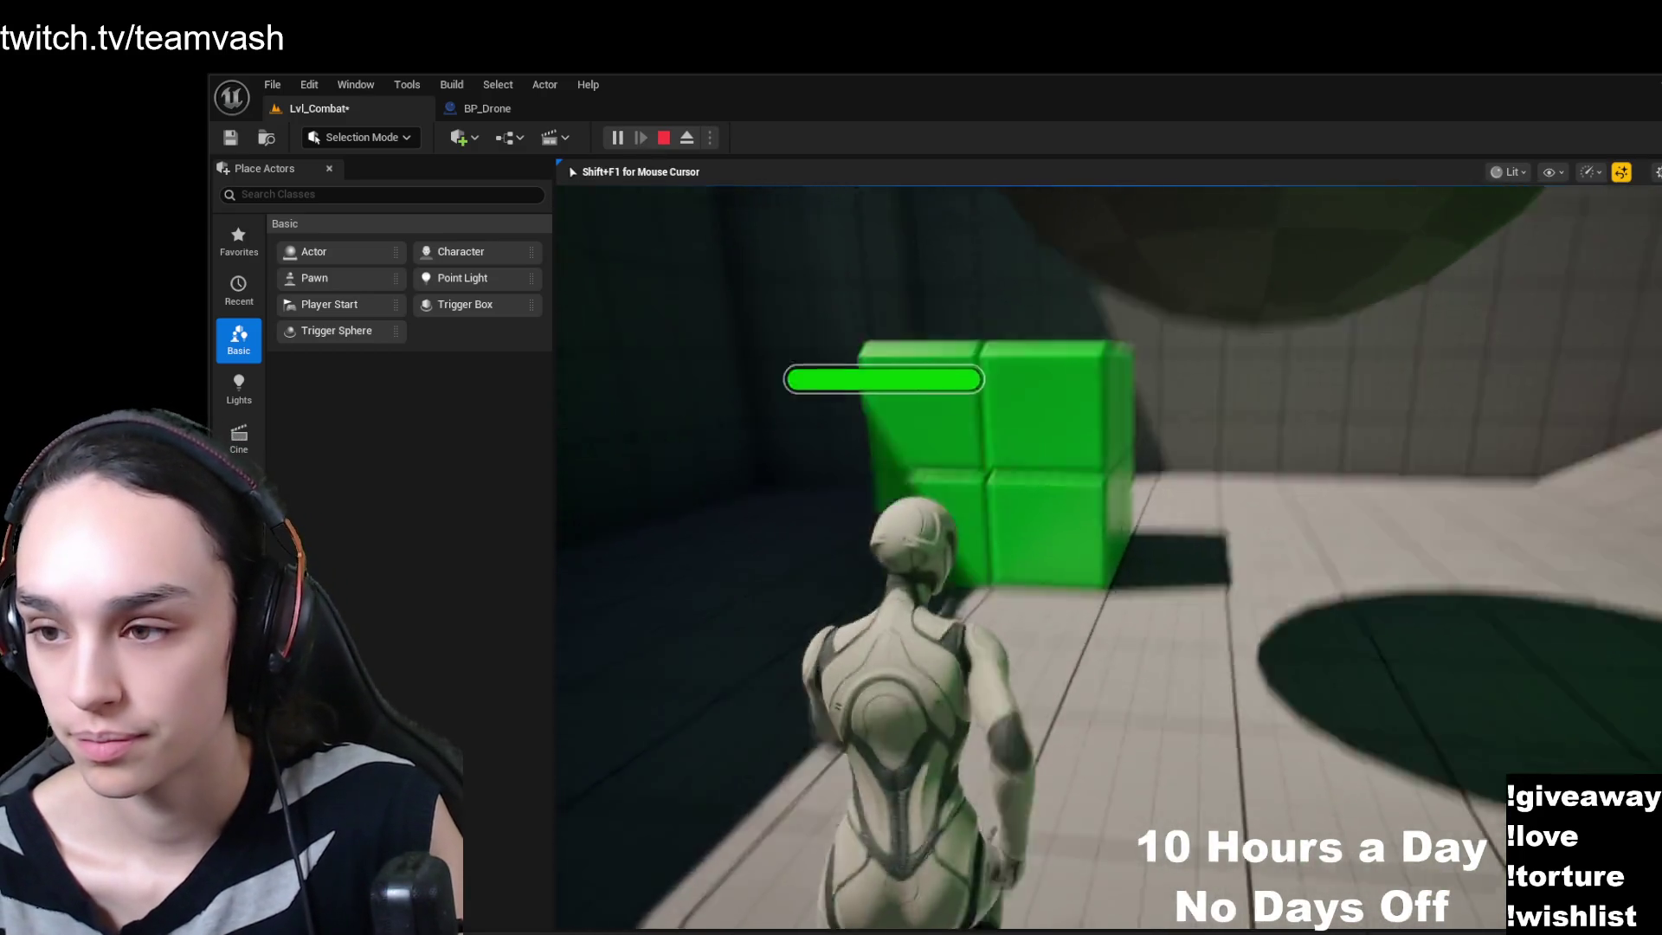
key(w)
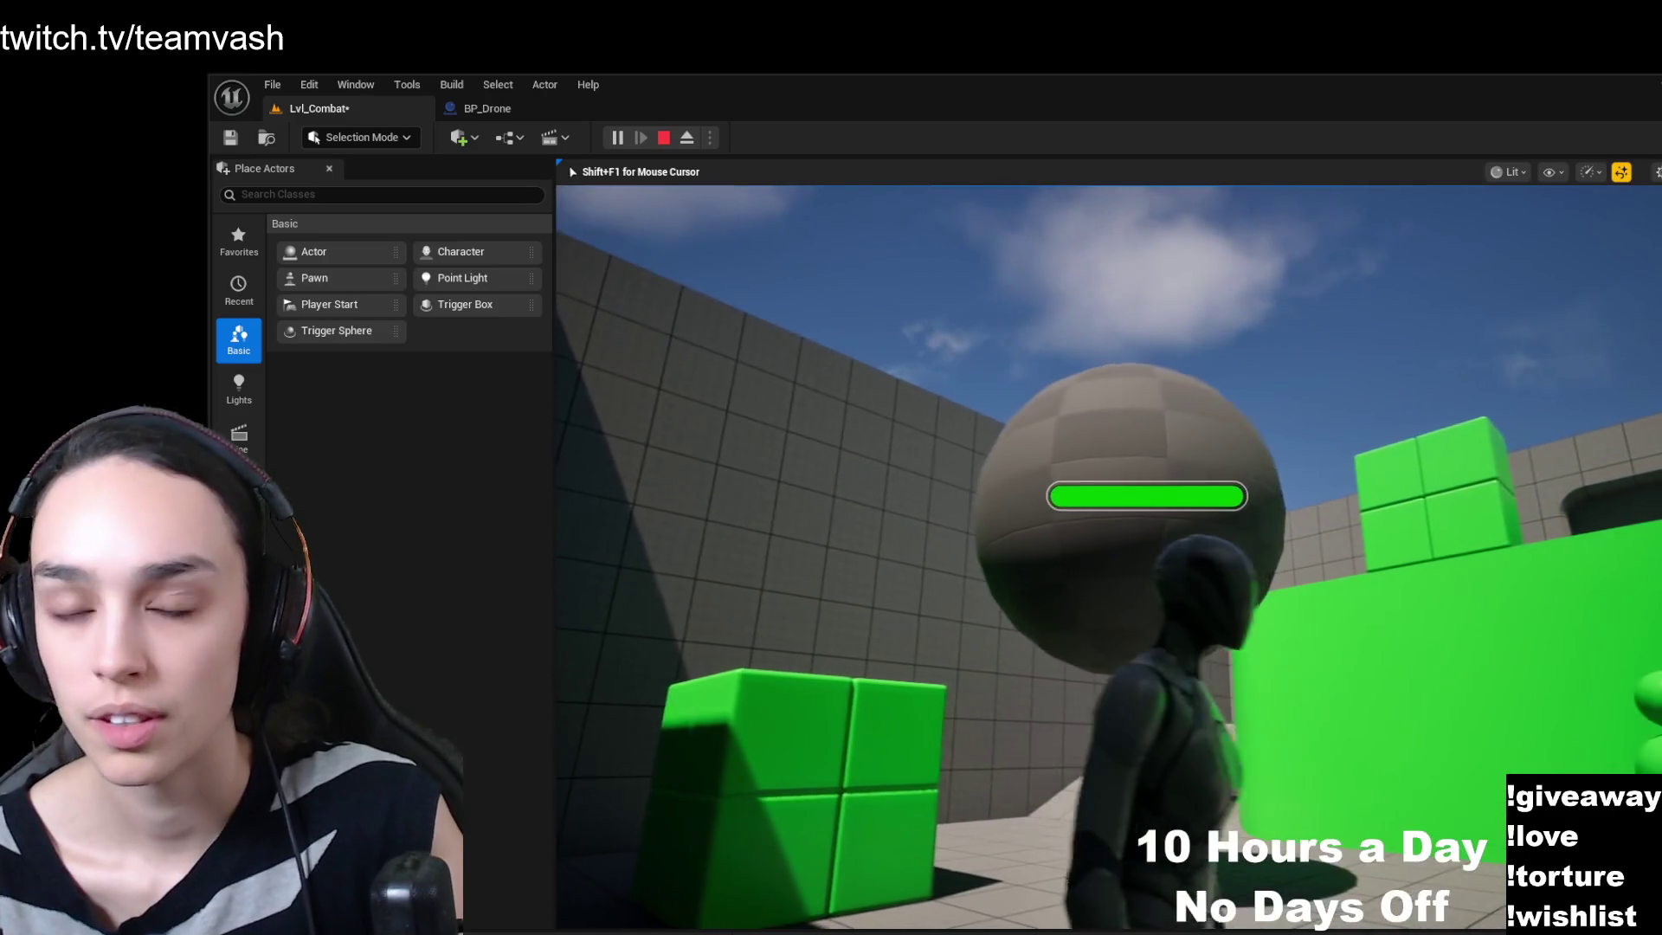
key(F8)
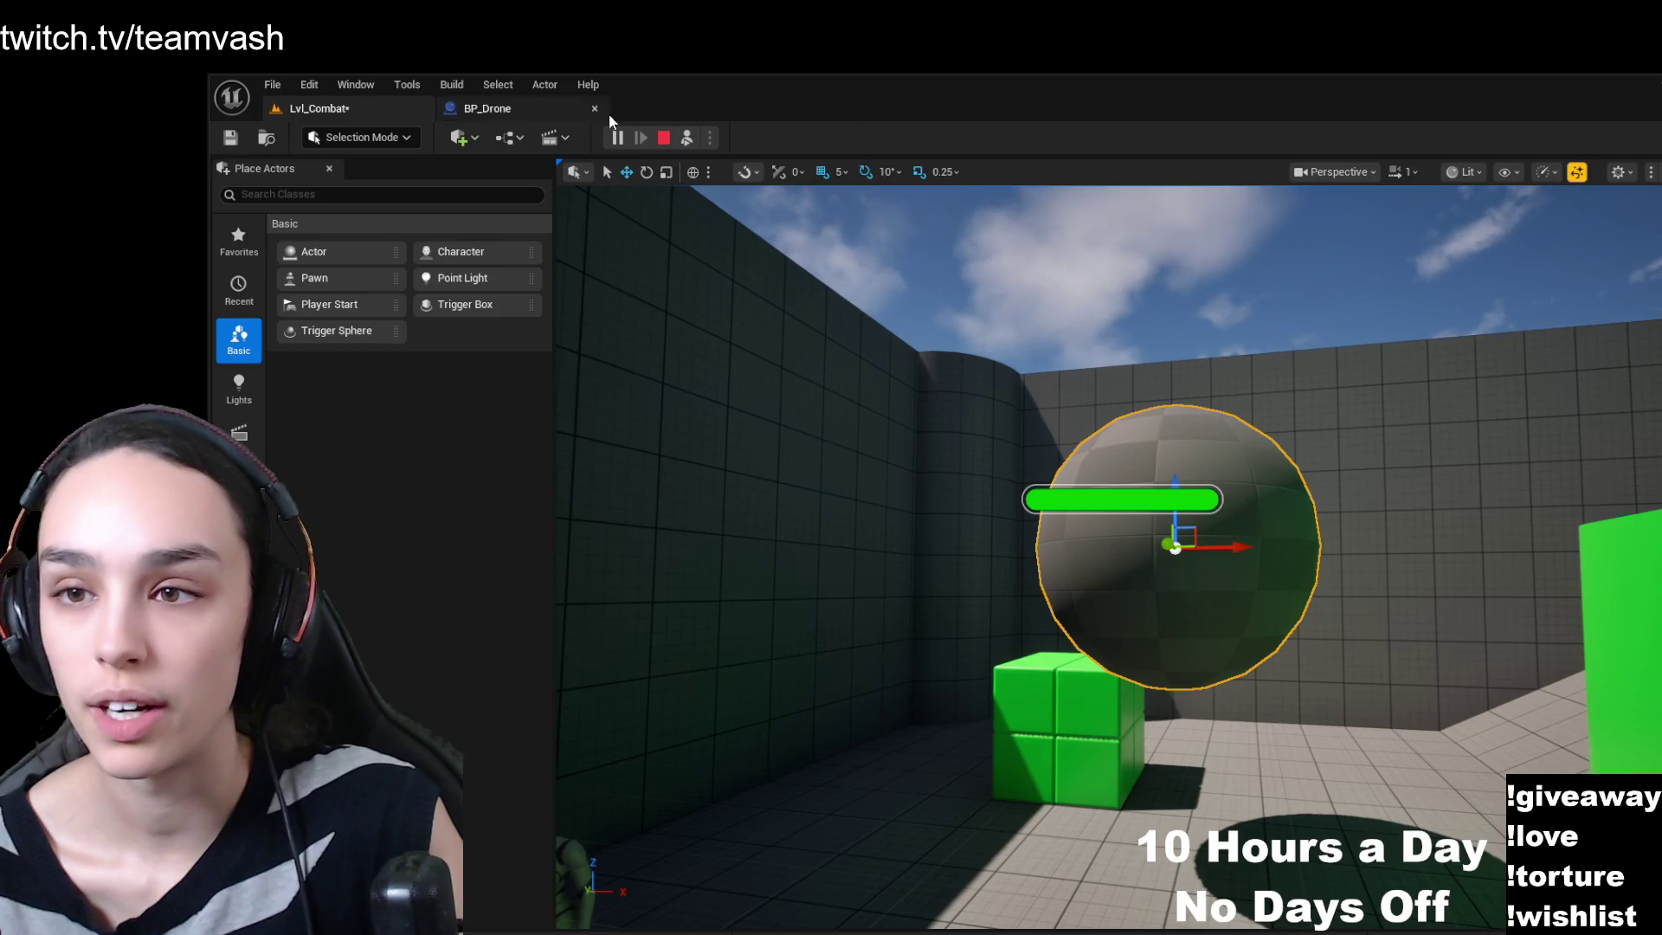
- Set the Draw Debug Coordinate System node's Duration to 60 in BP_Drone's event graph
click(664, 138)
click(487, 108)
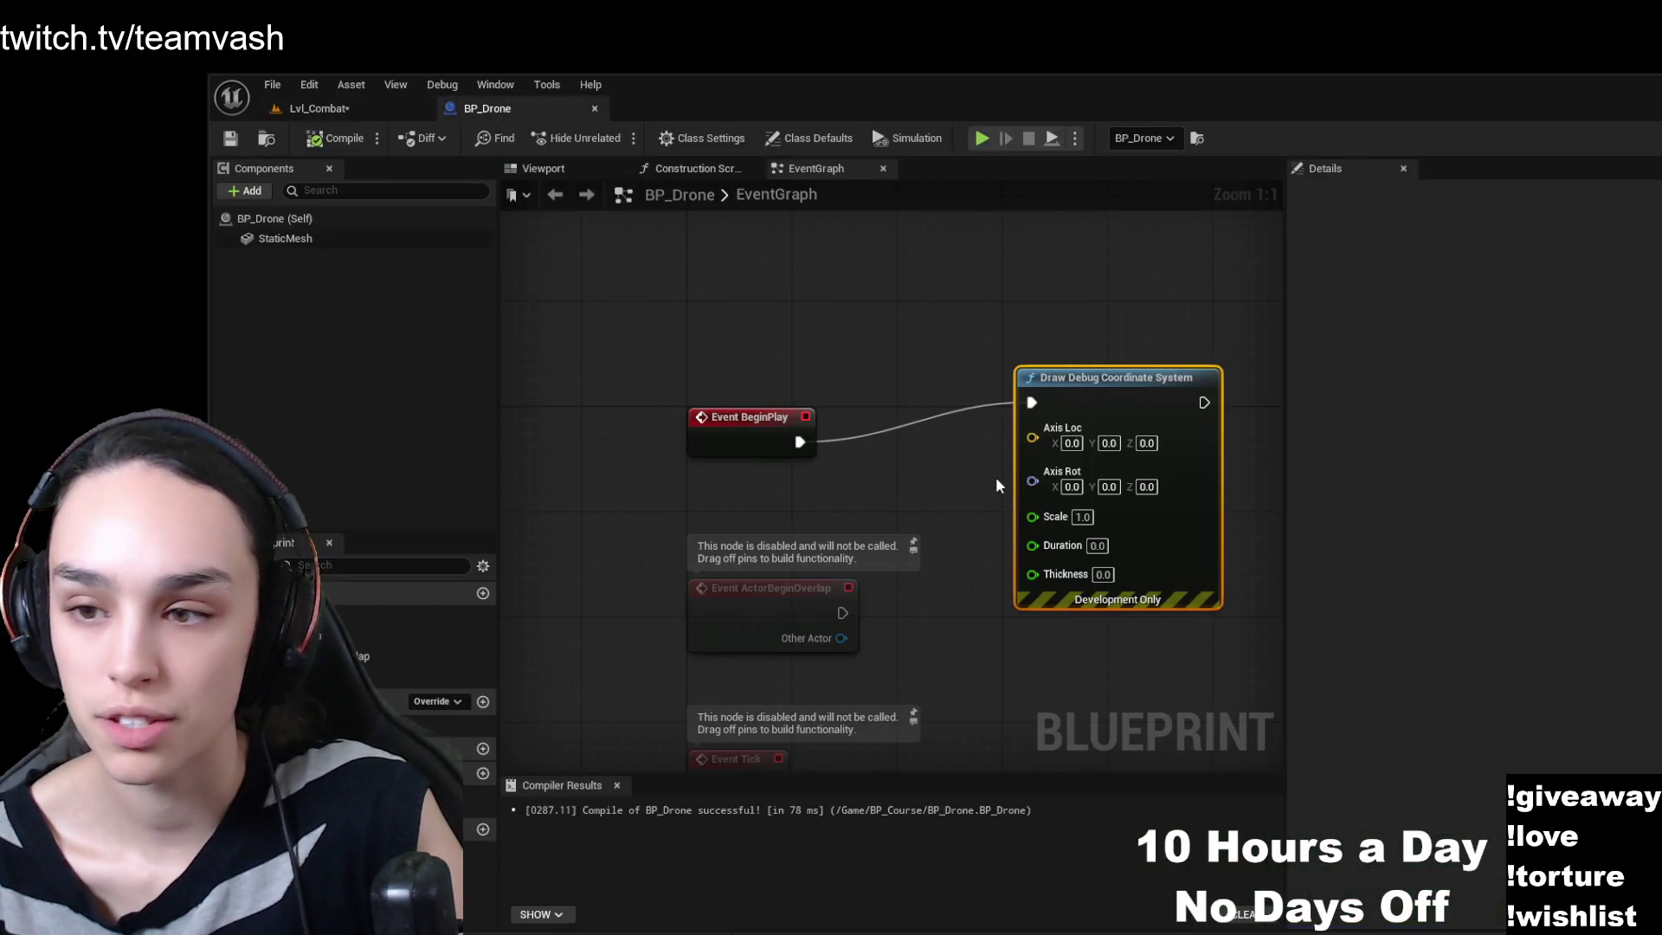
click(1097, 546)
text(60)
key(Return)
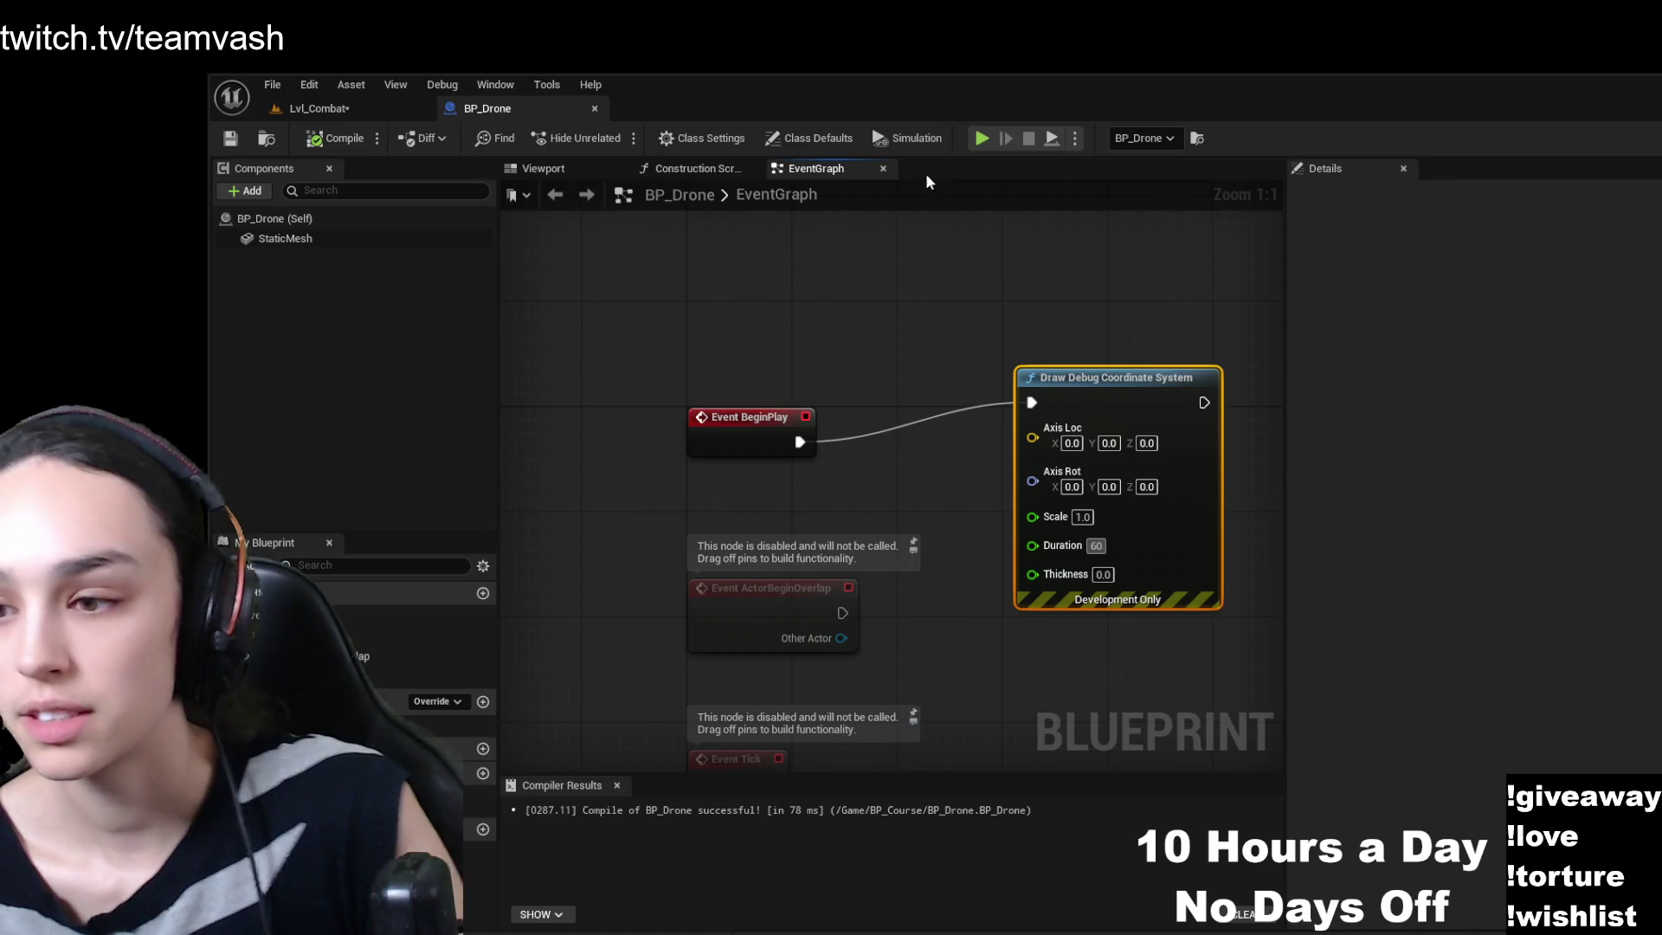
- Start a simulation test run from the blueprint and switch back to Lvl_Combat
click(982, 138)
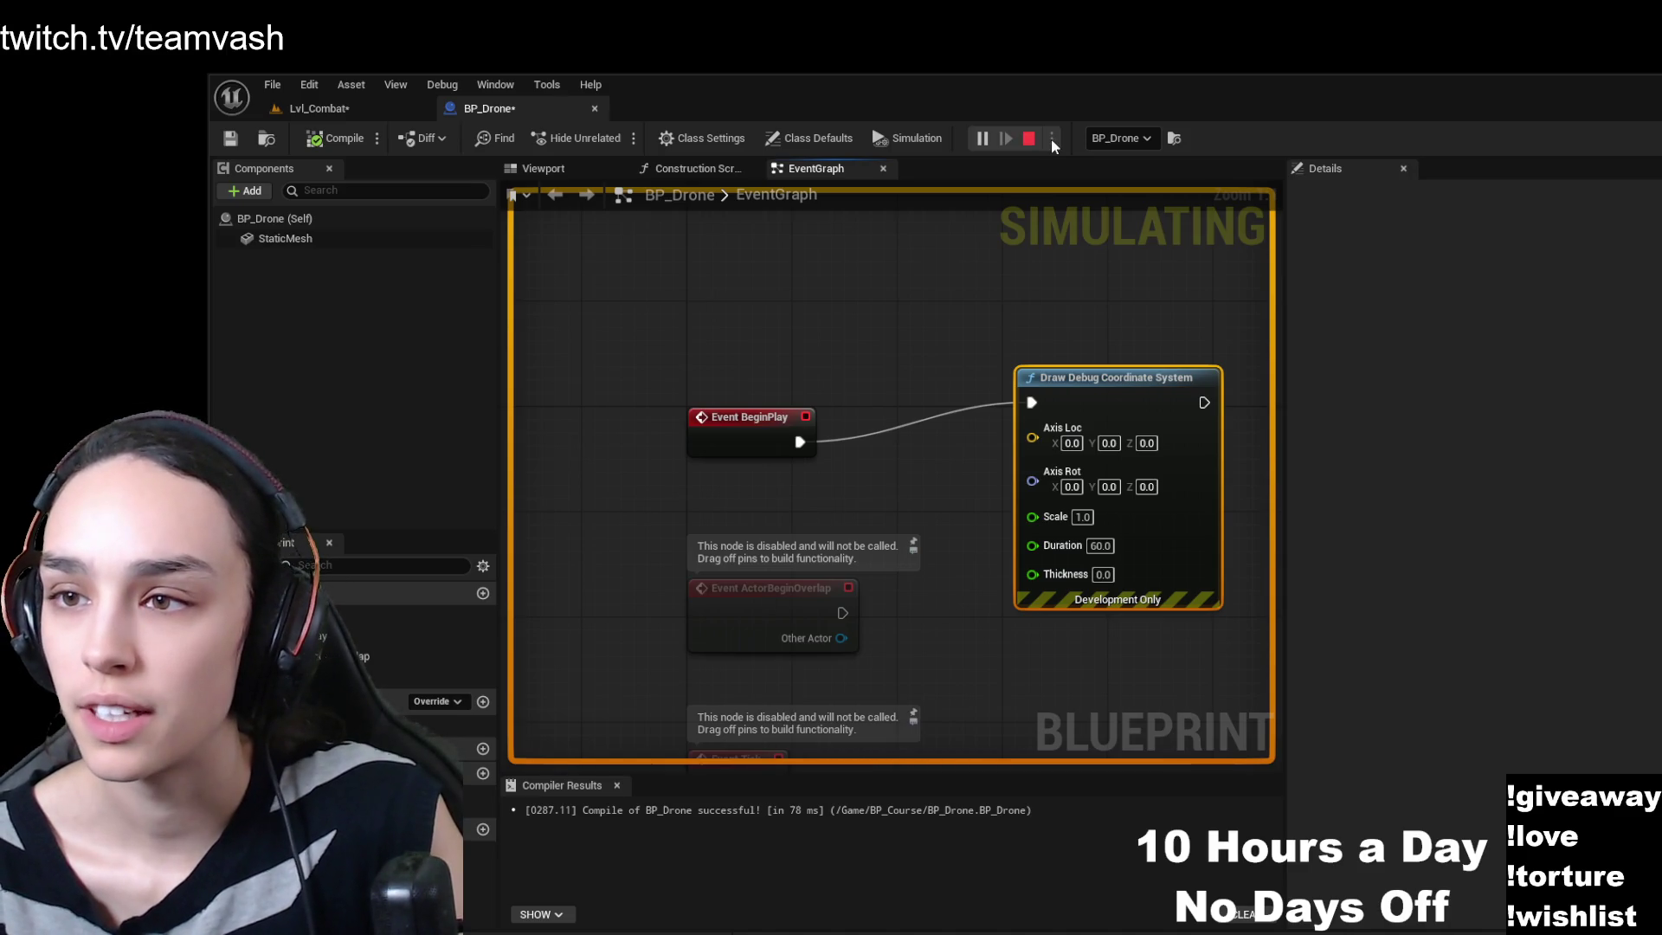
click(911, 143)
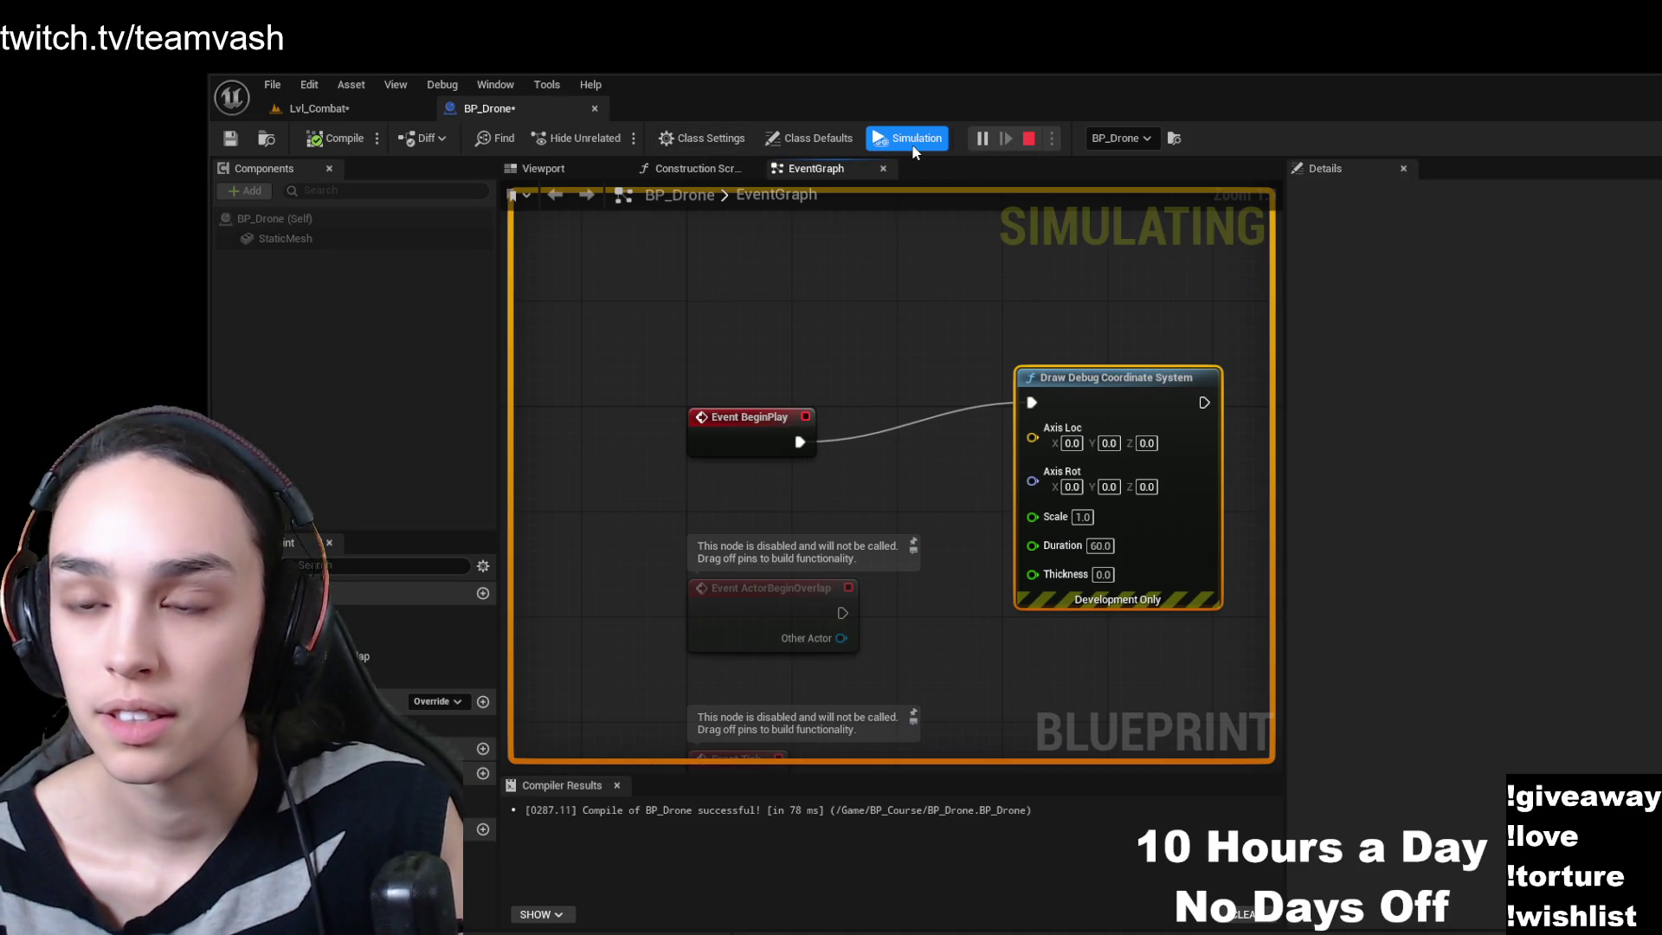
click(331, 110)
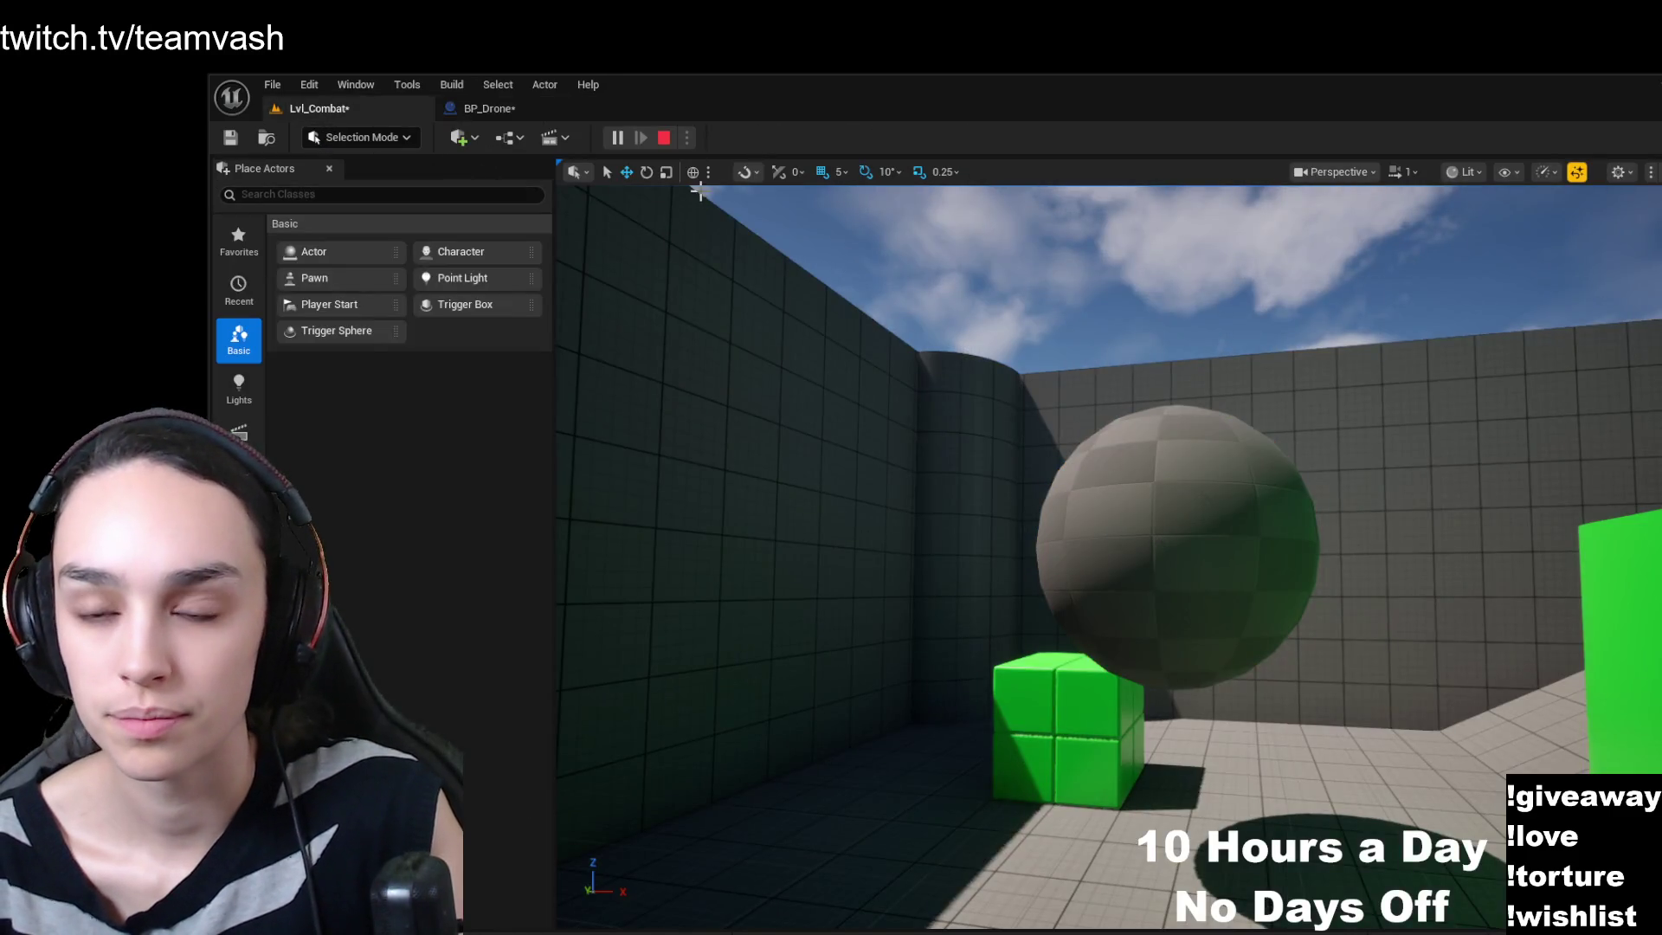
- Lower the camera near the player start, stop the session, and return to BP_Drone's graph
drag(667, 200, 1045, 641)
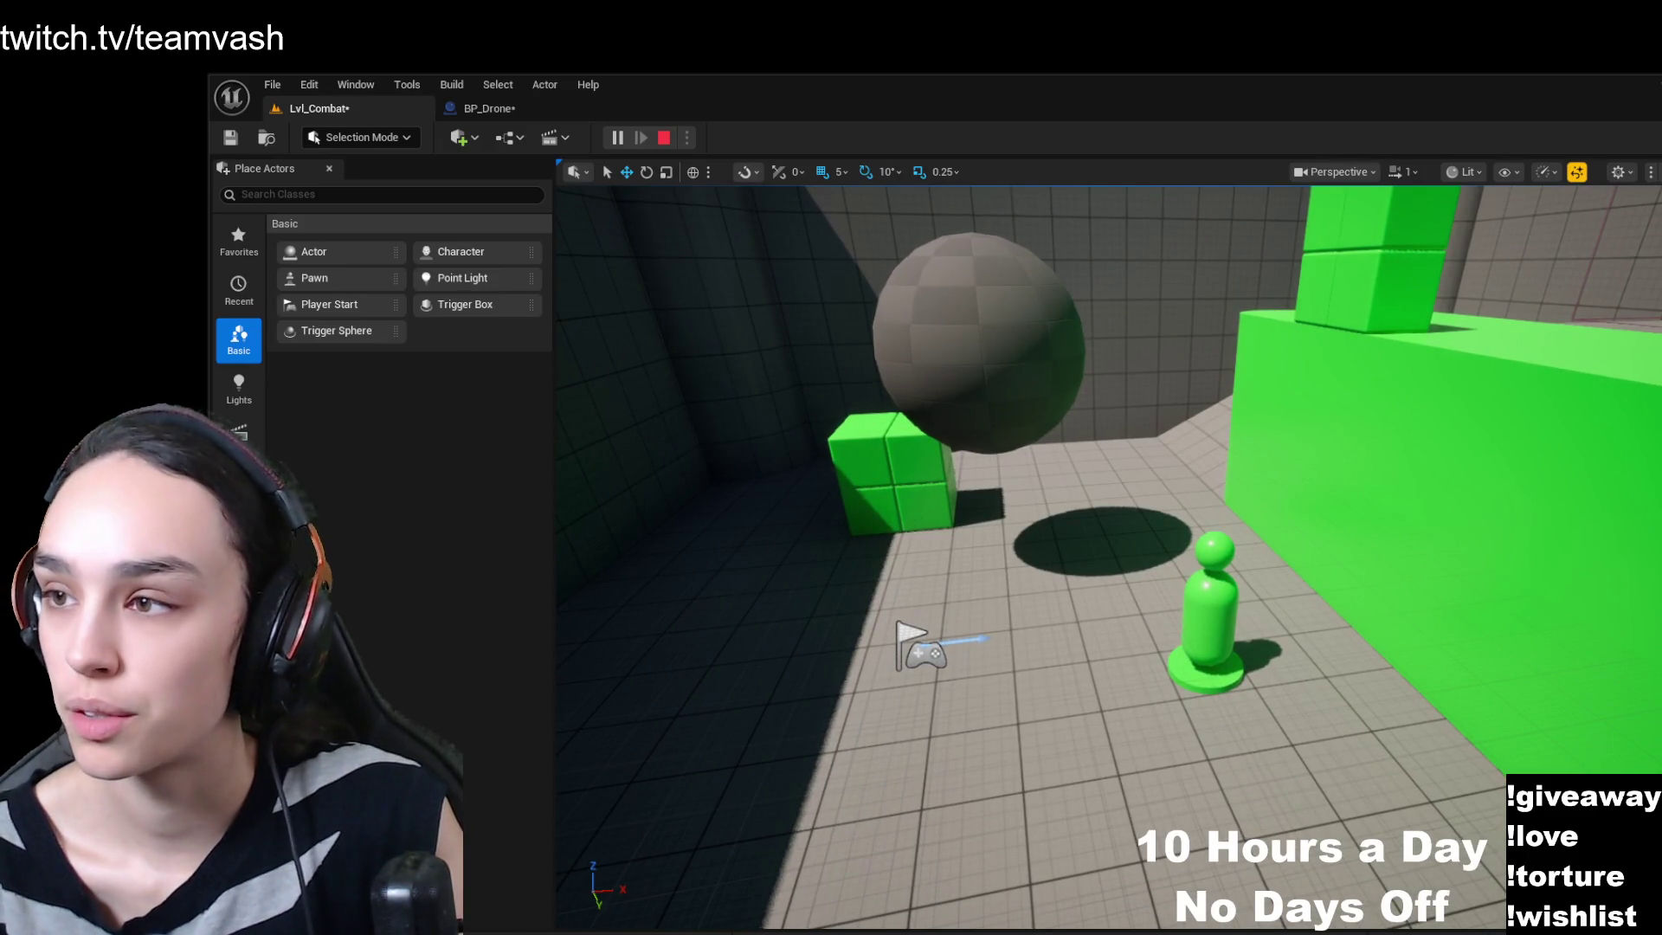
click(664, 137)
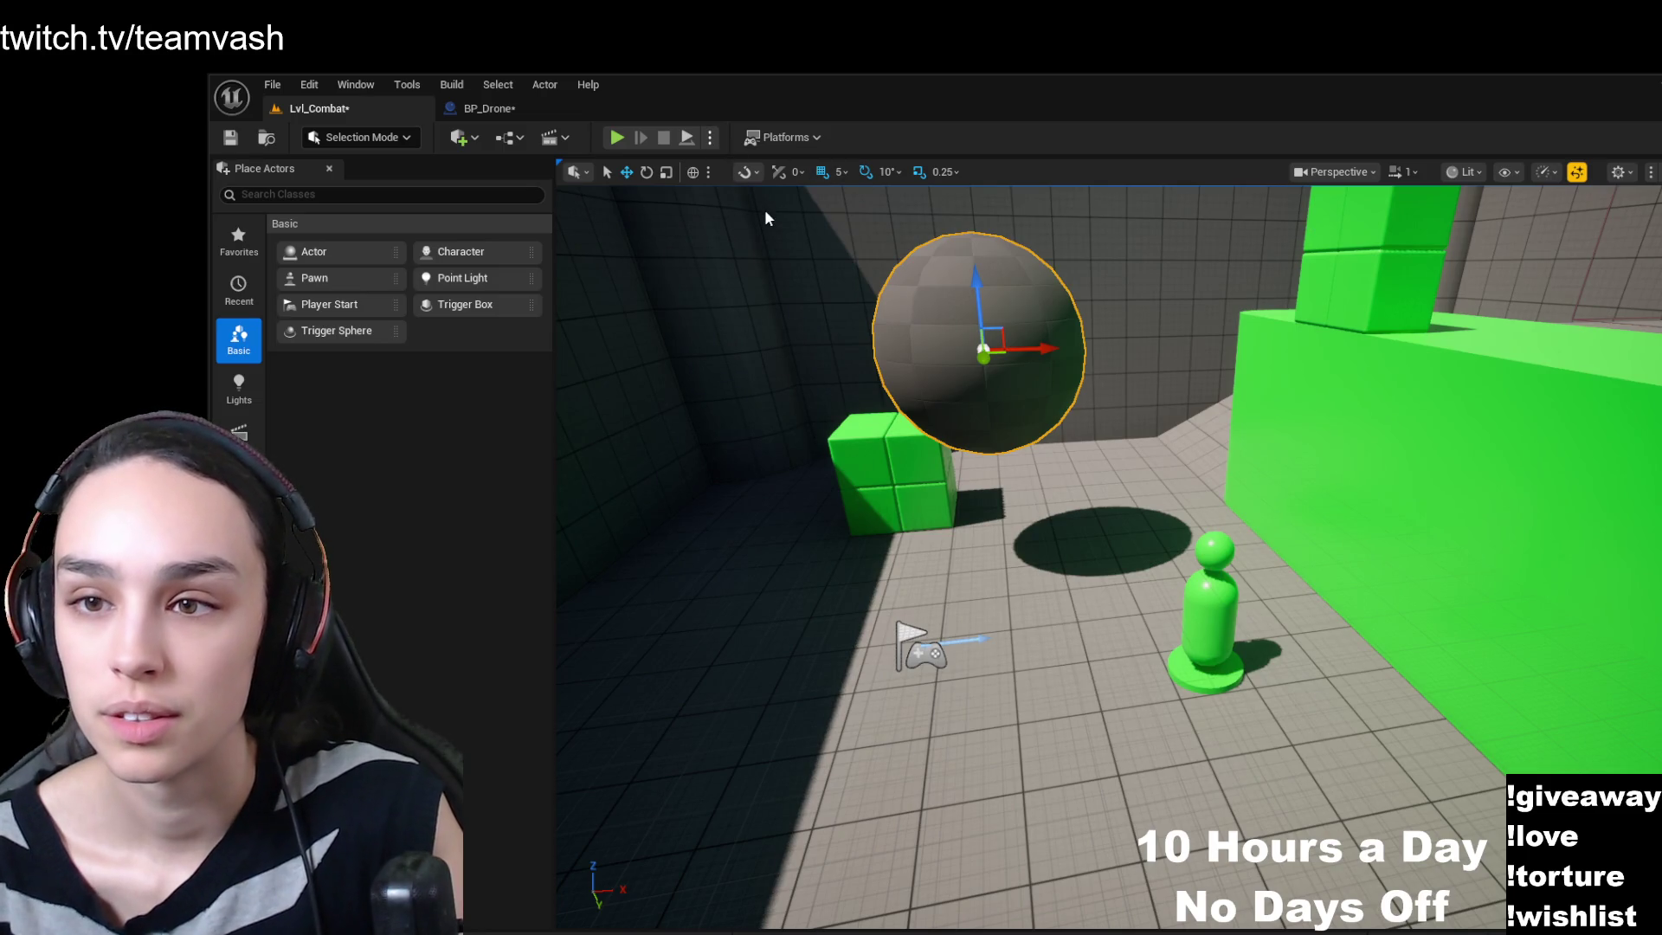
click(490, 105)
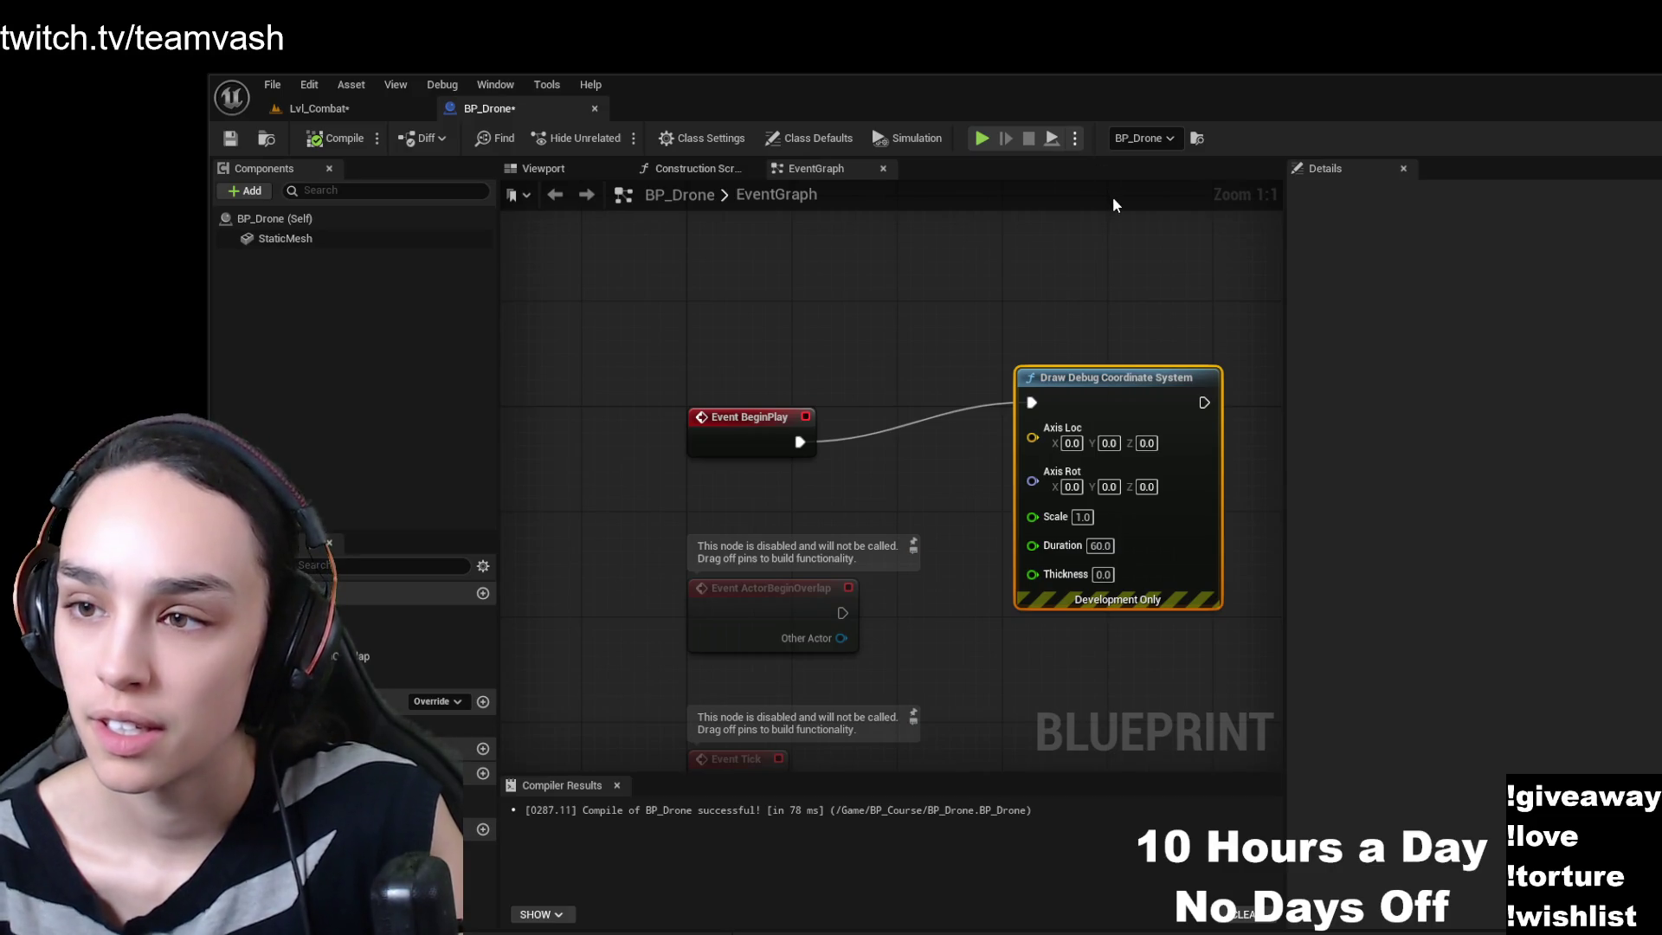
- Stop the simulation, play Lvl_Combat, and walk the player through the level
click(983, 138)
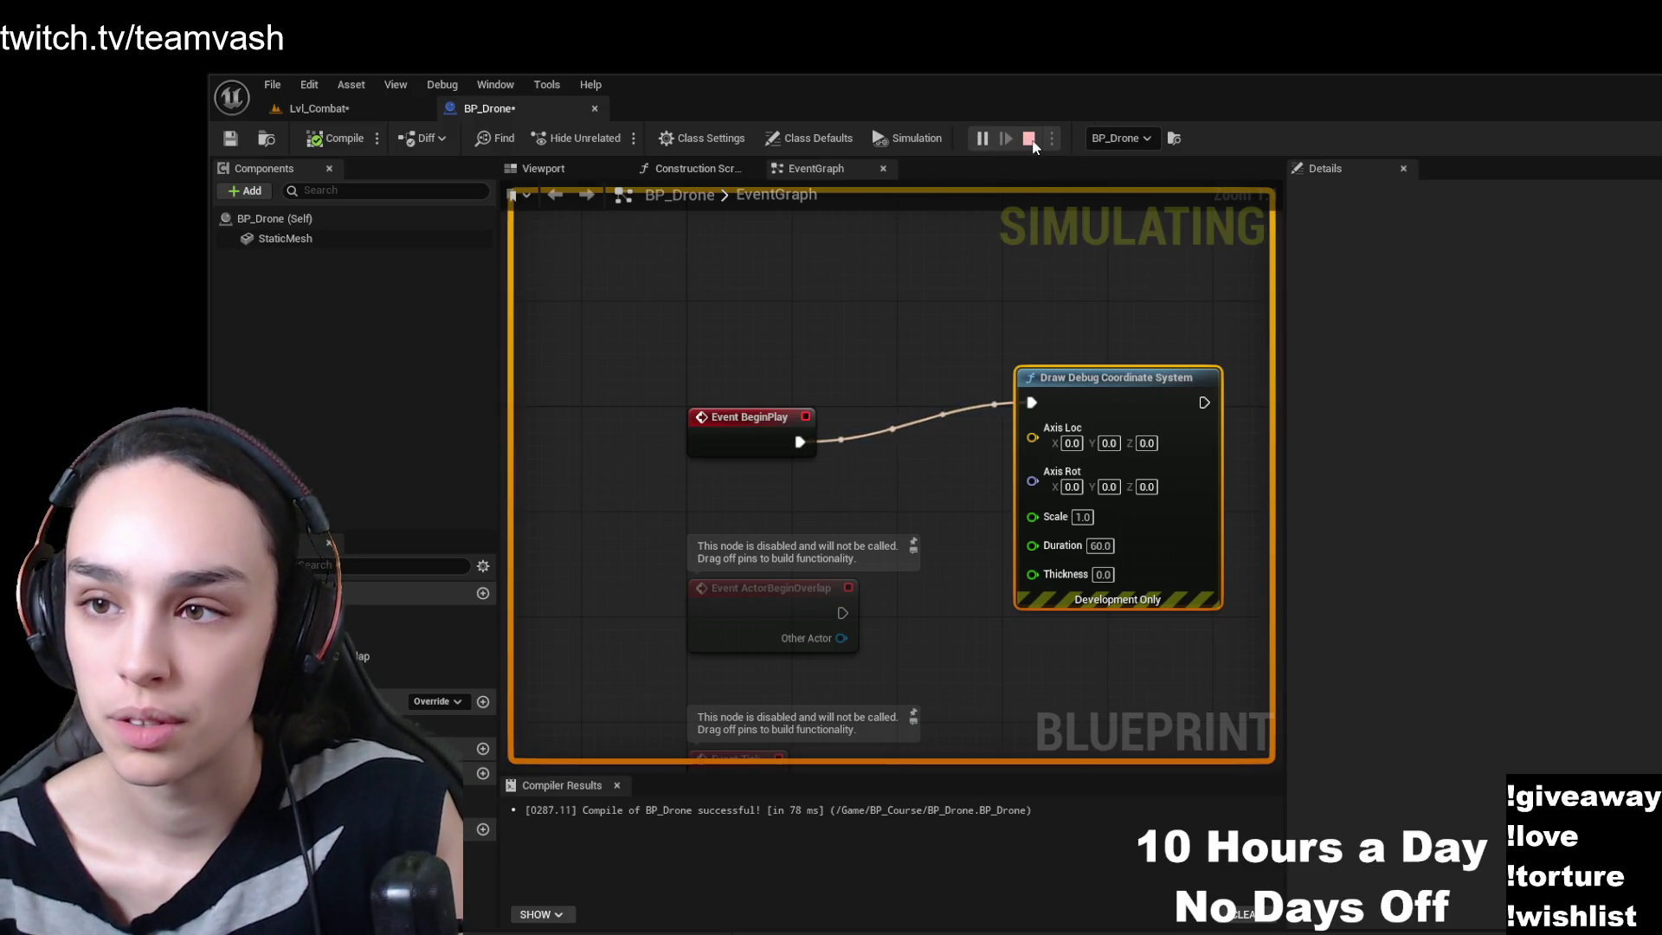
click(1029, 139)
click(345, 116)
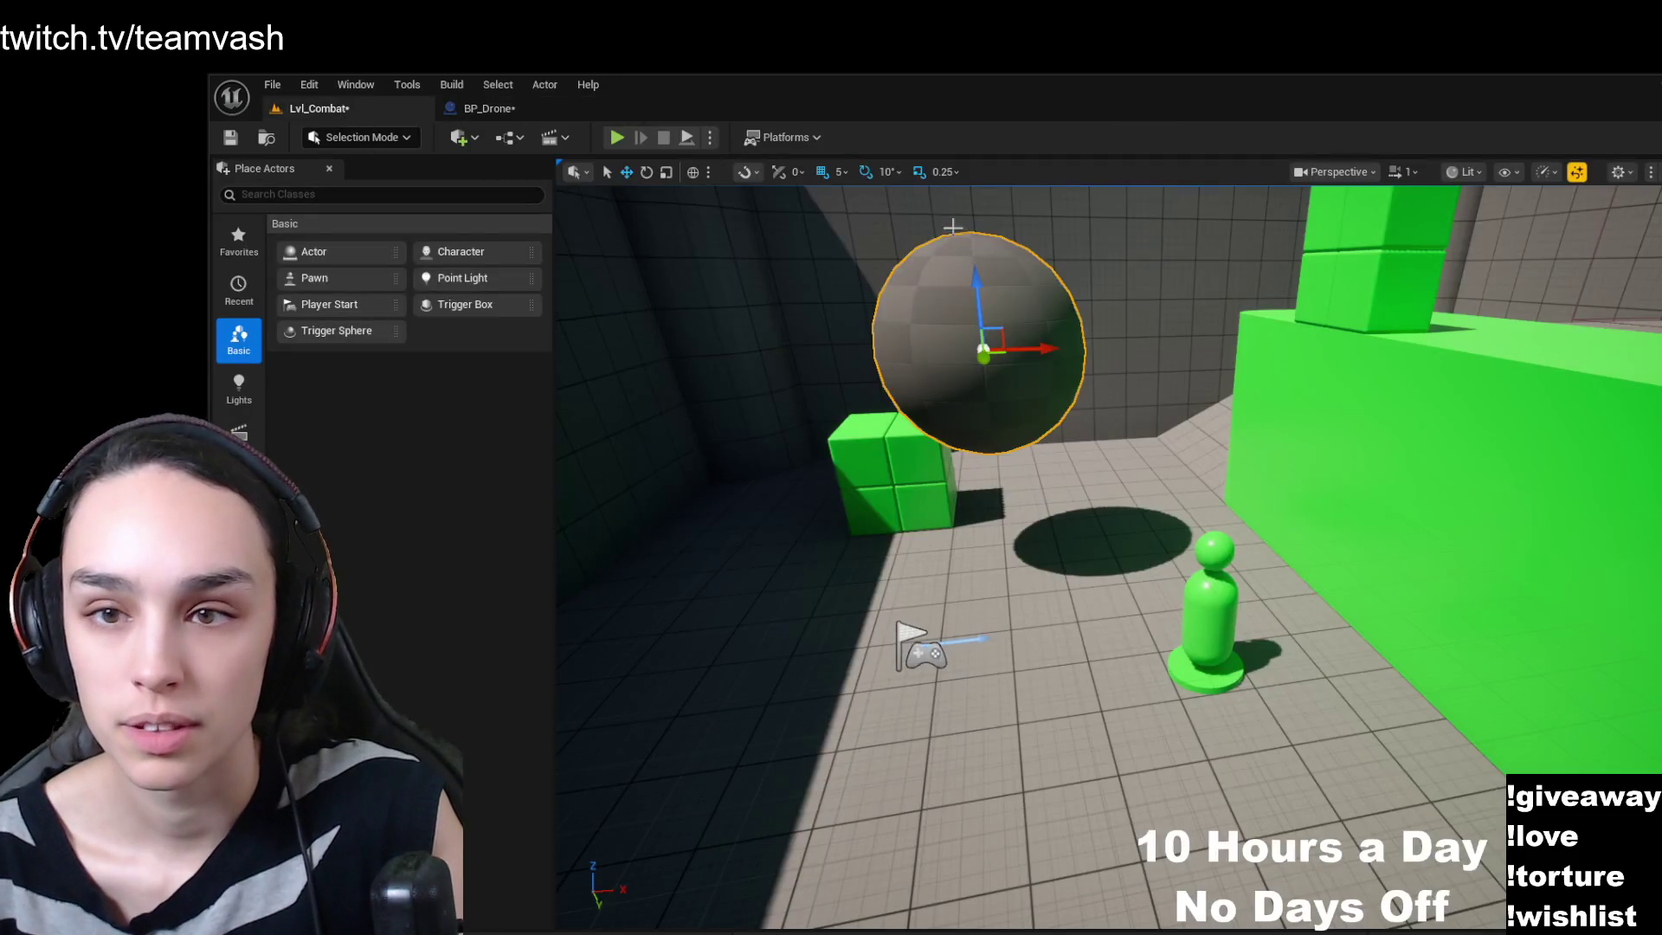
click(617, 139)
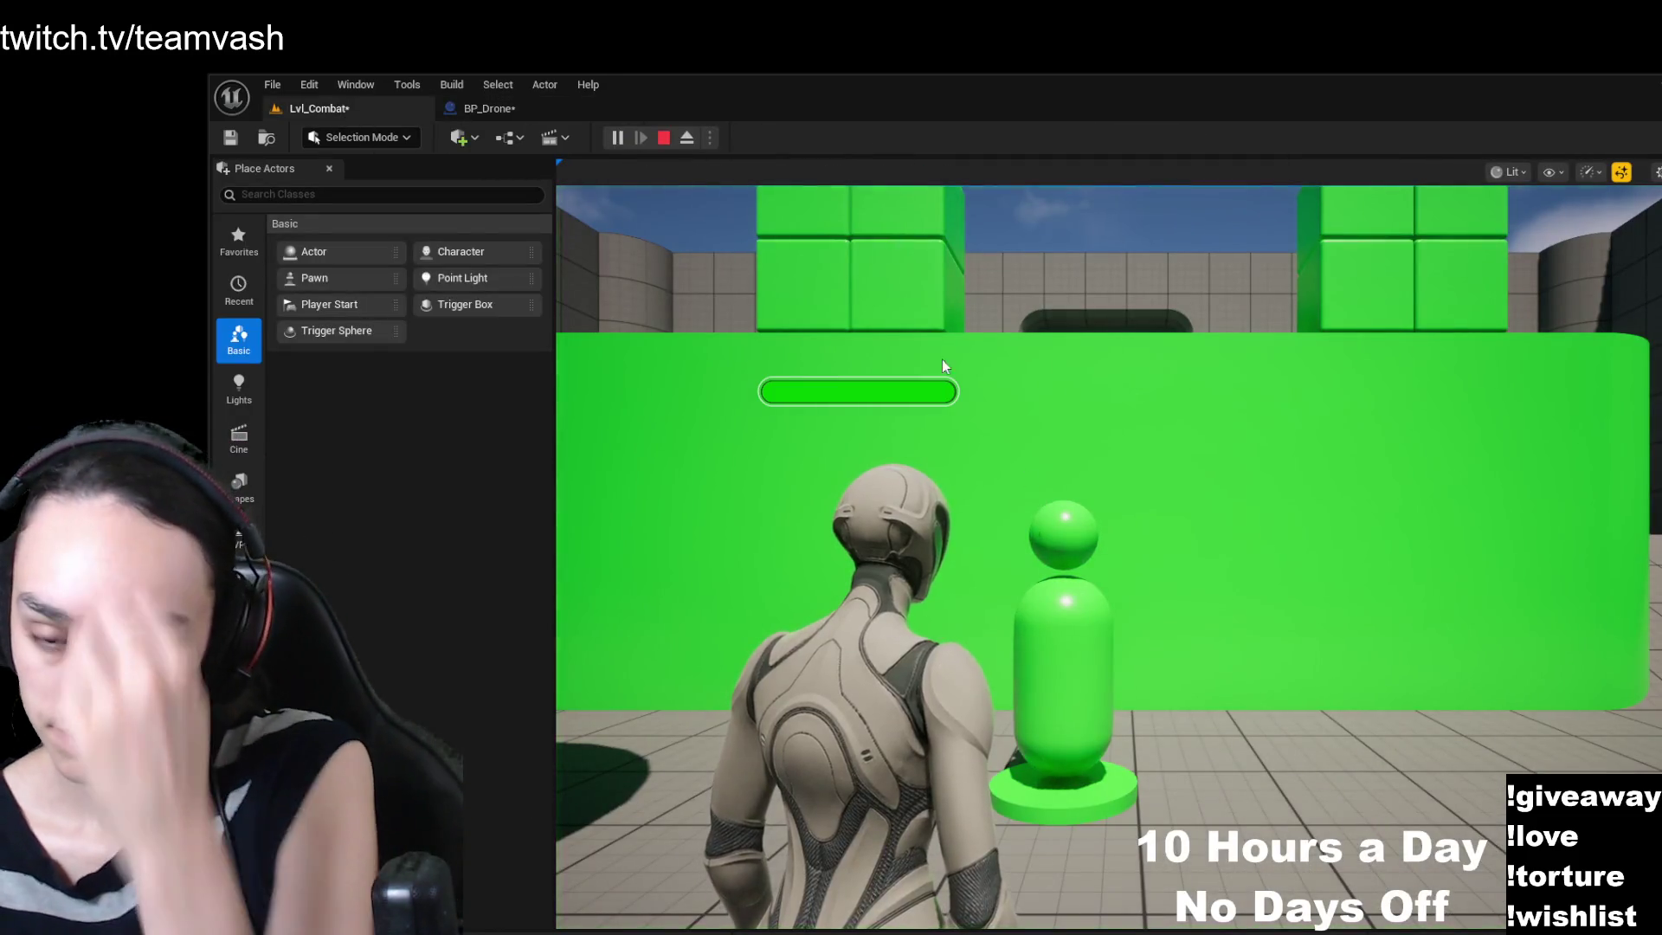
key(w)
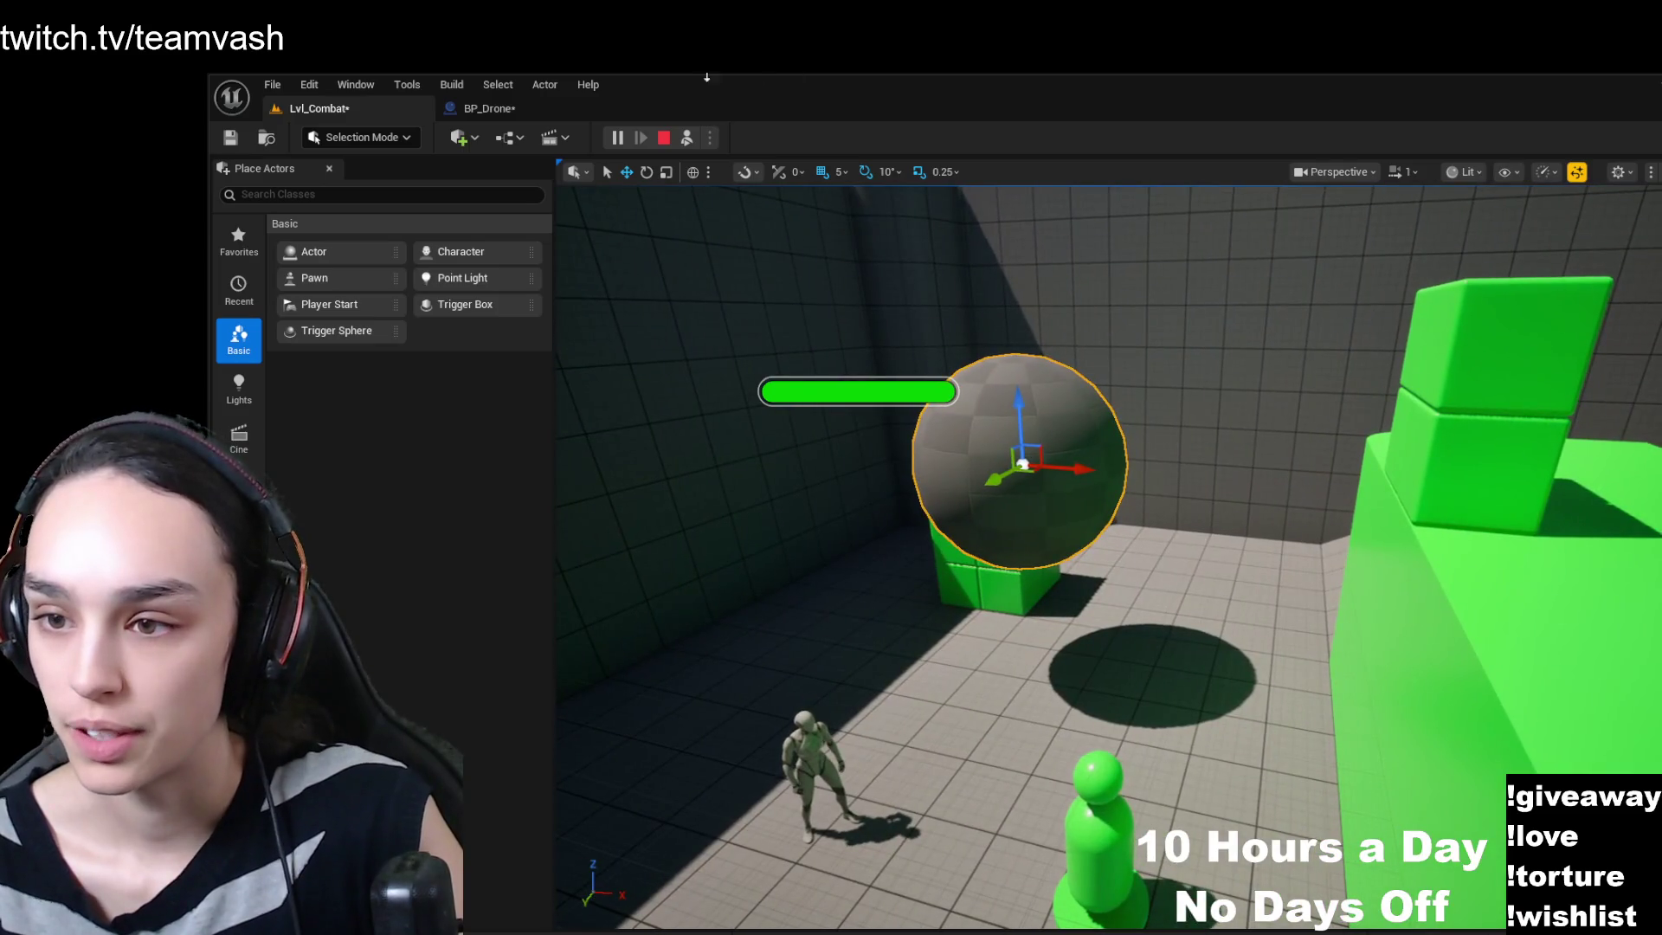
- Stop the run from BP_Drone's tab and start playing Lvl_Combat again
click(531, 104)
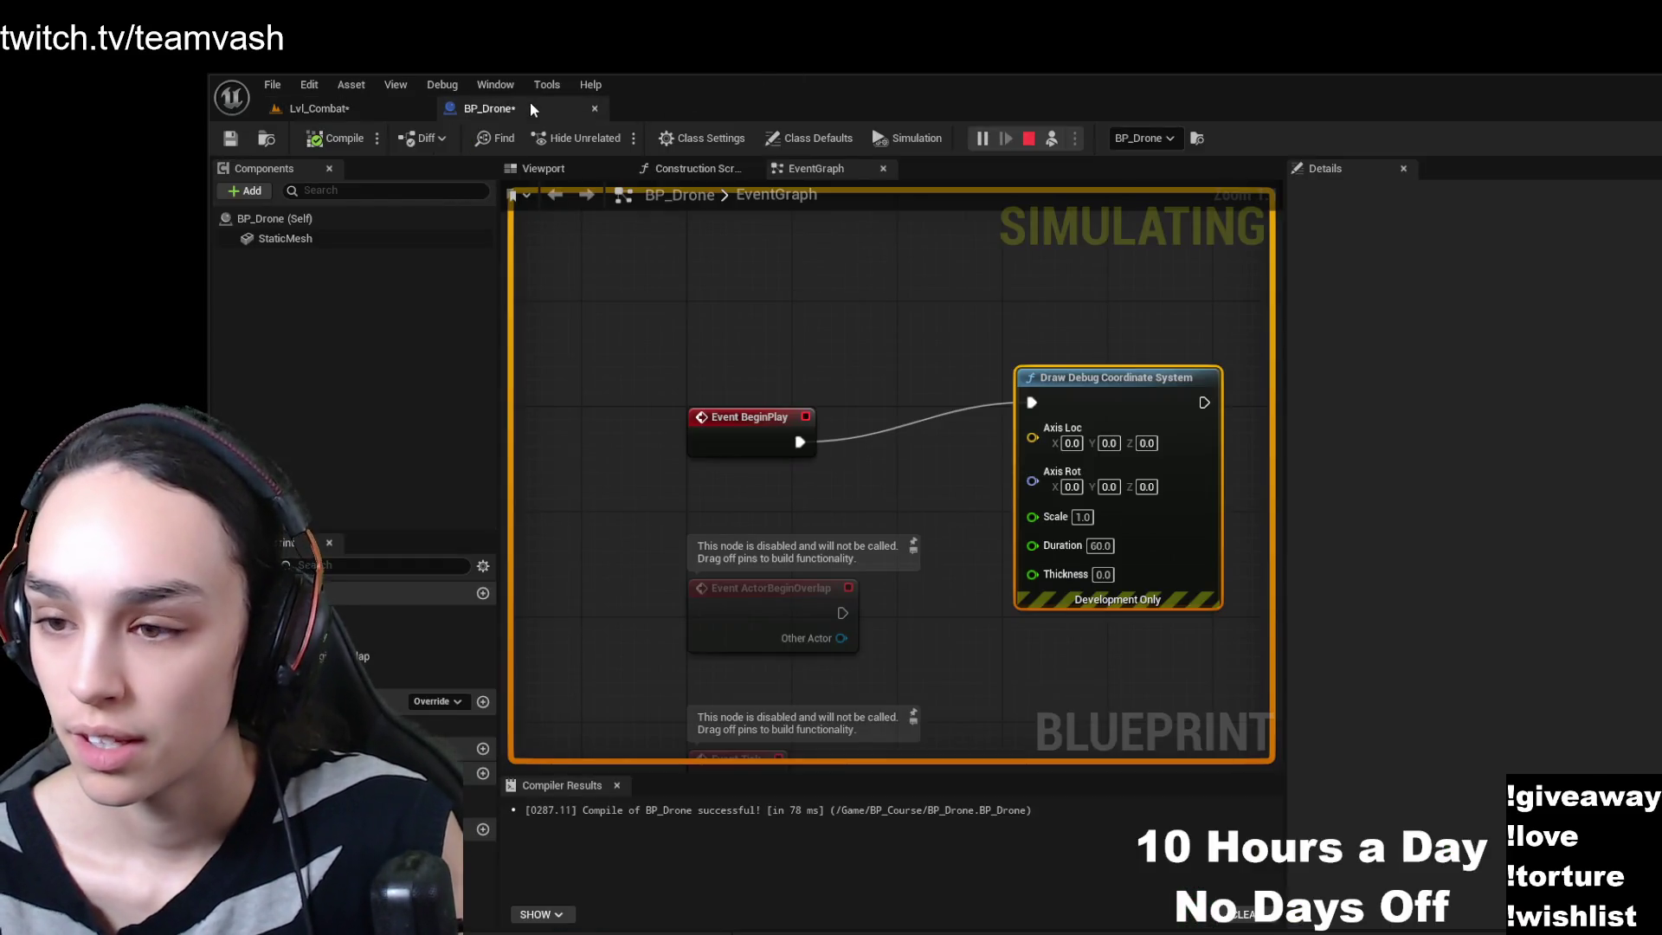
click(1030, 138)
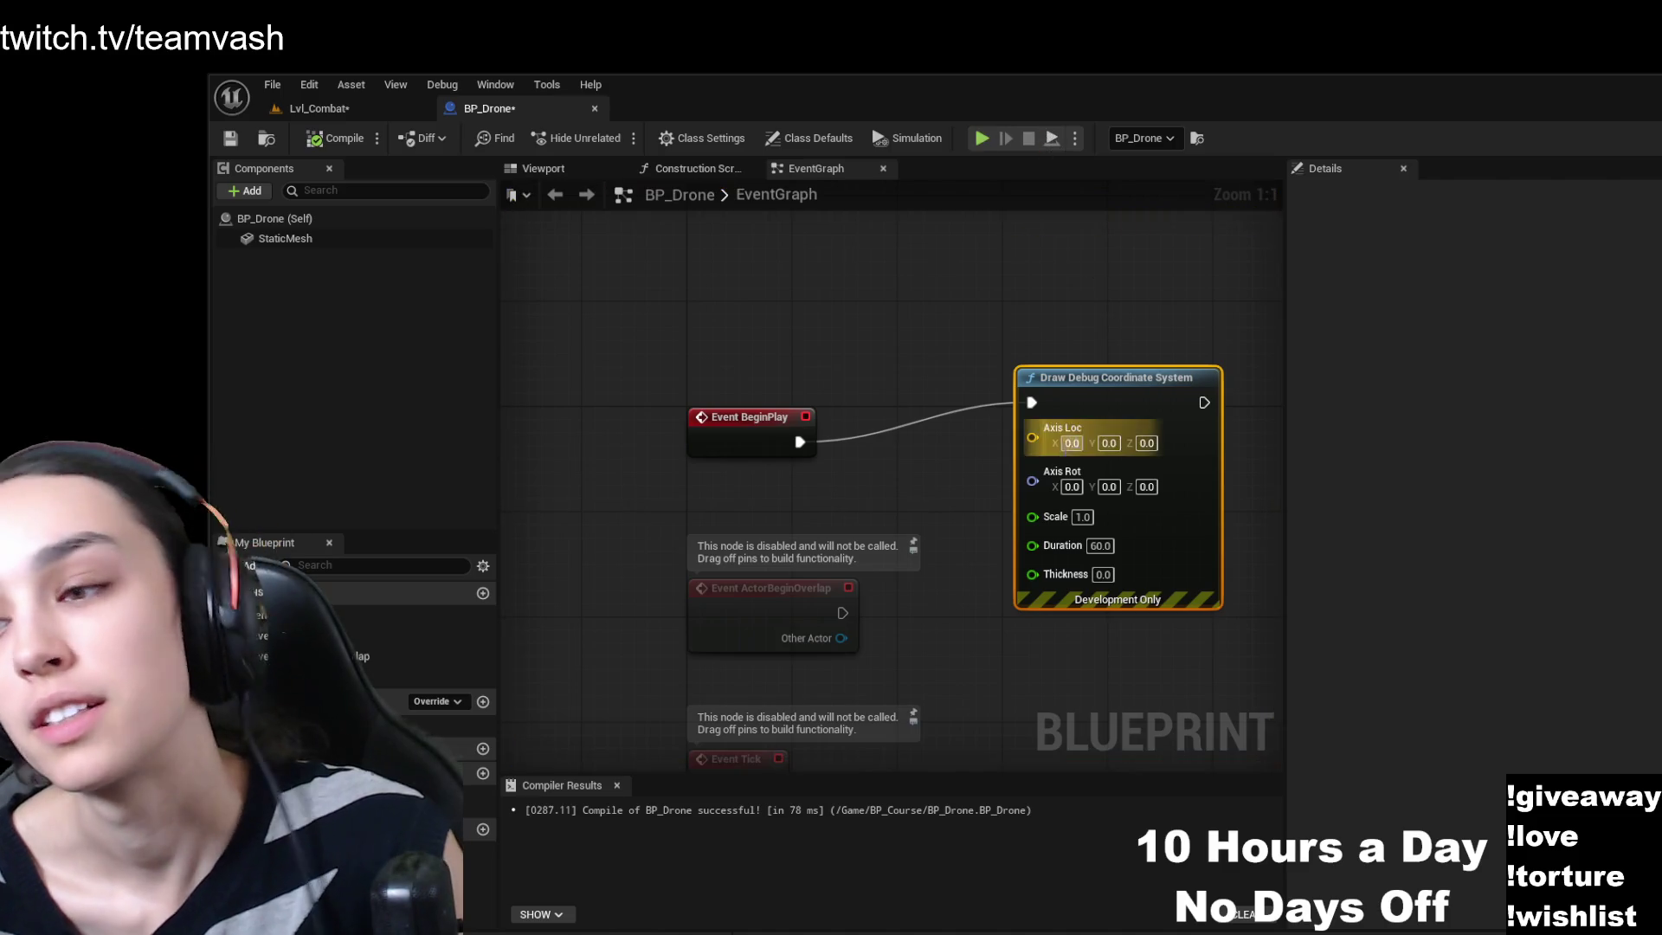
click(319, 109)
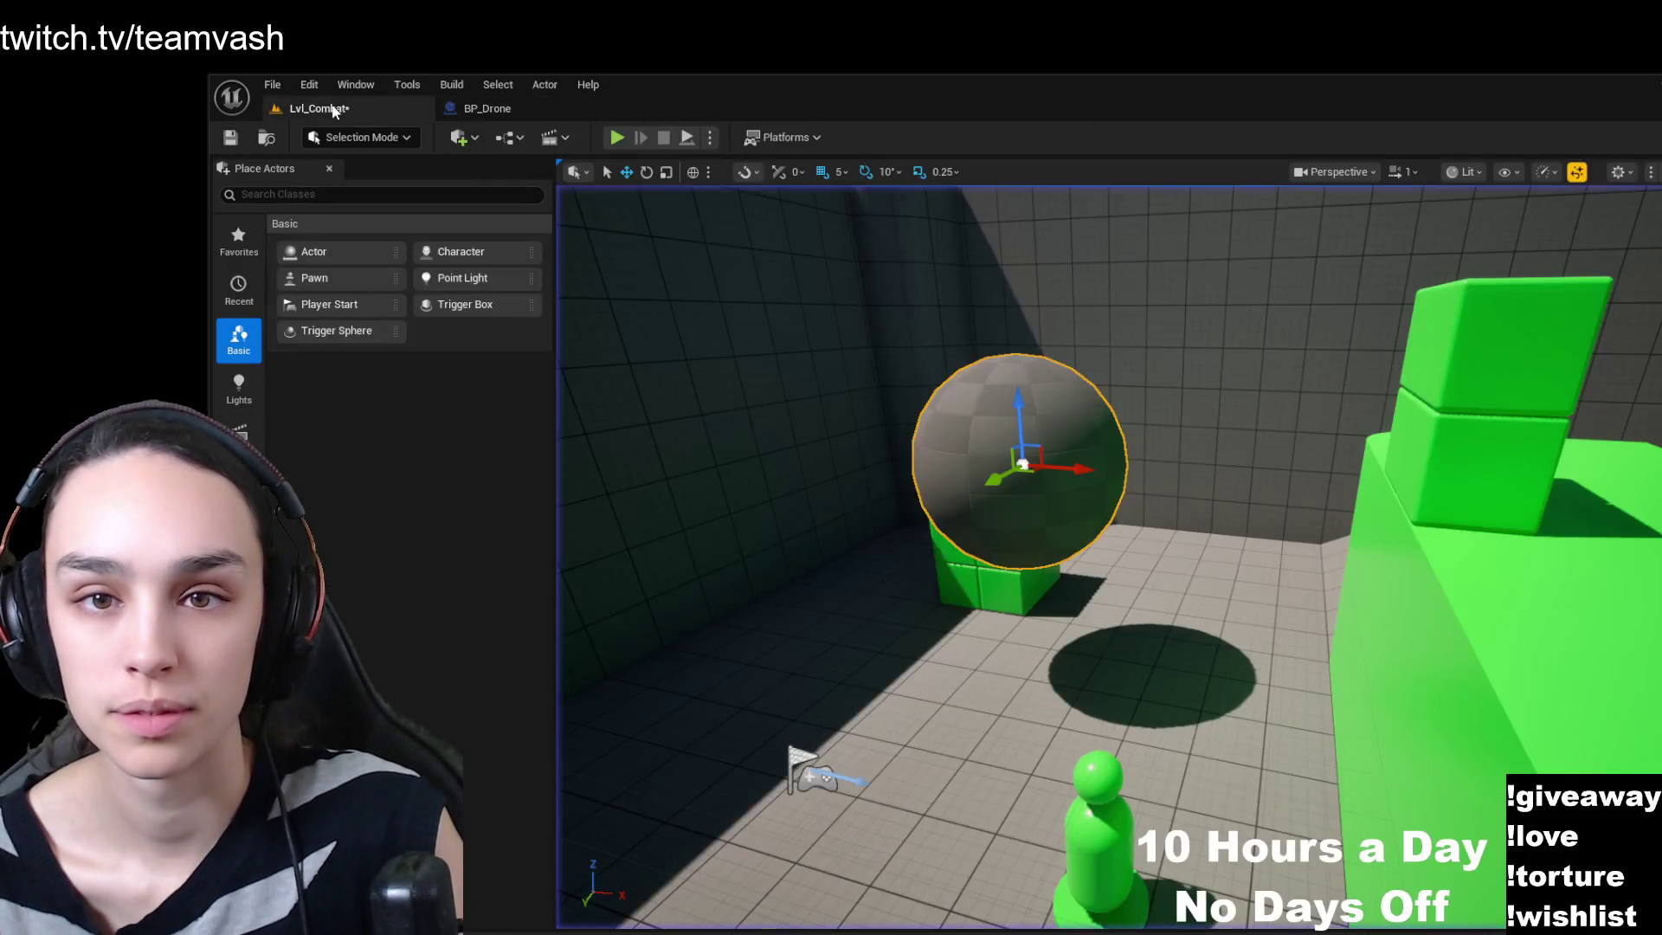
click(617, 138)
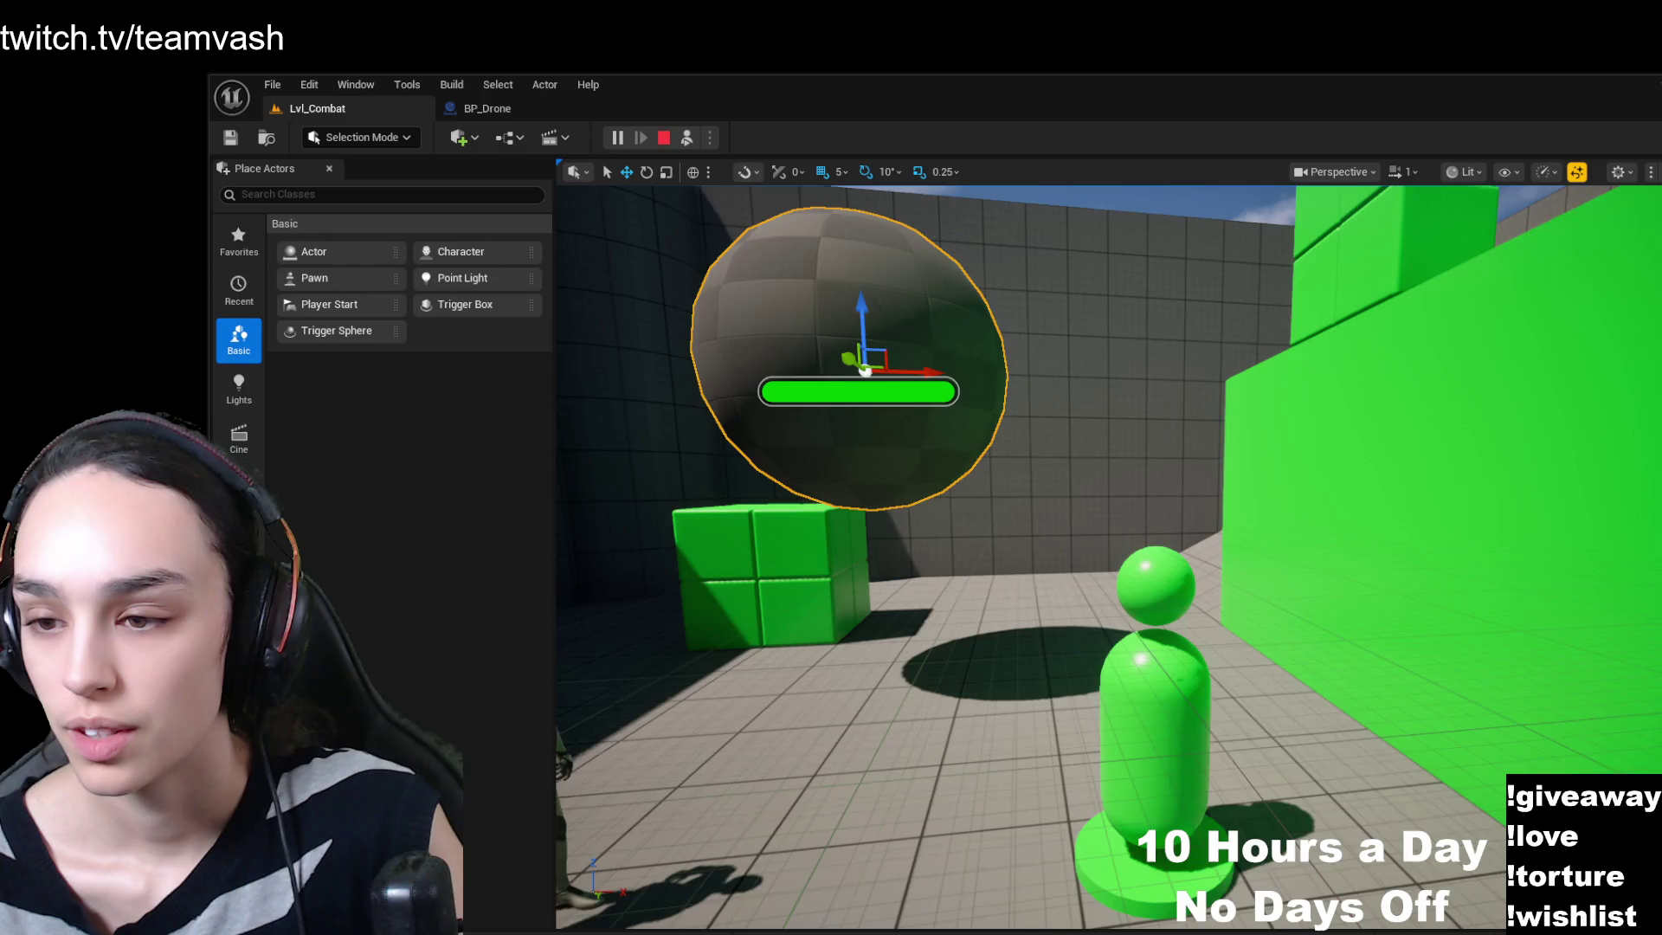
- Set the debug node's Scale to 100 in BP_Drone, recompile, and return to Lvl_Combat
click(489, 109)
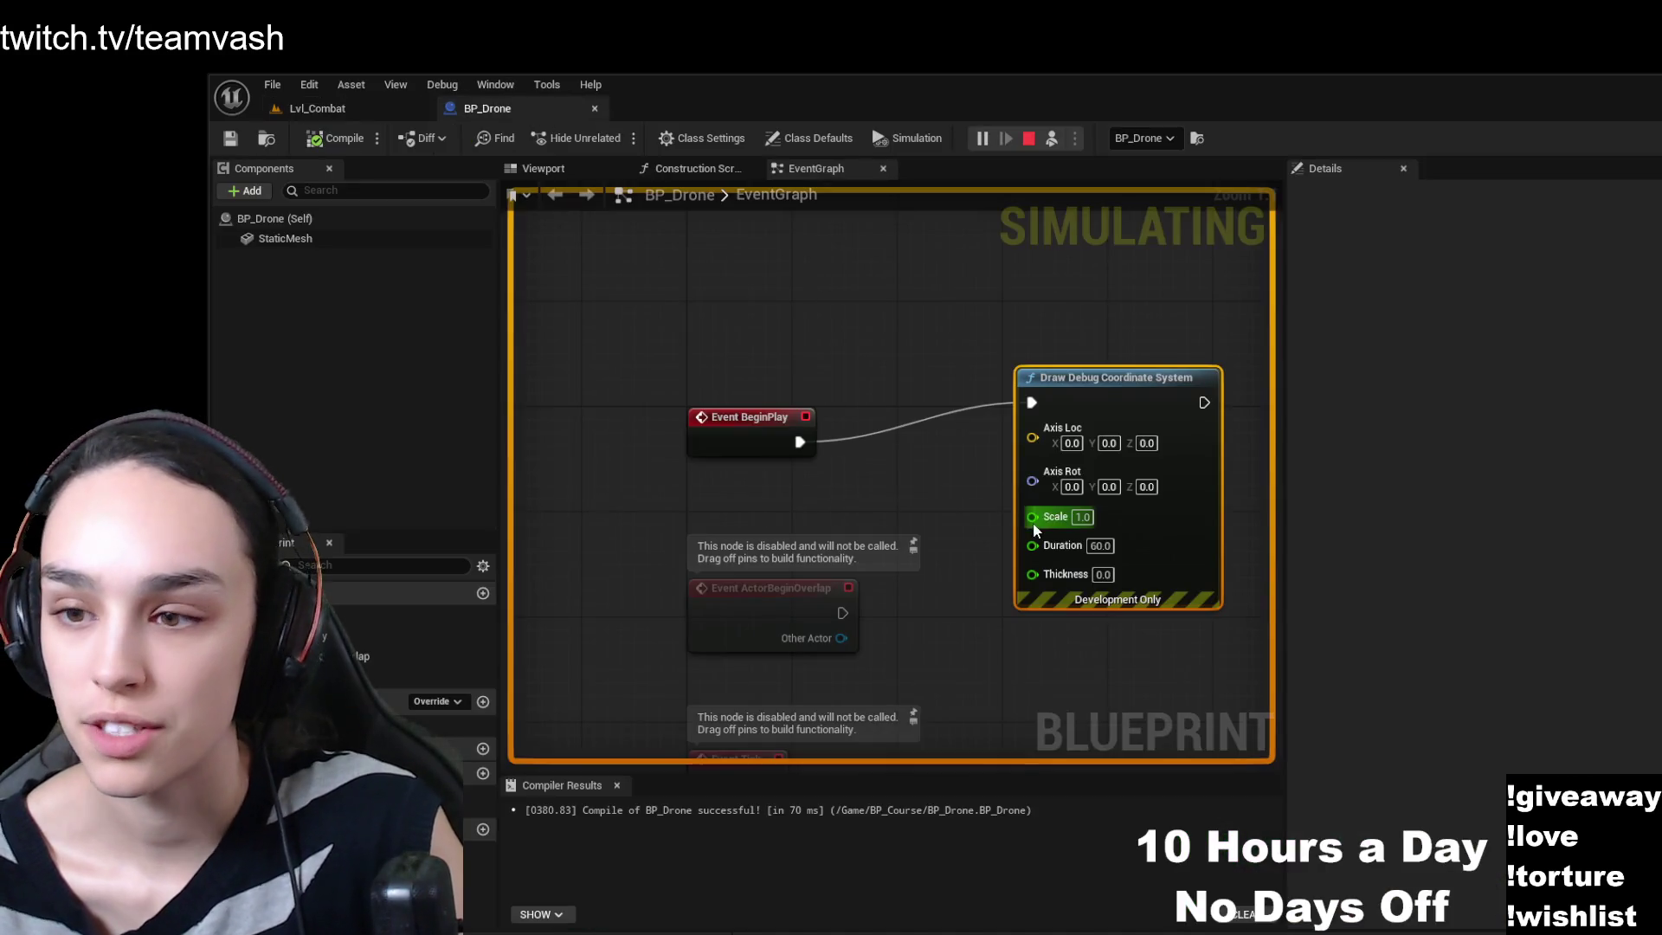
click(1081, 517)
text(100)
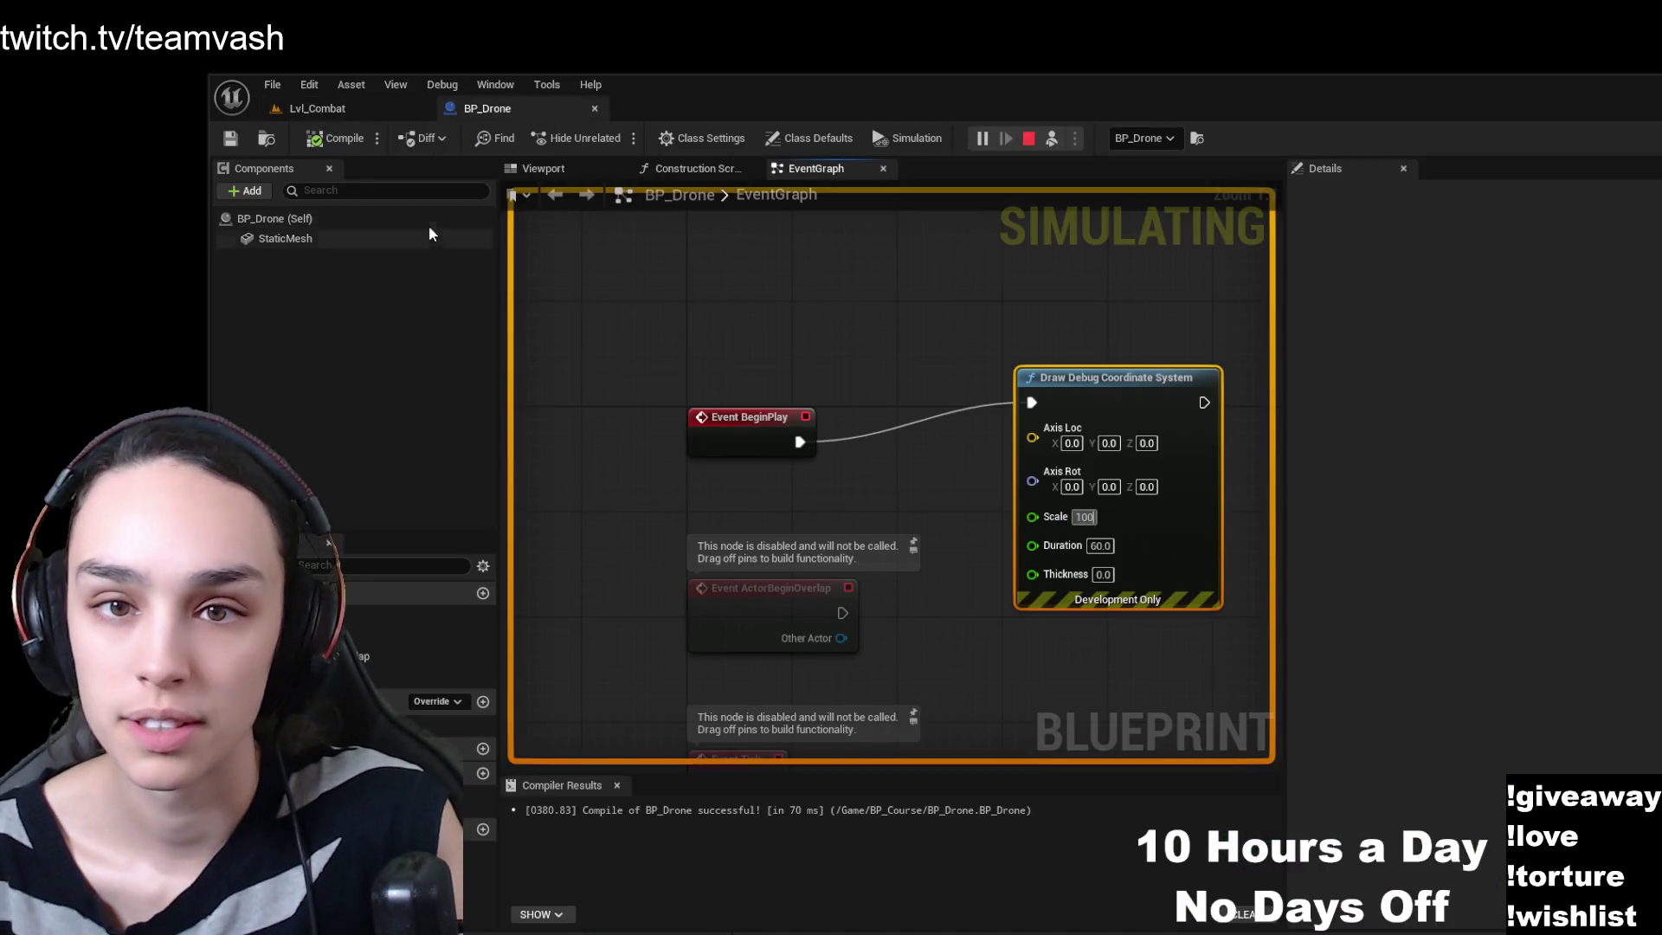
key(Return)
click(333, 137)
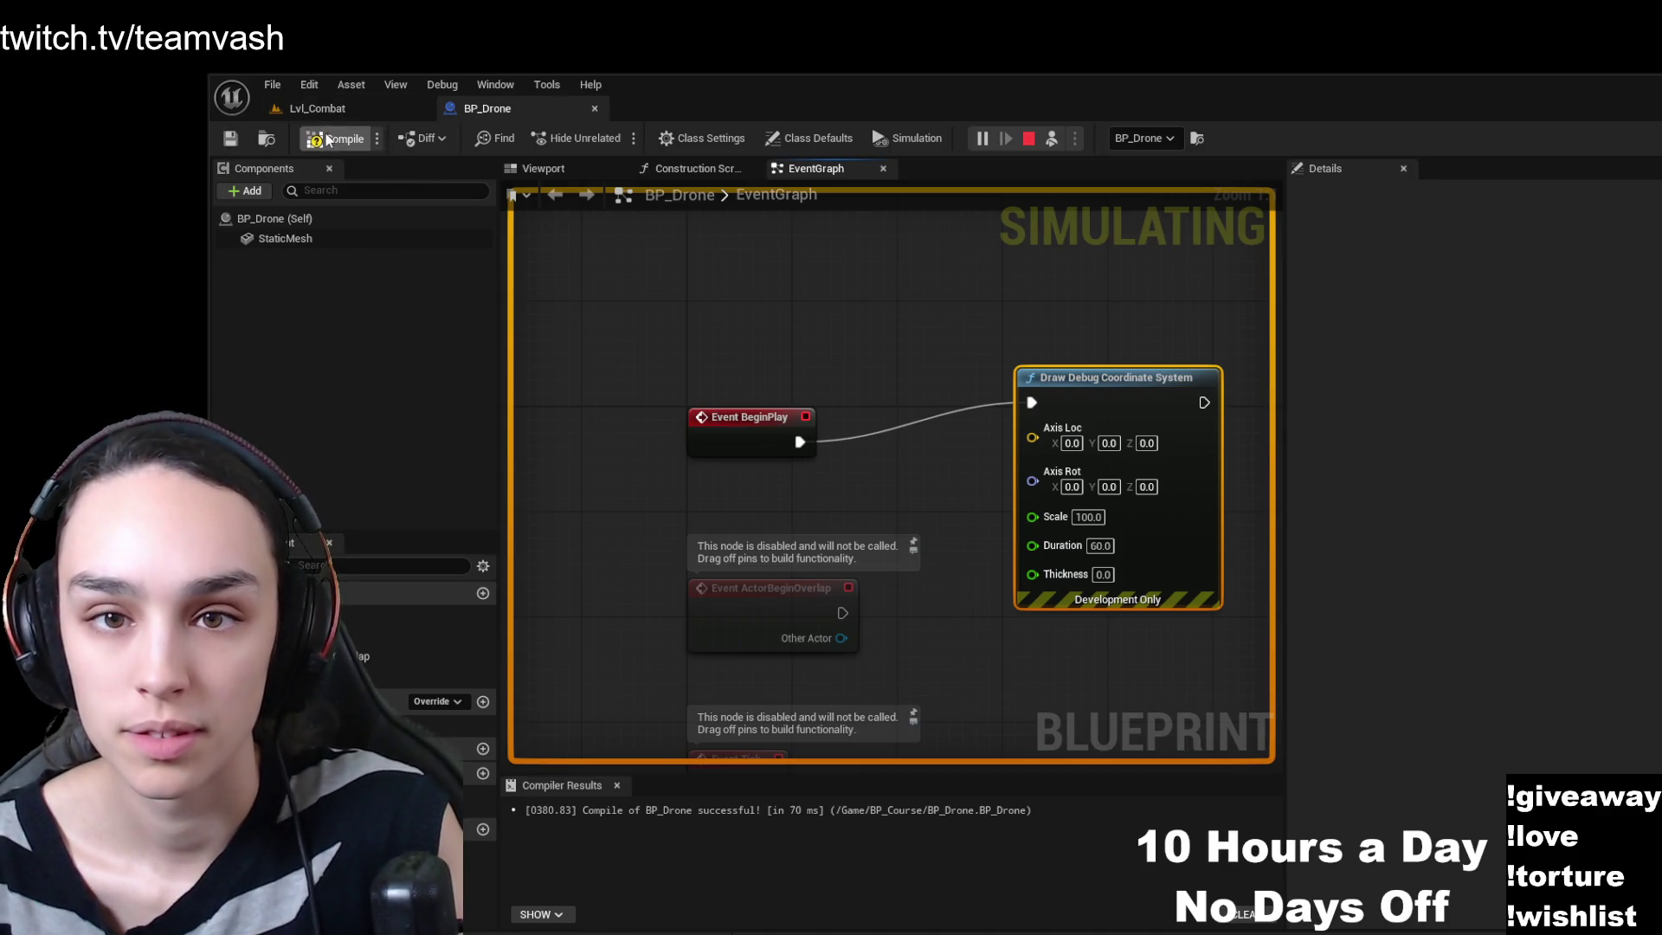
click(317, 109)
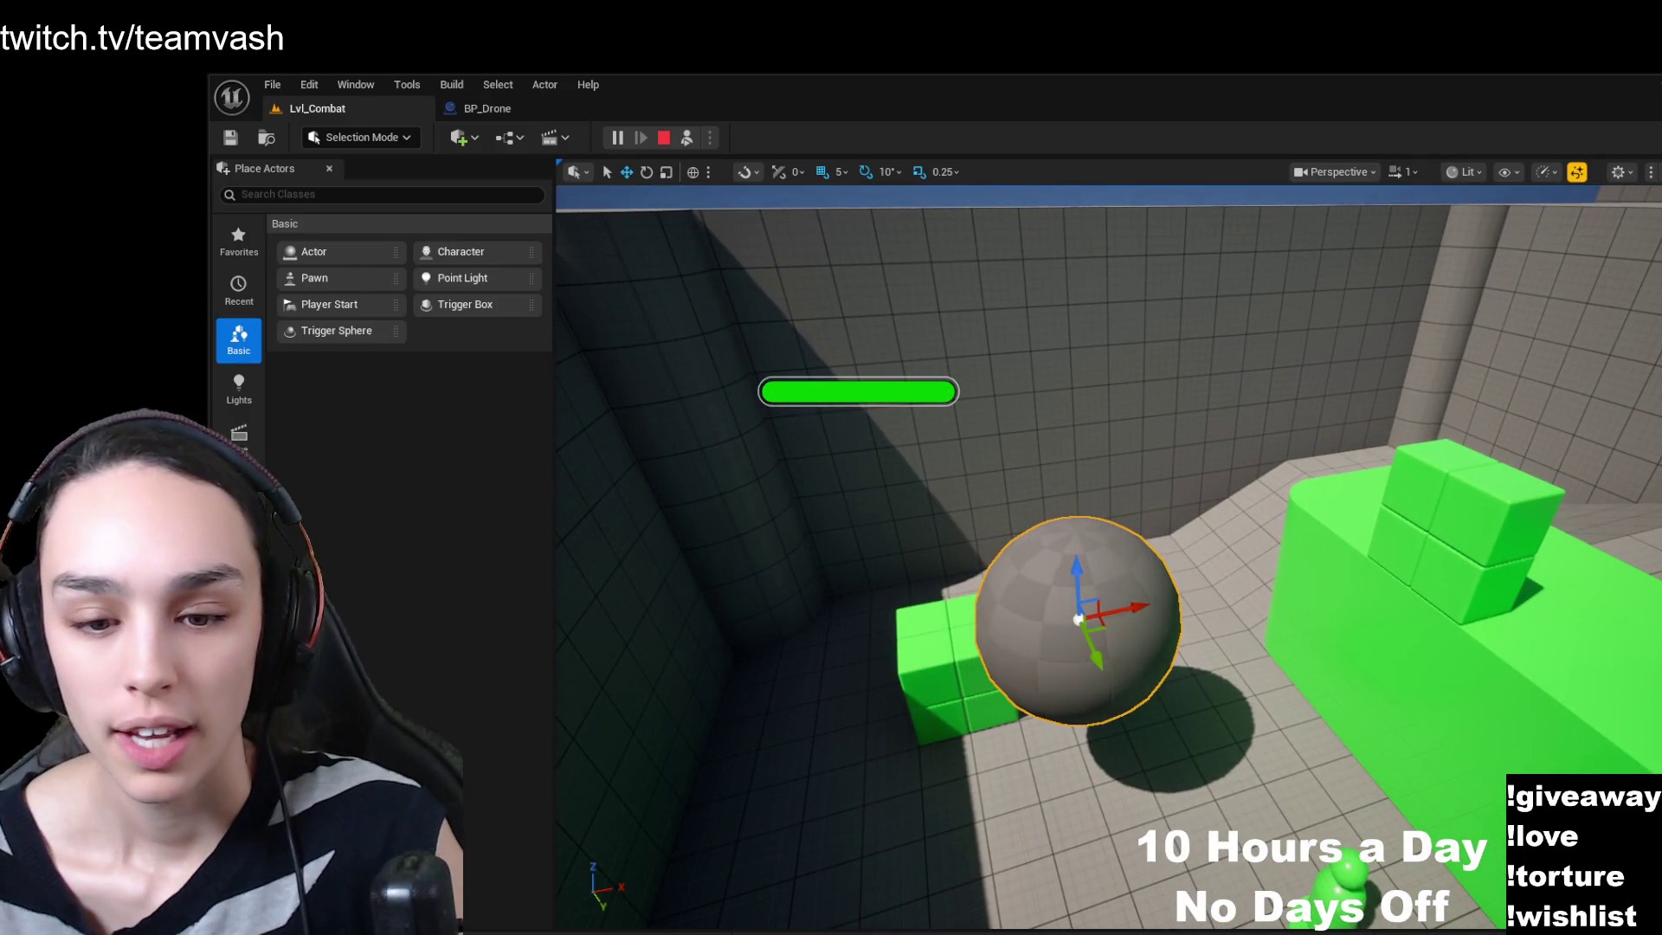
- Drag another BP_Drone into Lvl_Combat, fly around the level, then return to BP_Drone's graph
key(ctrl+space)
mouse_move(499, 584)
mouse_down()
mouse_move(1187, 500)
mouse_move(1218, 722)
mouse_move(1158, 744)
mouse_move(1213, 672)
mouse_up()
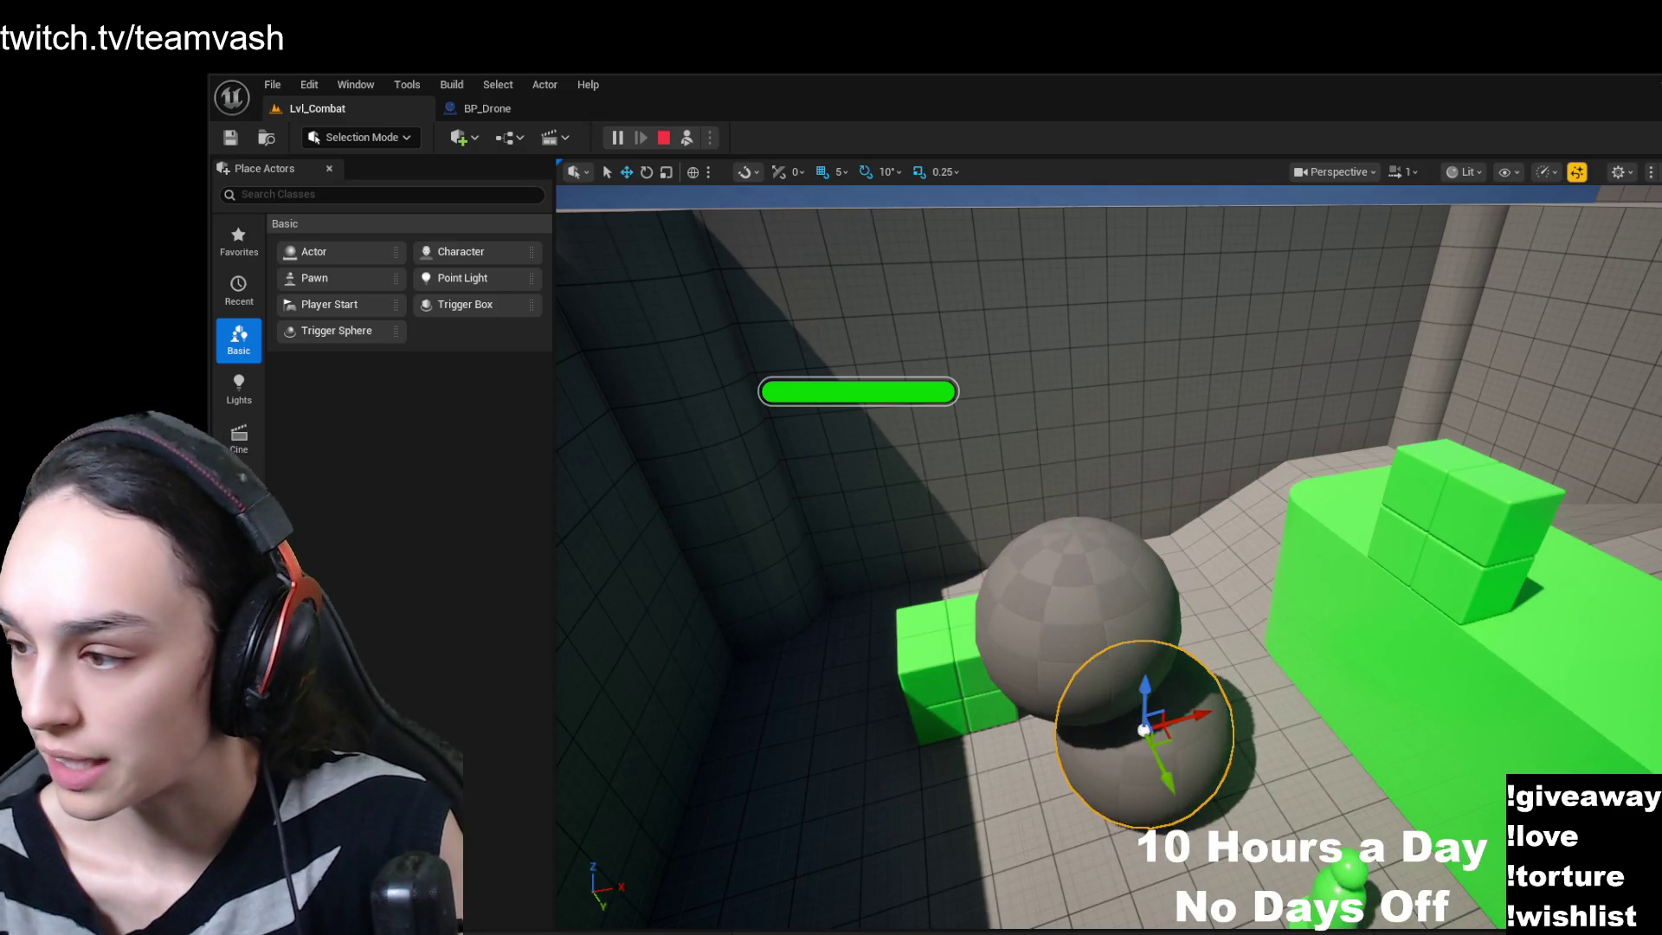
key(f)
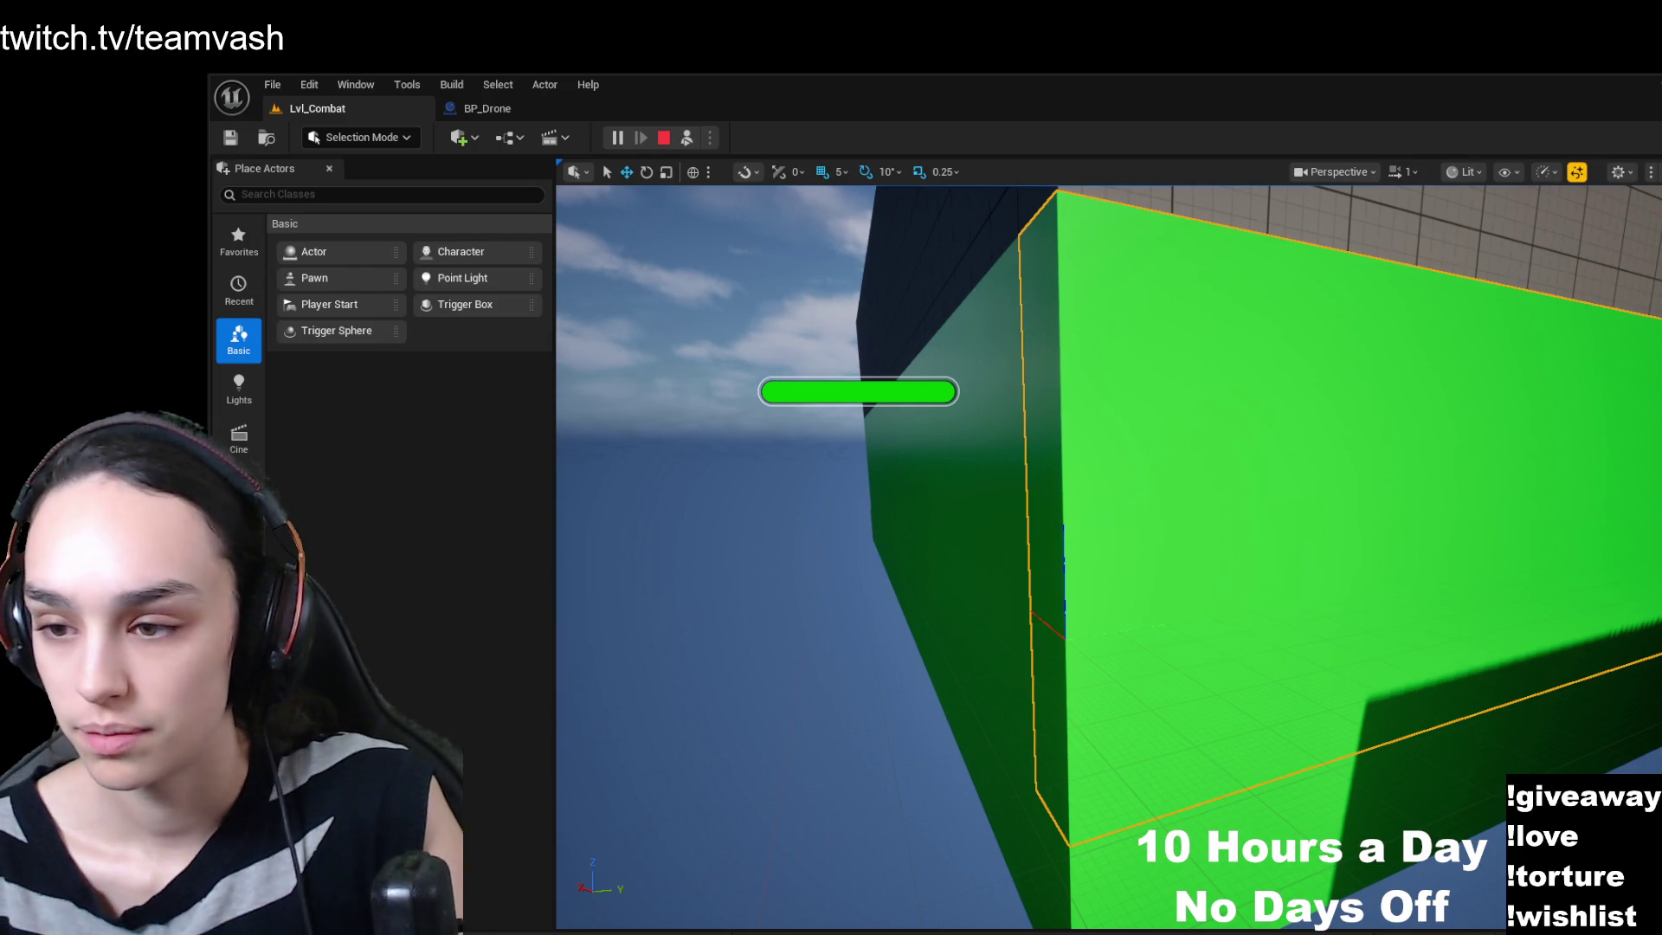
click(488, 108)
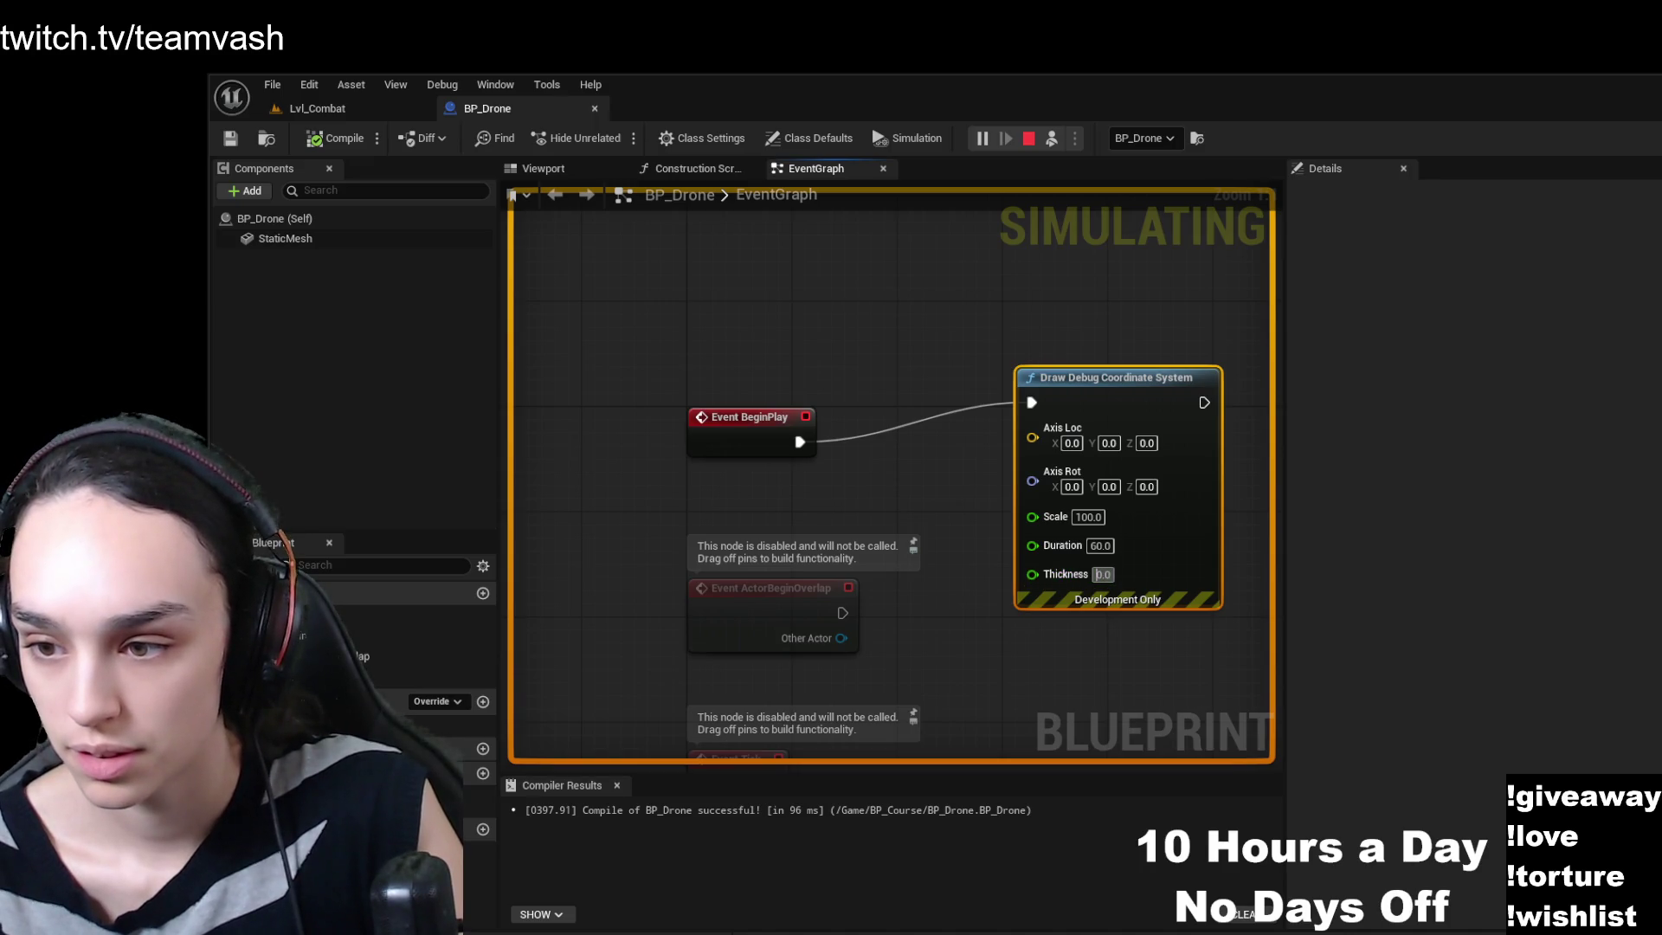
- Set the debug node's Thickness to 3, compile and save BP_Drone, then view Lvl_Combat
click(1104, 575)
text(3)
click(1054, 682)
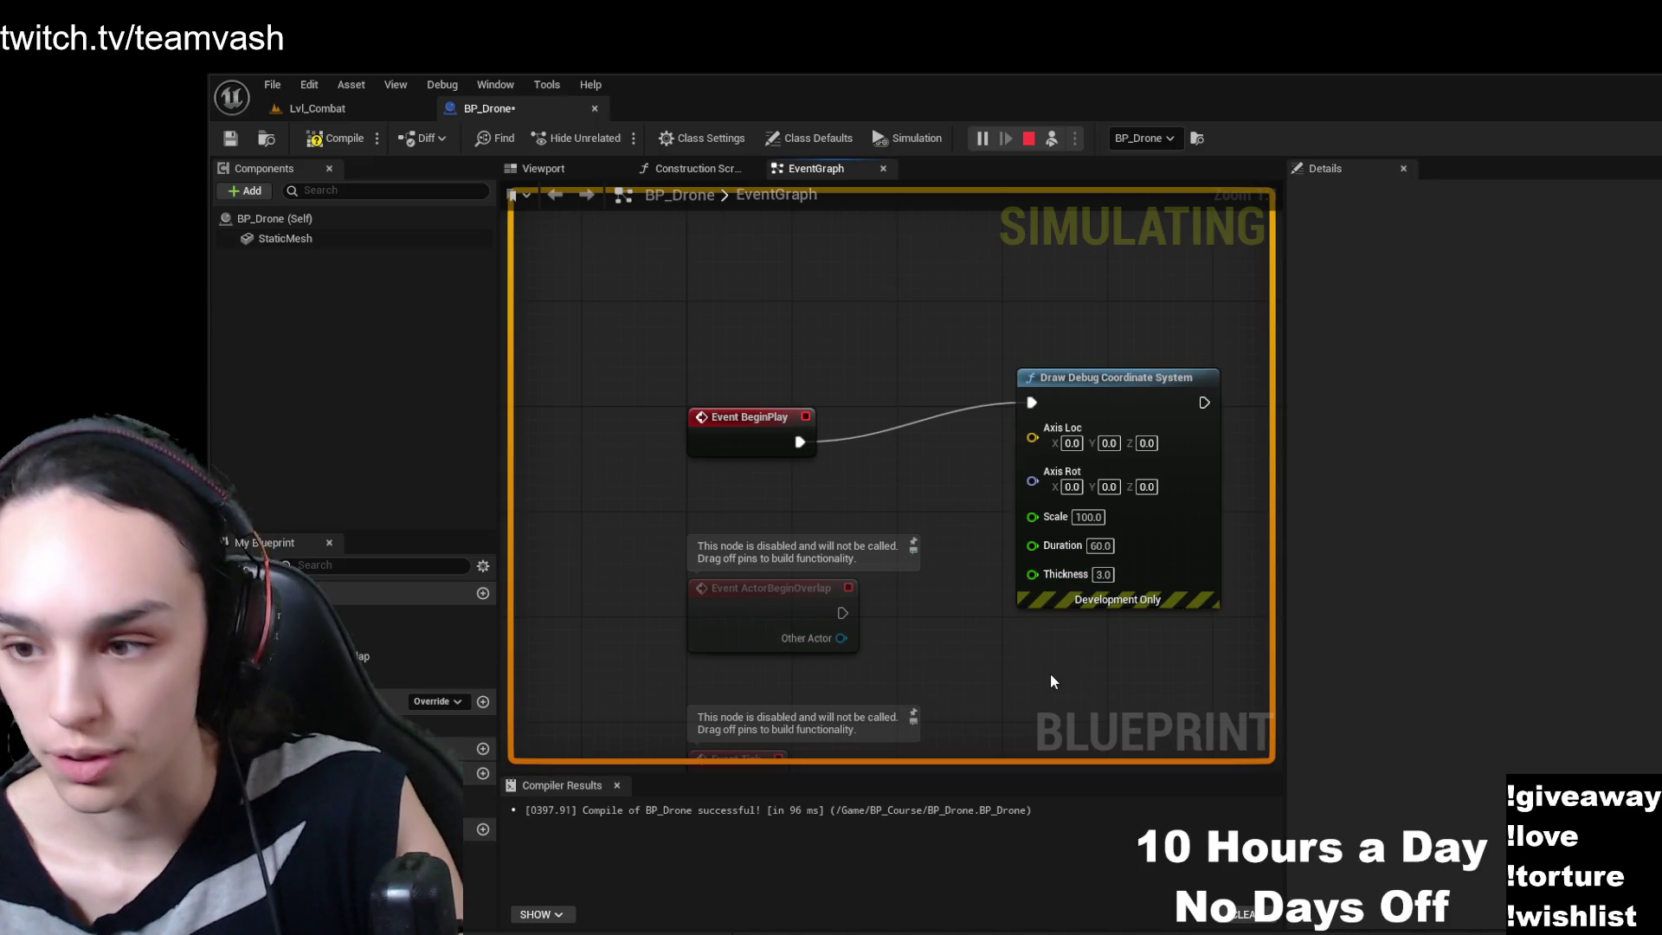
click(335, 138)
click(231, 138)
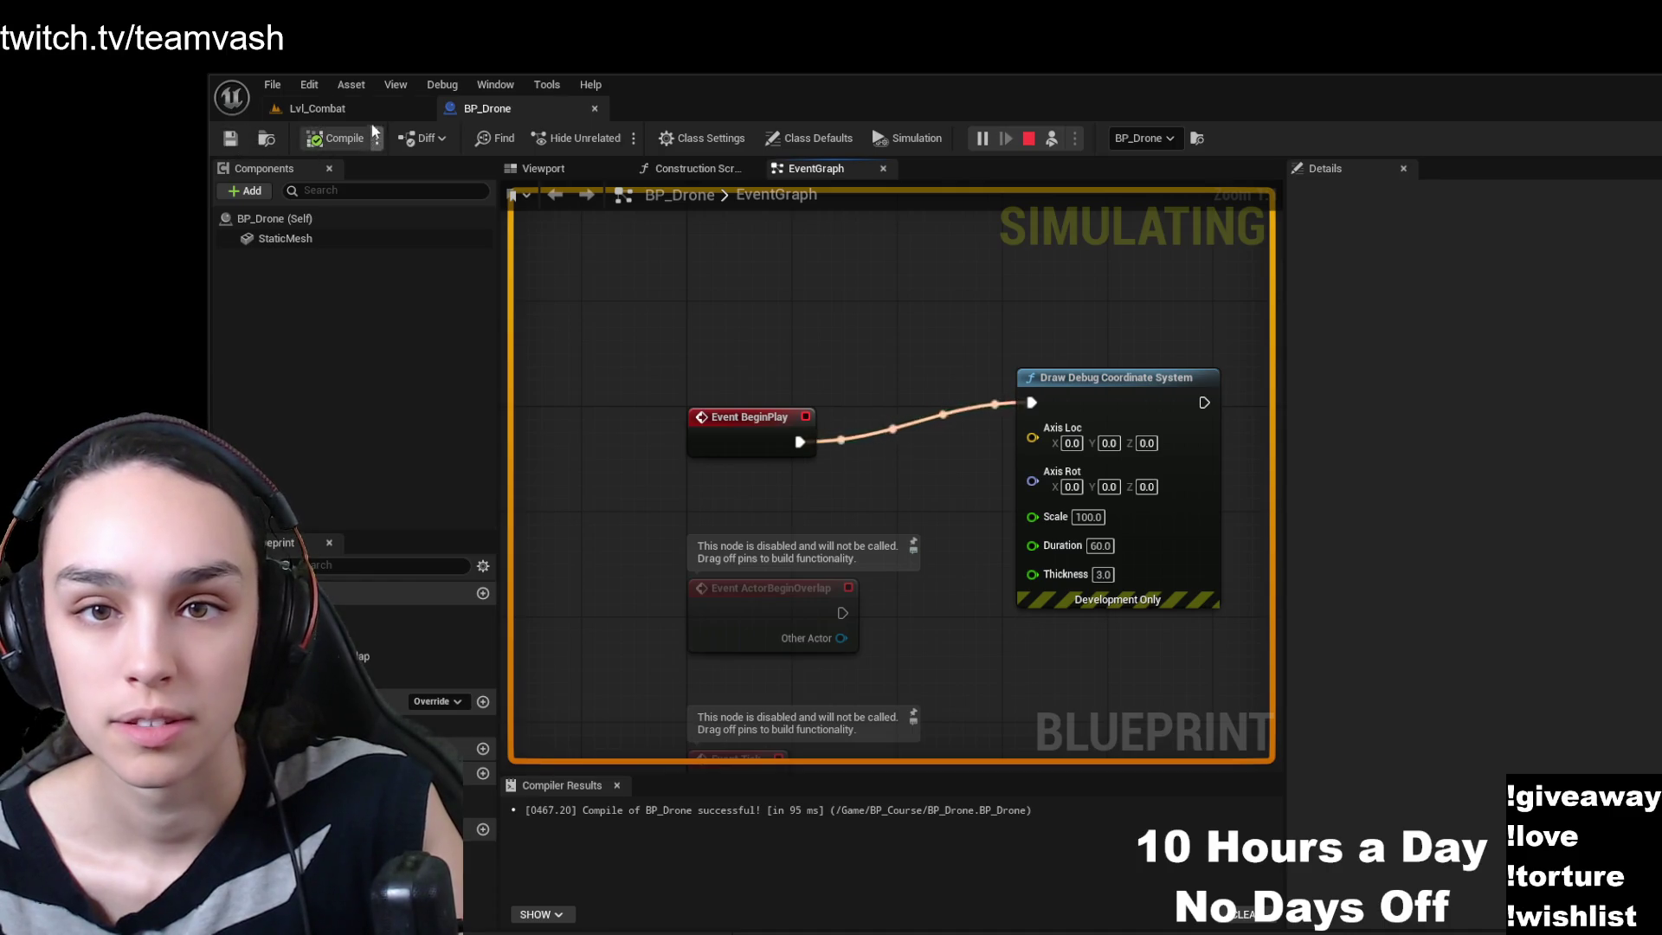
click(315, 108)
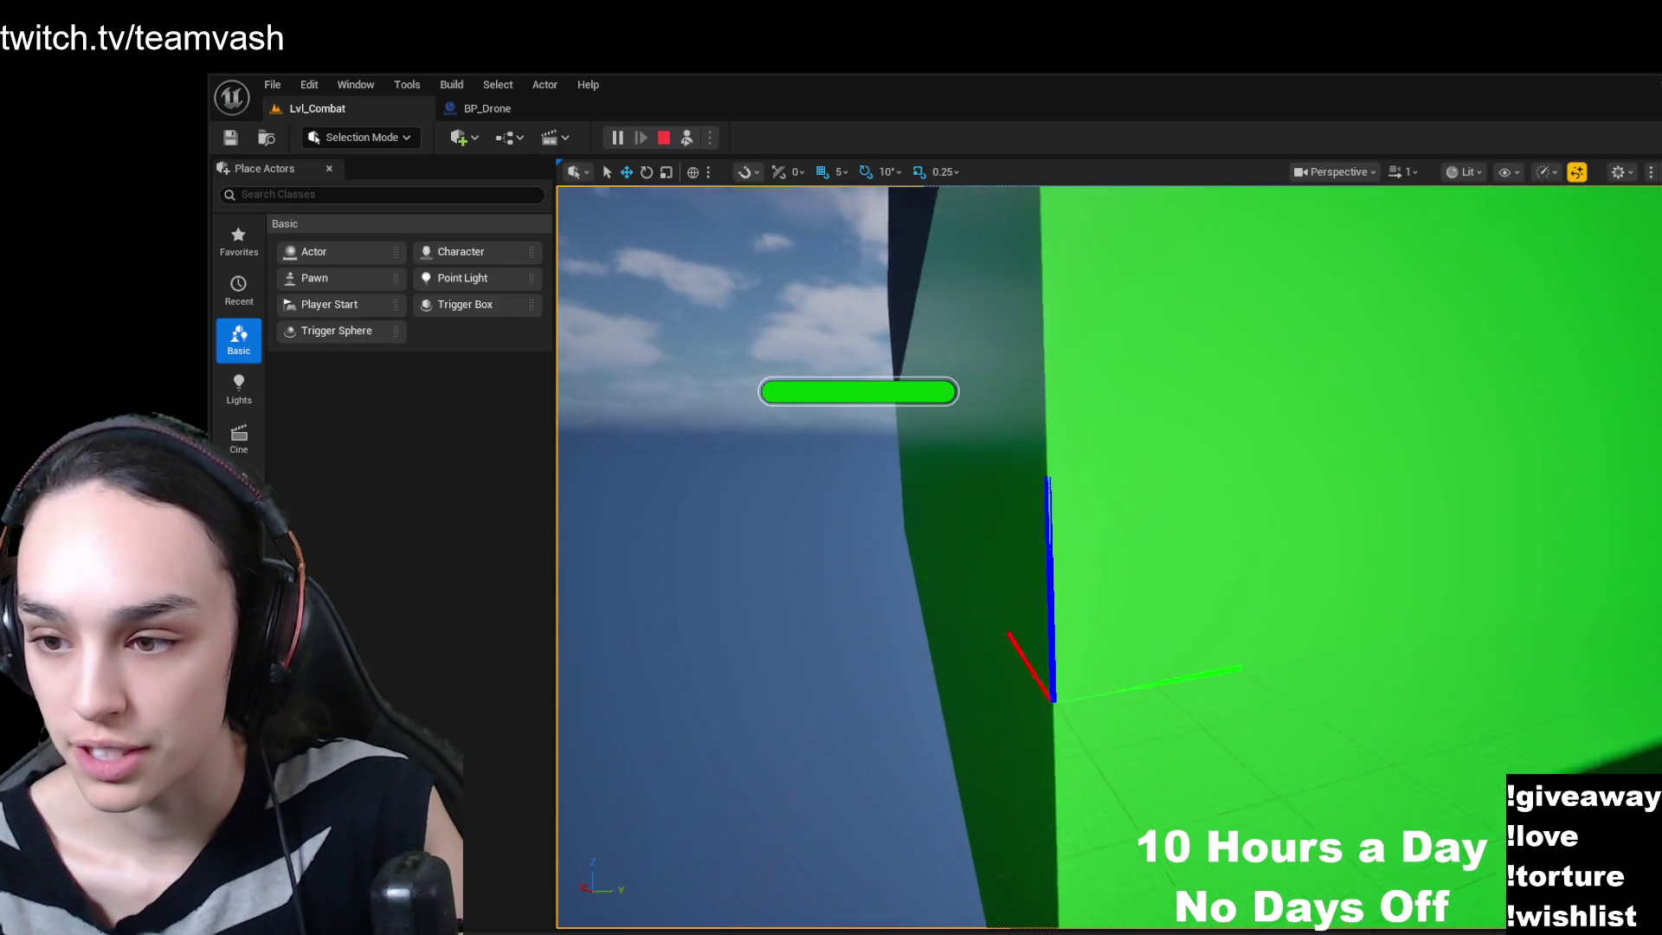
- Raise the Thickness to 5, compile and save BP_Drone again, and return to Lvl_Combat
click(518, 109)
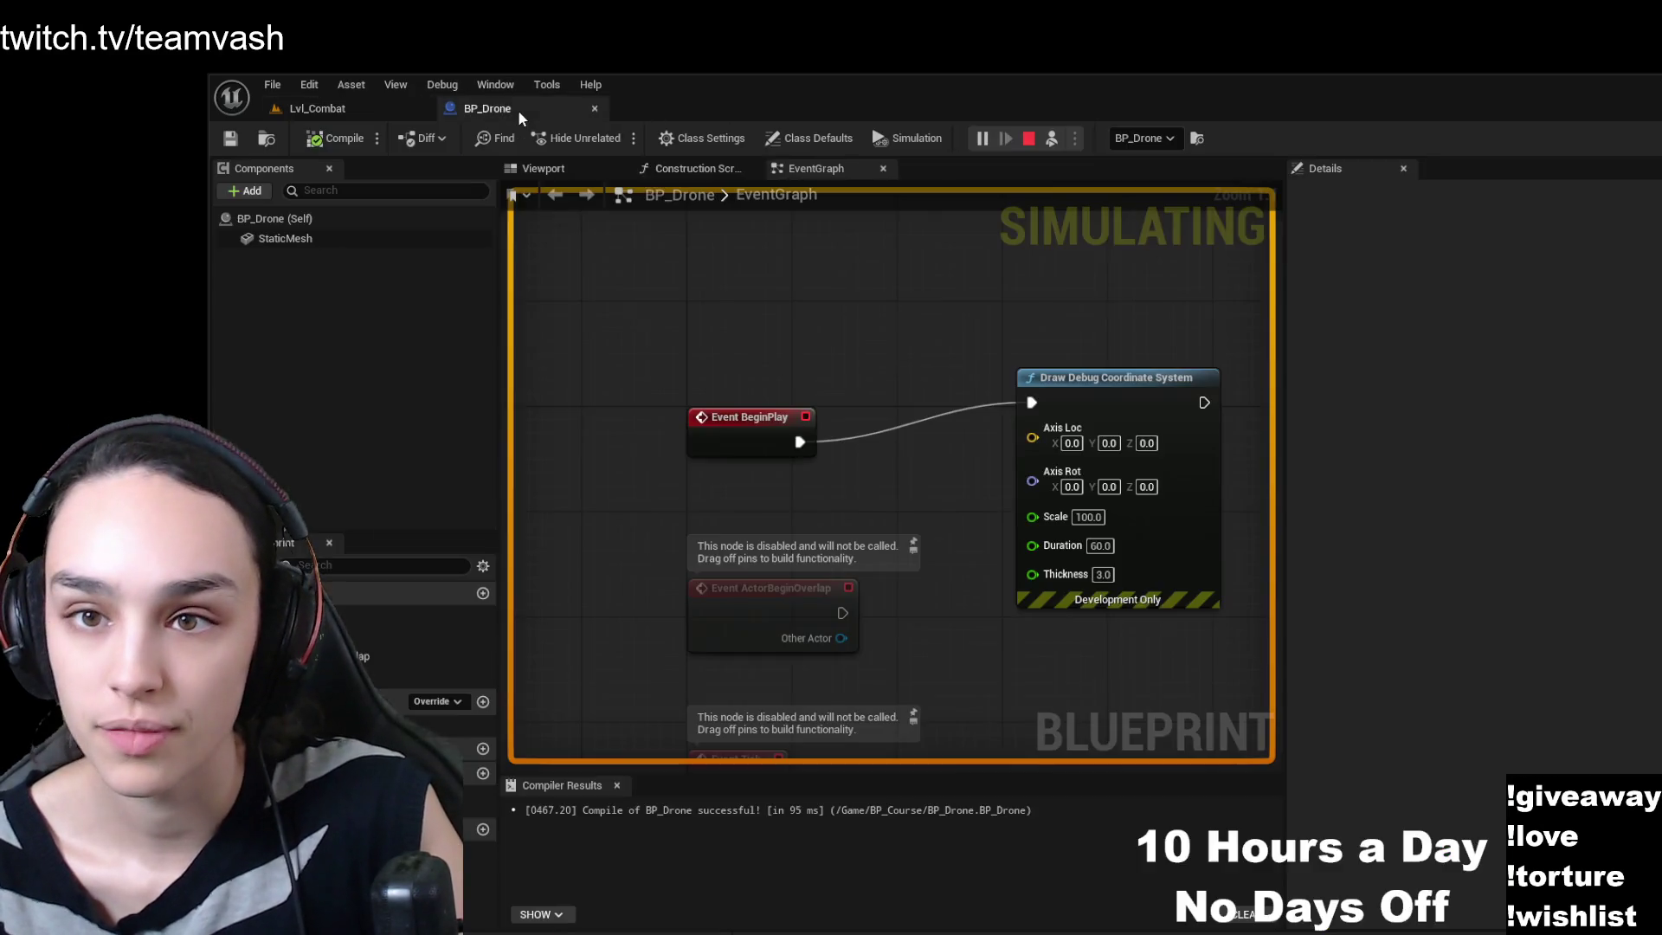
click(1102, 573)
text(5)
key(Return)
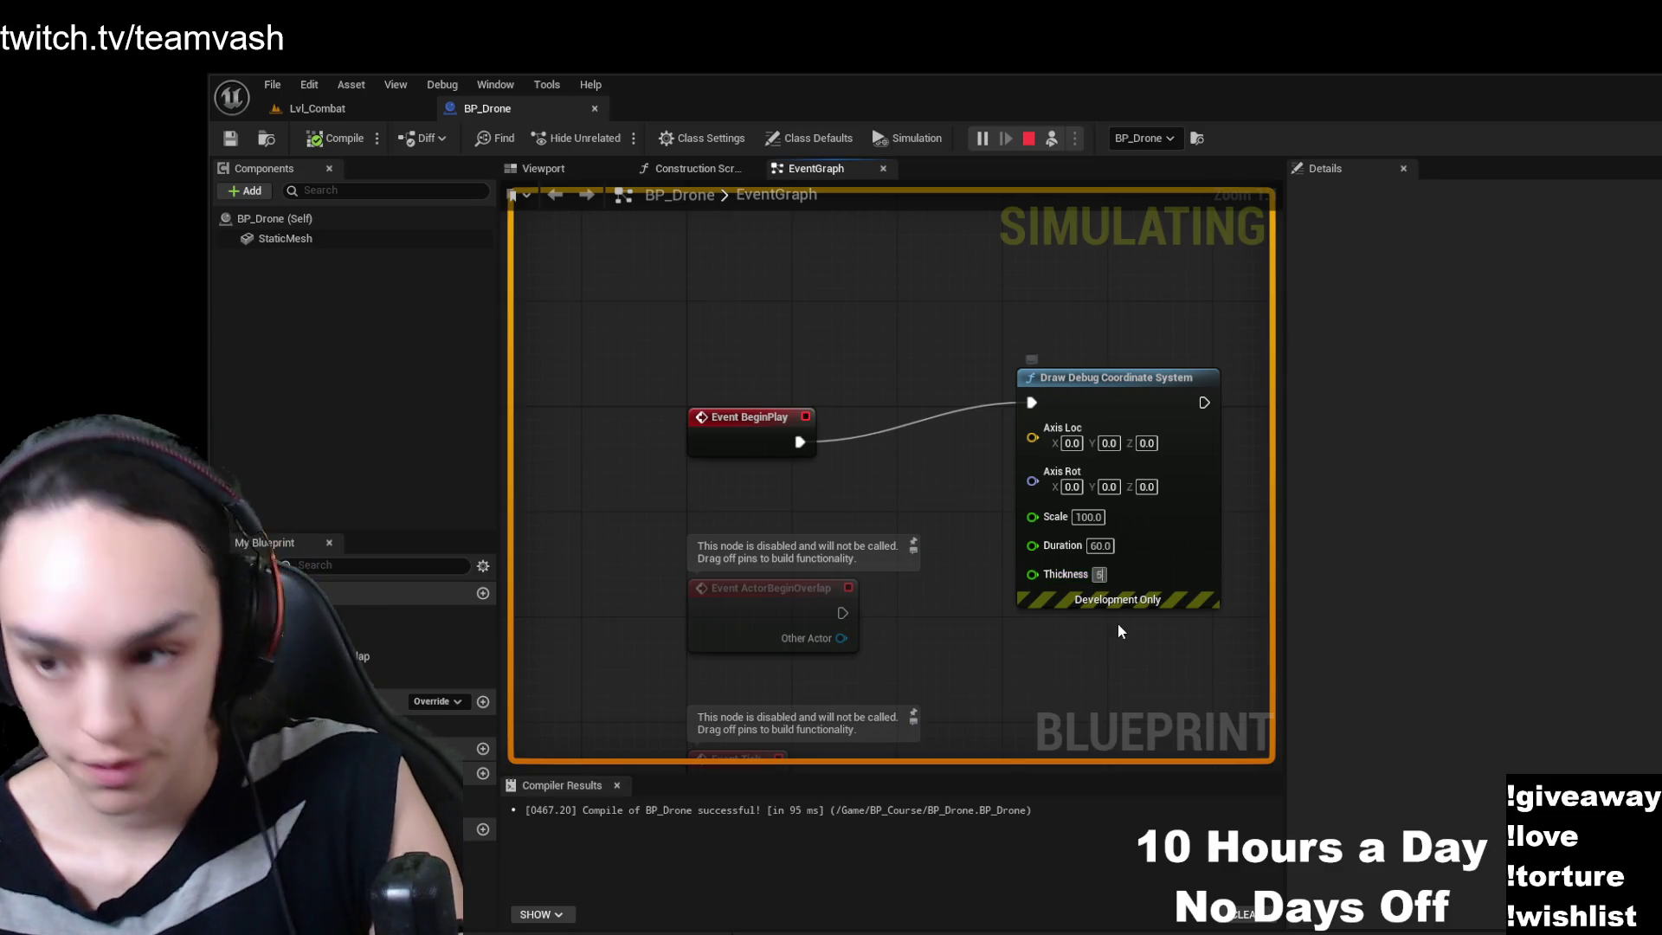
click(337, 138)
click(232, 138)
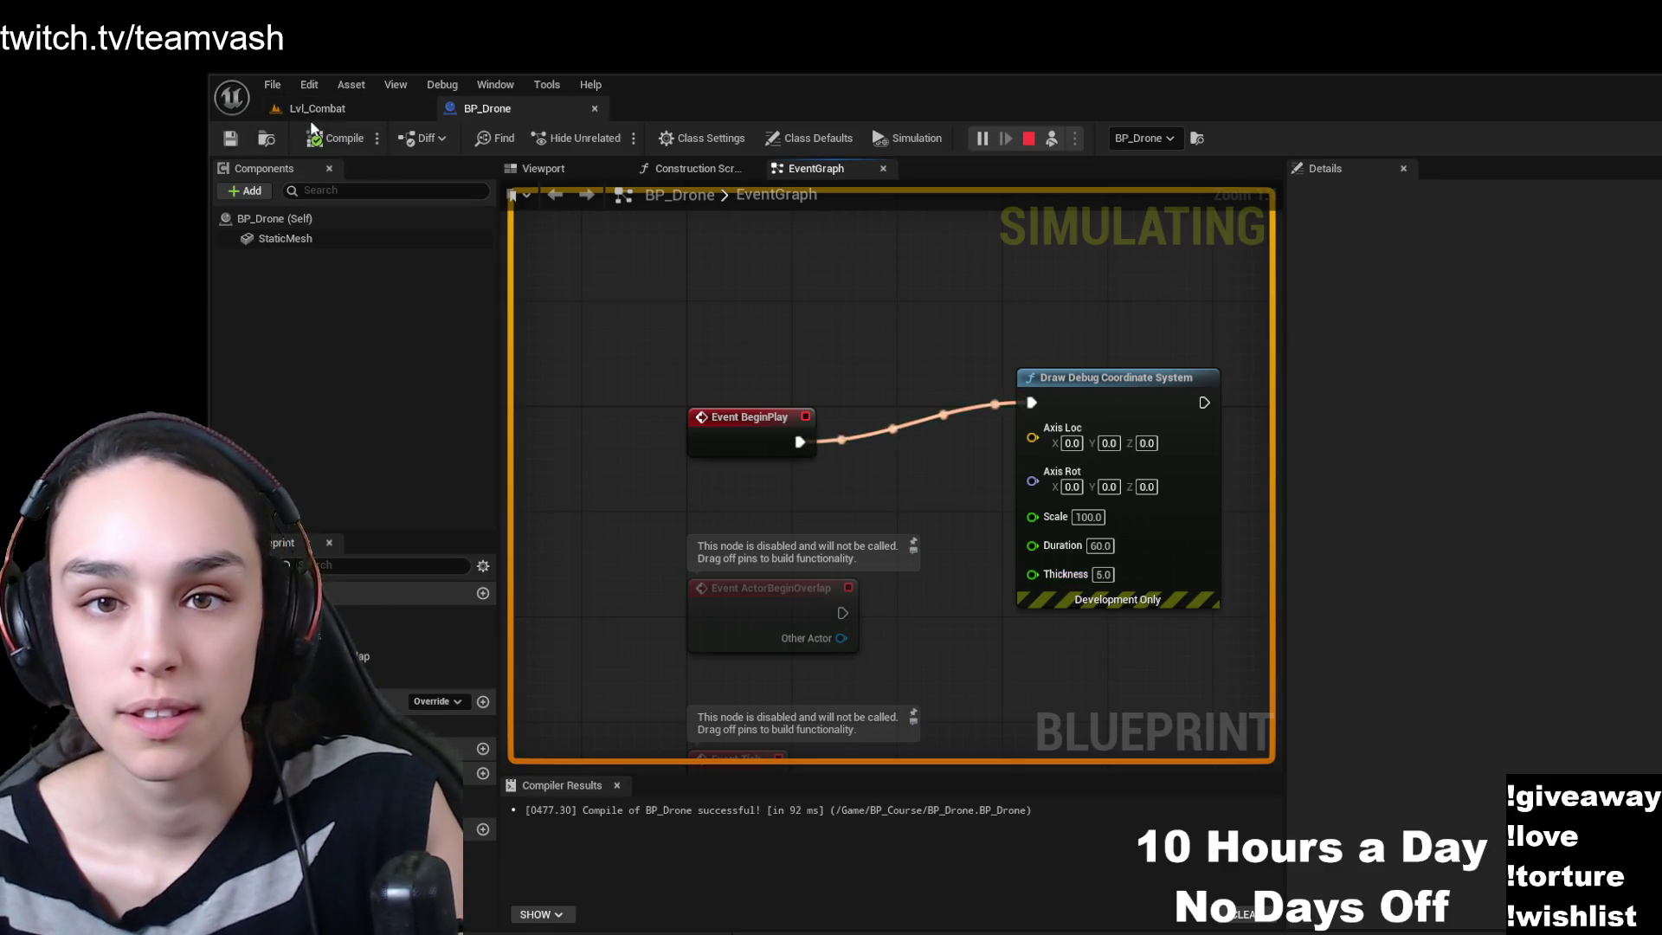
click(318, 108)
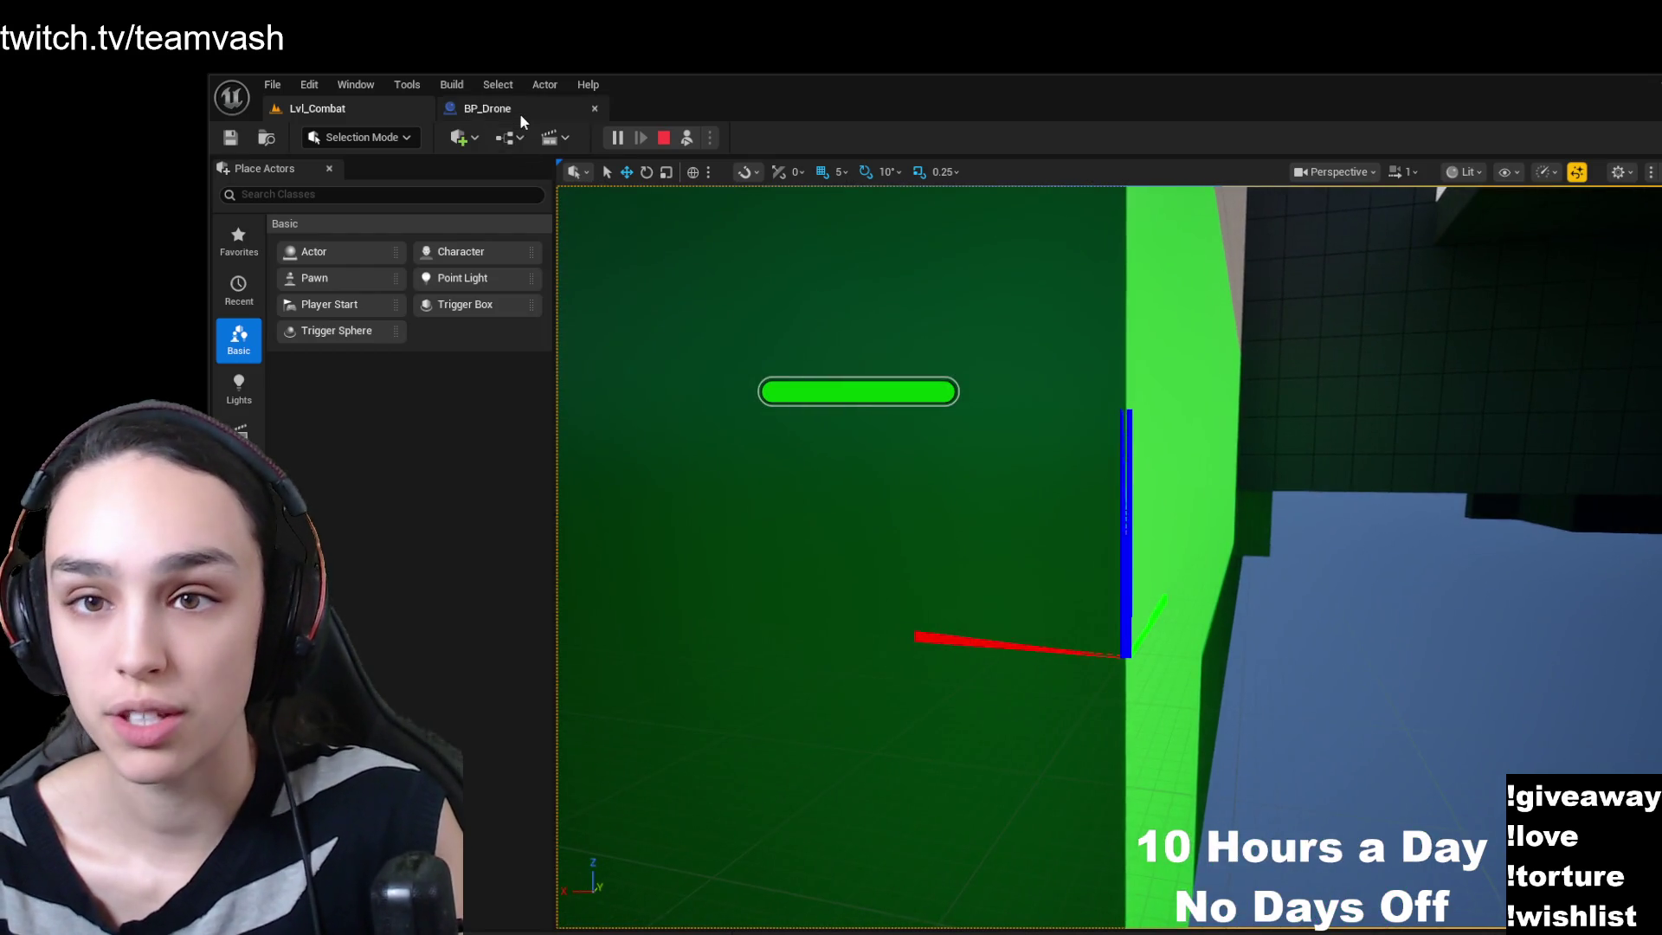
- Paste a Get Actor Location node and wire it into the debug node's Axis Loc
click(520, 110)
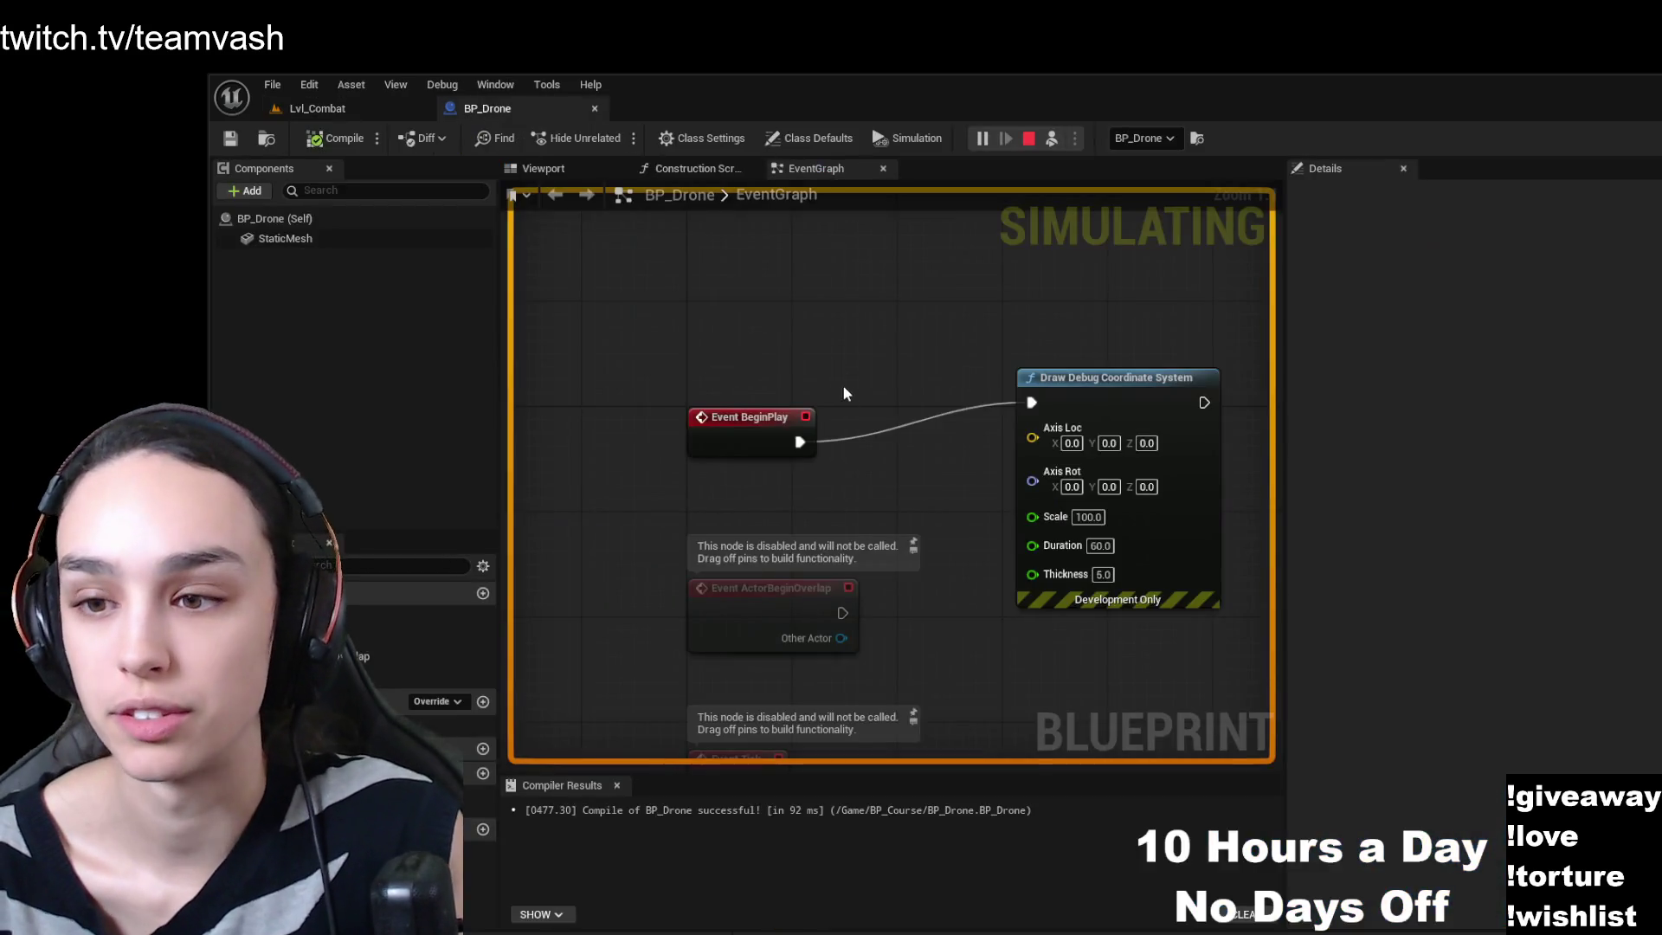
scroll(865, 407, up, 2)
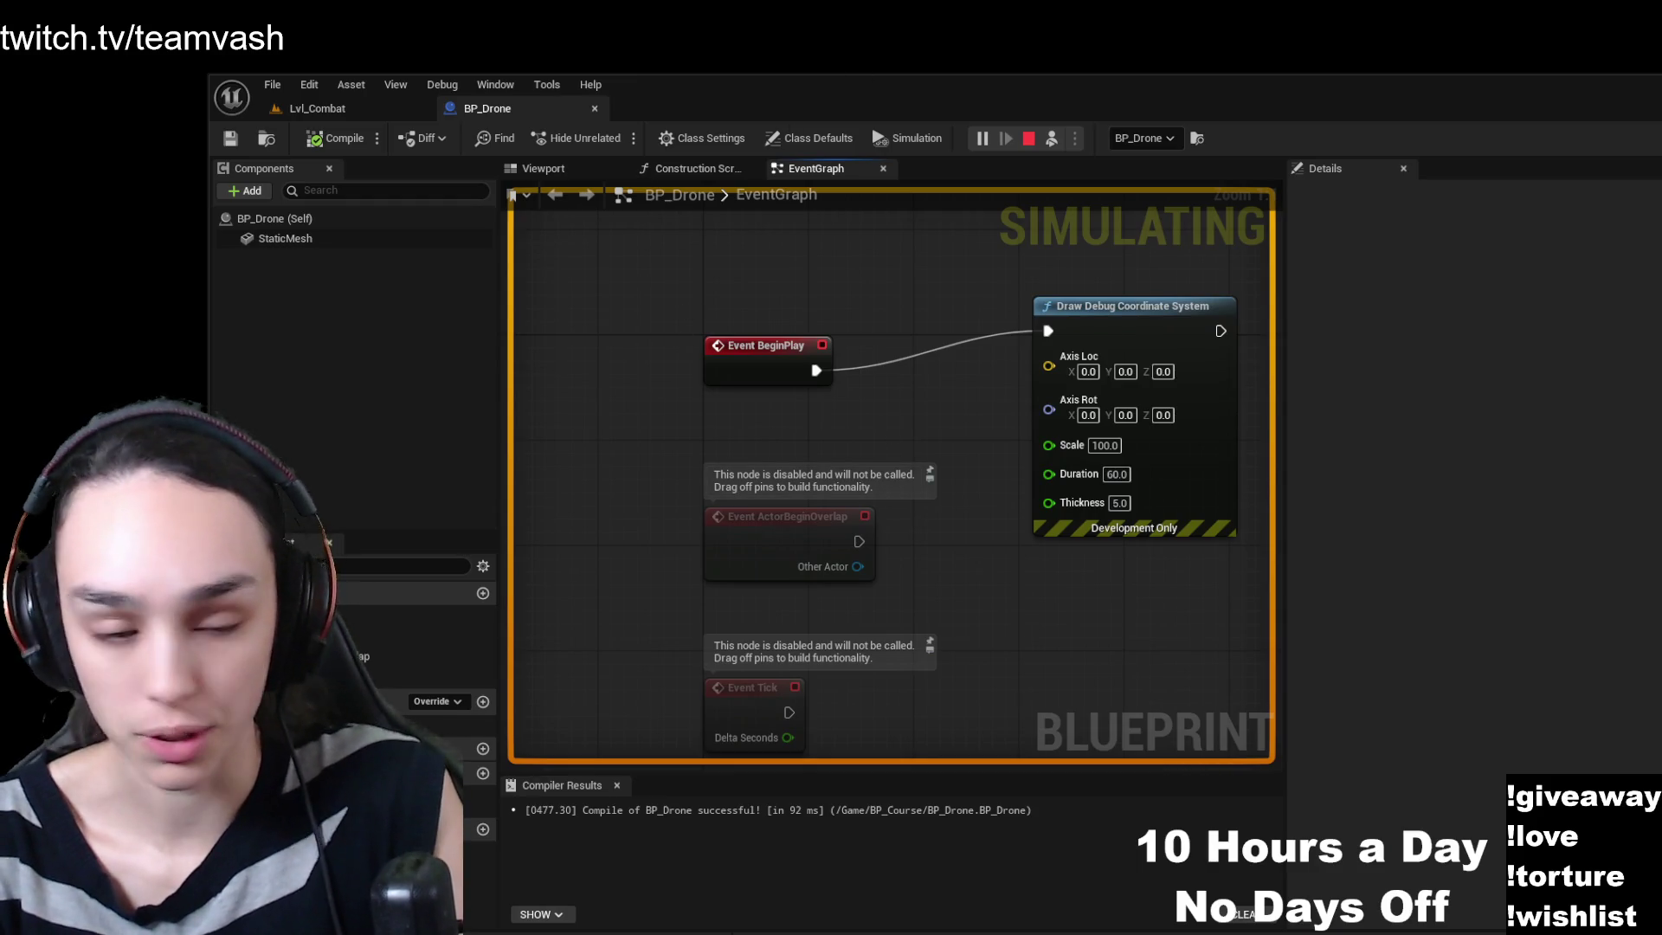
key(ctrl+v)
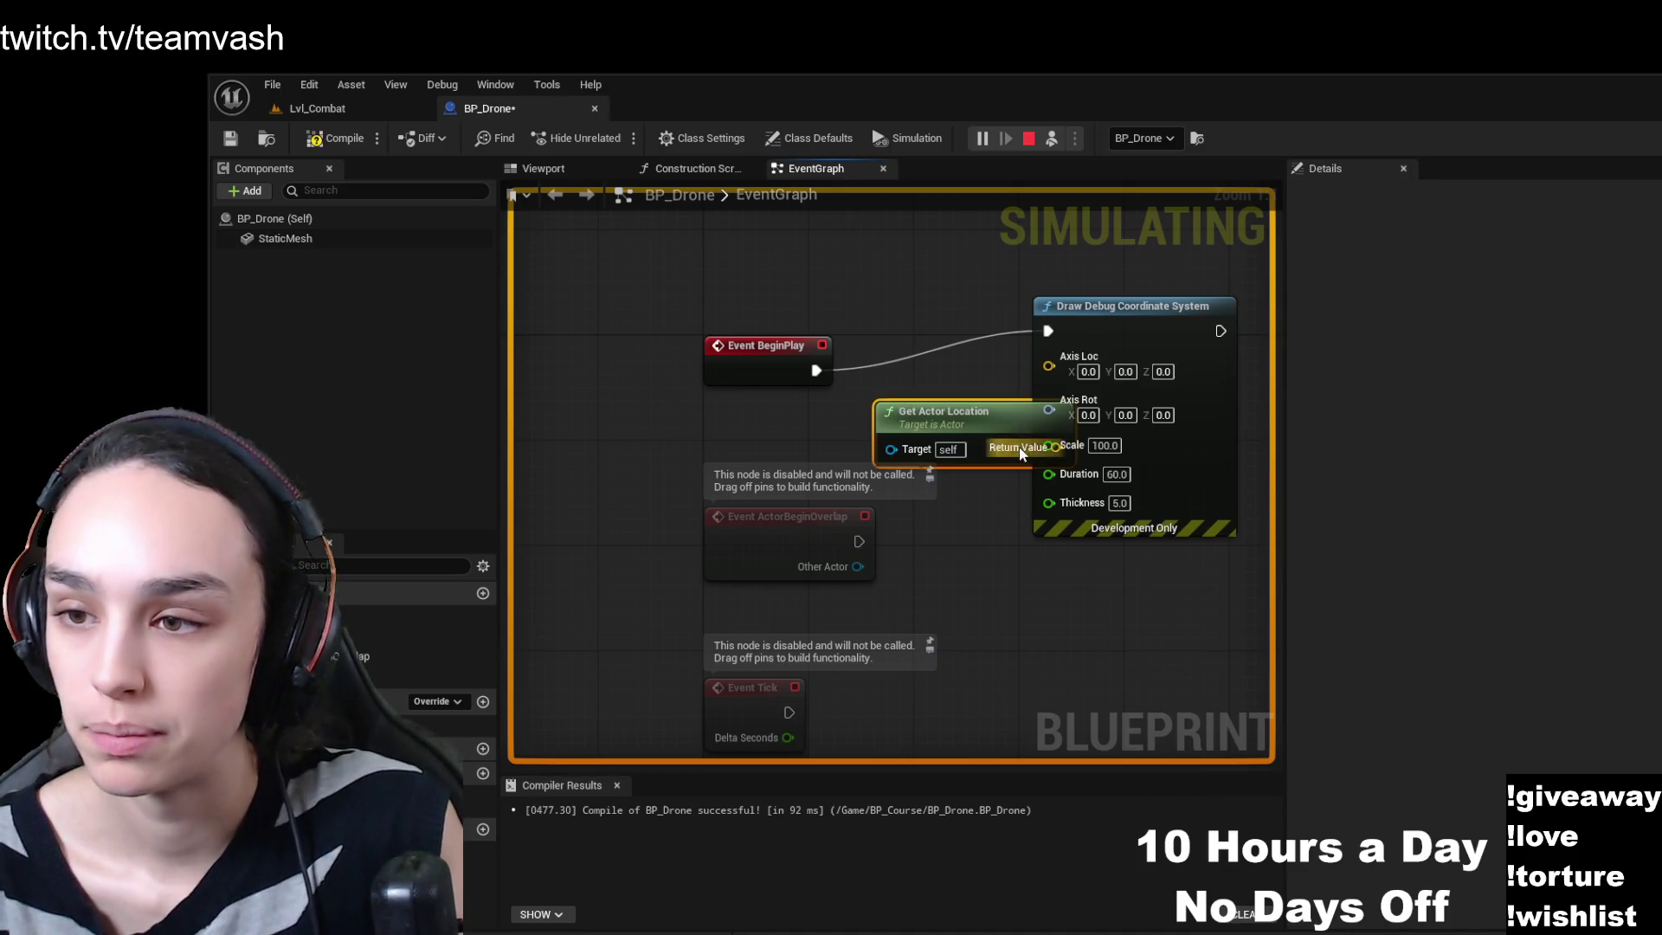
drag(952, 406, 835, 397)
drag(937, 434, 1048, 365)
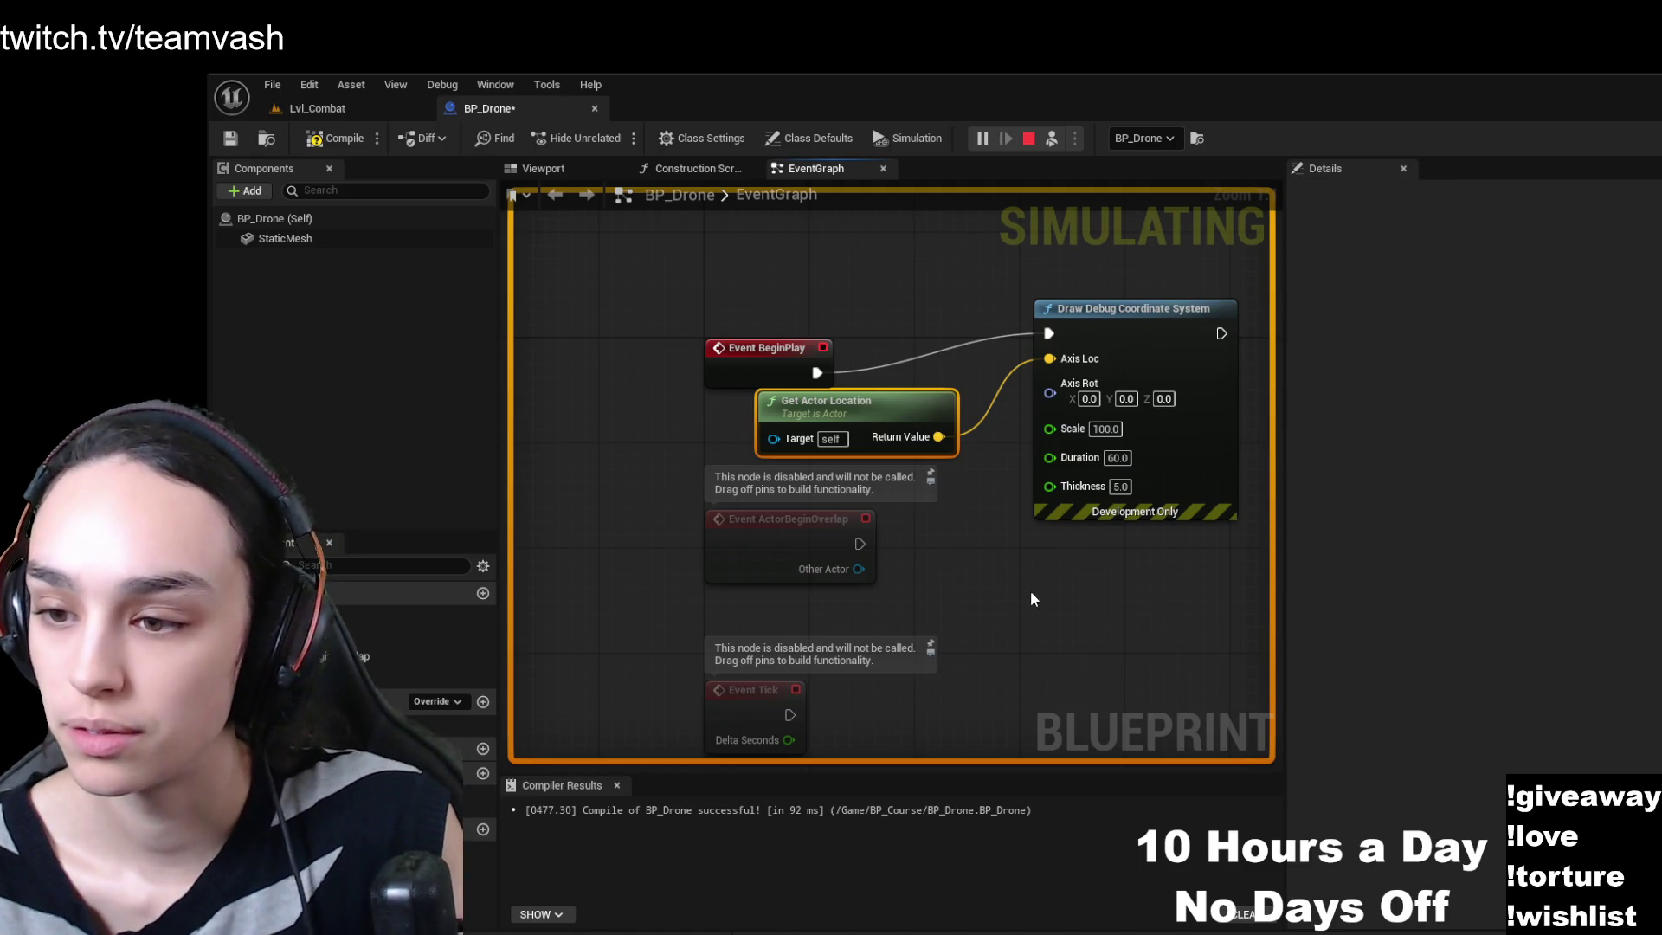
- Wire a pasted Get Actor Rotation into Axis Rot, tidy both nodes, and compile
key(ctrl+v)
mouse_move(1075, 556)
mouse_down()
mouse_move(929, 569)
mouse_move(1050, 386)
mouse_up()
mouse_move(1099, 309)
mouse_down()
mouse_move(1219, 308)
mouse_move(1167, 308)
mouse_up()
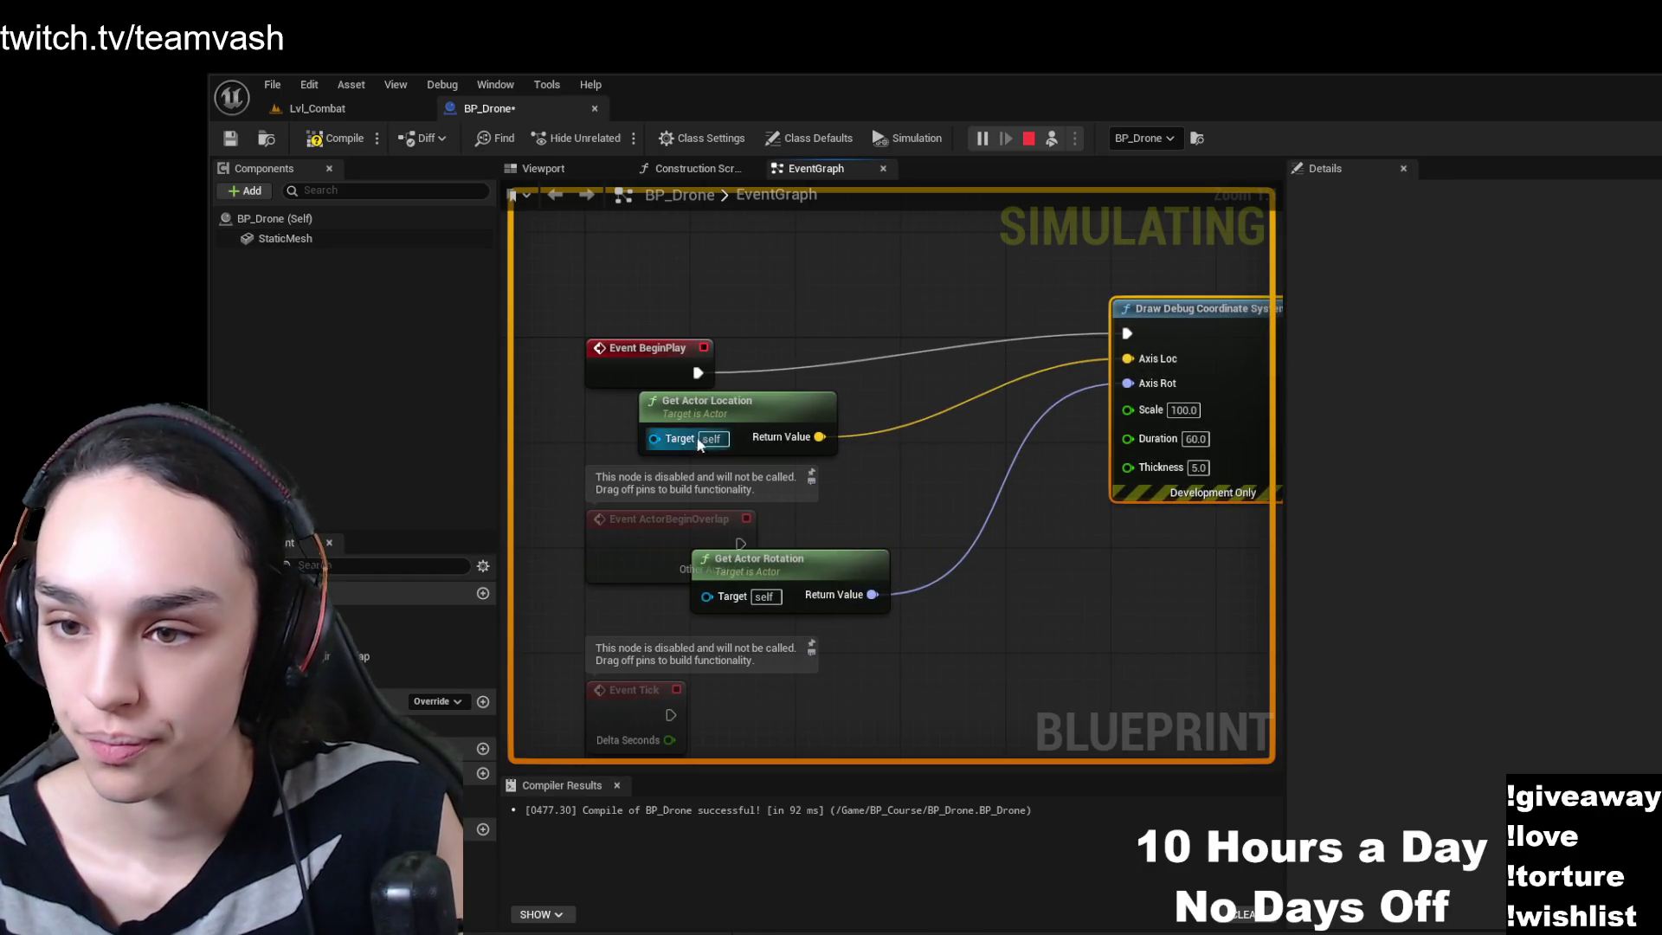
drag(737, 412, 921, 399)
drag(800, 565, 975, 501)
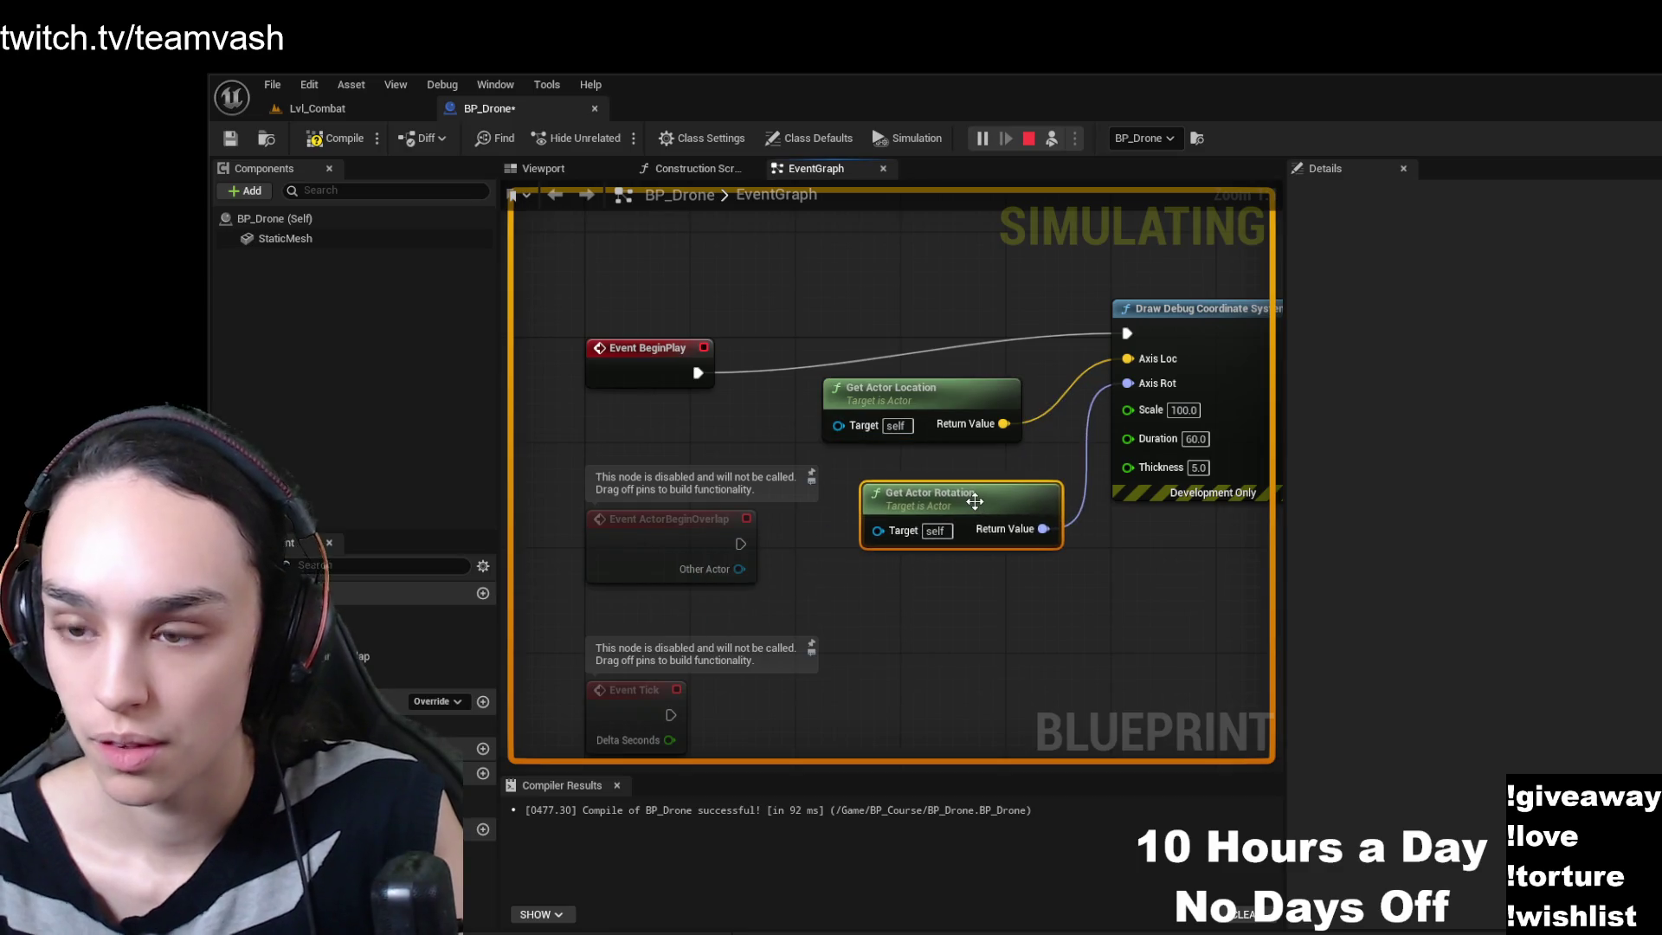
click(946, 398)
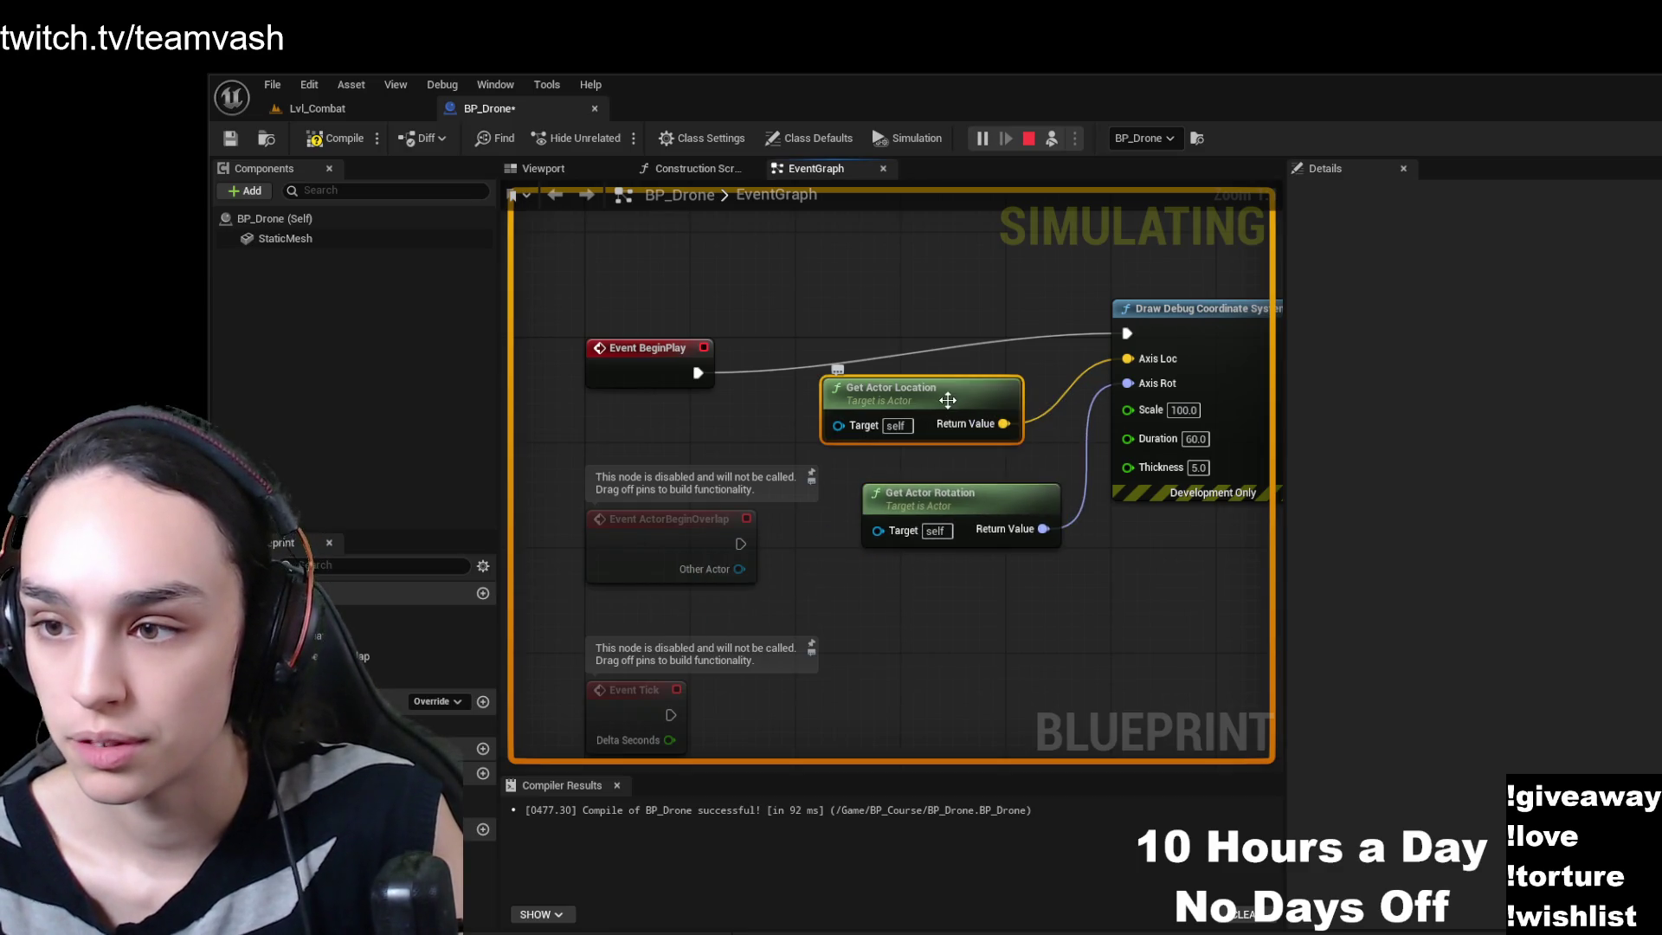
click(334, 139)
click(364, 108)
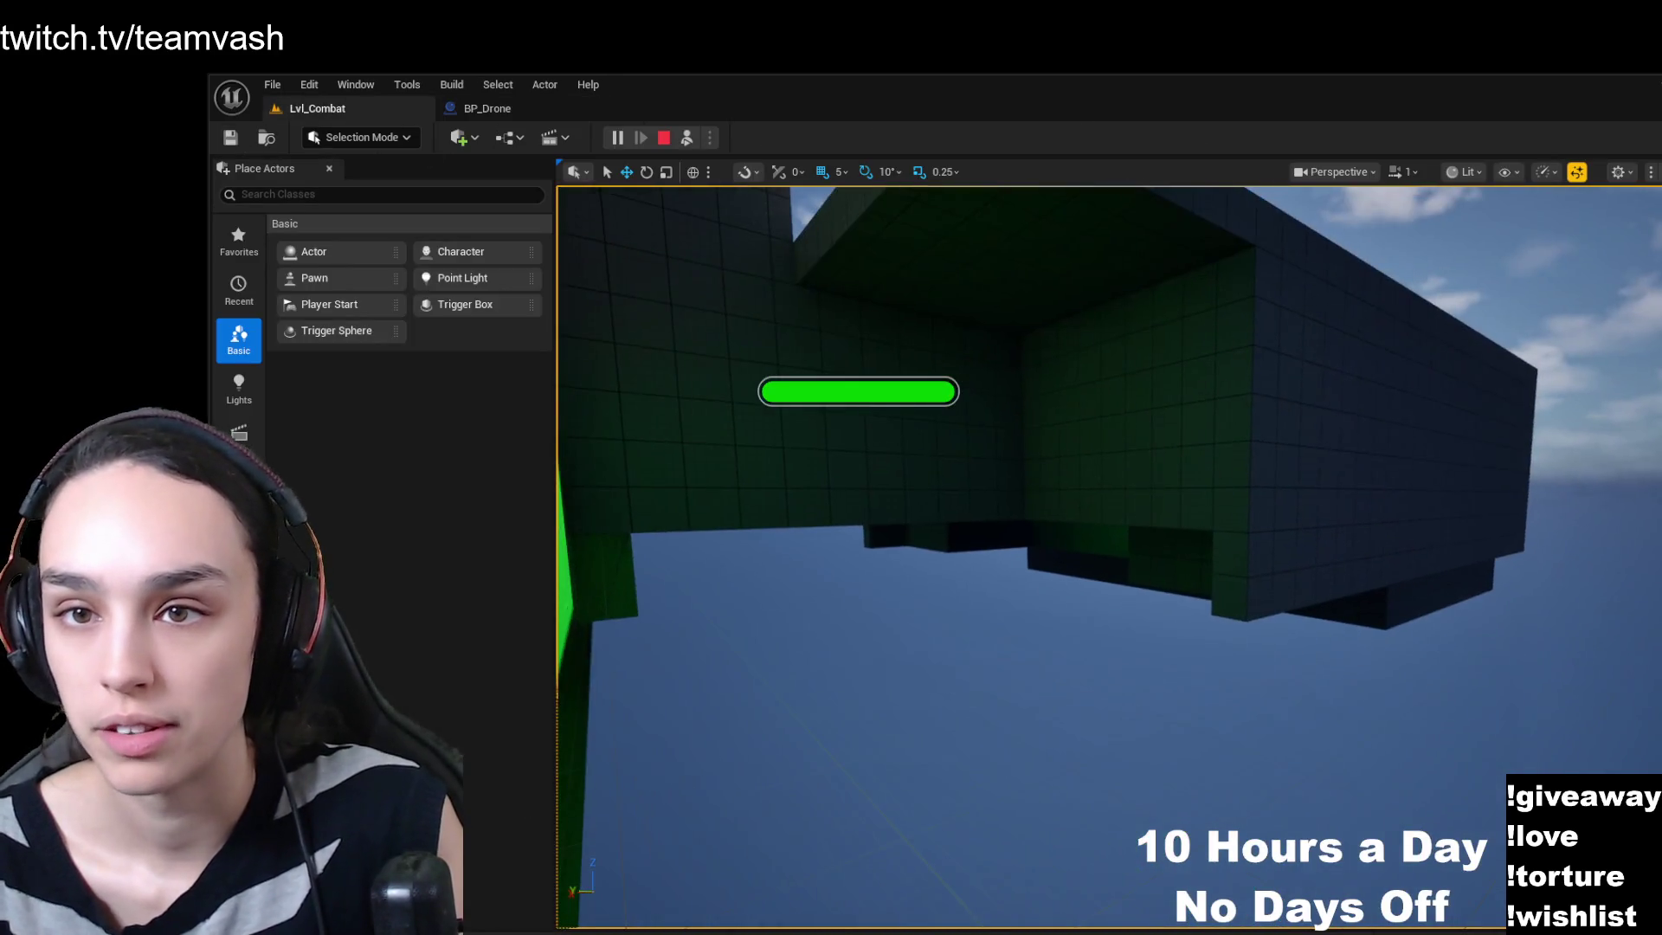
- Stop the Lvl_Combat play session and start a fresh one to see the thicker debug axes
click(492, 113)
click(355, 109)
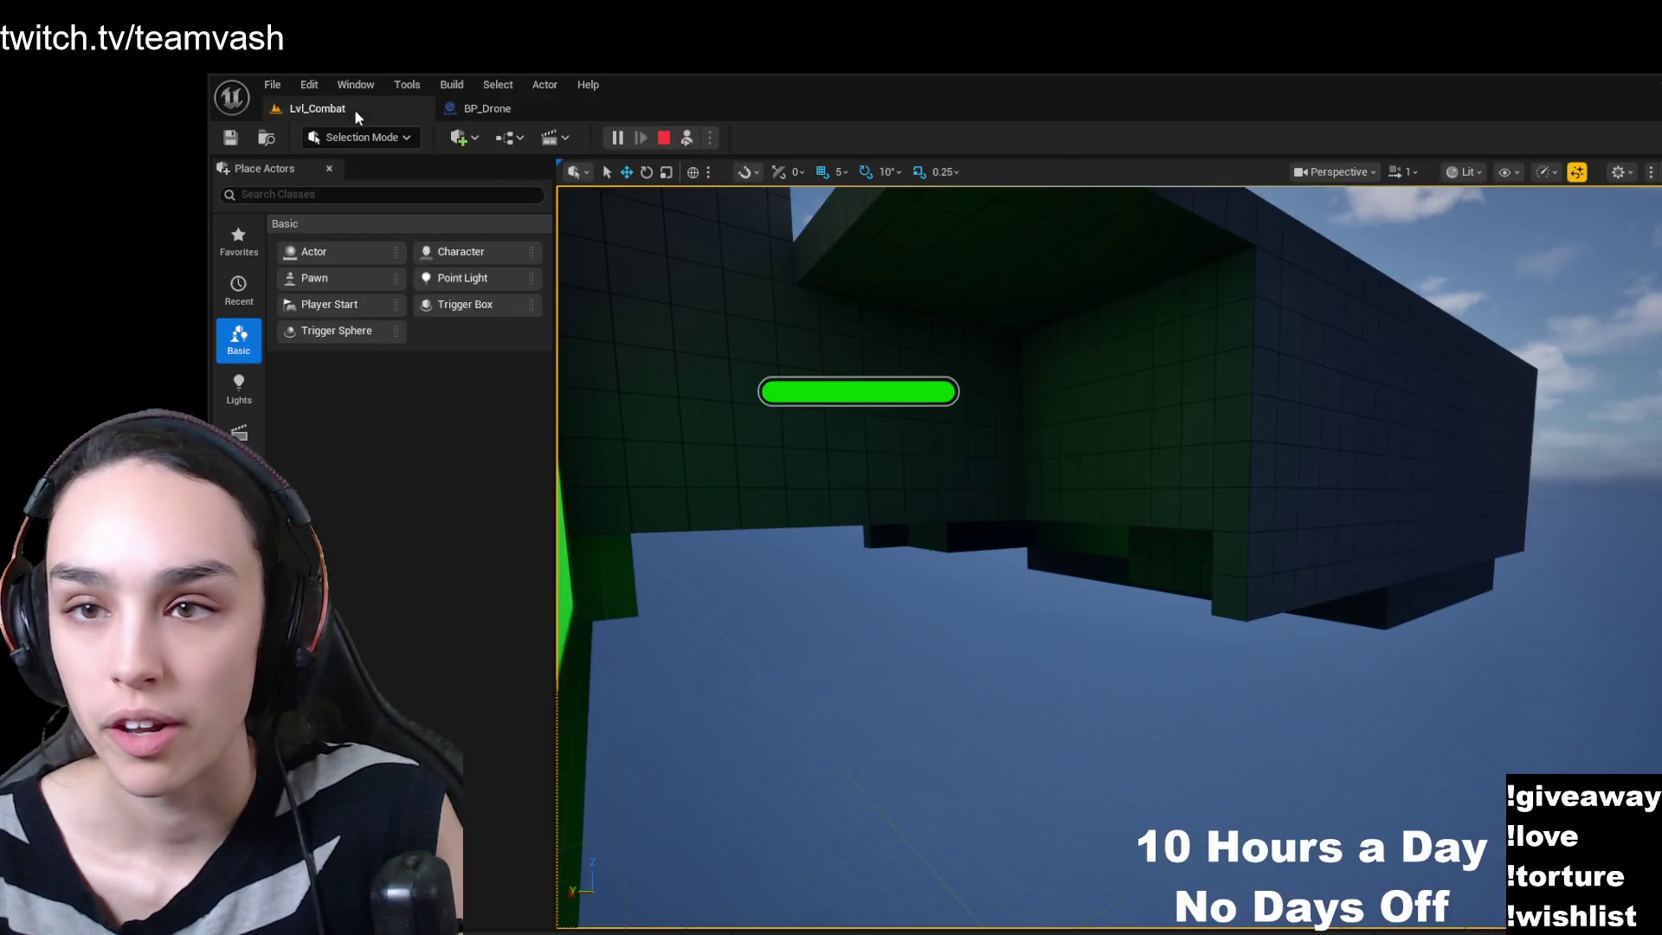
click(692, 229)
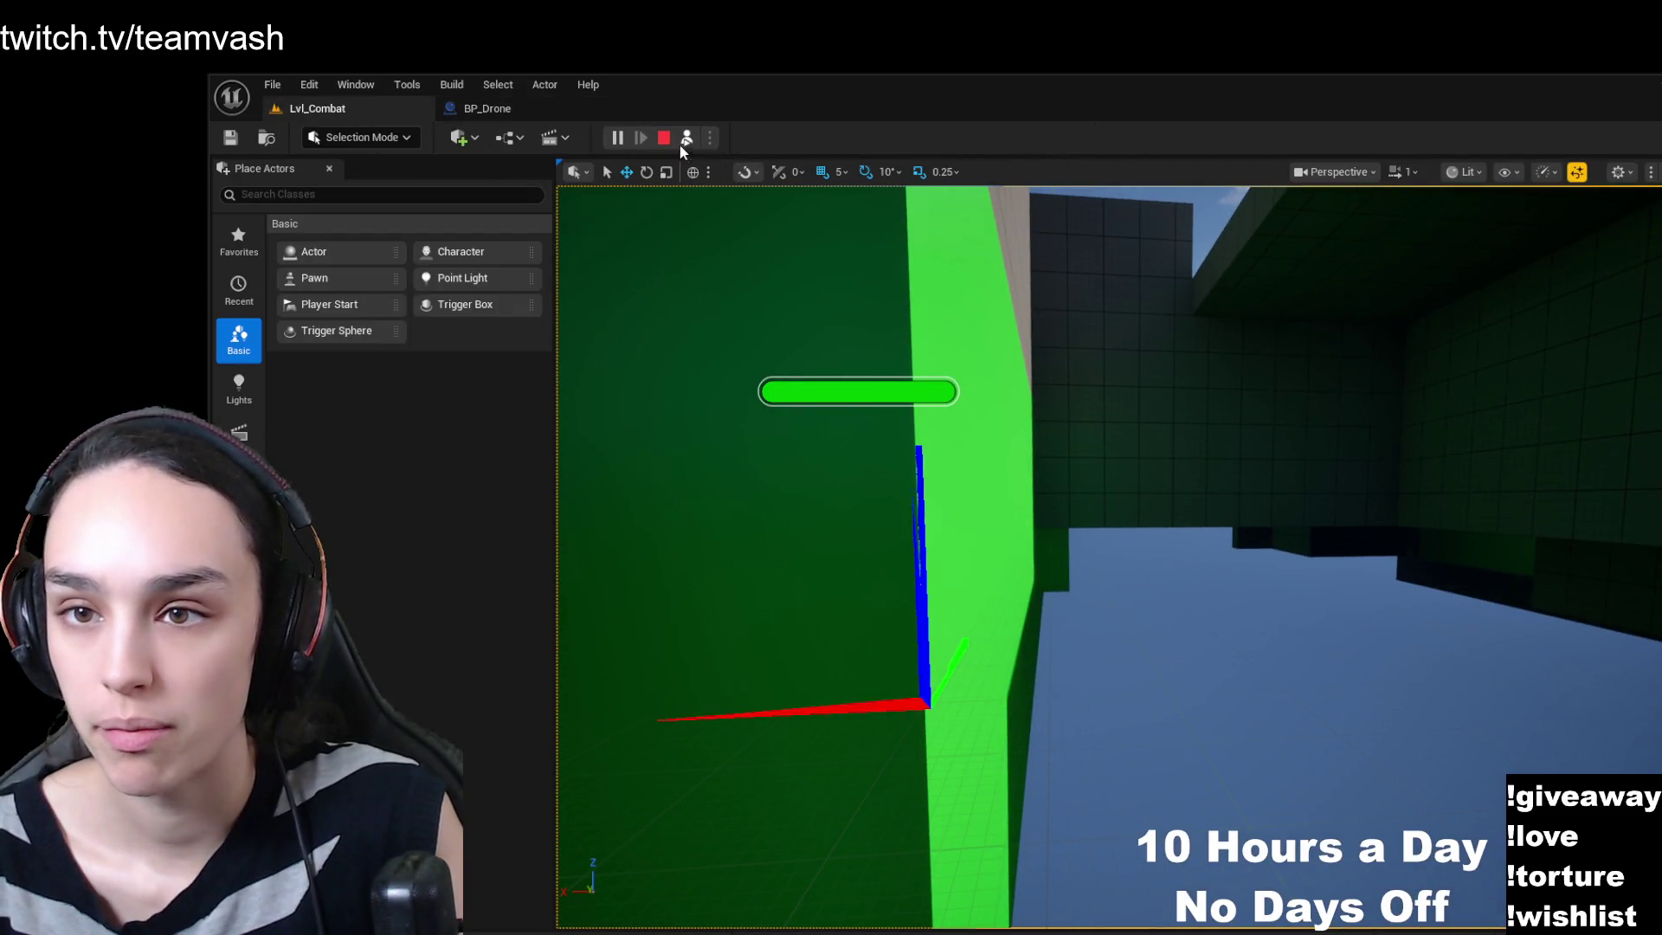
click(667, 139)
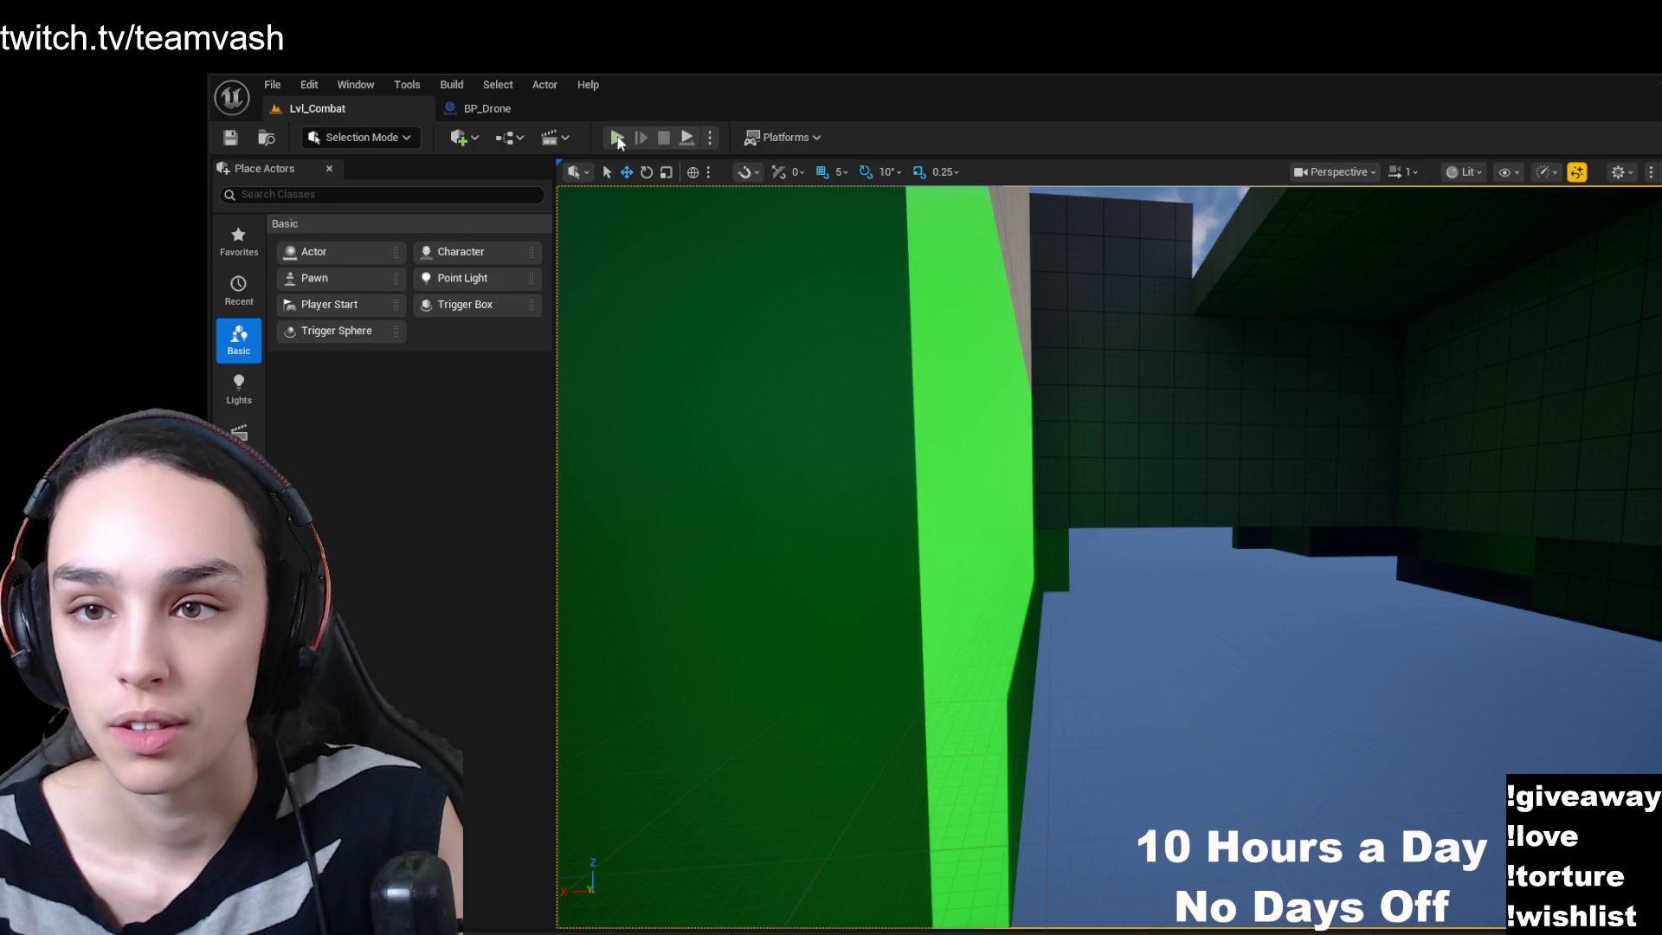
click(617, 137)
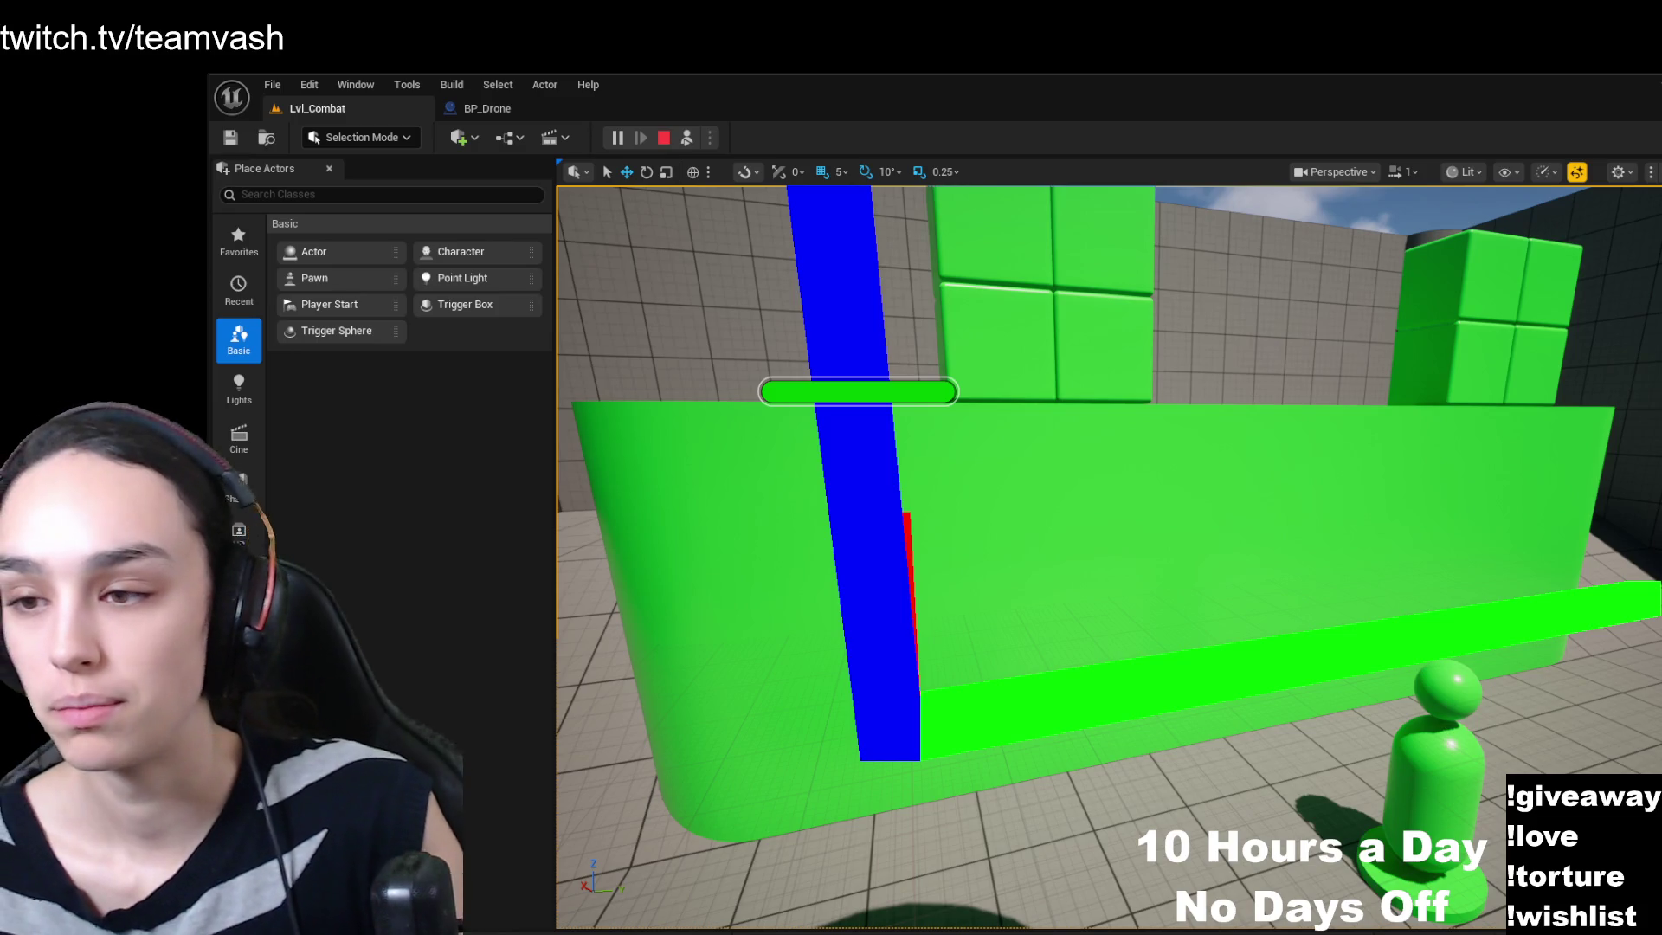
- Set BP_Drone's StaticMesh sphere scale X and Y to 0.25 and compile
click(541, 110)
click(336, 241)
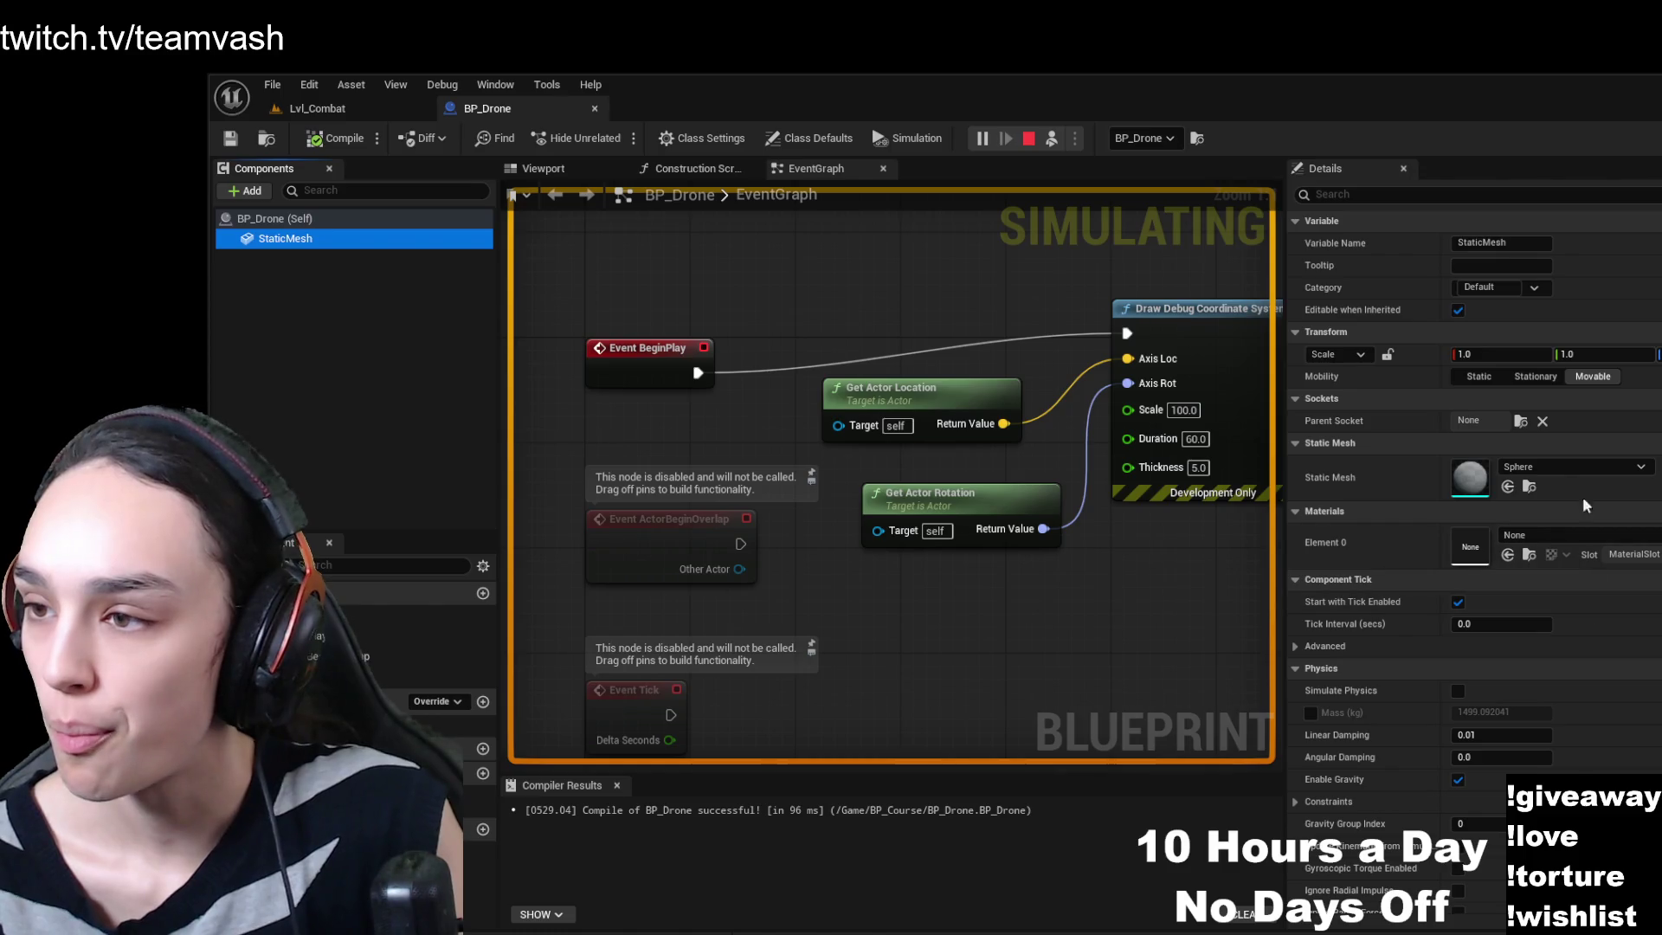
click(1494, 354)
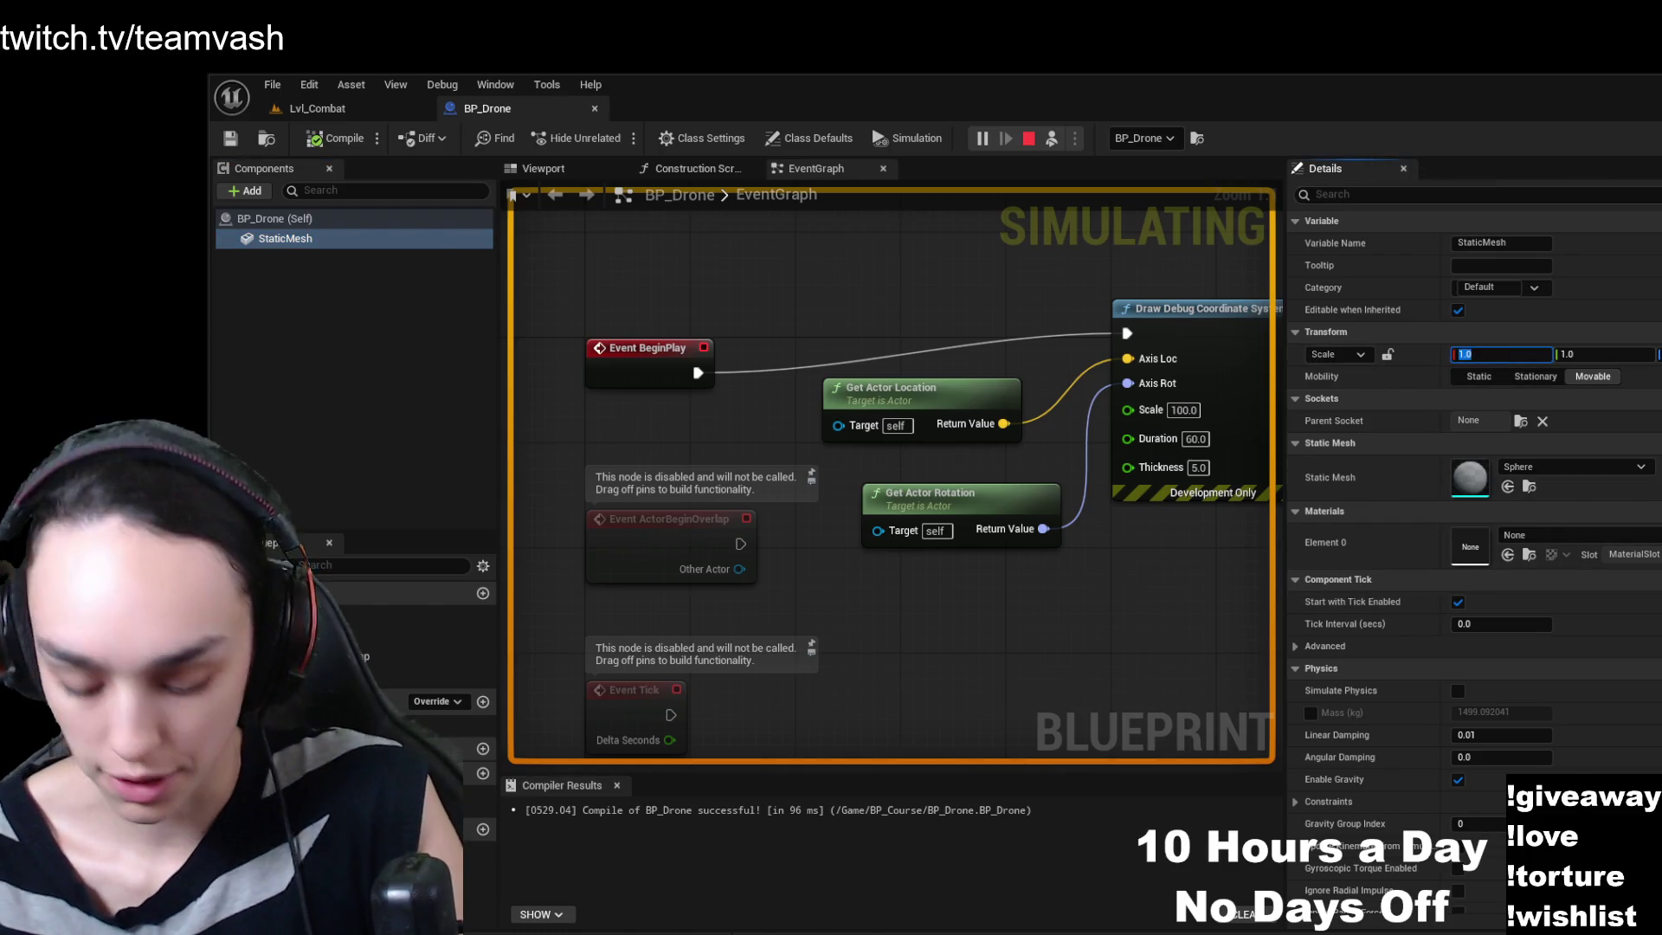
text(0.25)
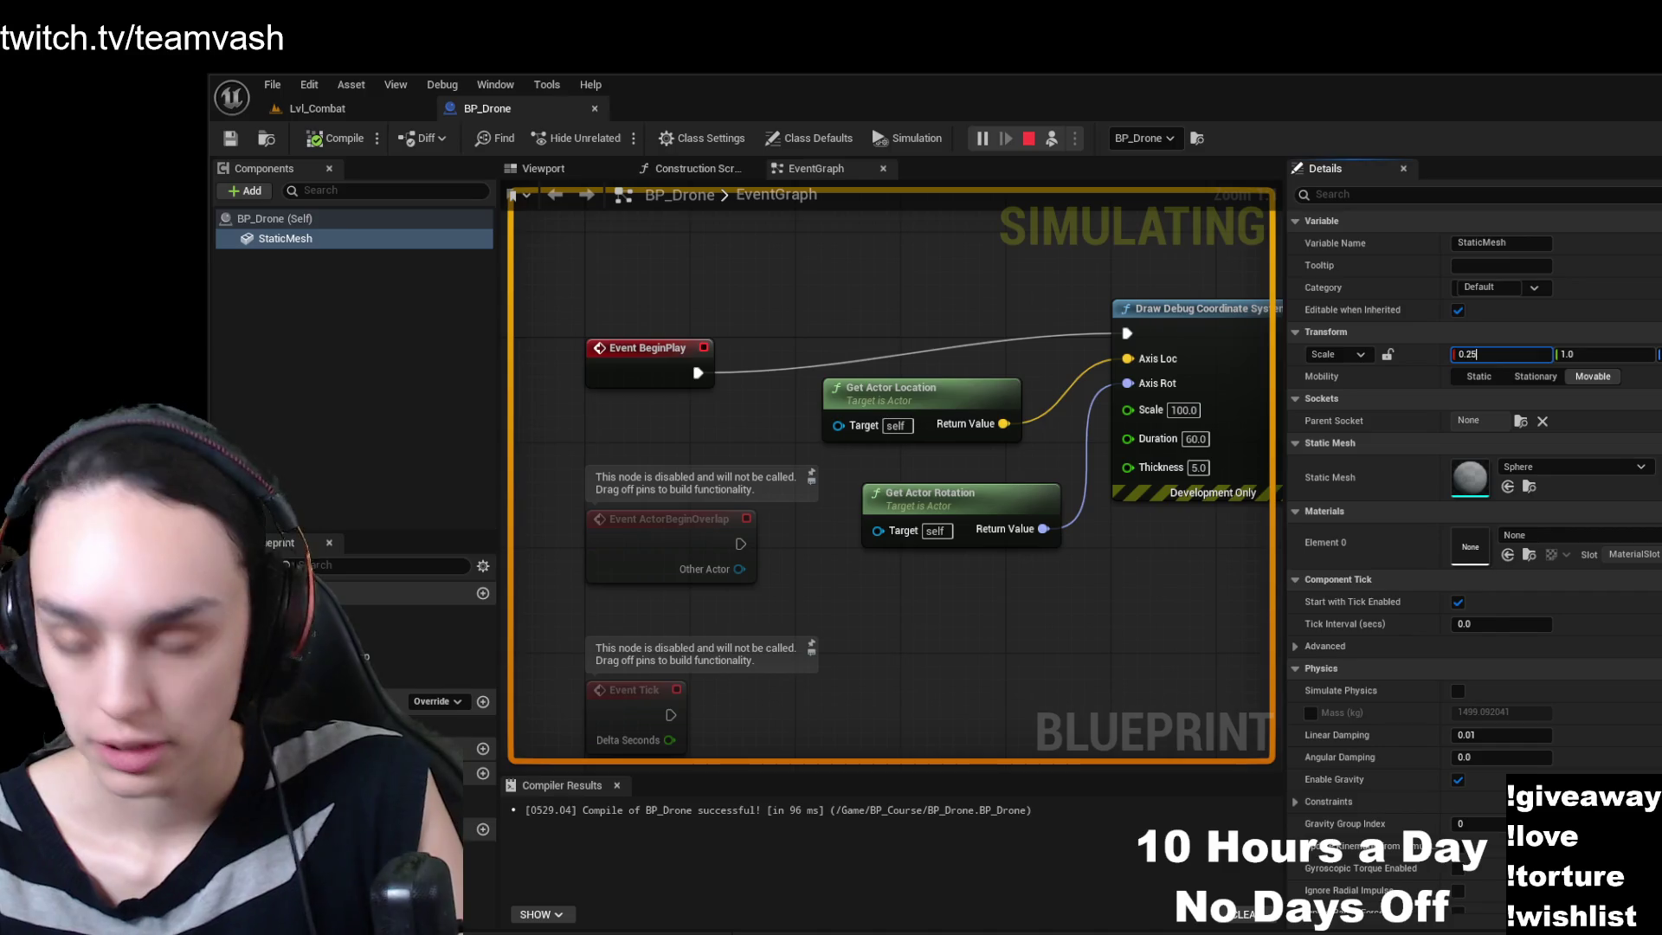
key(Tab)
text(0.25)
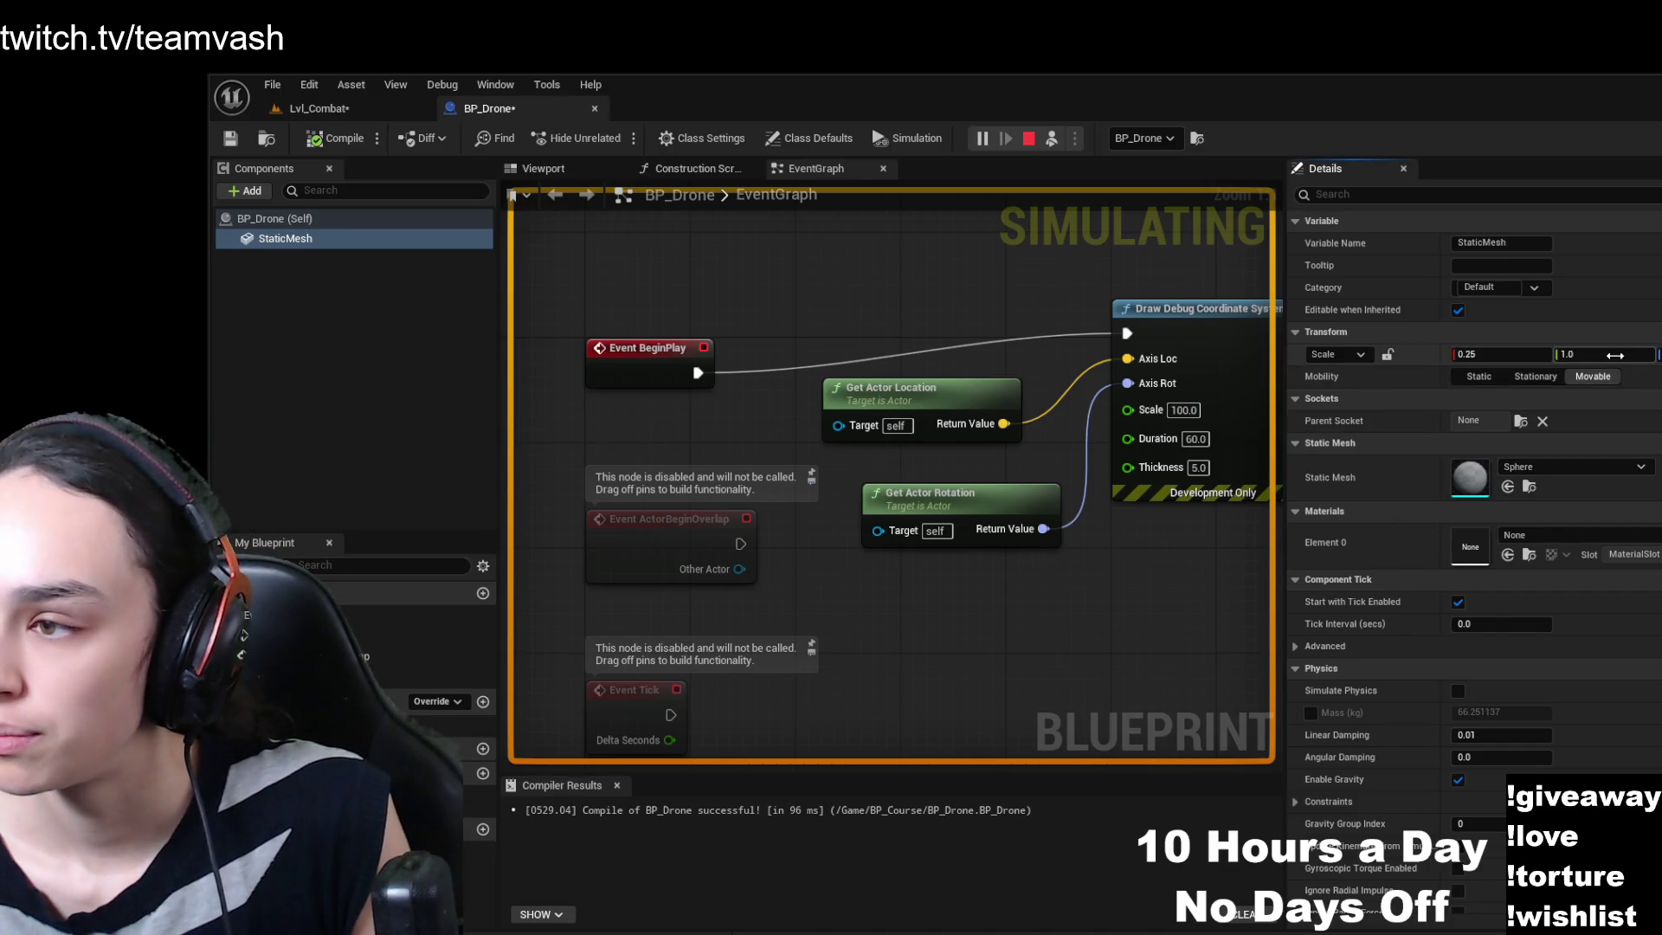
key(Return)
click(1296, 398)
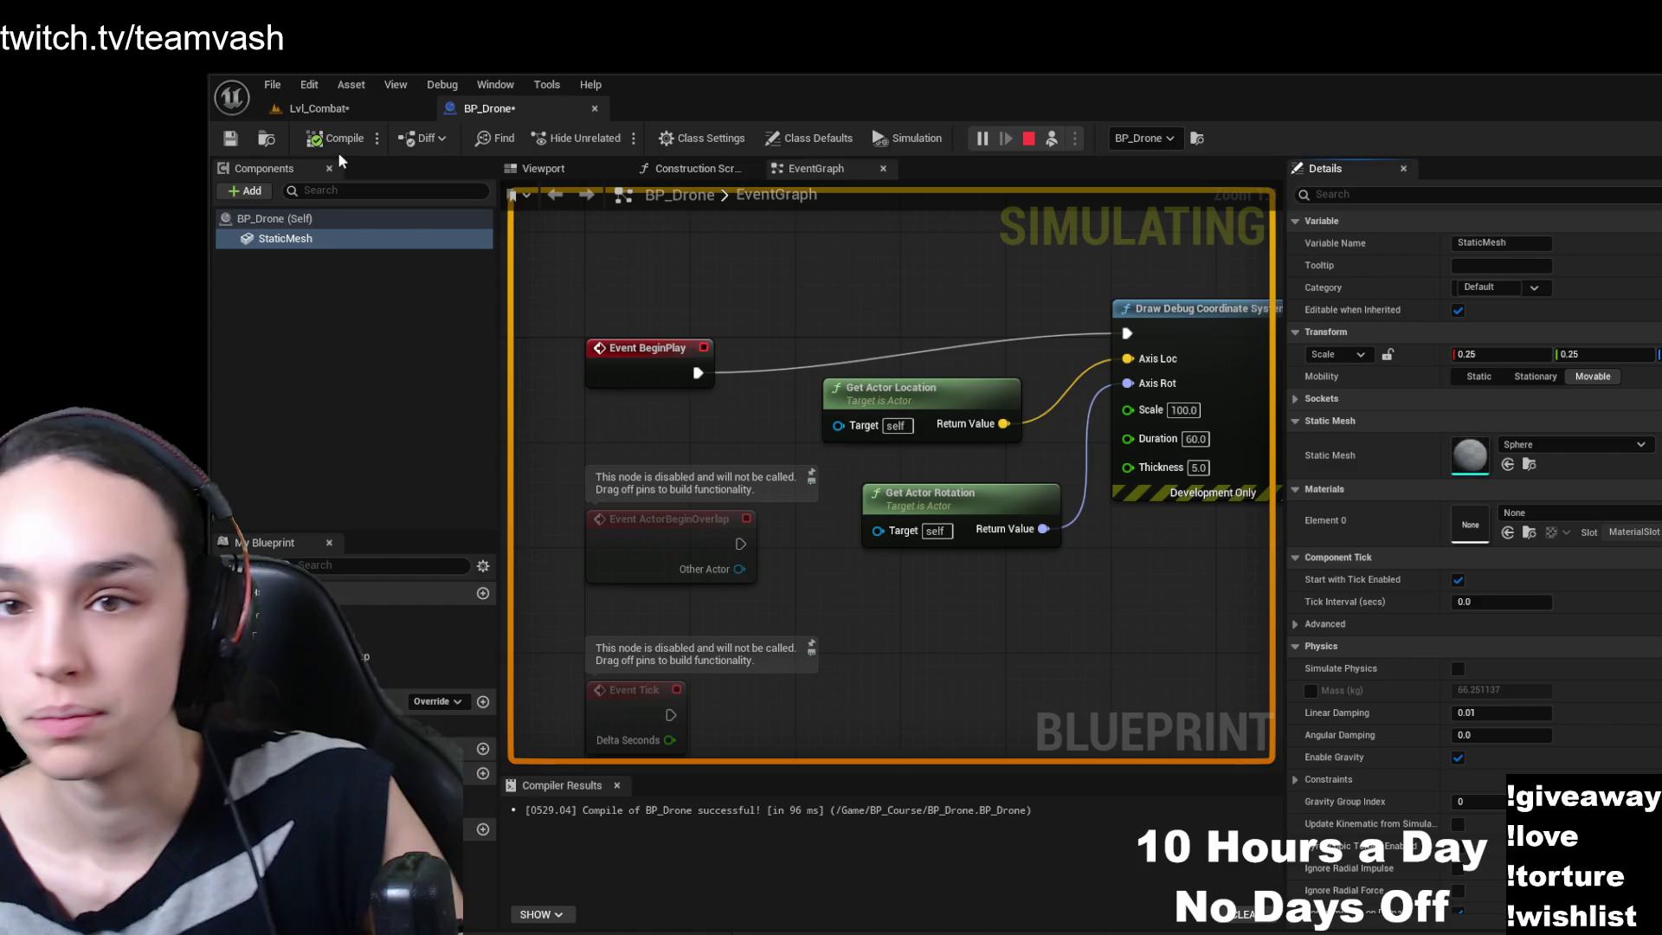
click(231, 139)
- Walk up to the shrunken drone in Lvl_Combat and save the level
click(290, 111)
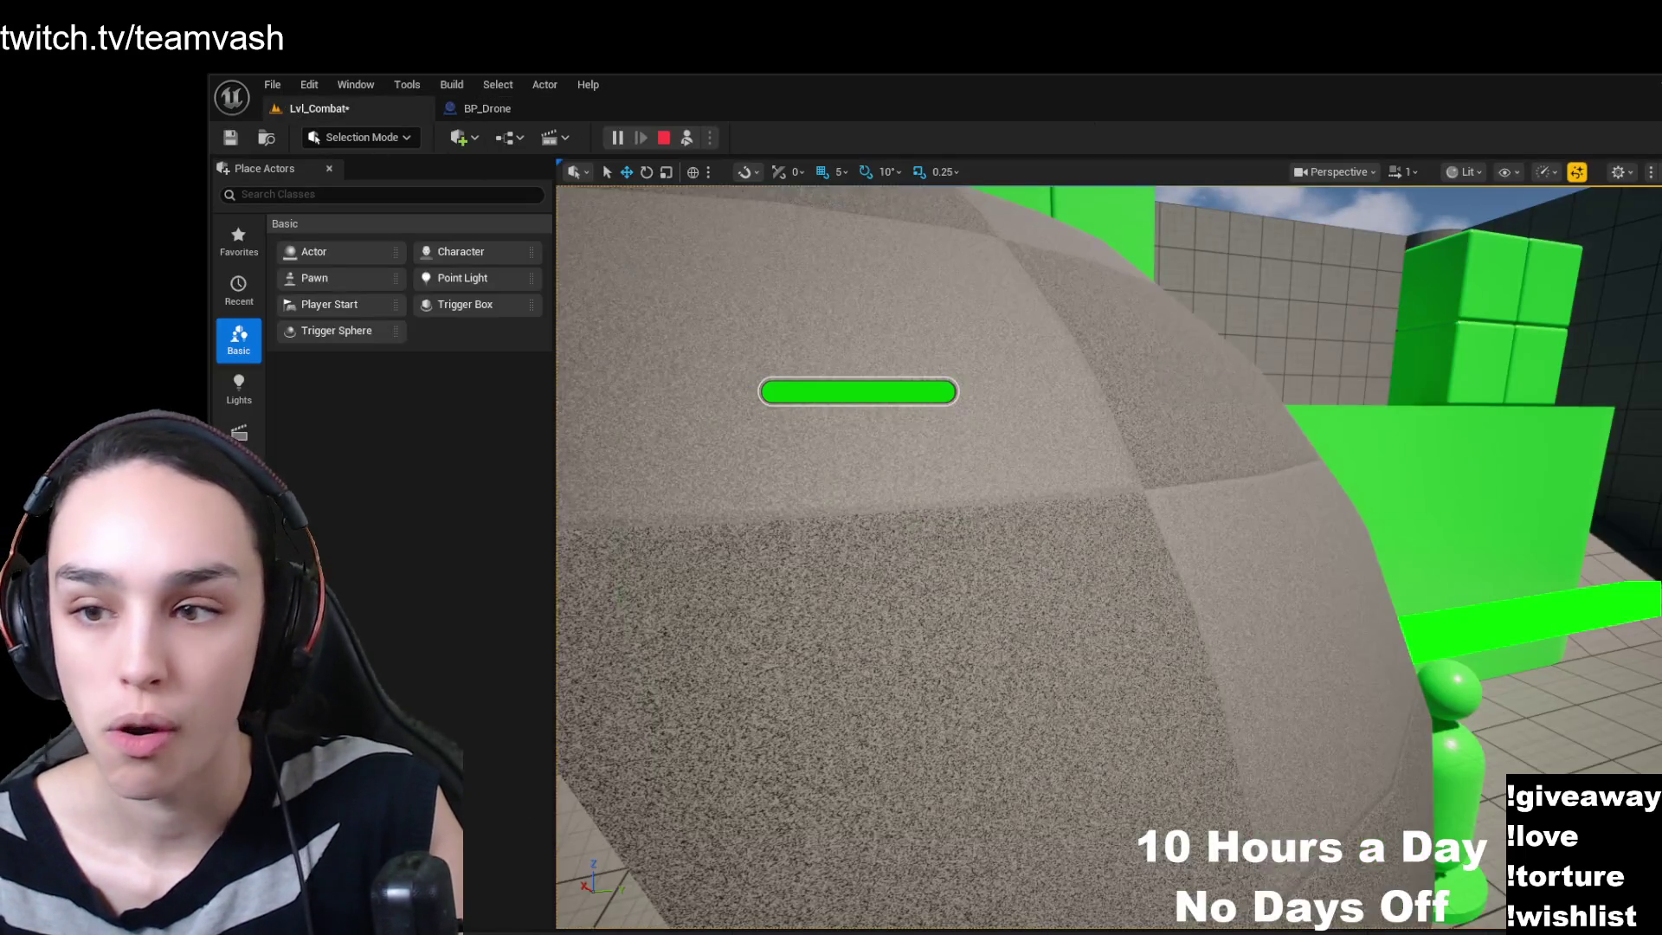
key(w)
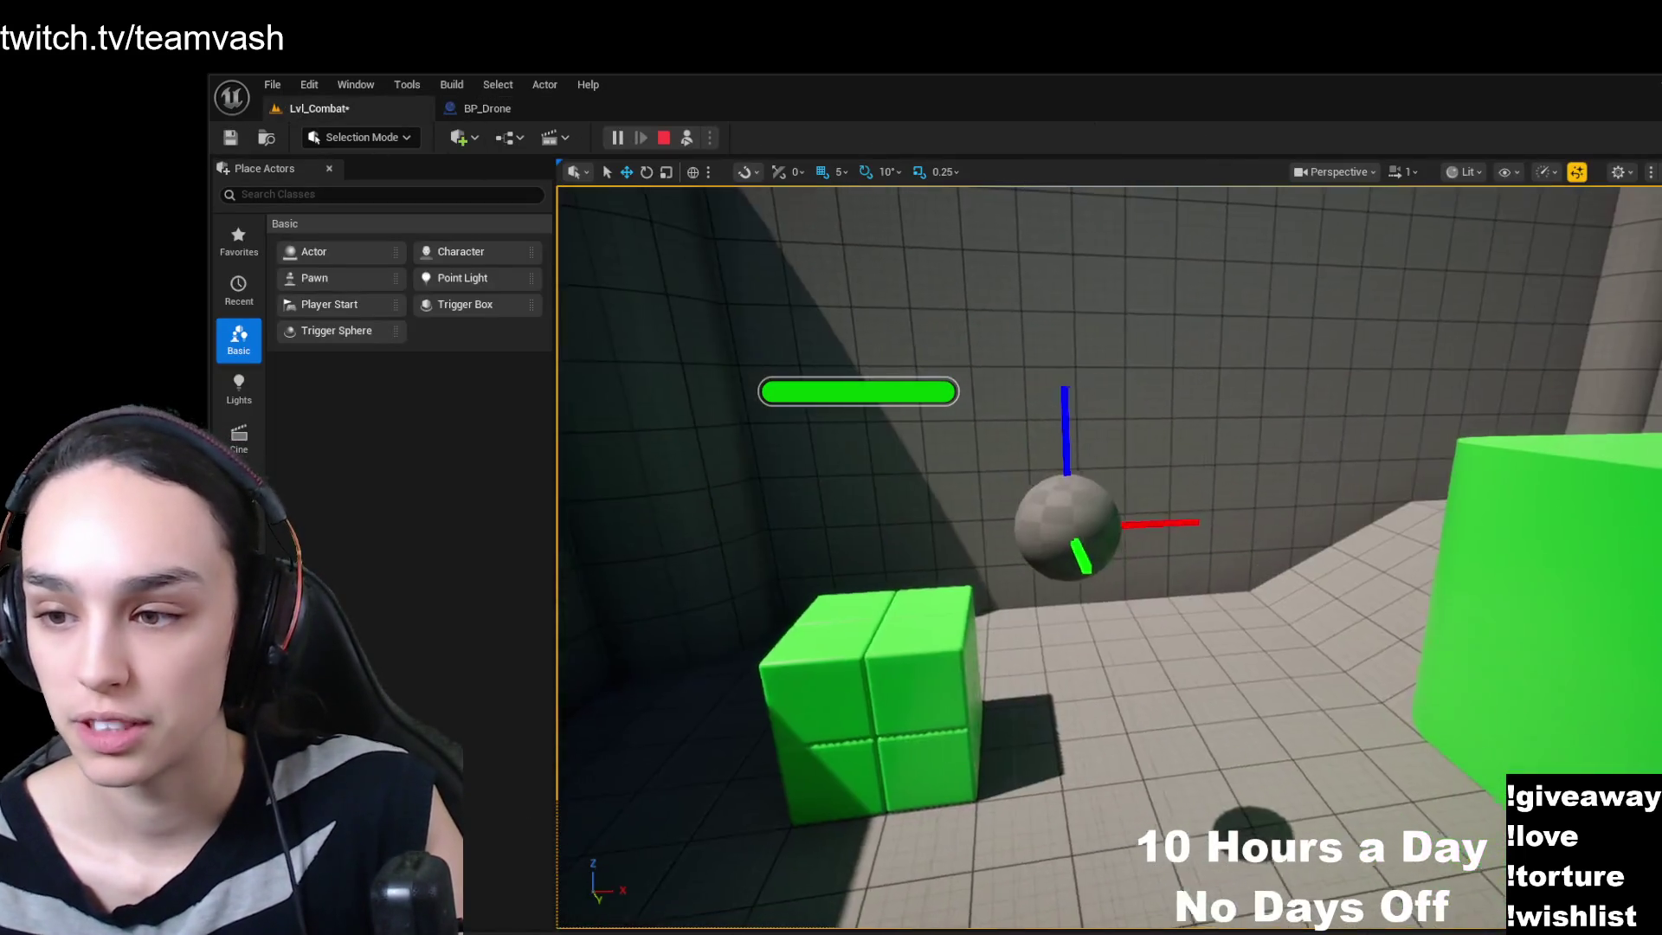
click(231, 138)
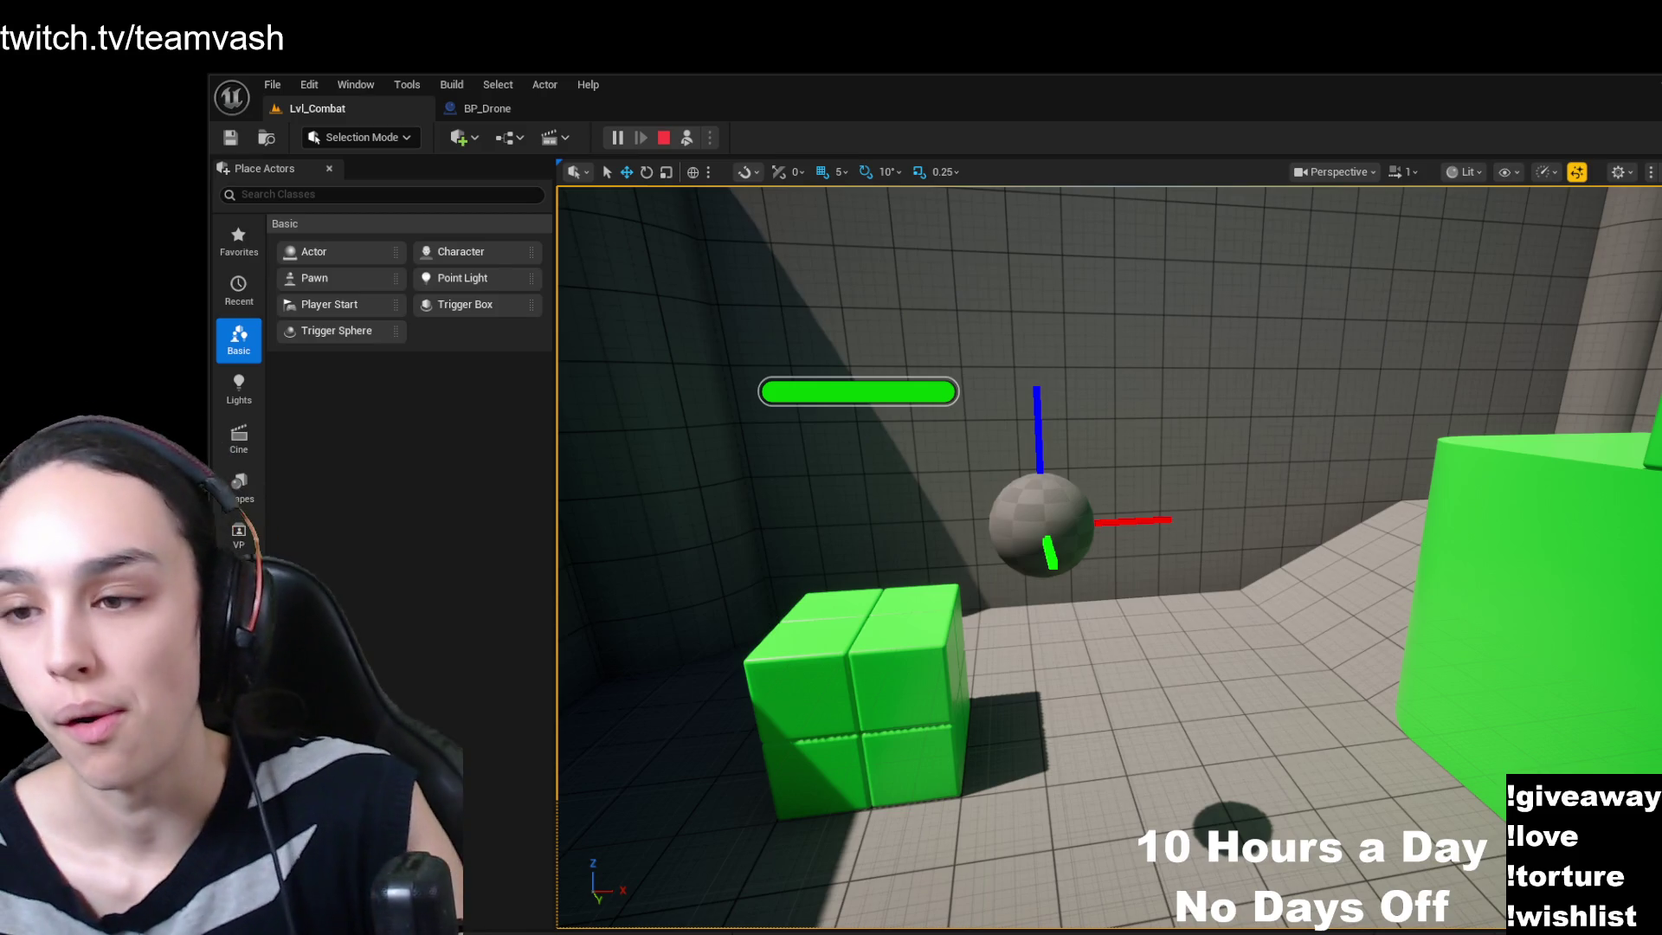
- Back away from the drone, end the play session with Esc, and reframe the view on the sphere
key(s)
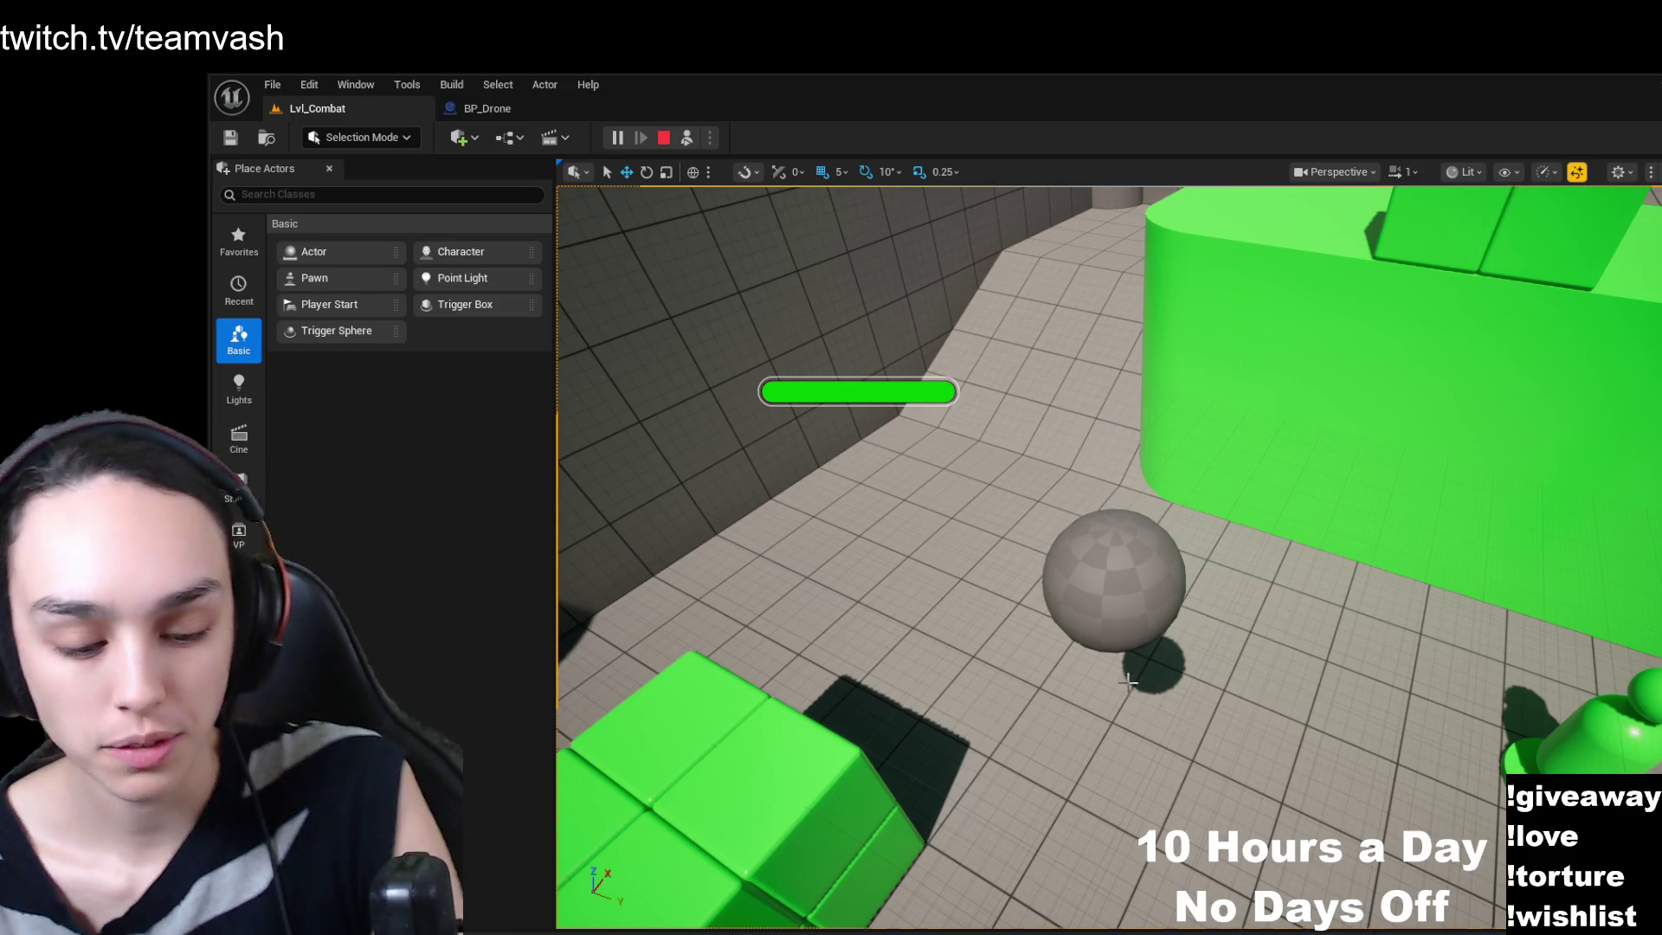
key(Escape)
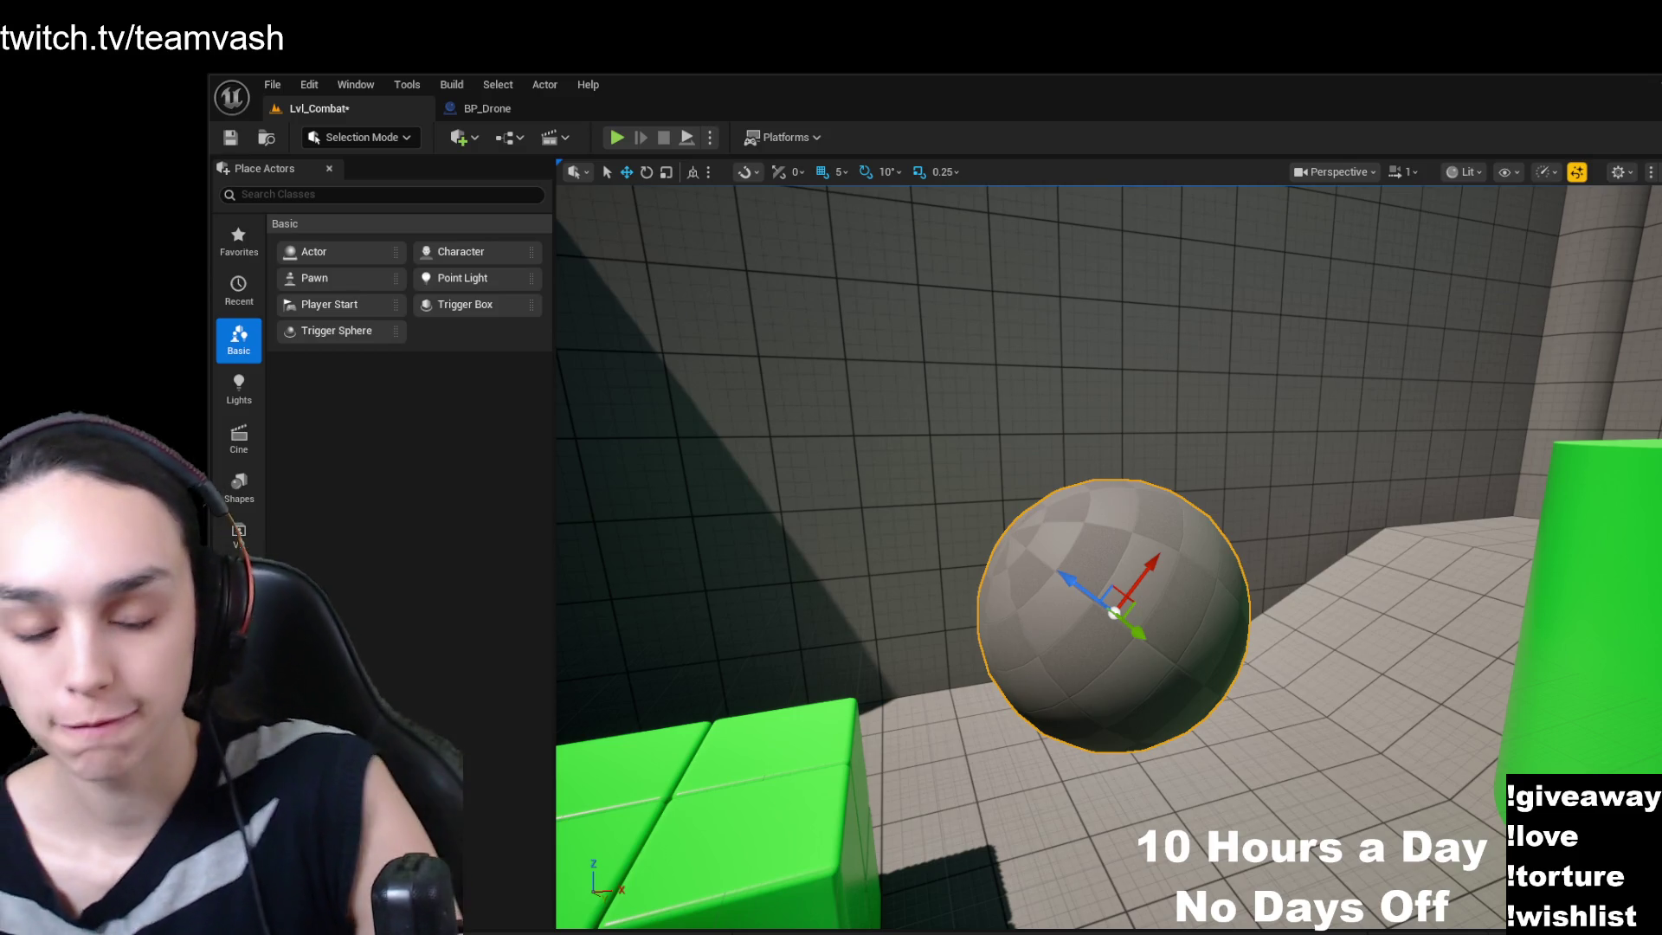
mouse_move(861, 798)
mouse_down()
mouse_move(642, 862)
mouse_move(783, 805)
mouse_move(736, 792)
mouse_move(736, 762)
mouse_move(762, 770)
mouse_move(735, 770)
mouse_move(753, 765)
mouse_move(731, 792)
mouse_up()
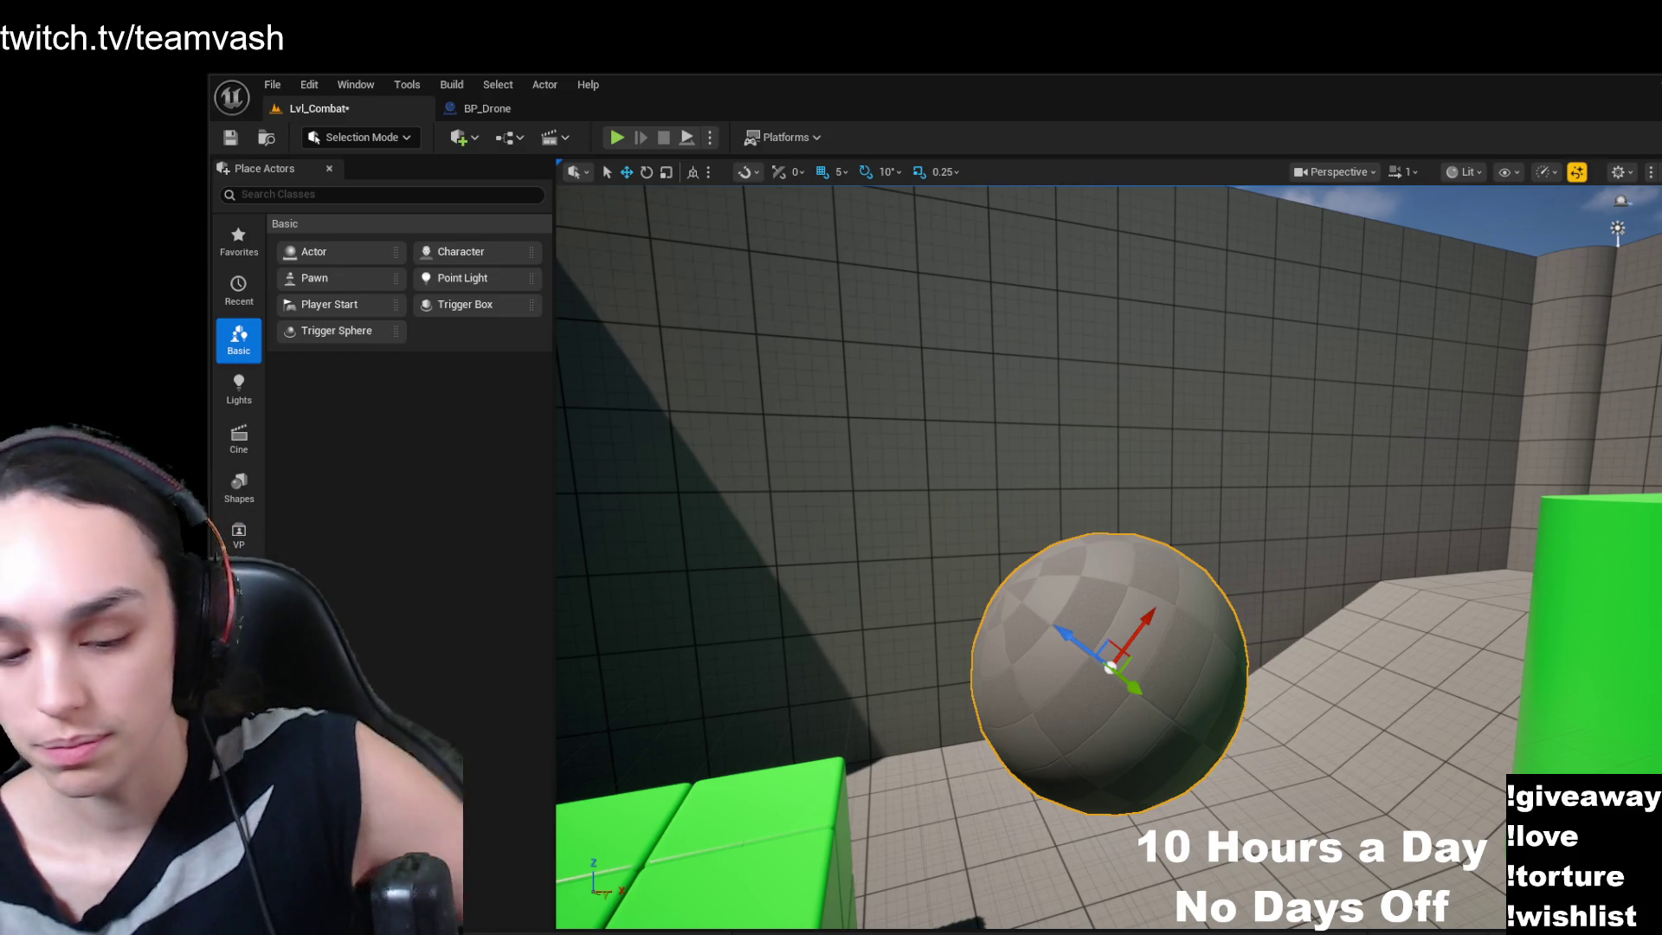
mouse_move(1298, 612)
mouse_down()
mouse_move(1471, 605)
mouse_move(1316, 614)
mouse_up()
- Add a Scene component to BP_Drone and make it the root above StaticMesh
click(484, 108)
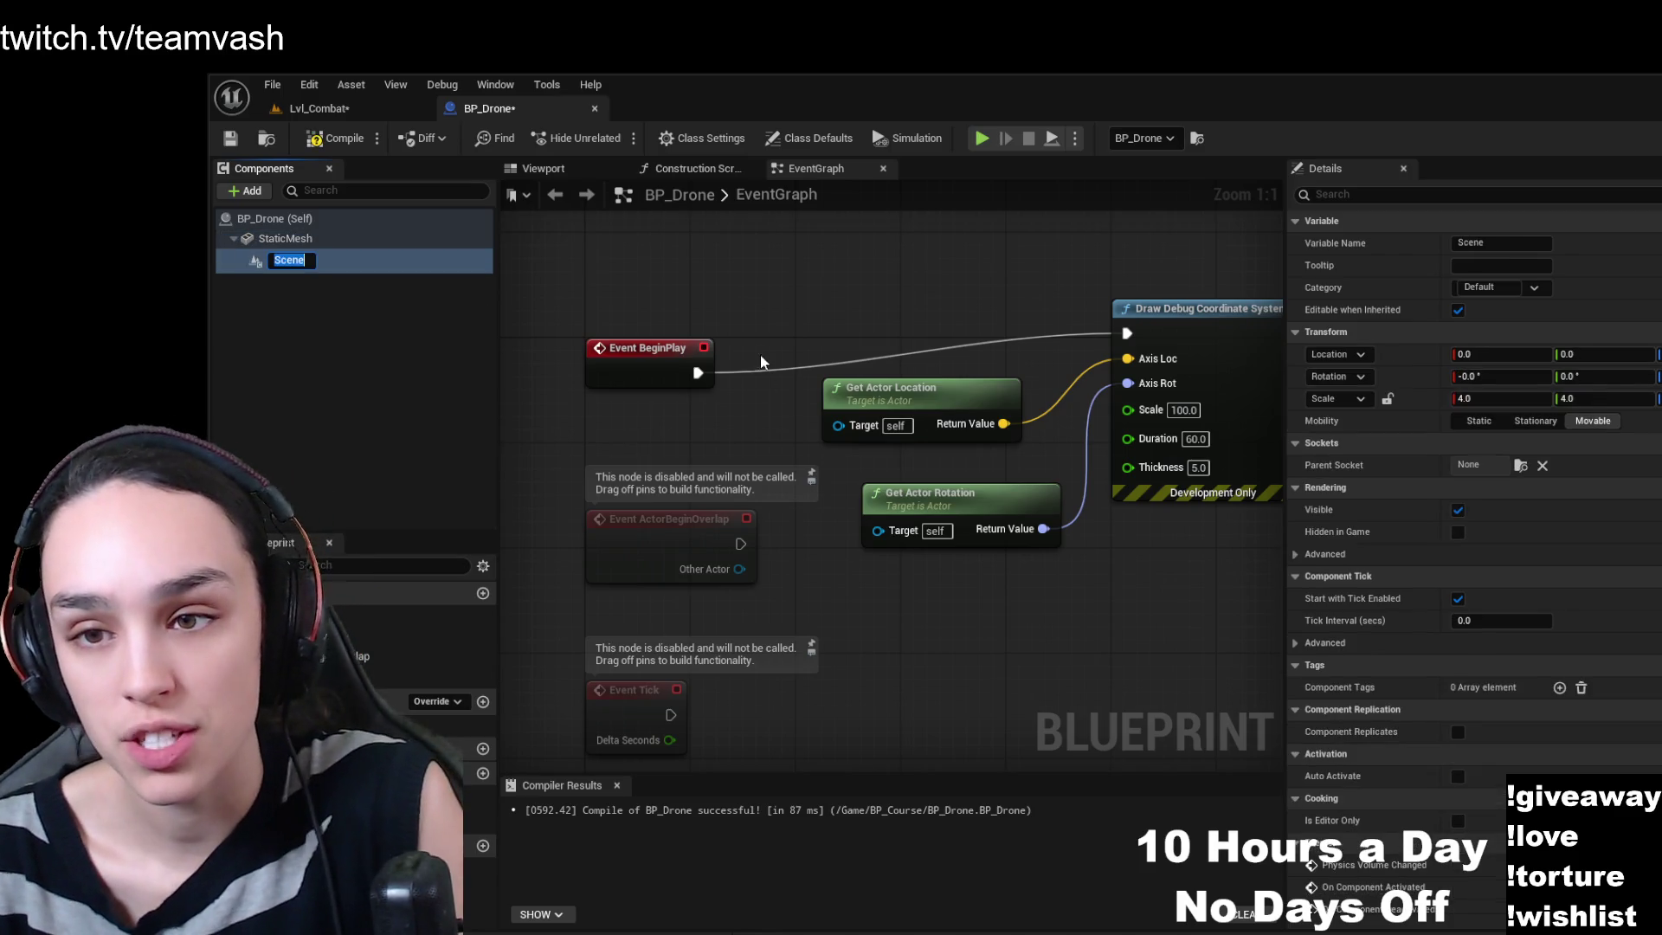
click(319, 258)
drag(319, 258, 335, 244)
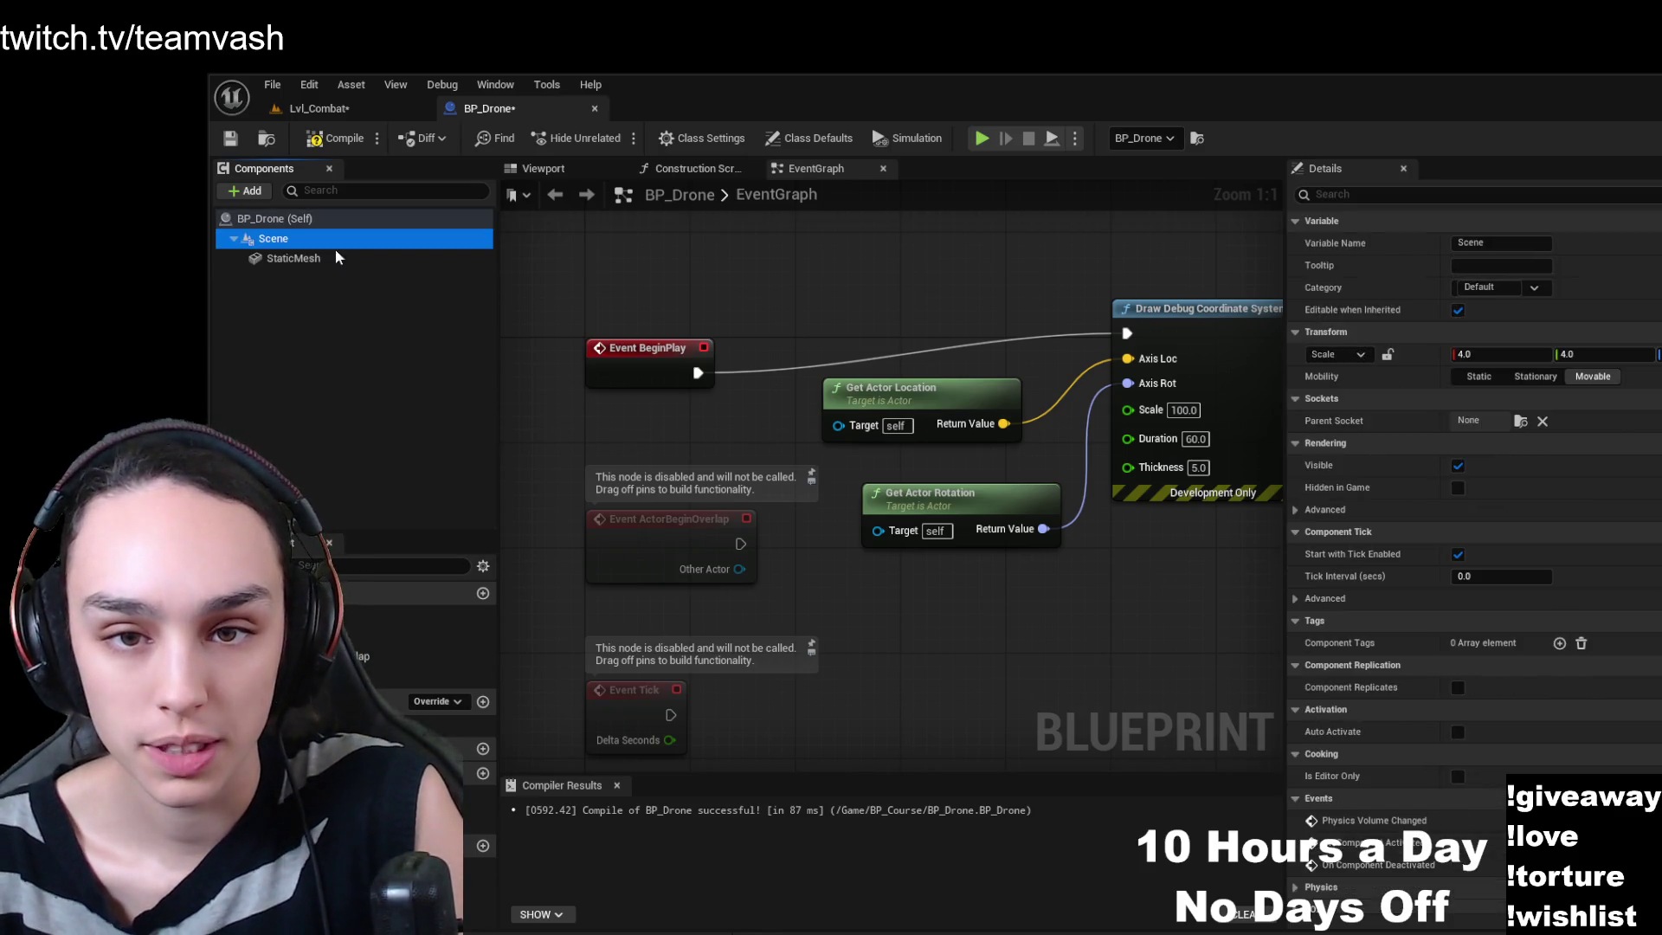
- Select the sphere in the blueprint's Viewport preview and try spinning it with the rotate gizmo
click(543, 168)
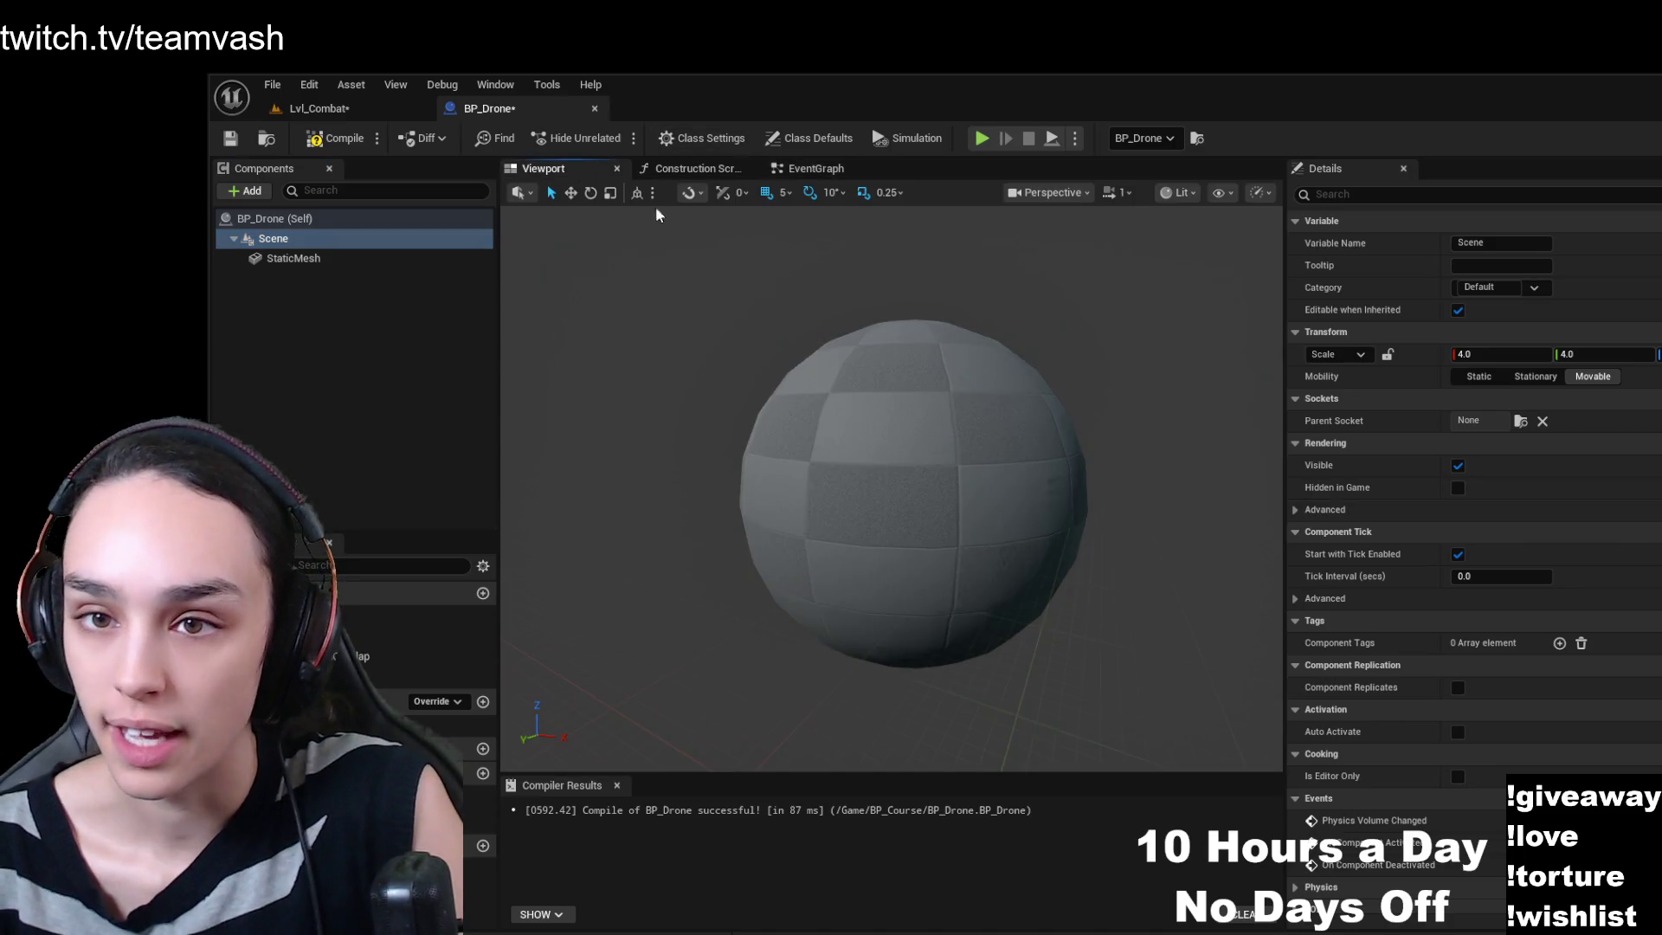
click(969, 502)
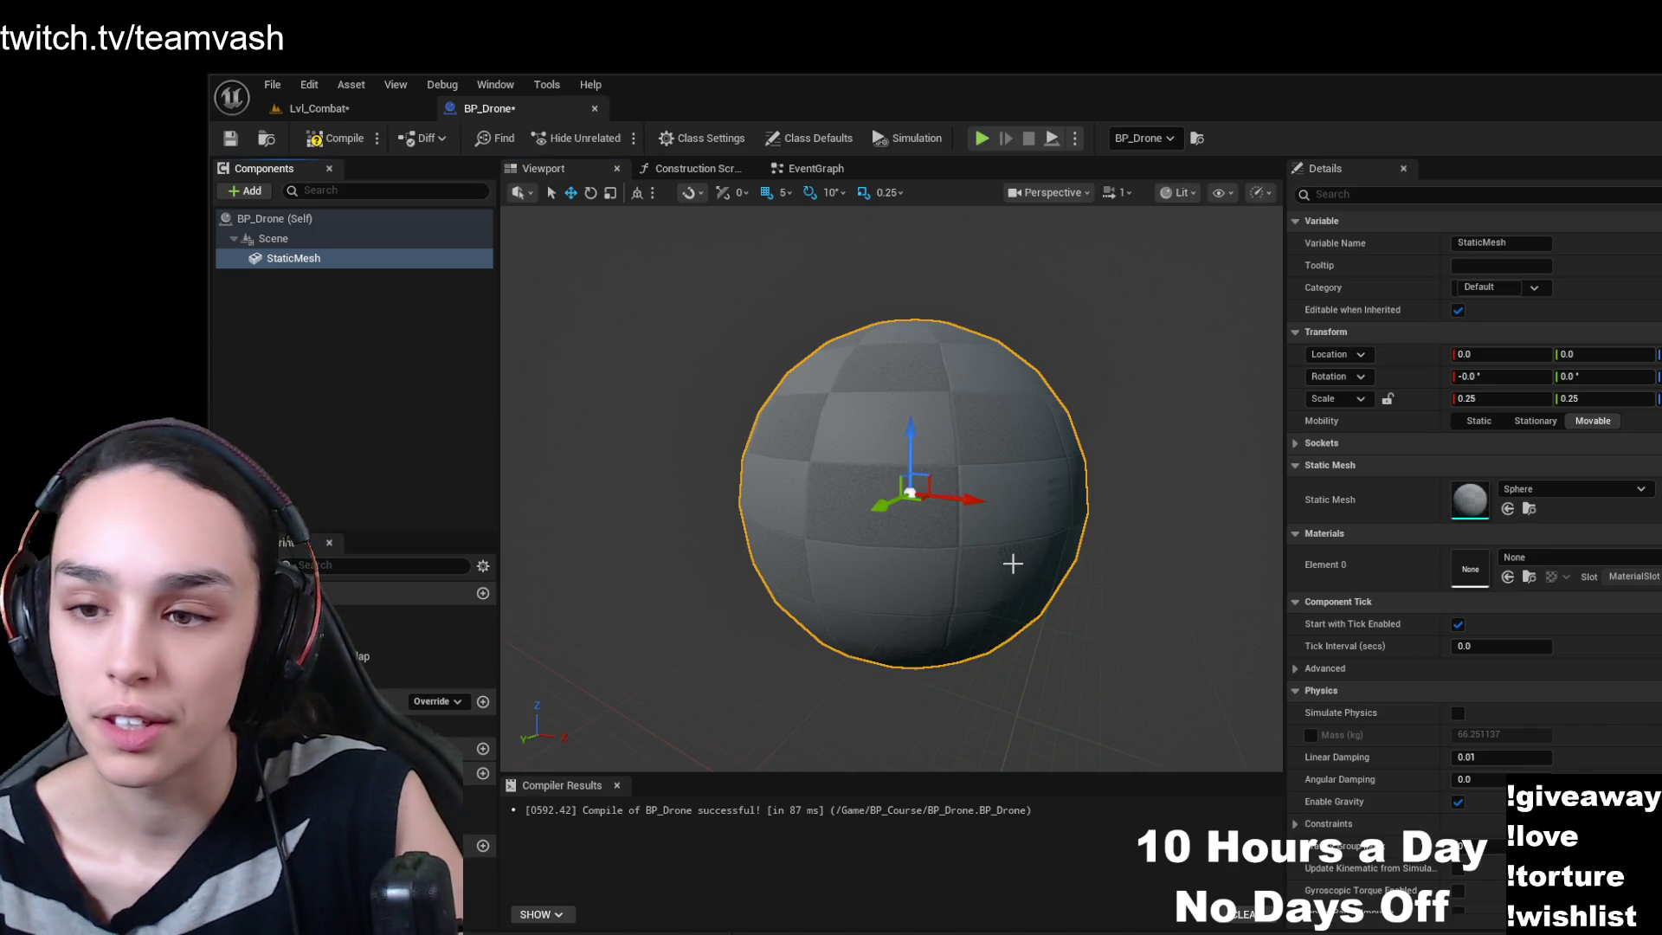
key(e)
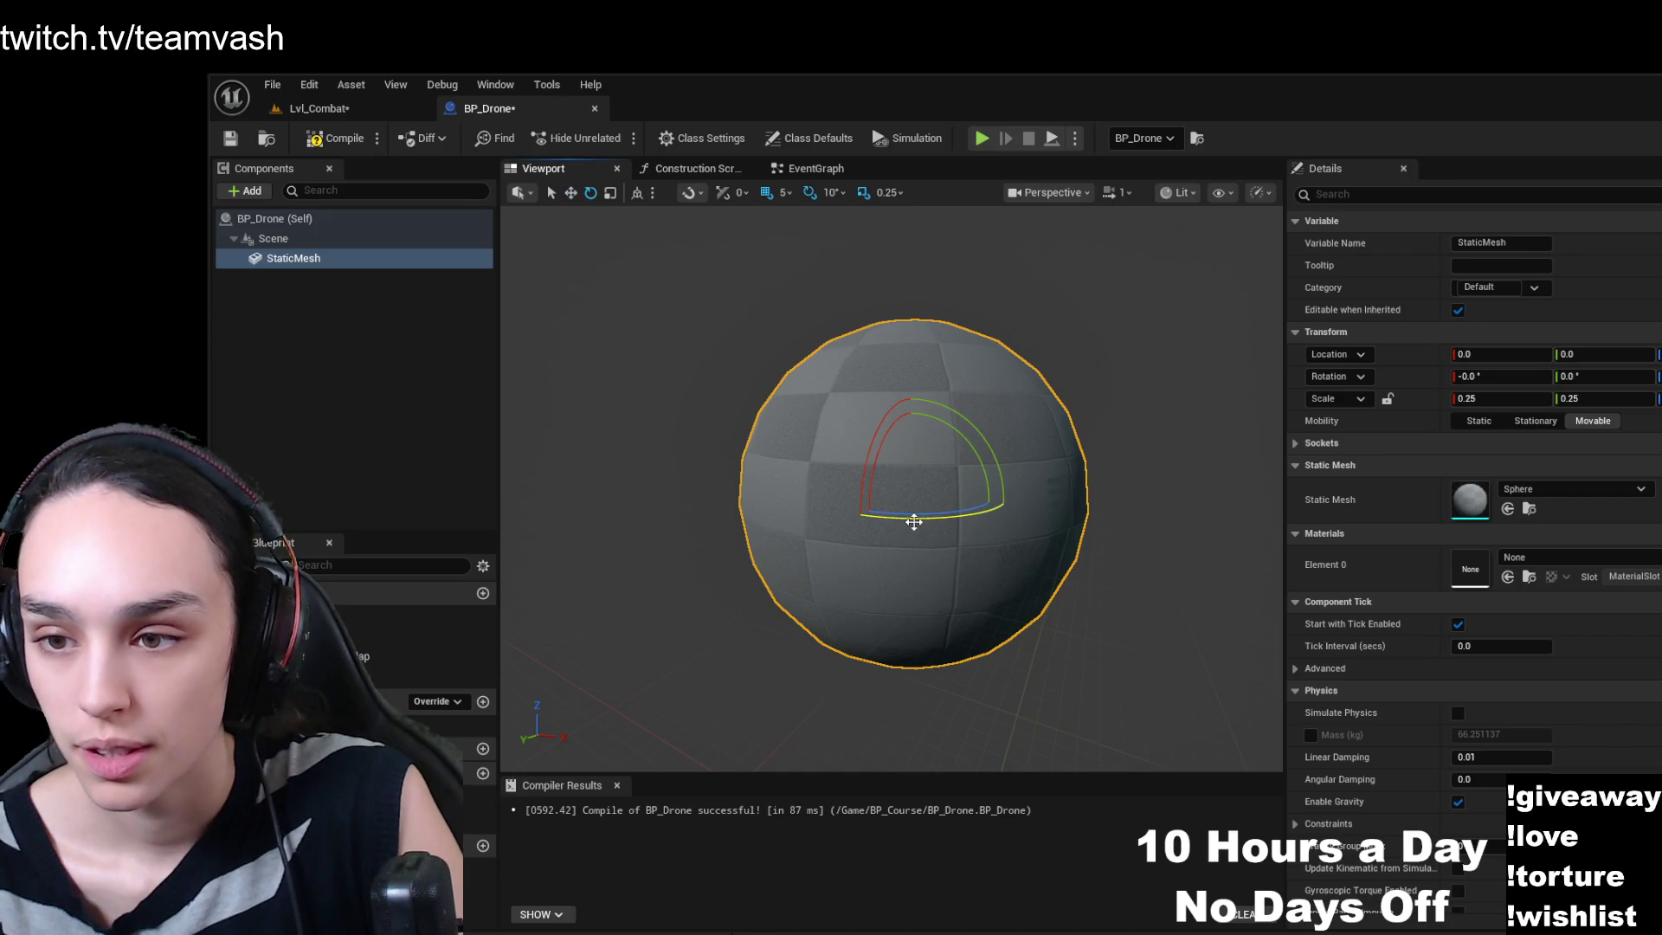
drag(915, 519, 865, 521)
drag(1006, 498, 1013, 503)
drag(1035, 582, 975, 543)
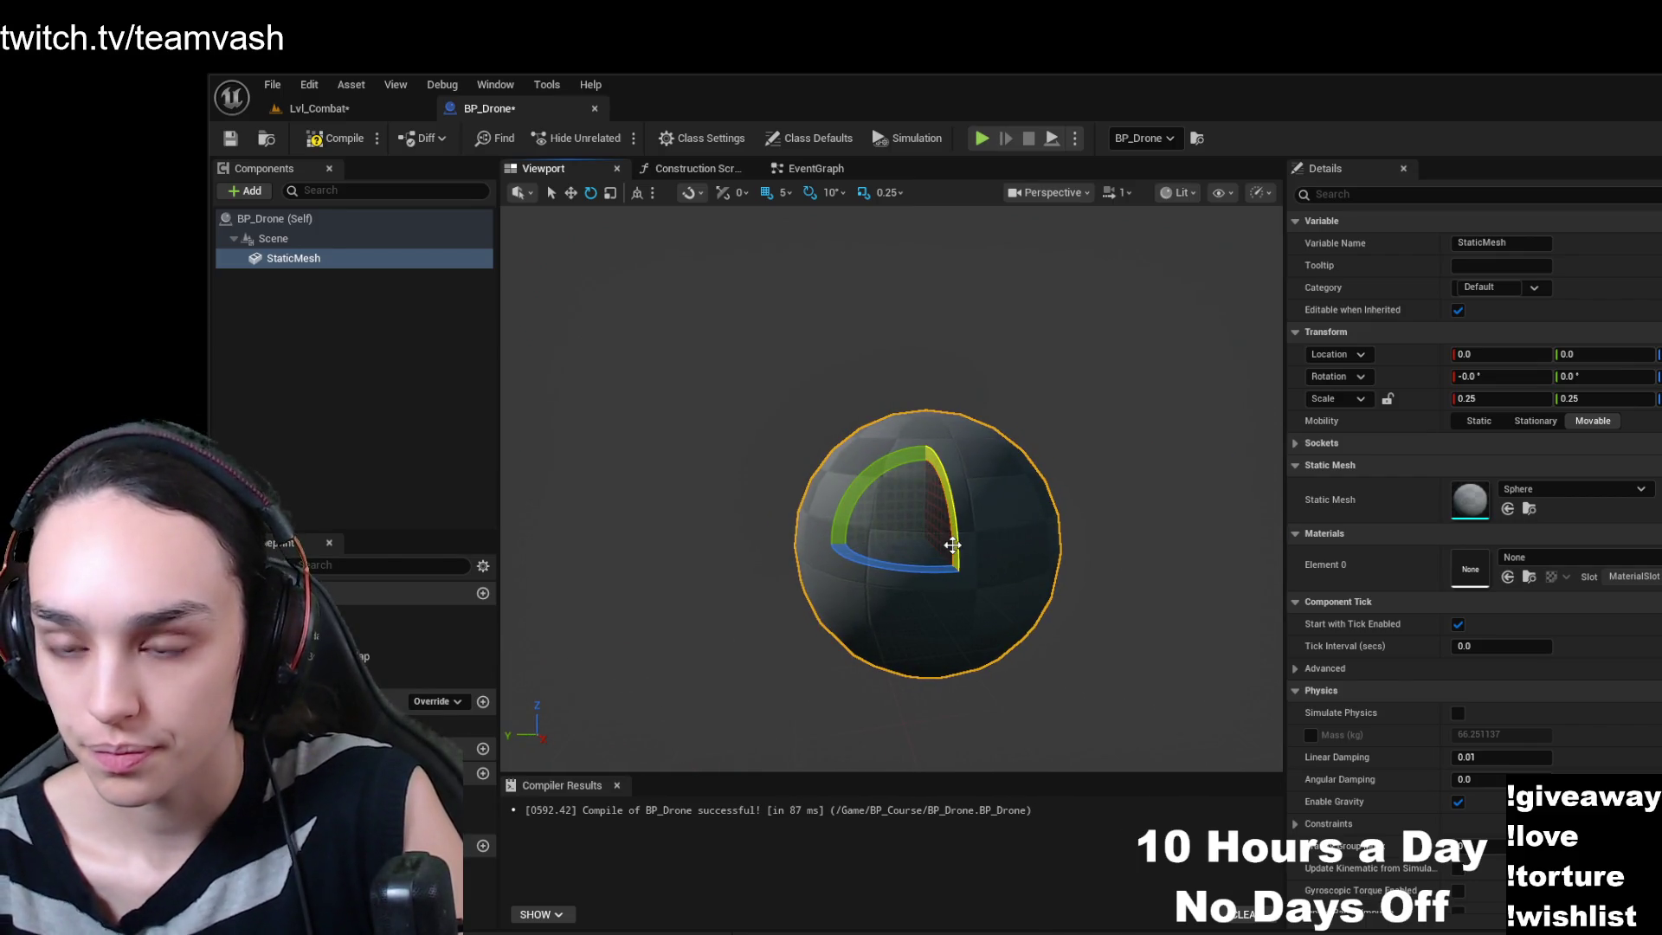
click(954, 543)
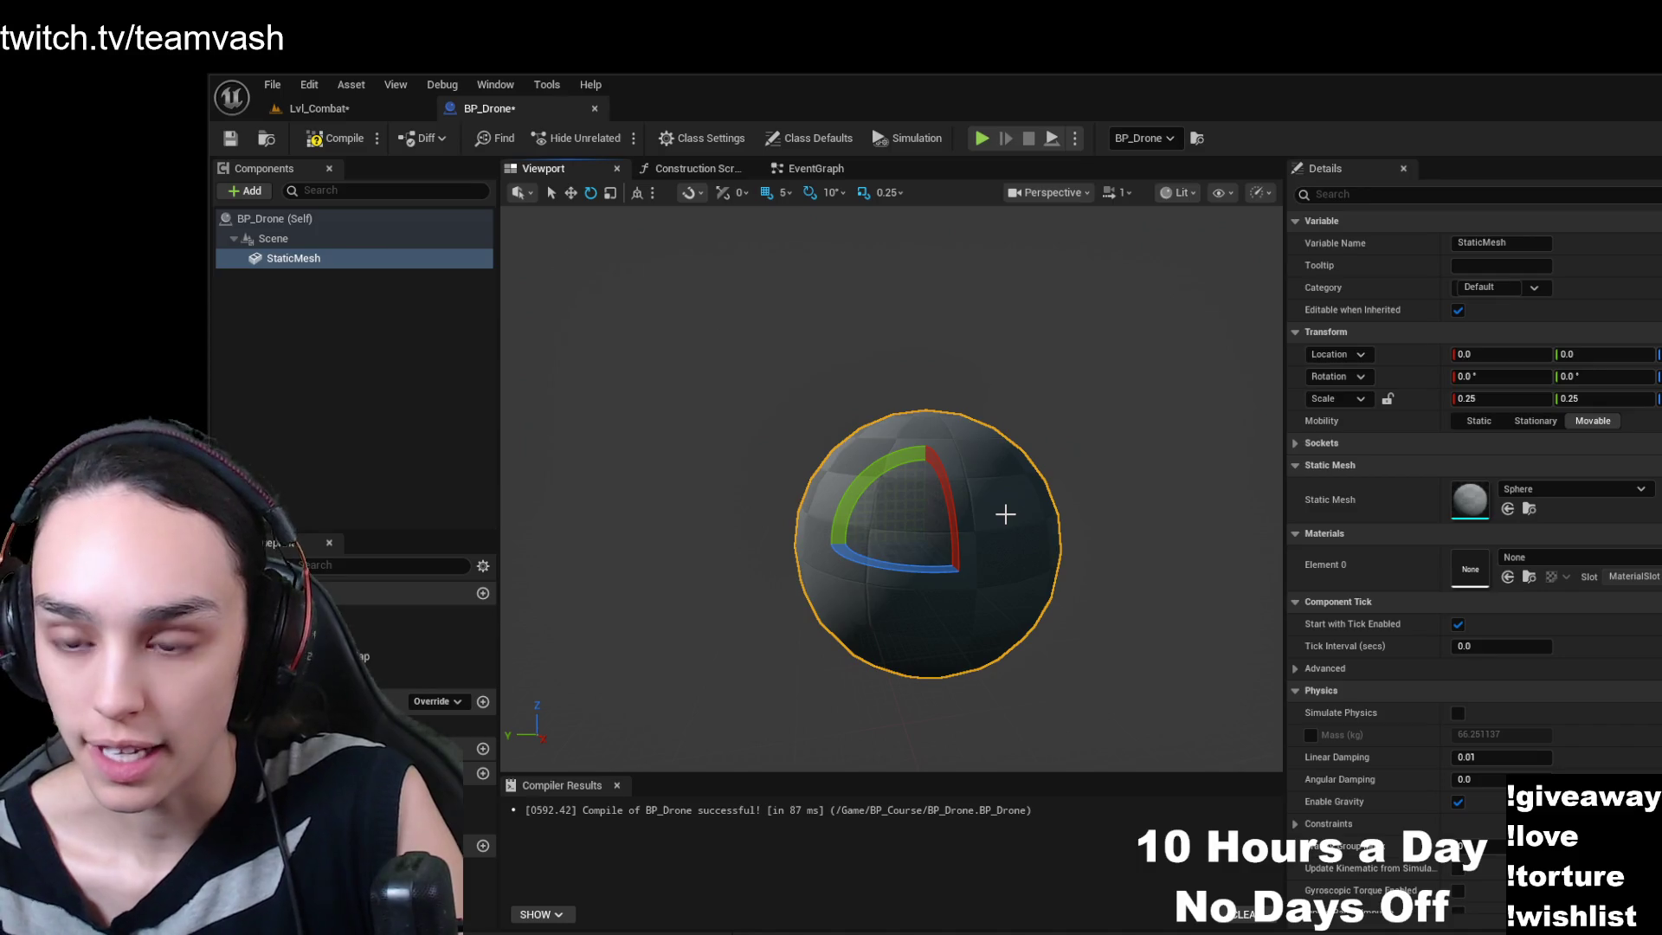
- Try the scale and move gizmos on the sphere, then save BP_Drone
key(r)
drag(1005, 514, 970, 516)
drag(995, 571, 1021, 586)
key(w)
scroll(1030, 619, up, 3)
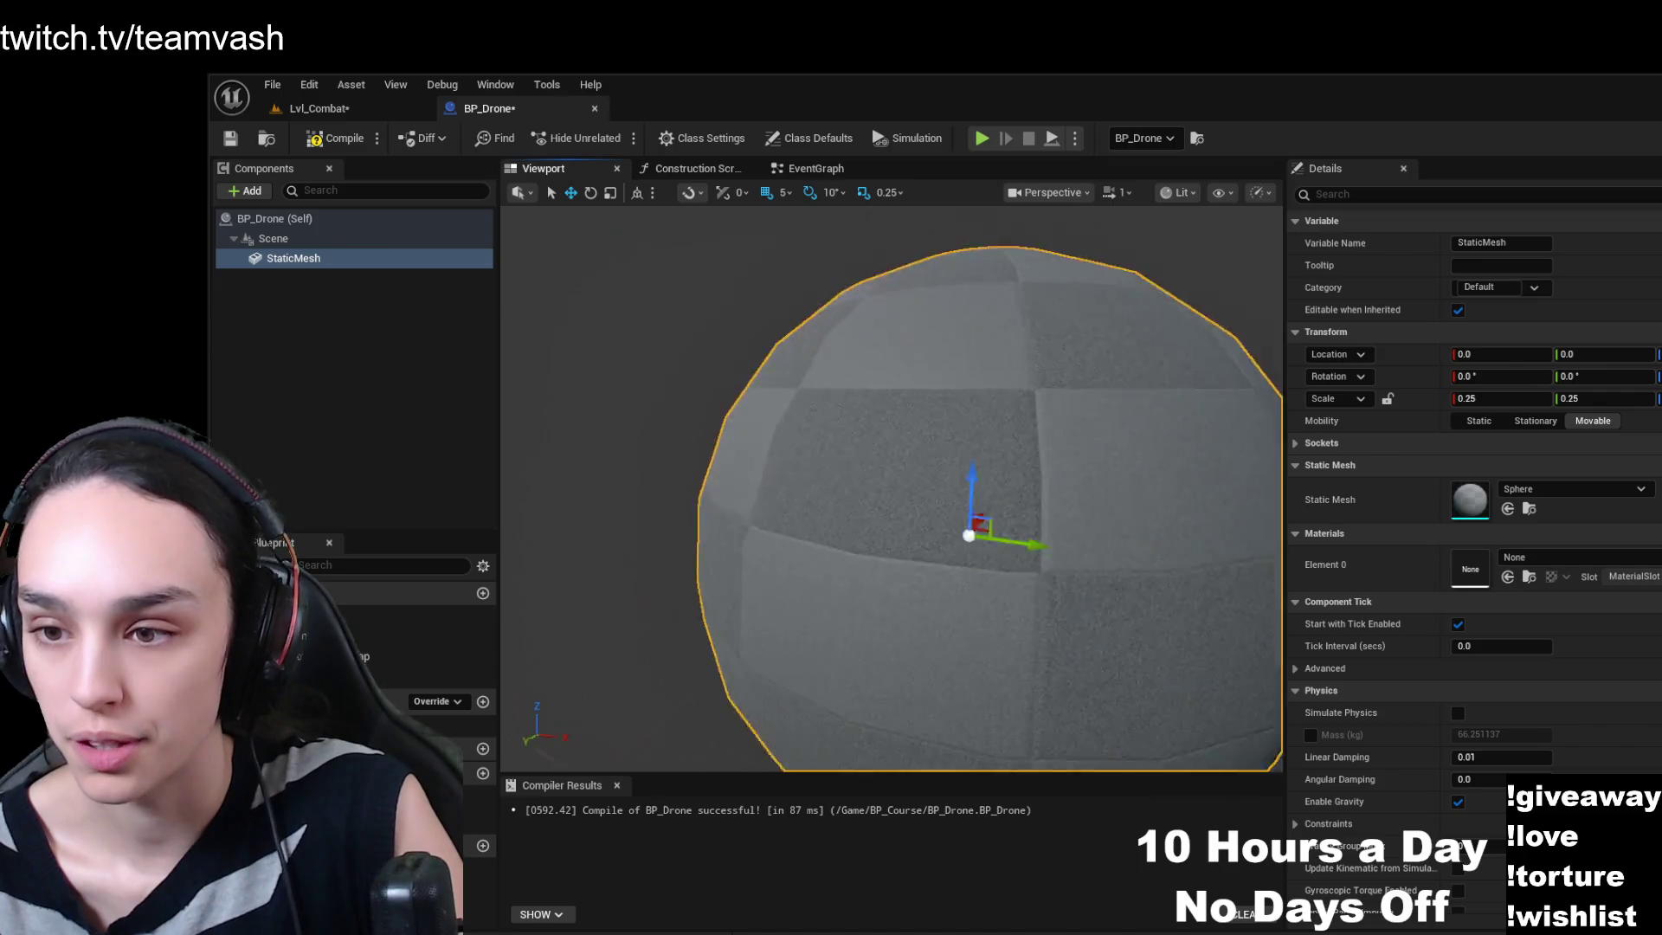
scroll(1031, 620, down, 2)
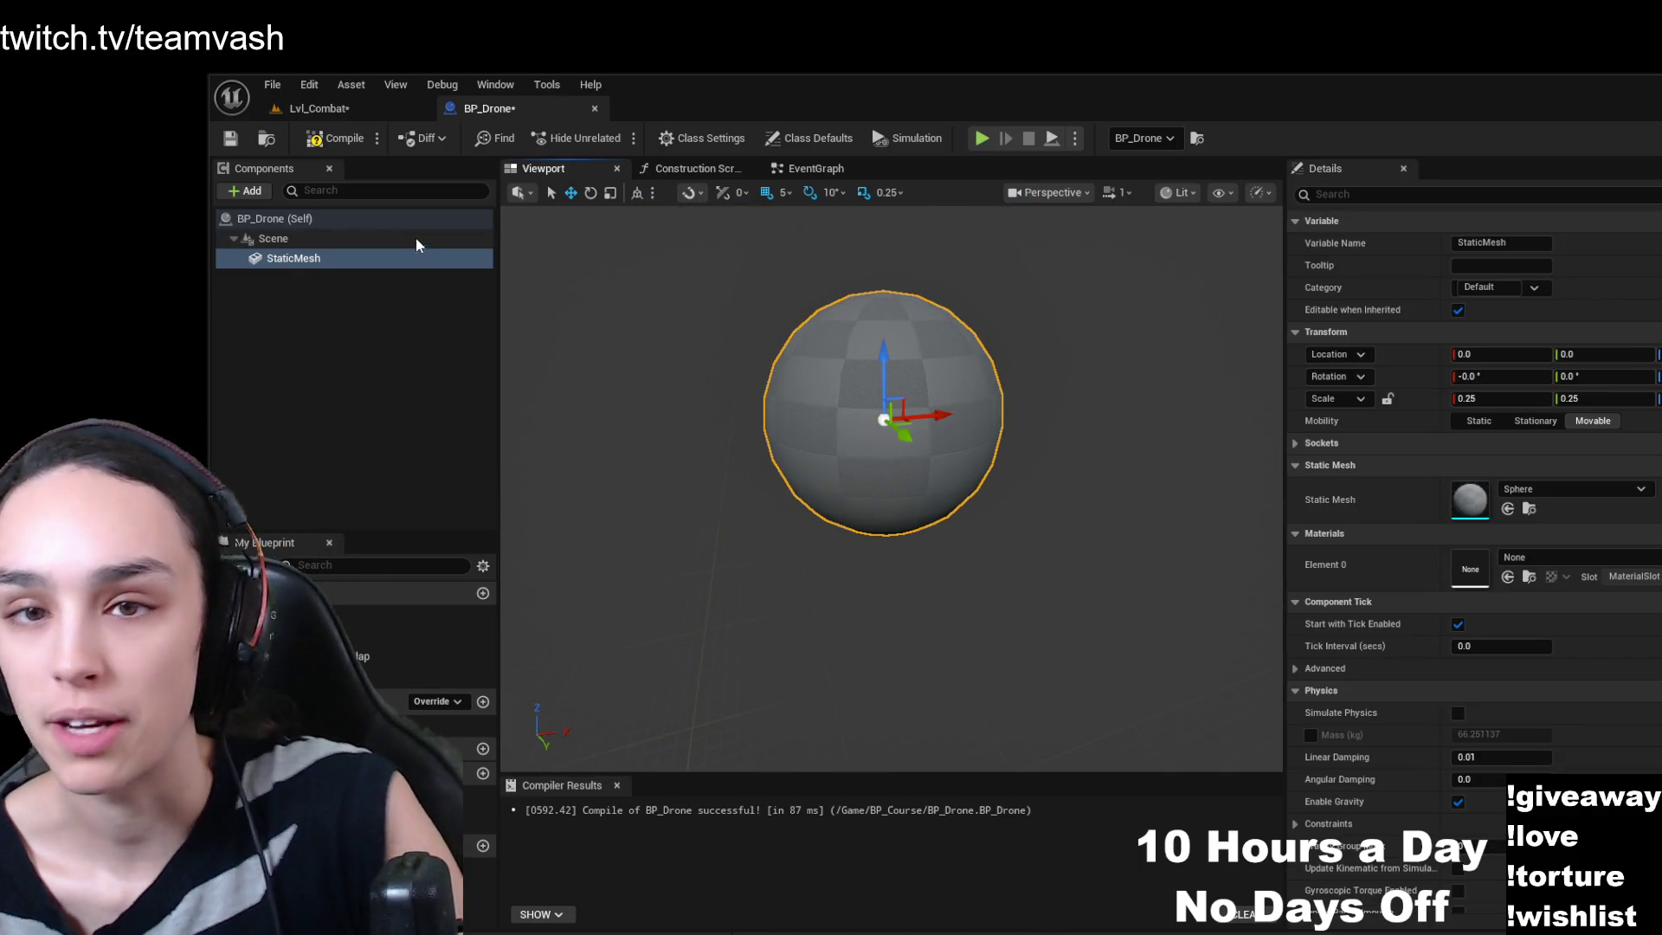
click(244, 138)
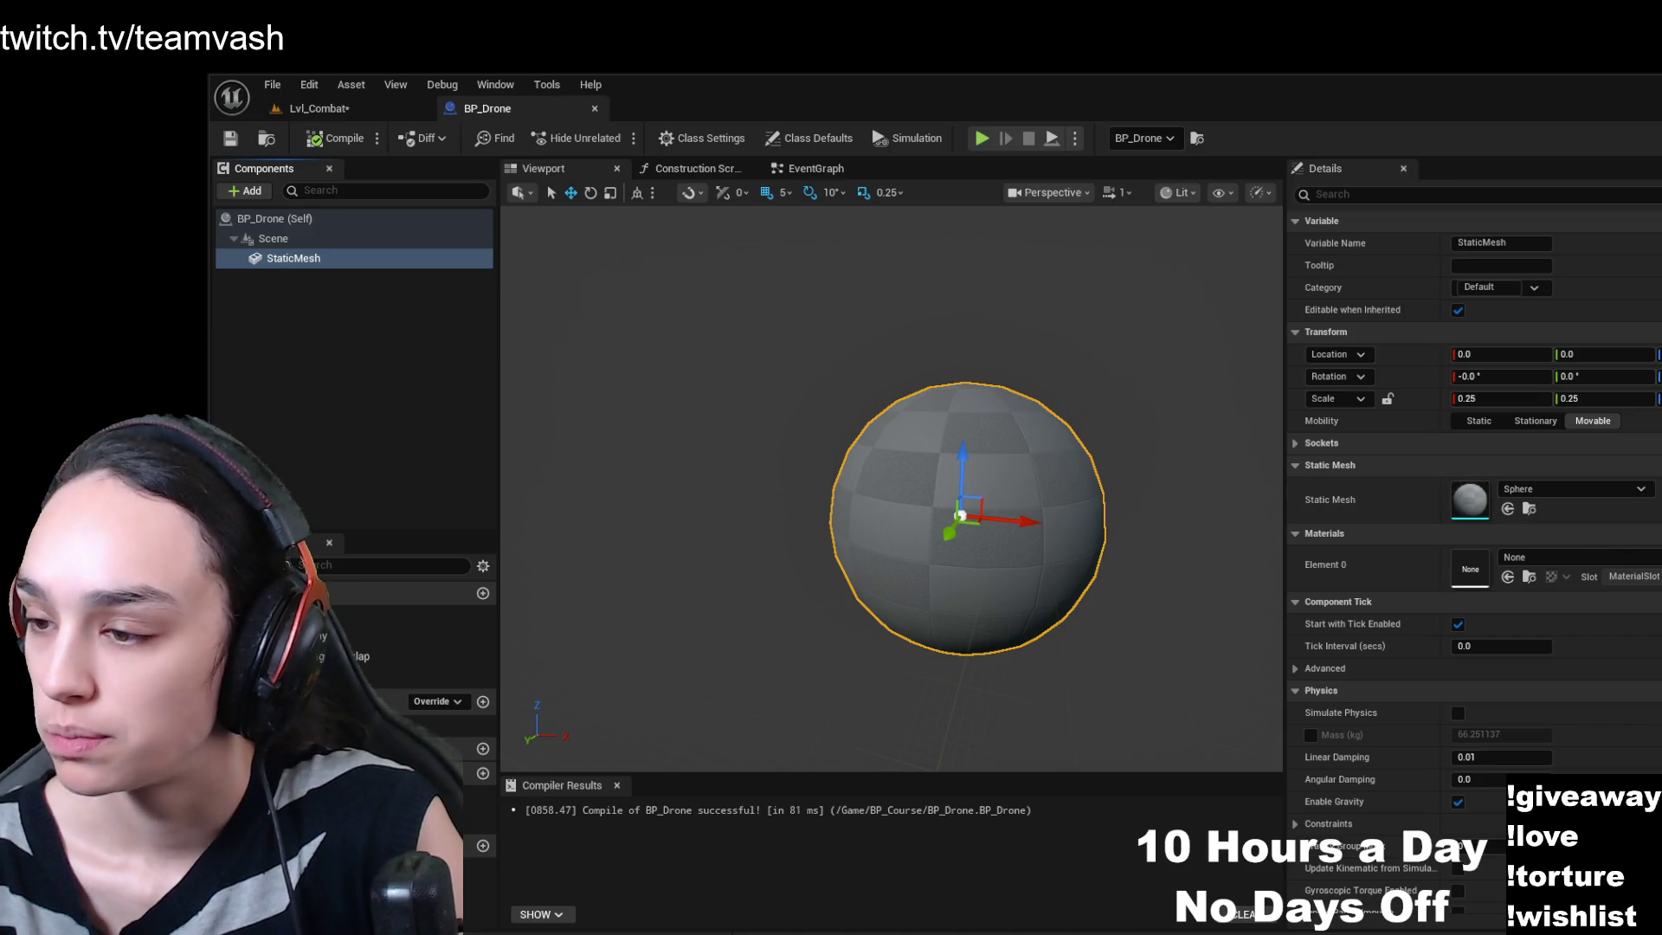
- Open the SM_MatPreviewMesh_01 engine mesh and orbit around it in the preview
key(ctrl+space)
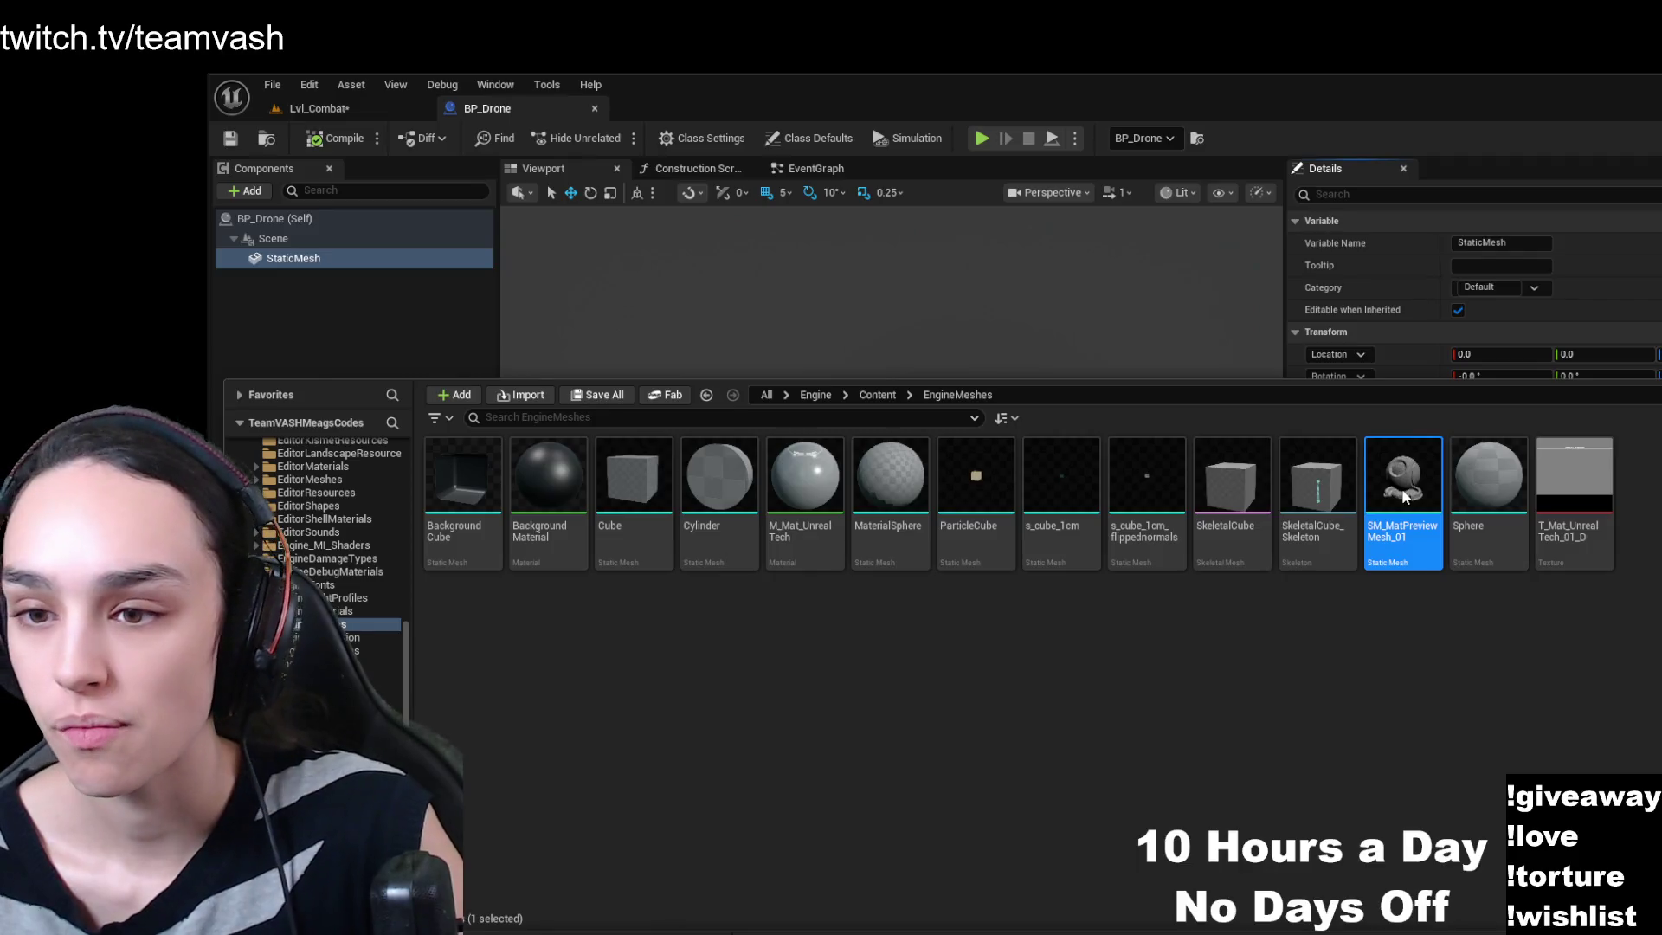
double_click(1402, 493)
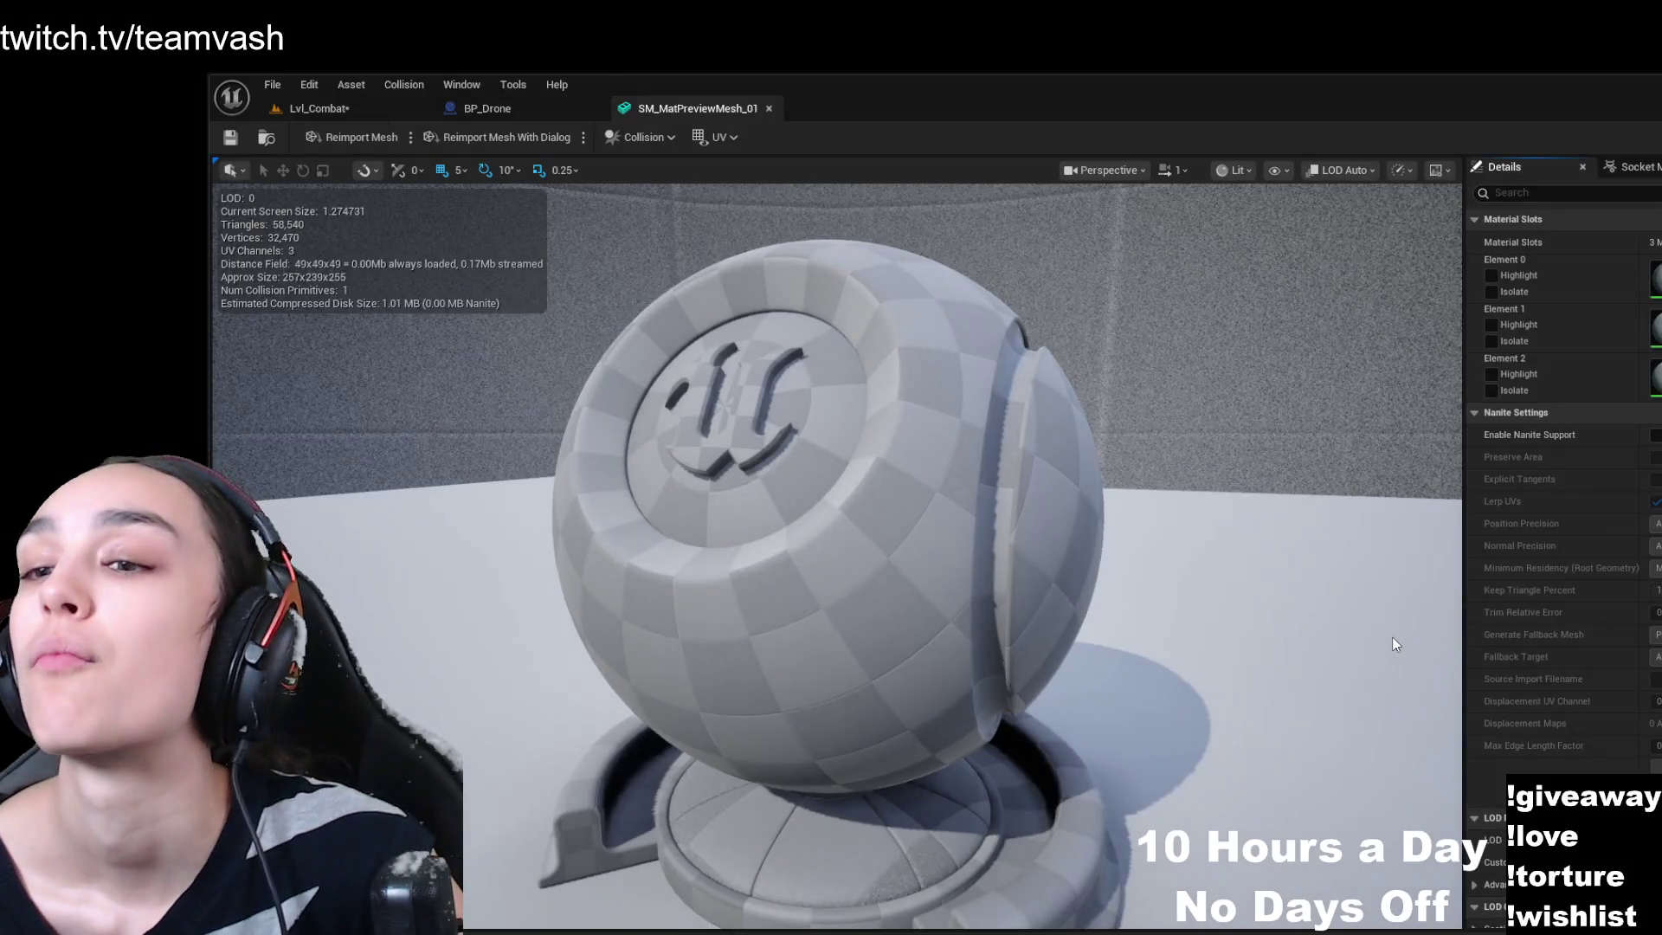
mouse_move(1391, 636)
mouse_down()
mouse_move(1358, 597)
mouse_move(1402, 692)
mouse_up()
drag(1211, 571, 1130, 563)
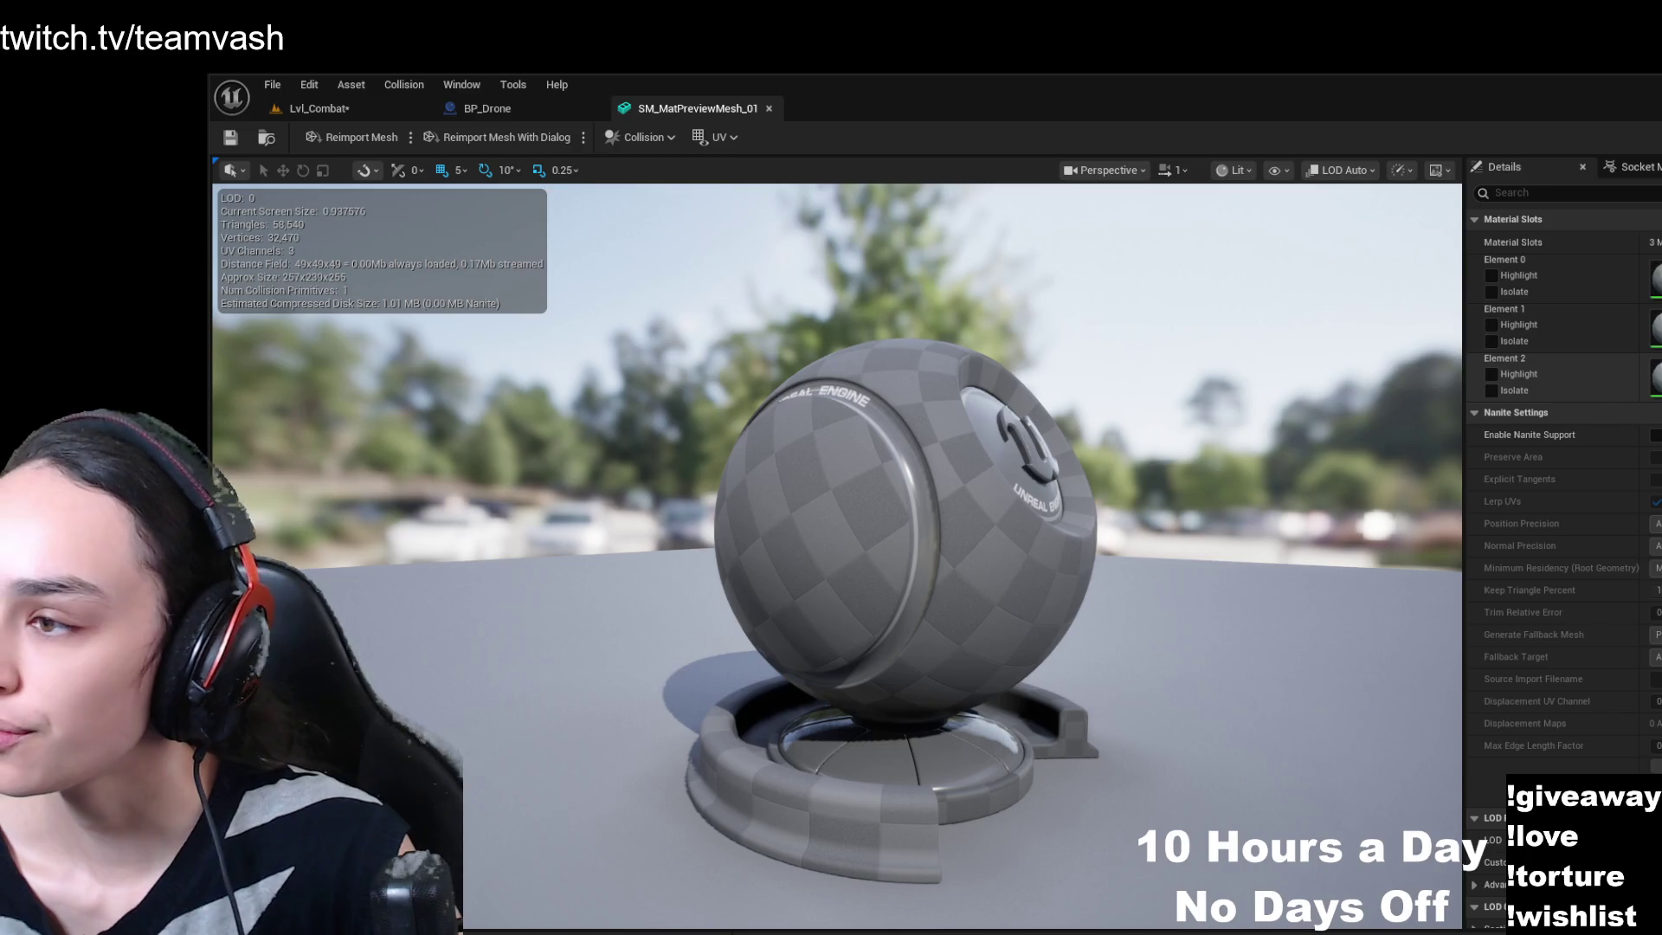
- Open and close the M_Mat_UnrealTech material, then return to BP_Drone with engine meshes showing
key(ctrl+space)
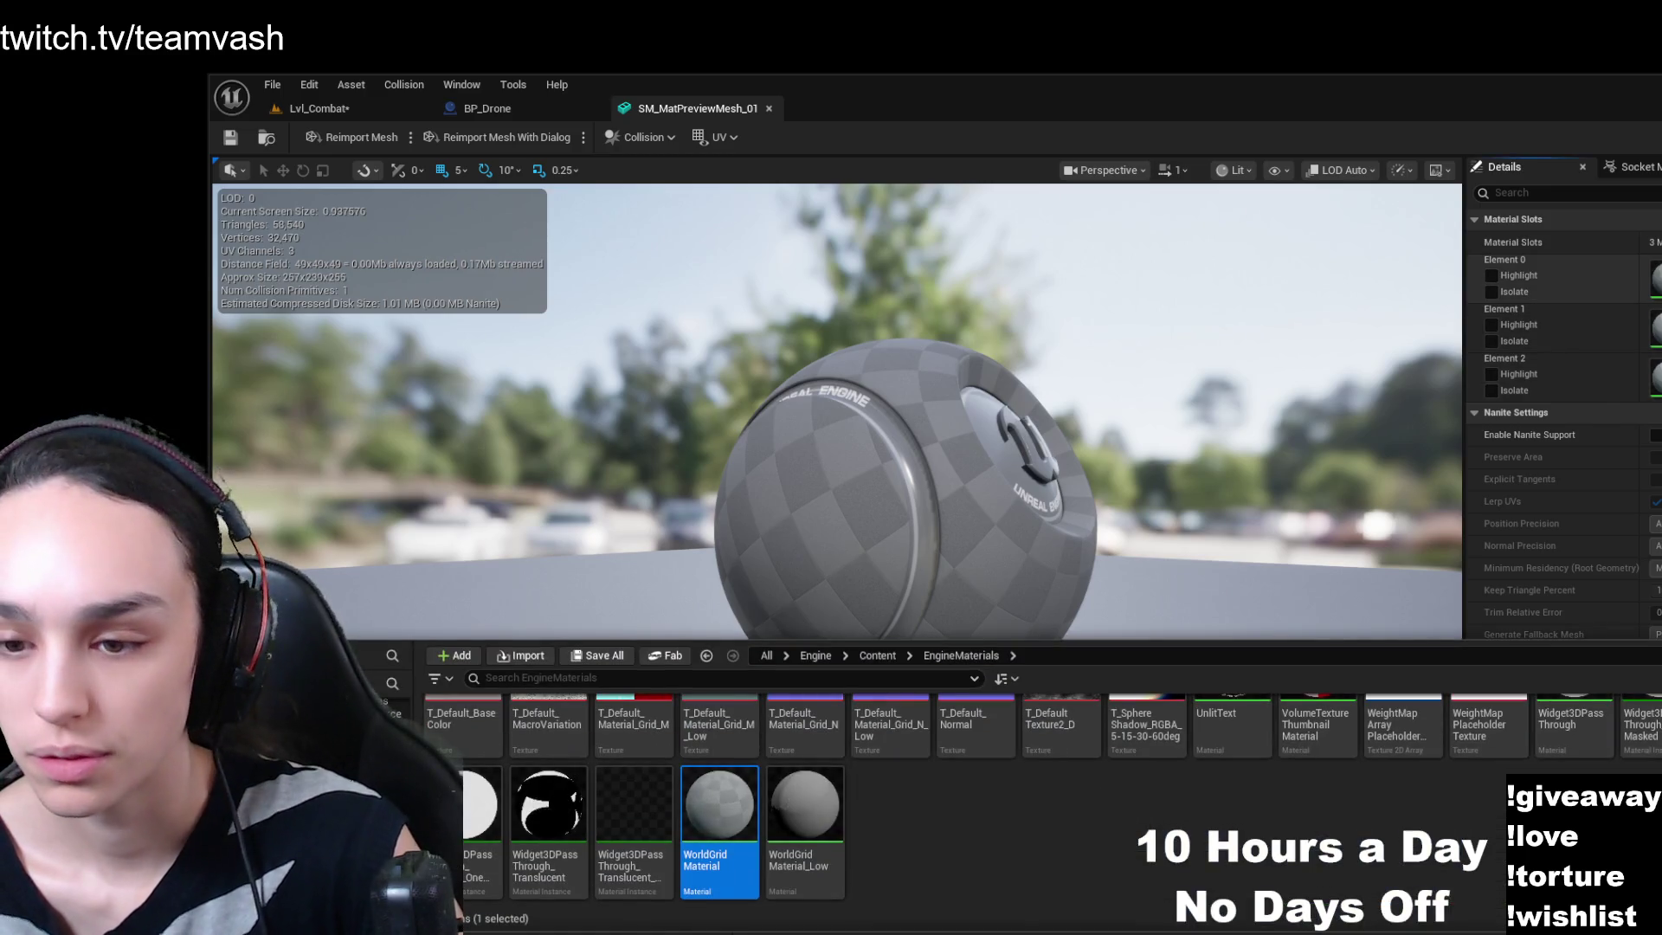
key(ctrl+space)
click(1655, 374)
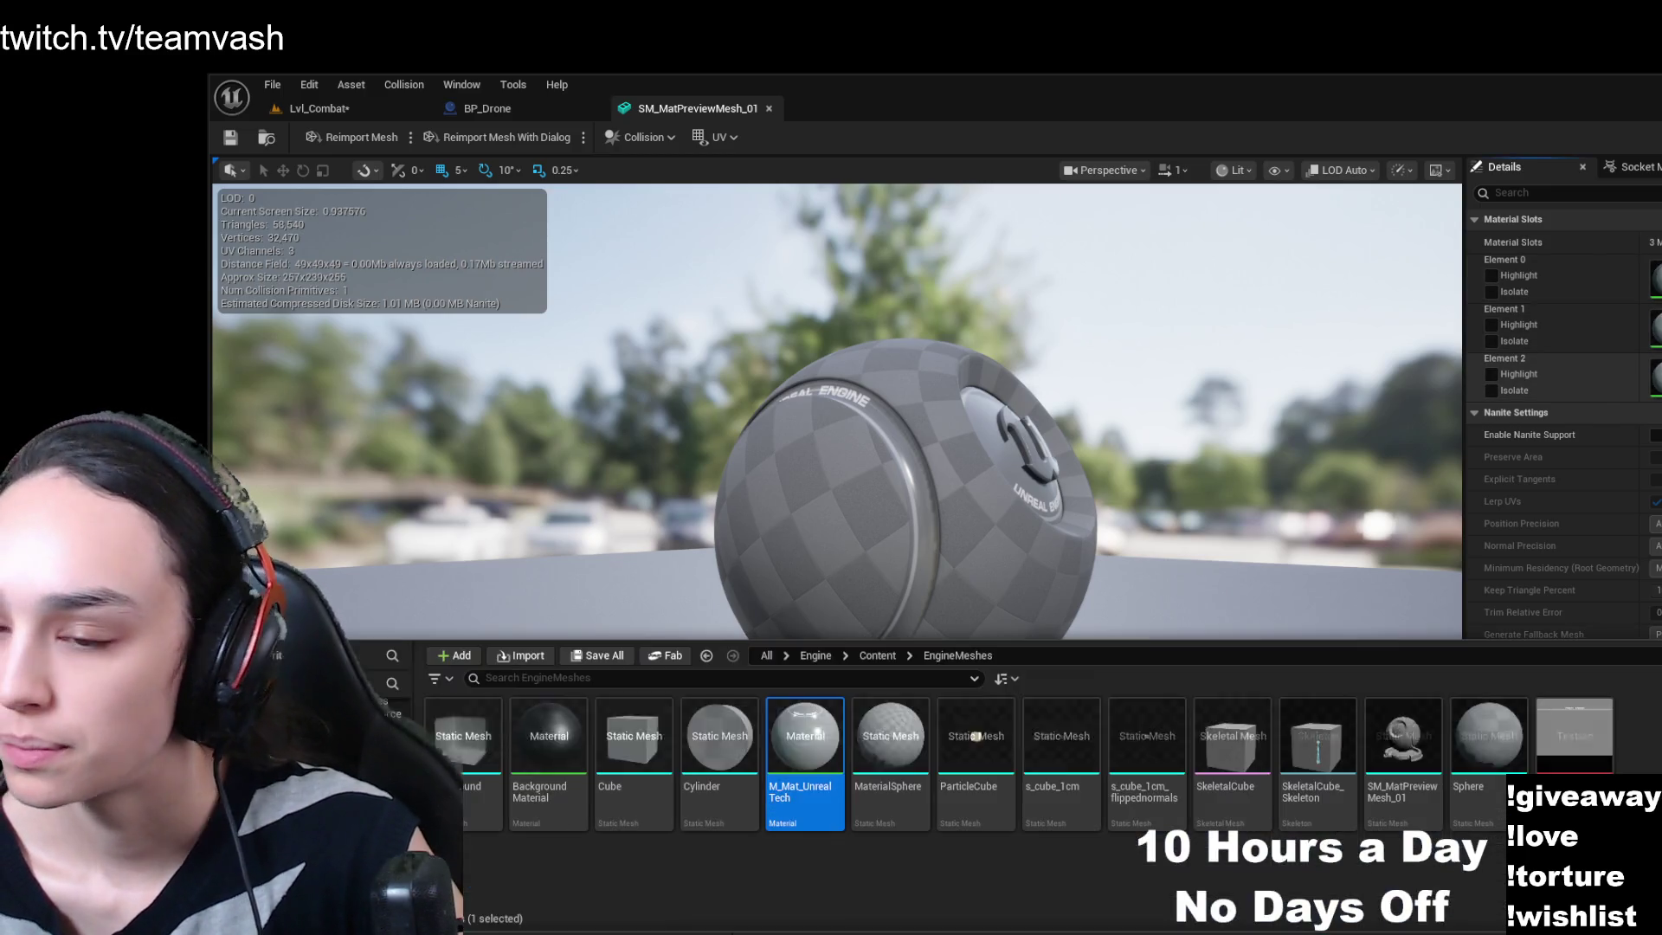
double_click(817, 741)
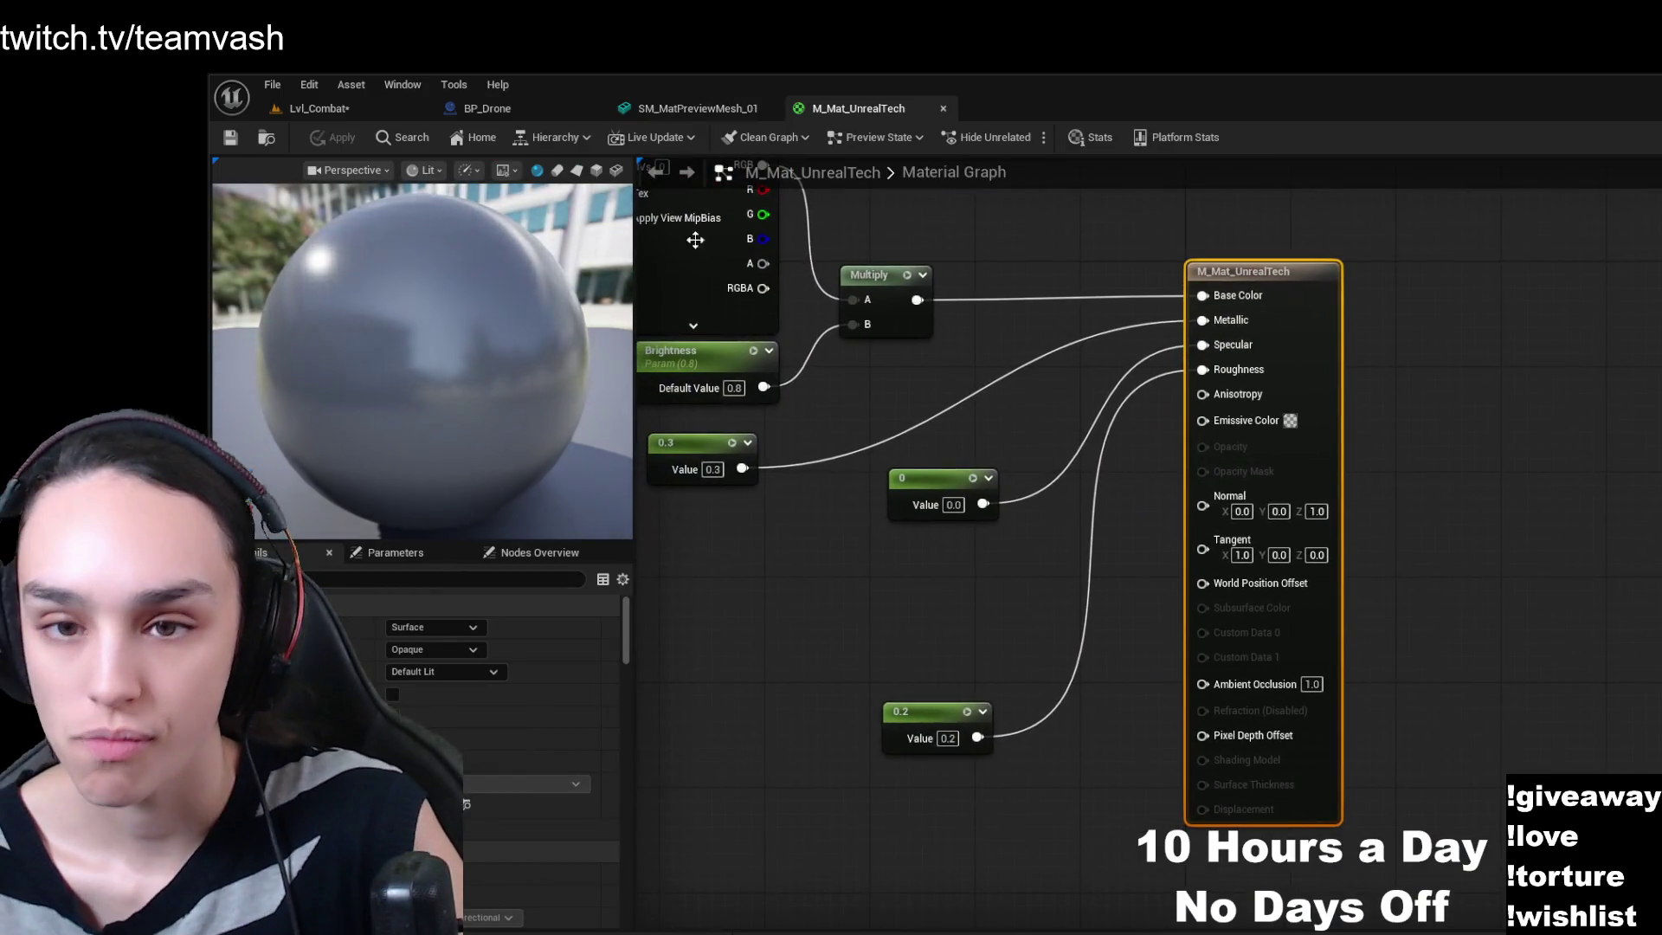
click(943, 109)
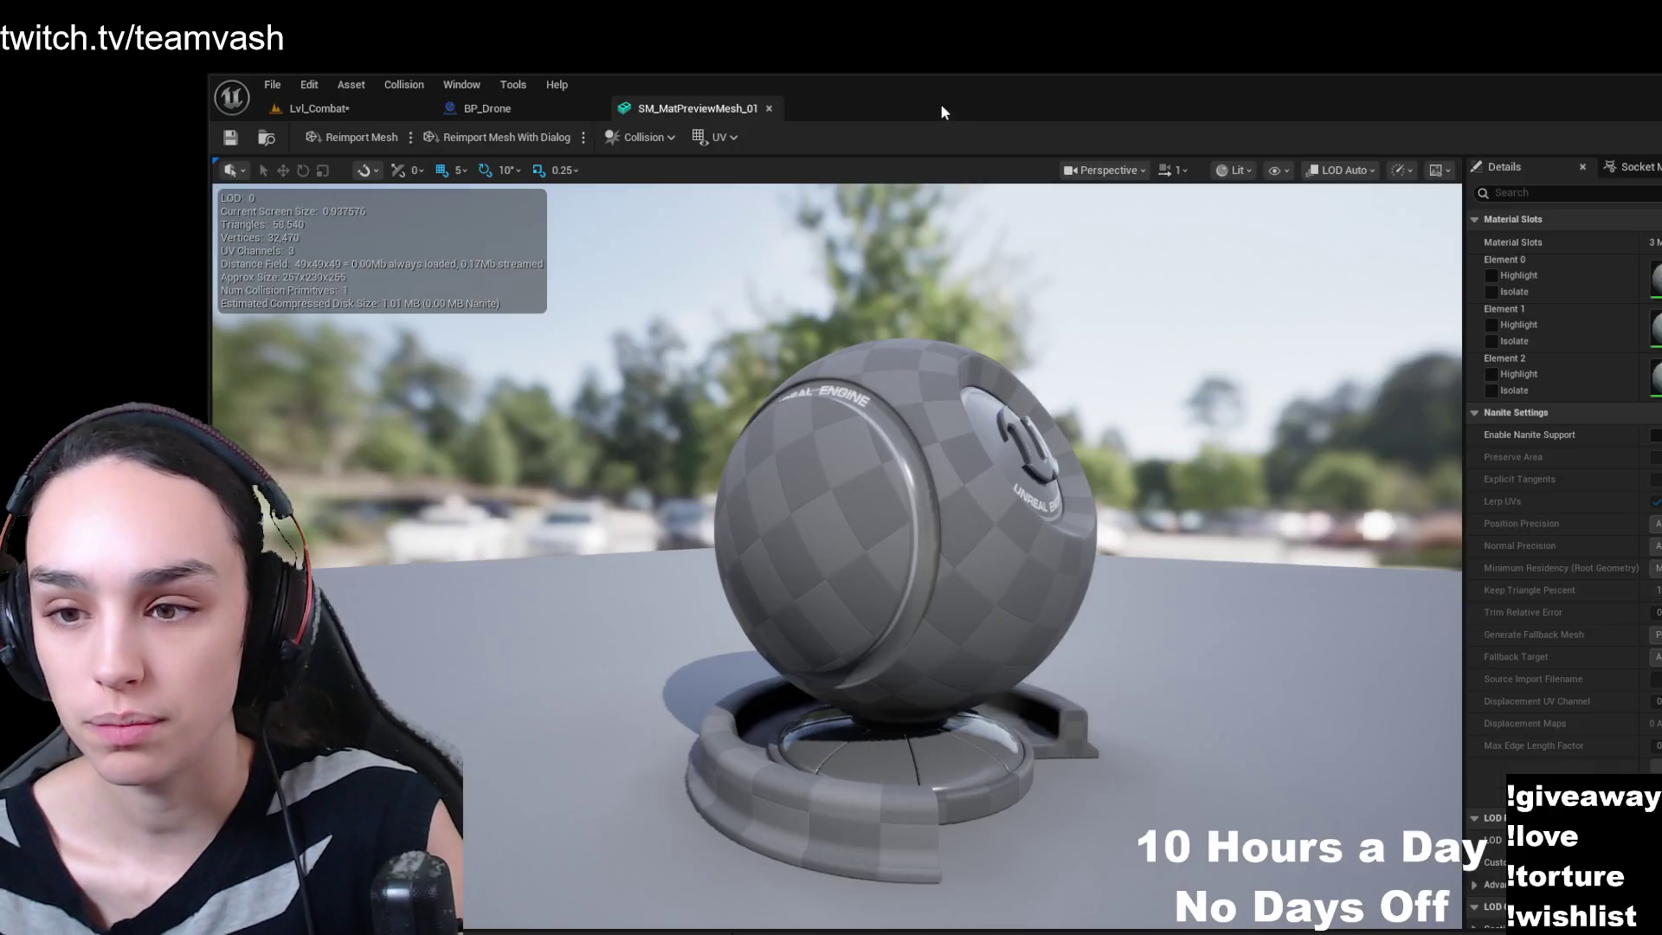
click(487, 109)
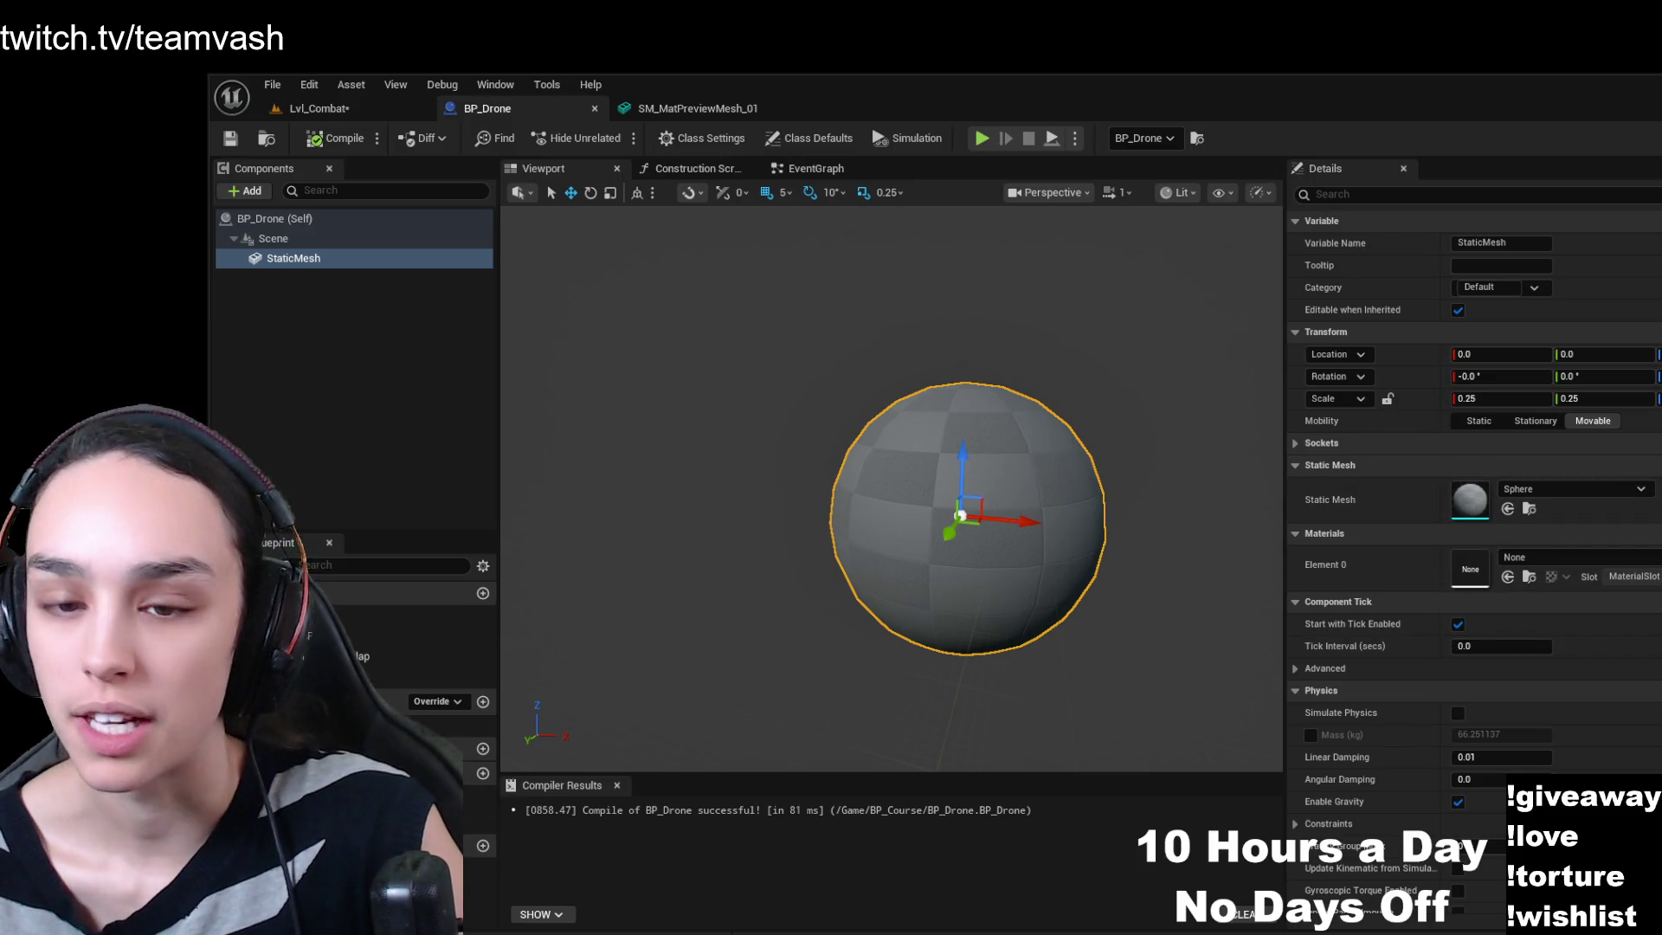
key(ctrl+space)
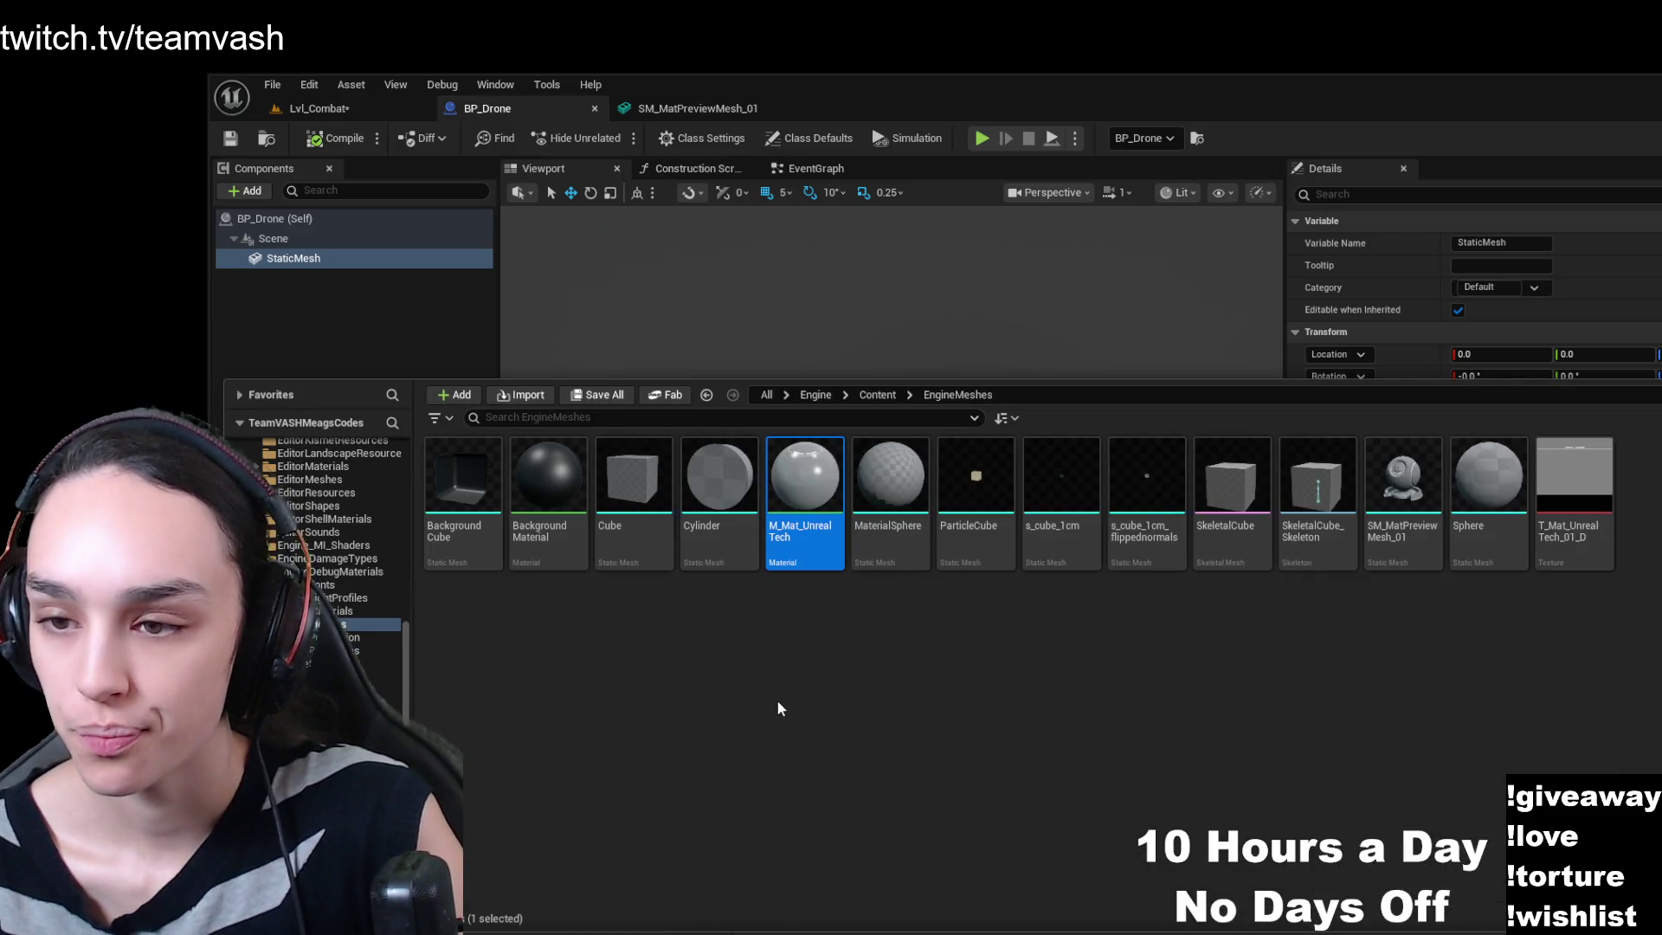
- Assign SM_MatPreviewMesh_01 as the drone's static mesh, compile, and view Lvl_Combat
click(980, 339)
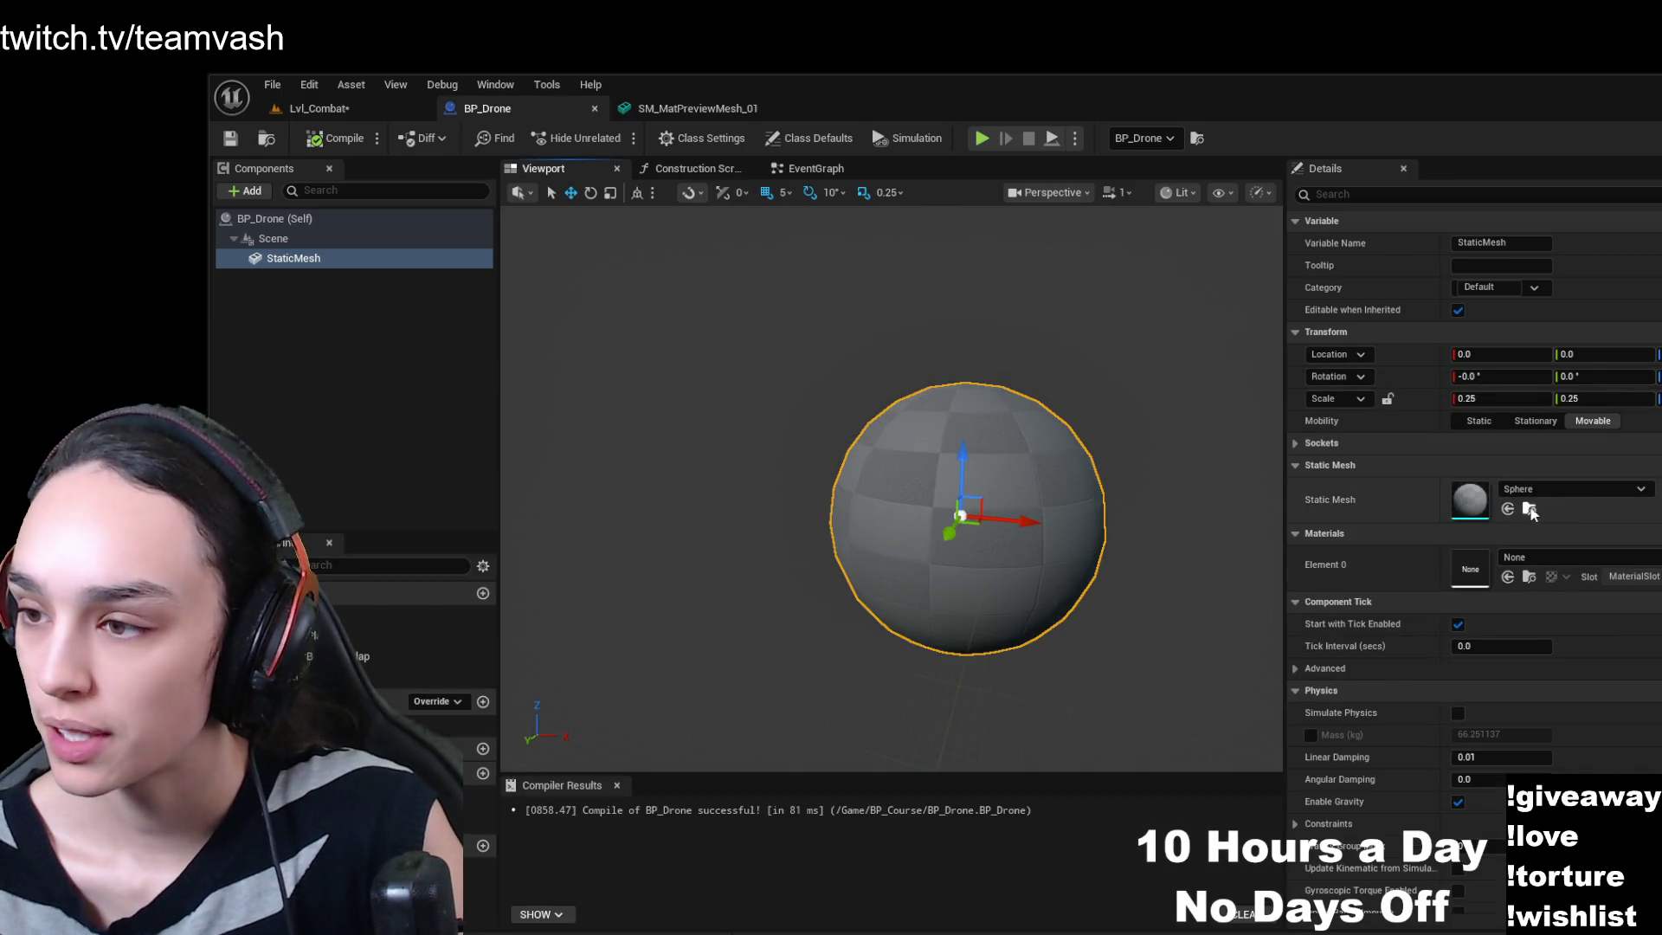
click(1529, 508)
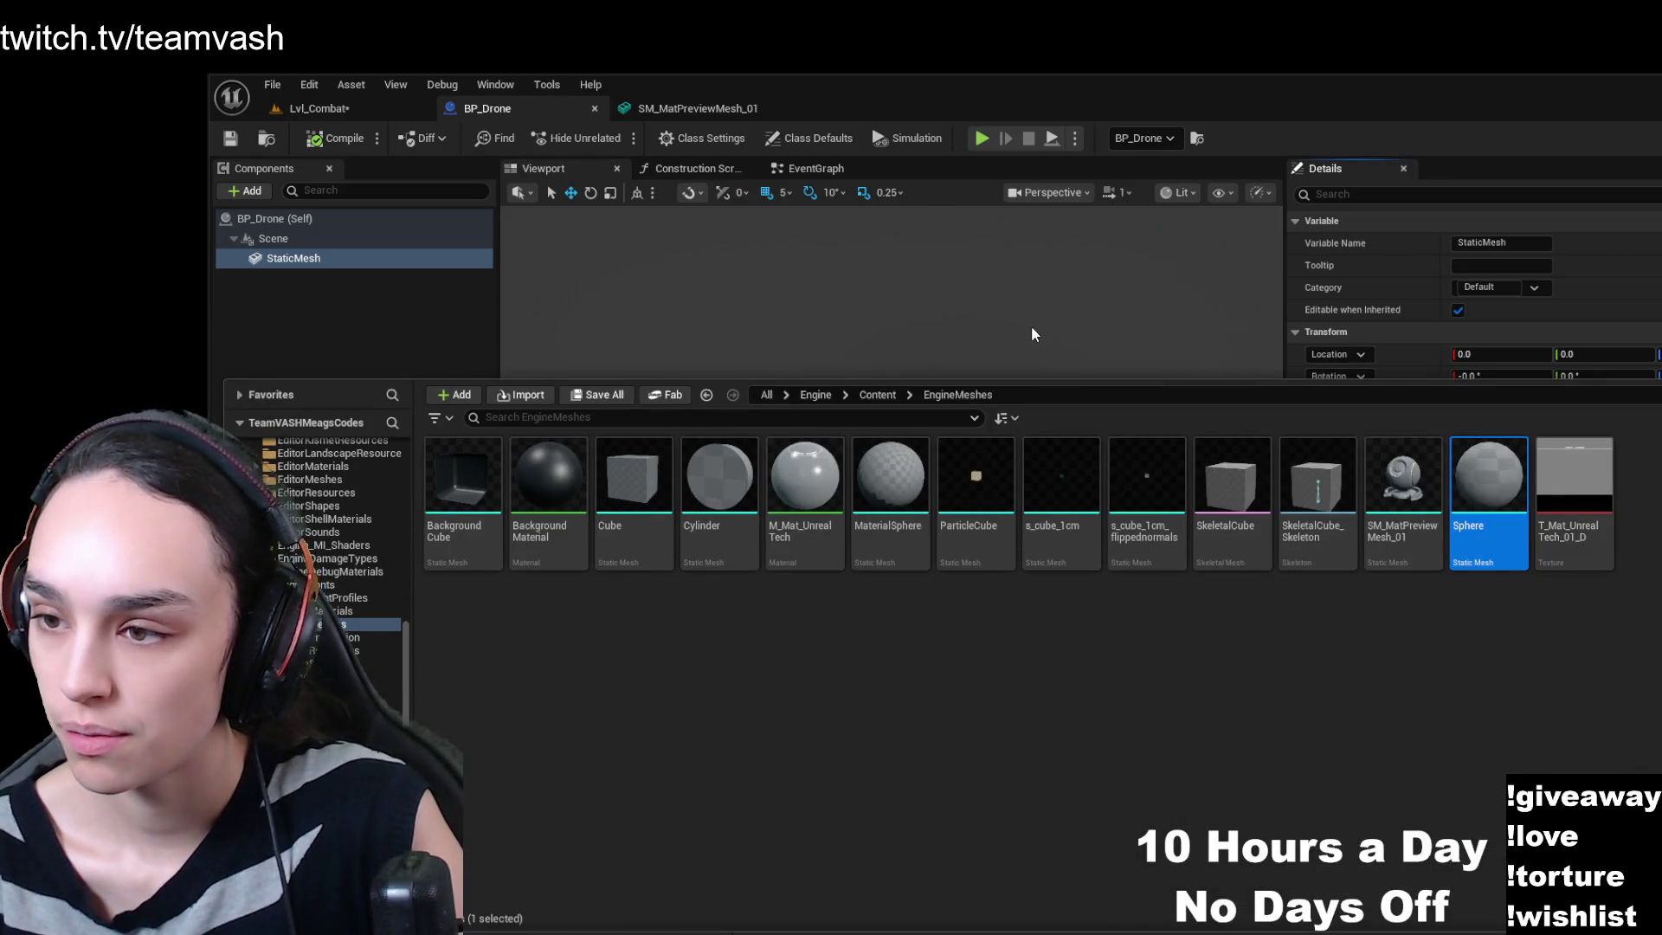
click(1380, 487)
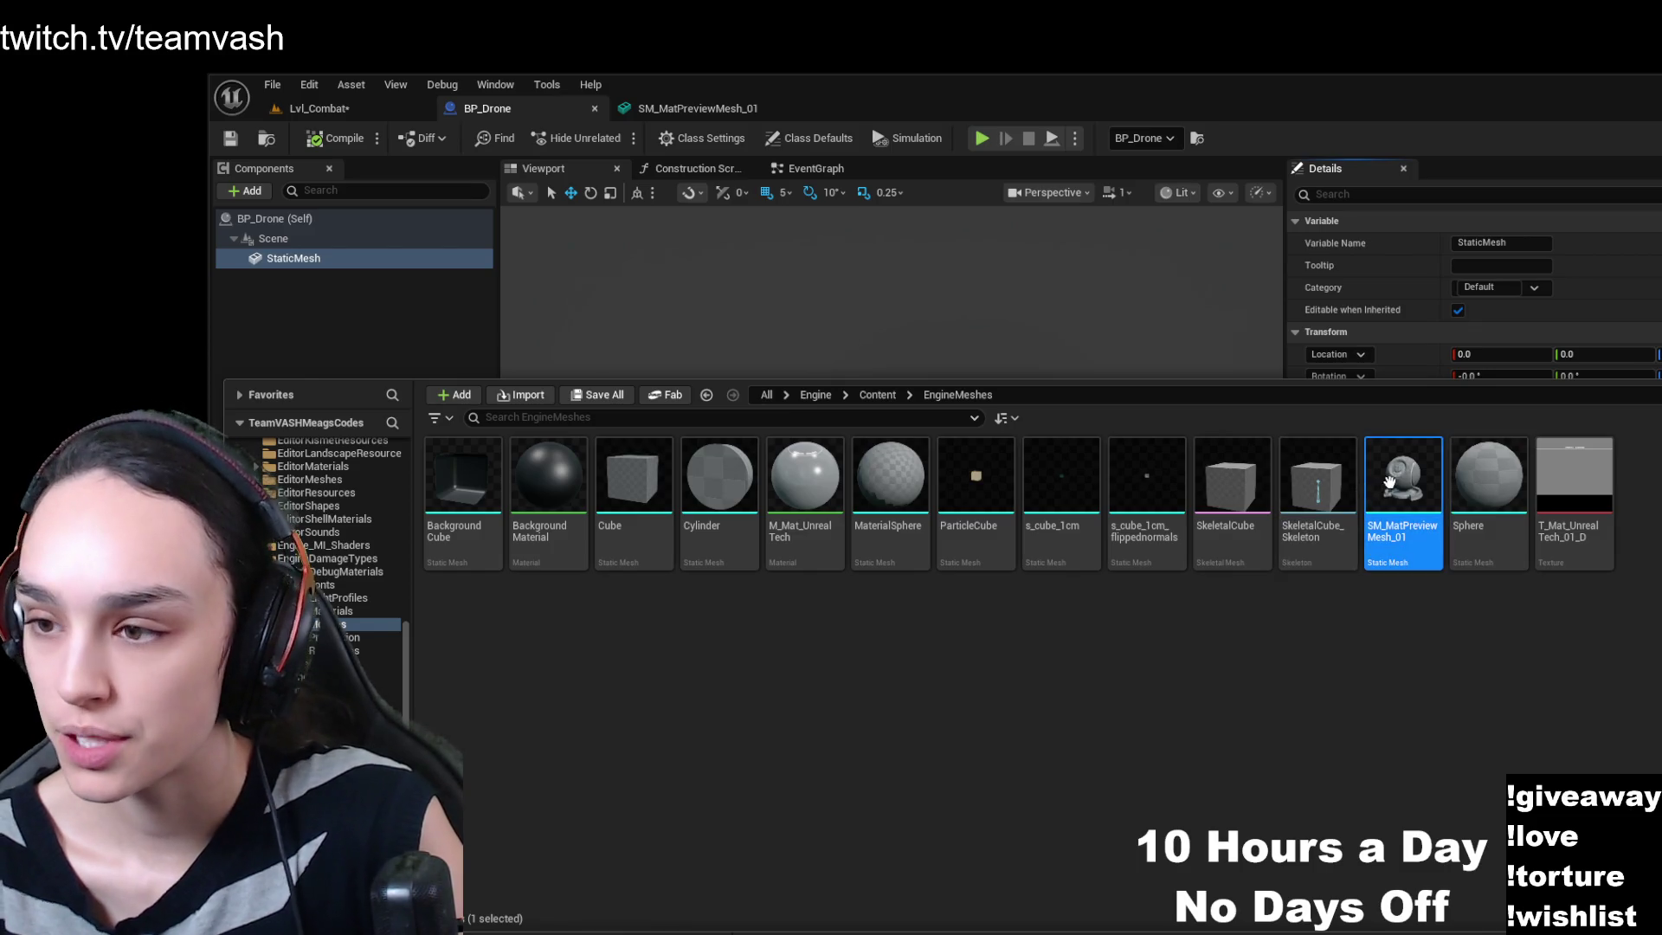
double_click(1379, 487)
click(551, 113)
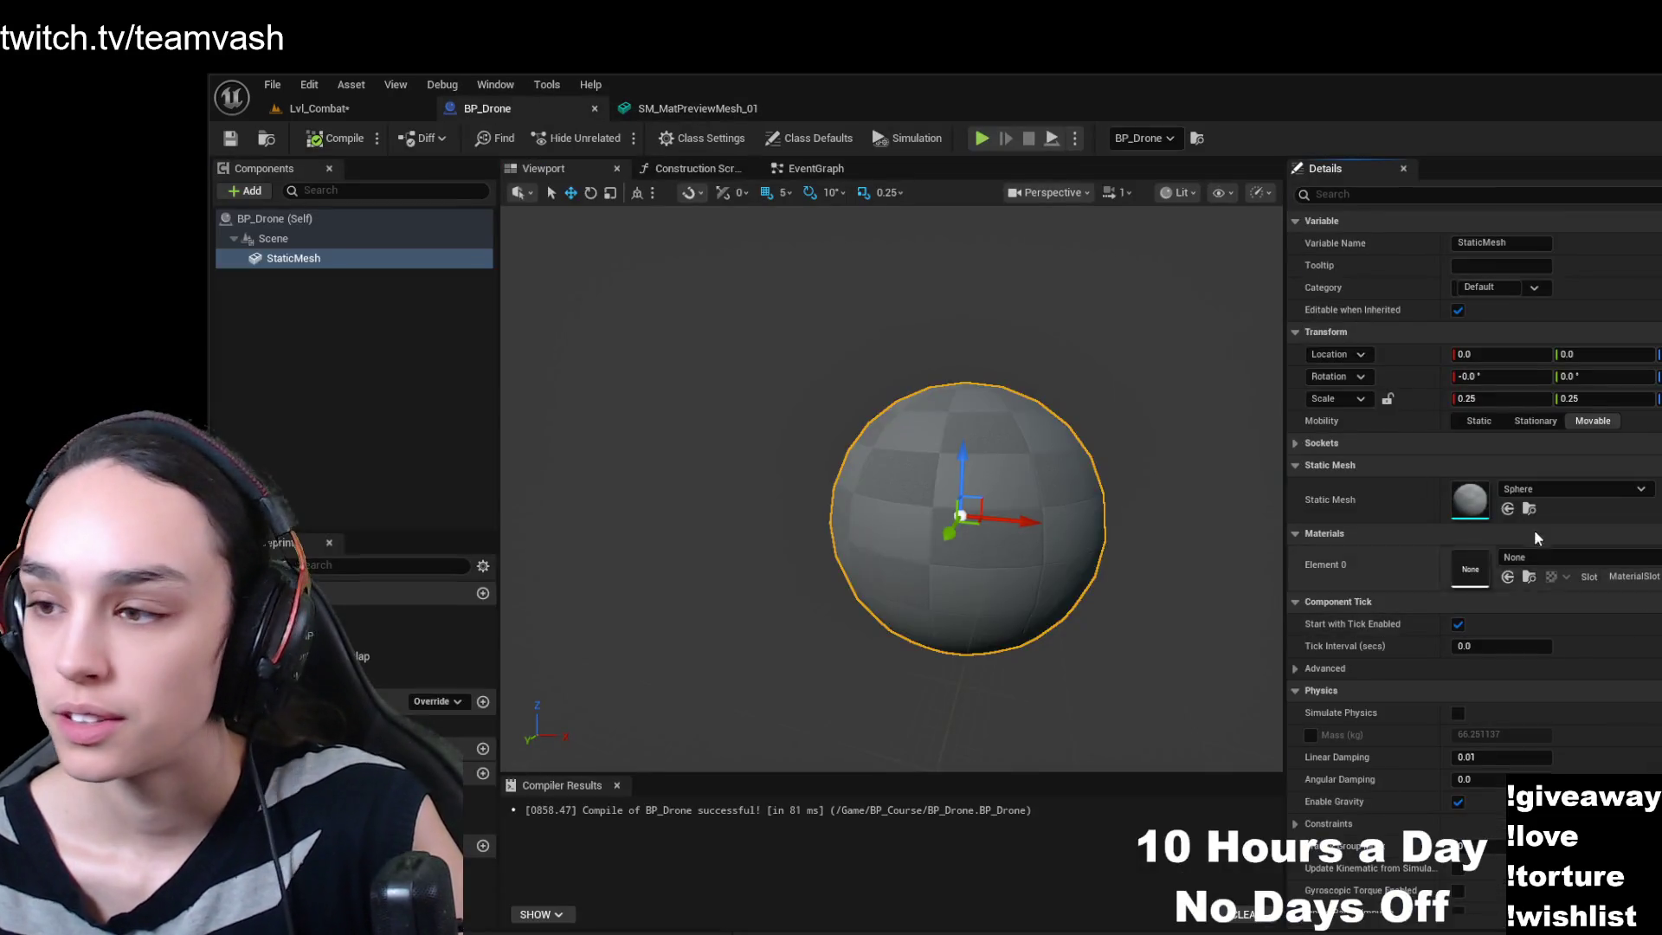
click(1508, 509)
click(360, 139)
click(360, 139)
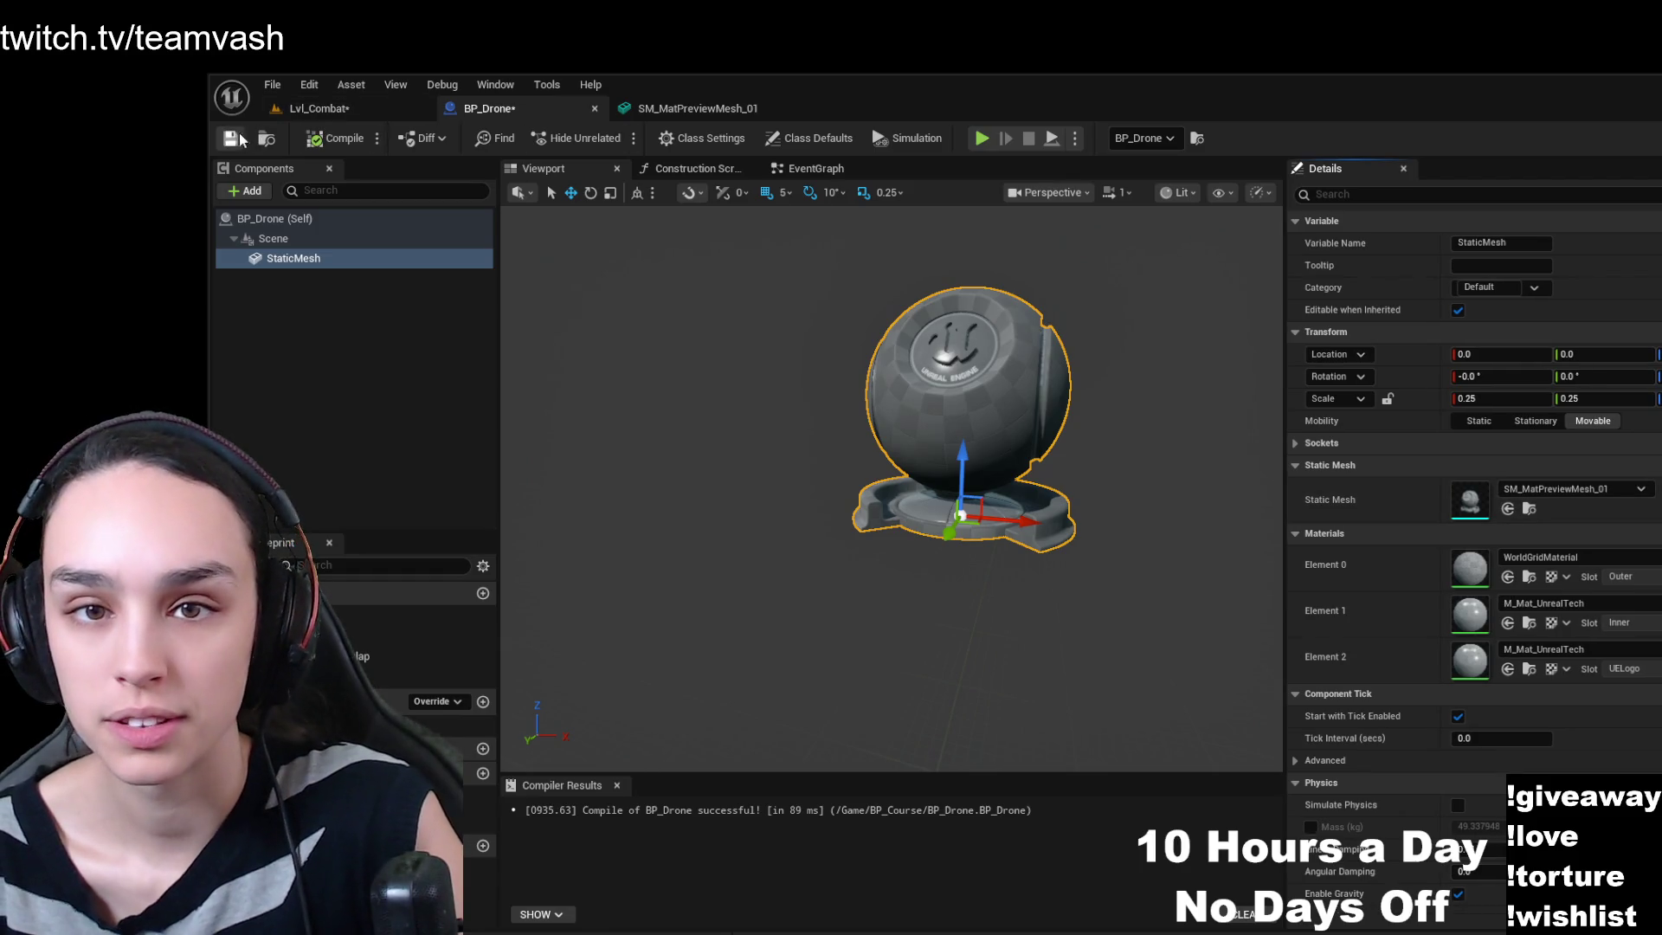
click(333, 109)
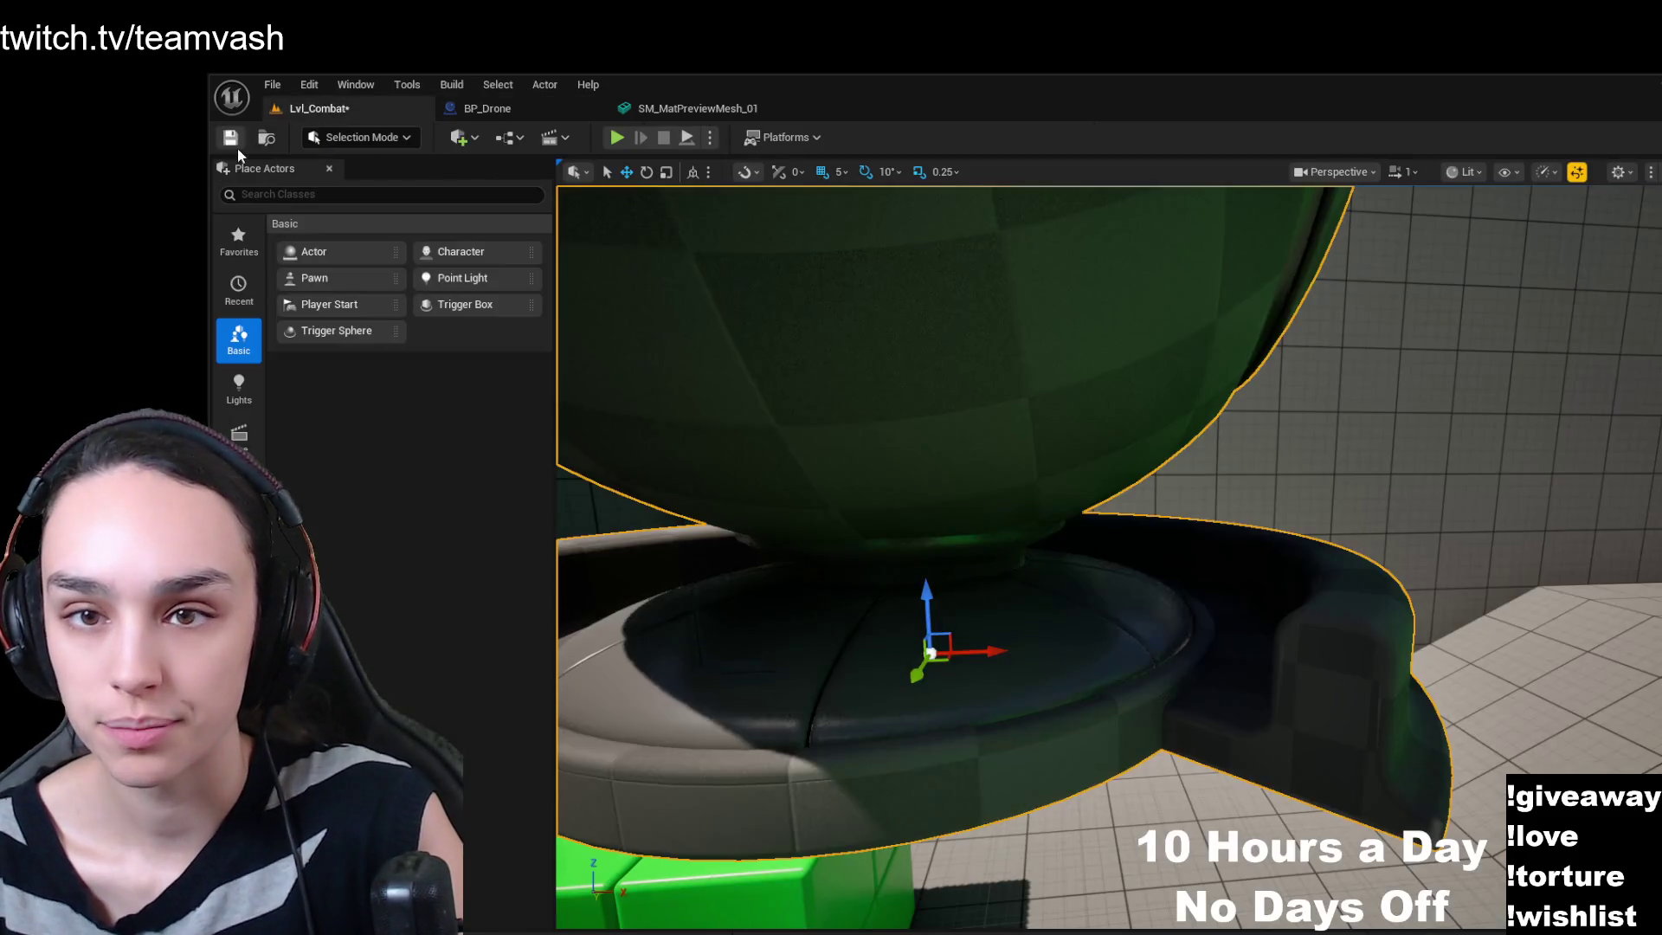
- Reset the Scene component's scale to 1.0, save BP_Drone, and return to Lvl_Combat
click(544, 113)
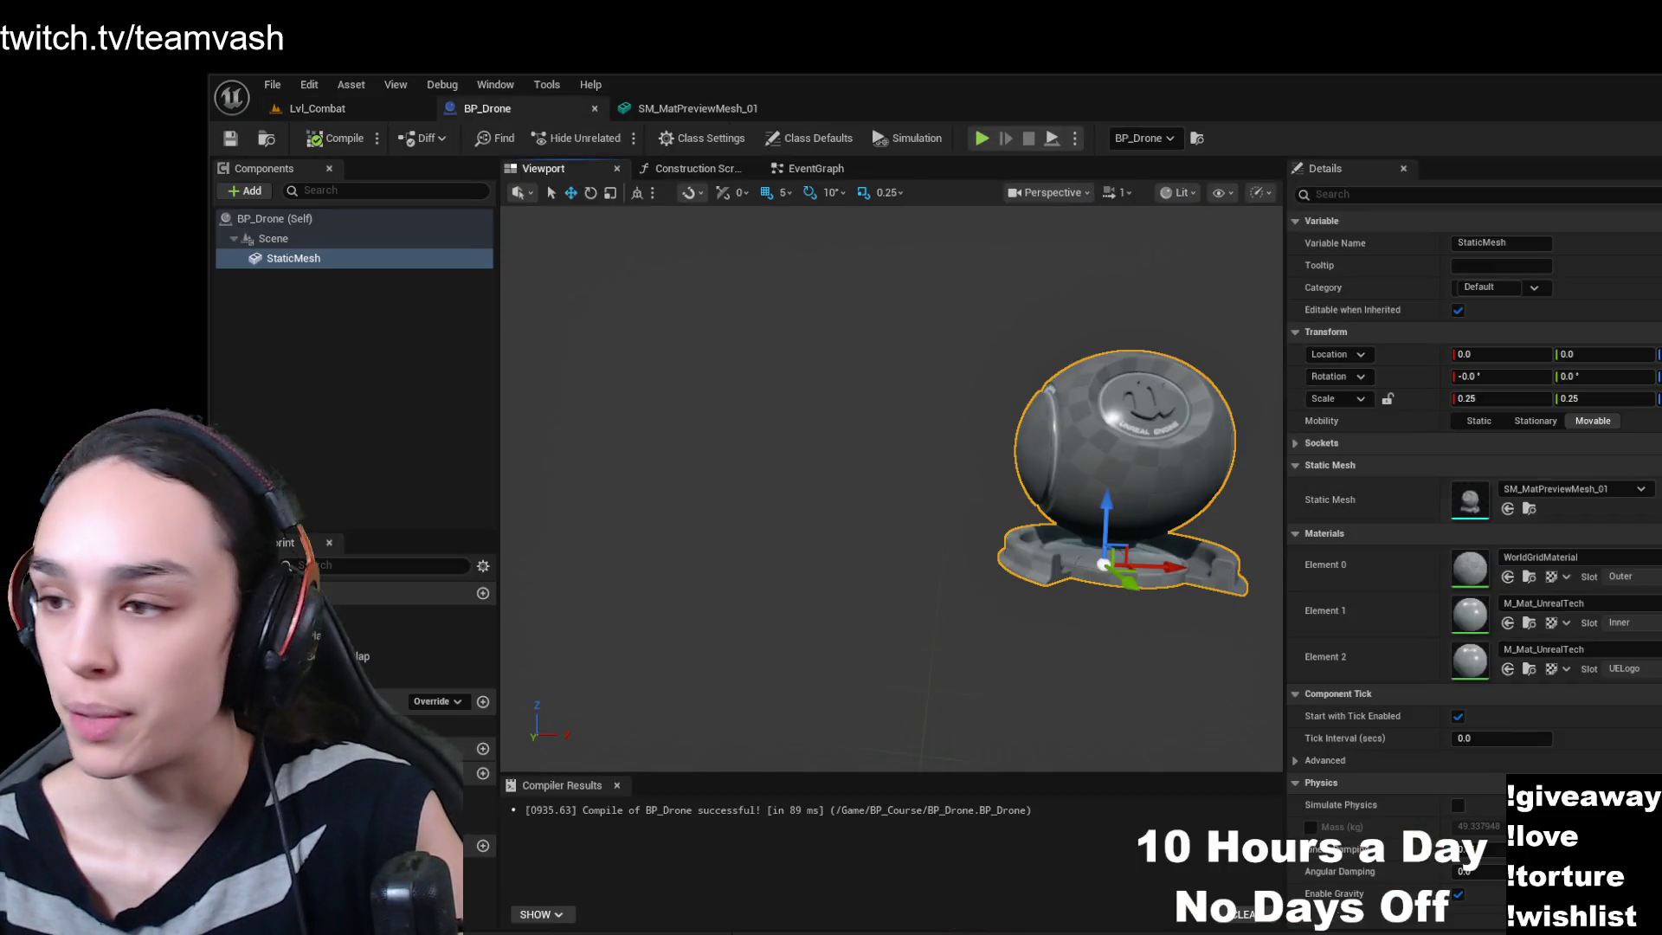
click(352, 235)
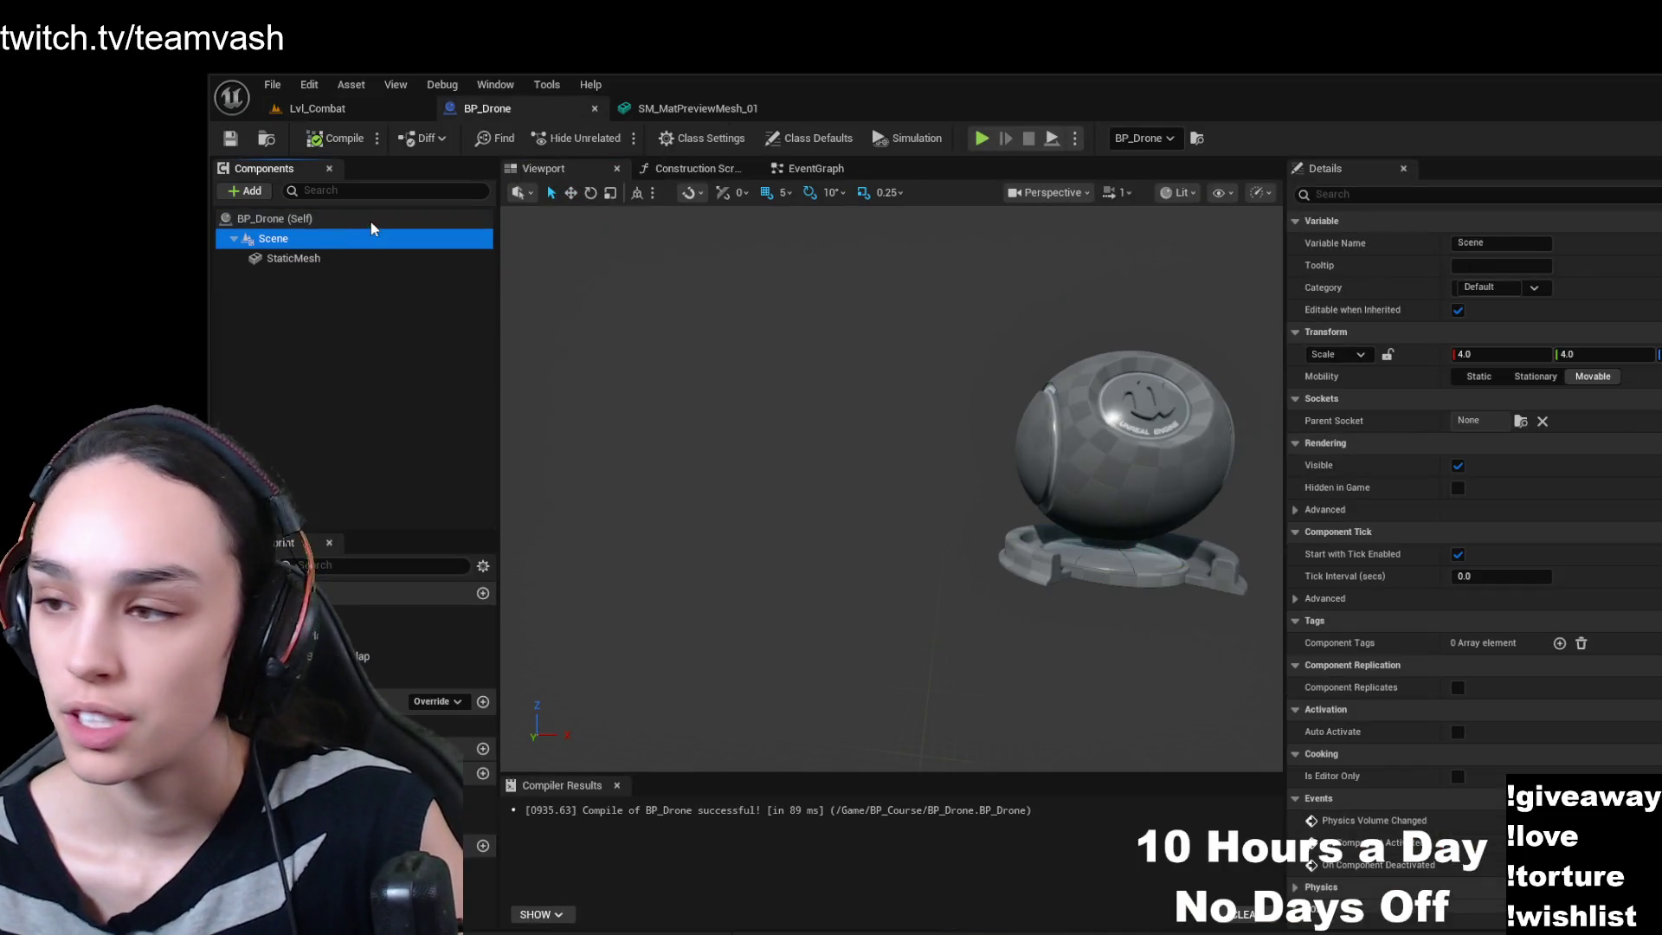
click(809, 138)
click(361, 238)
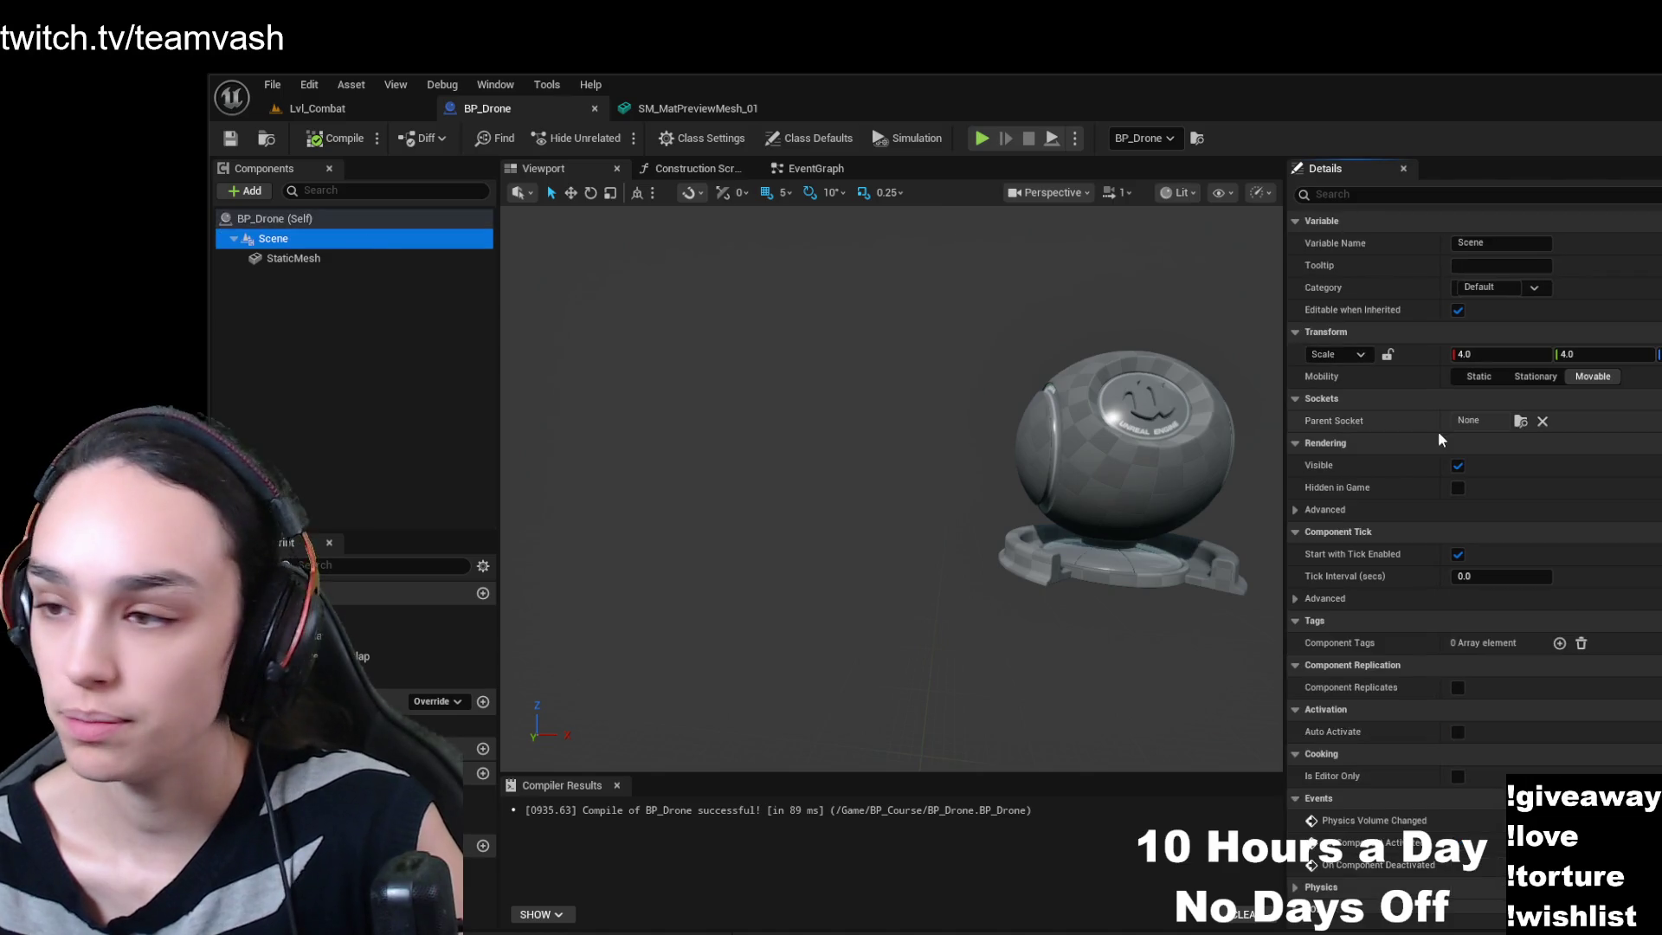
click(1537, 356)
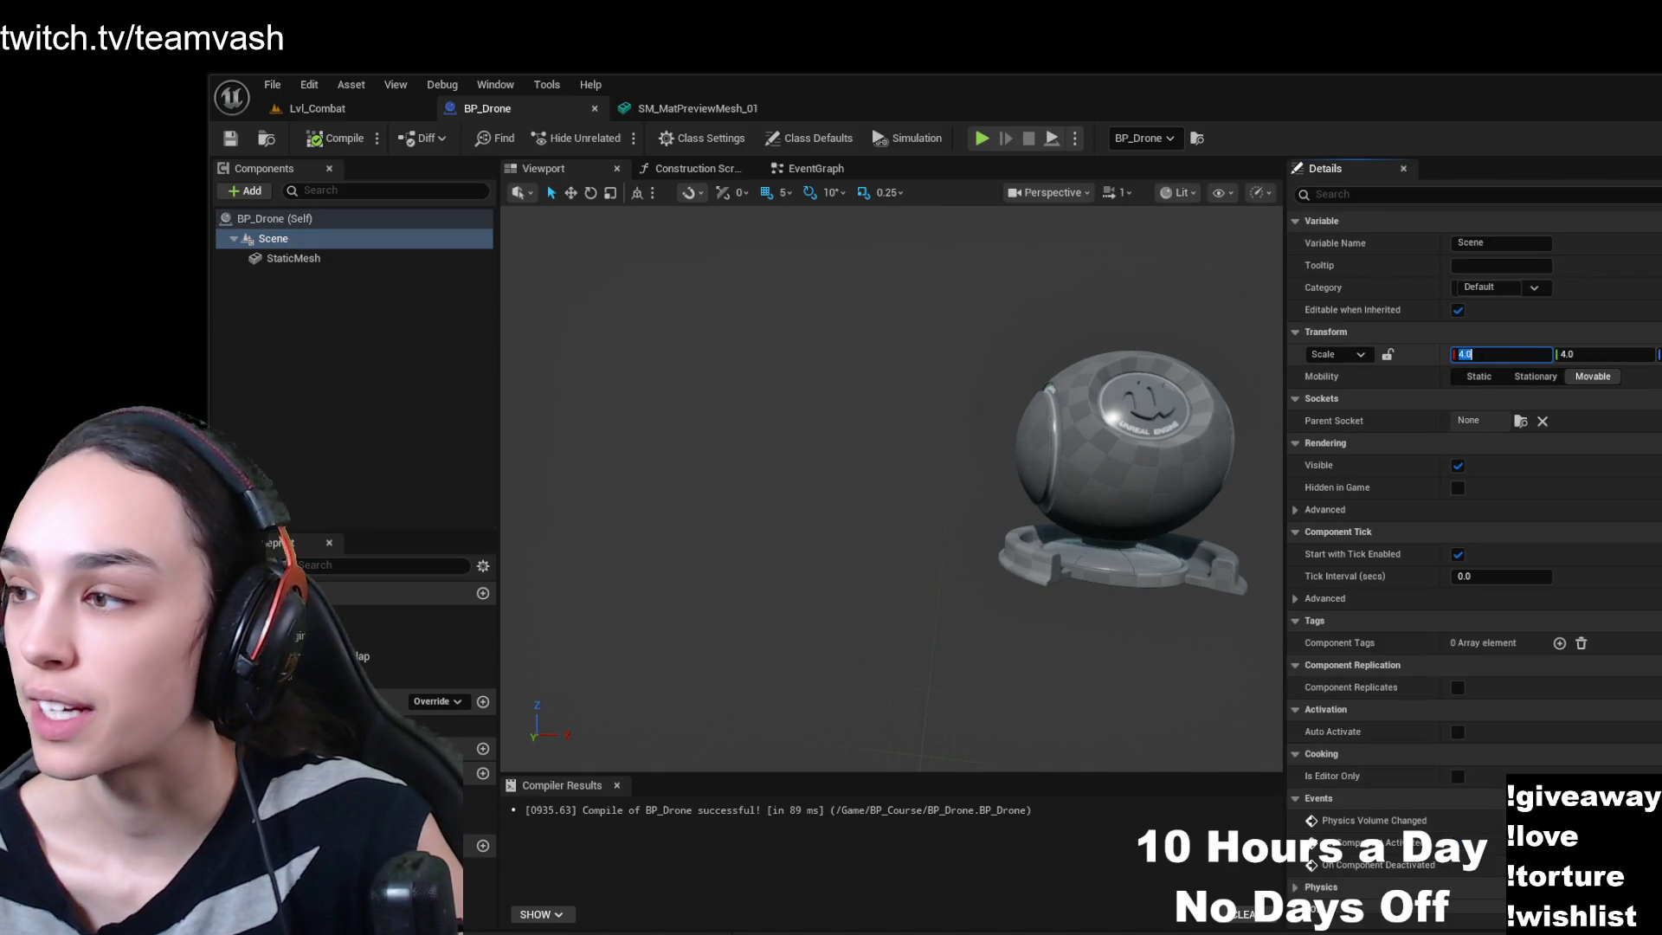
text(1)
key(Return)
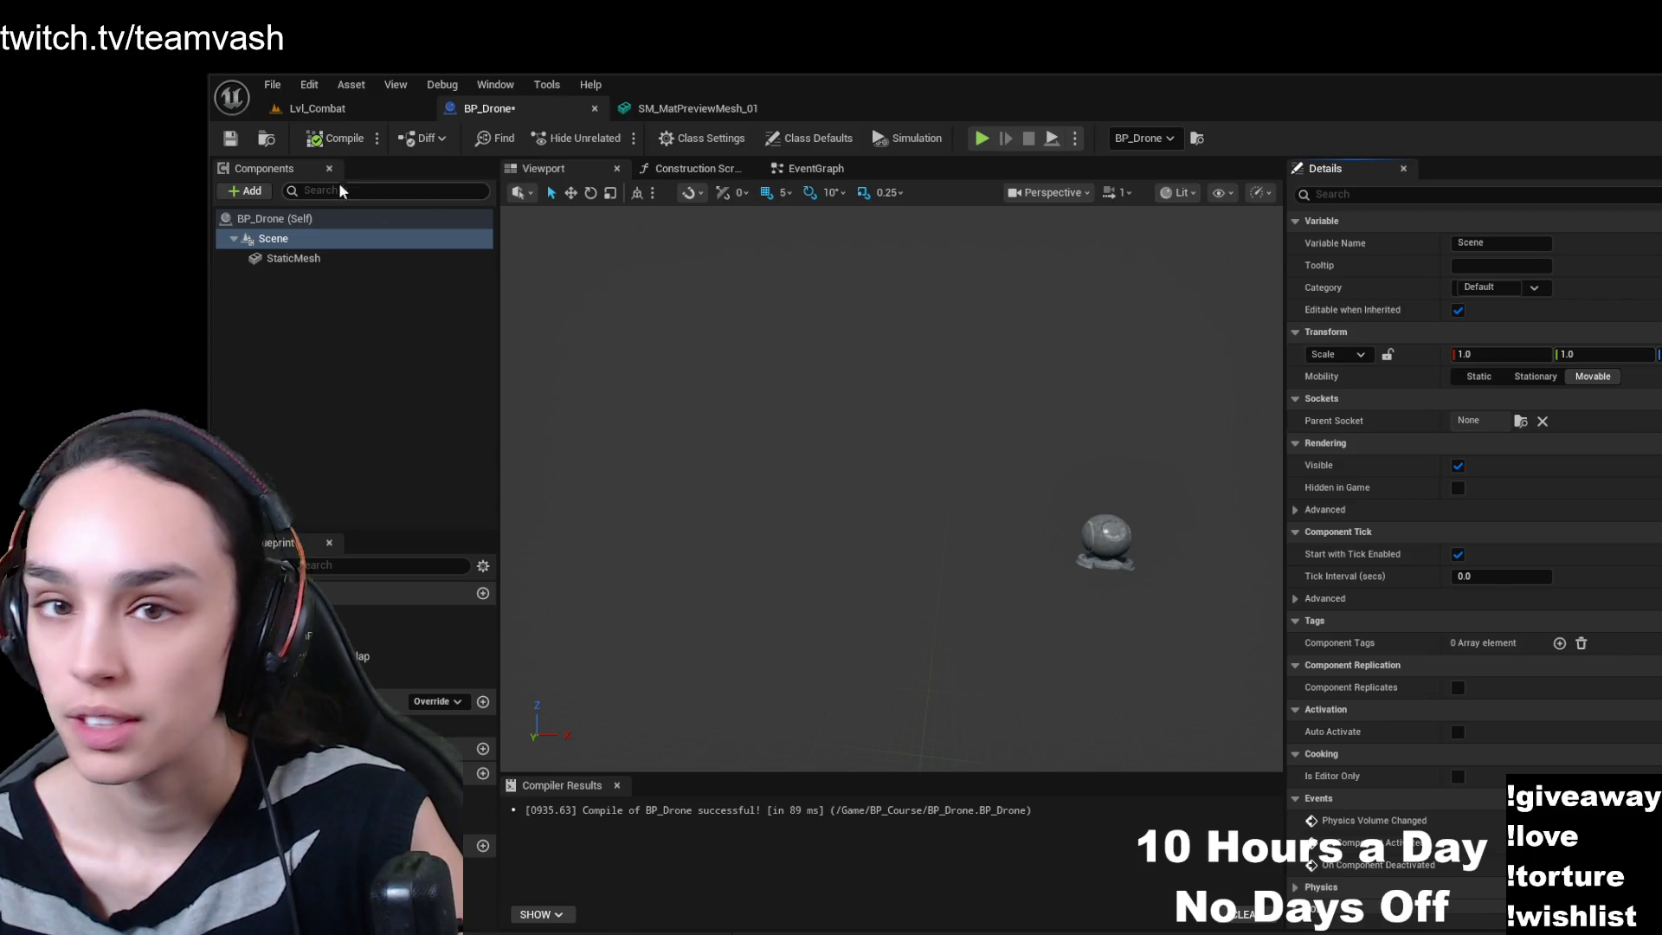
click(231, 138)
click(319, 110)
- Fly around the resized drone in Lvl_Combat, then select BP_Drone's StaticMesh in rotate mode
mouse_move(951, 519)
mouse_down()
mouse_move(1039, 536)
mouse_move(865, 527)
mouse_move(935, 536)
mouse_move(905, 544)
mouse_up()
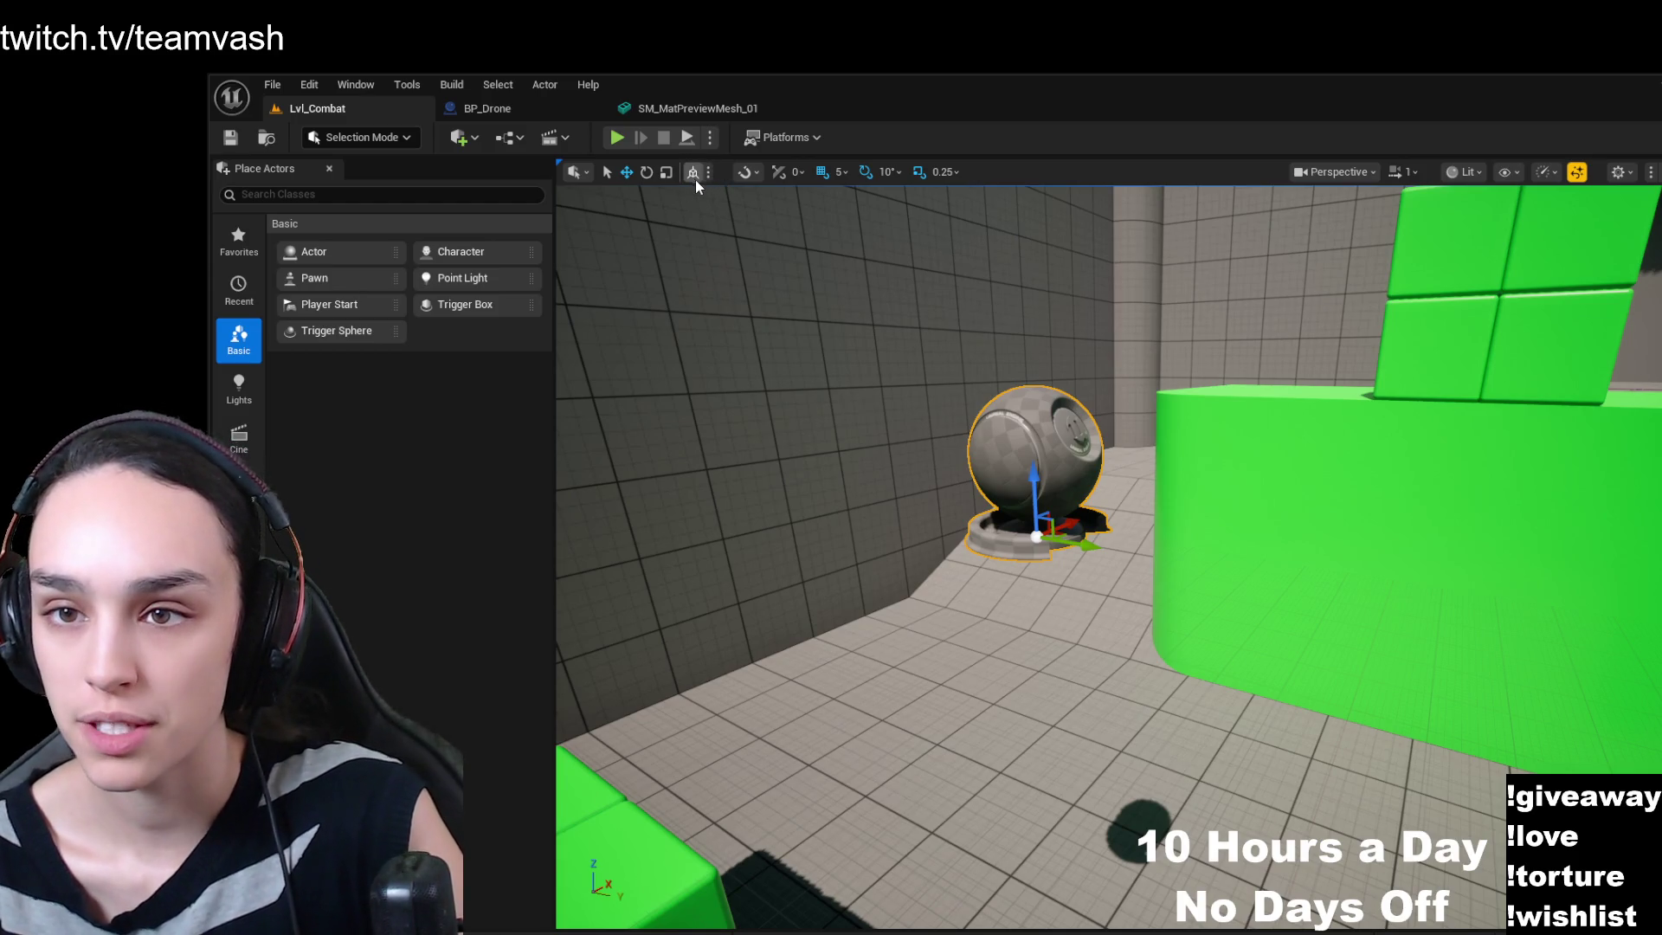
drag(1179, 587, 1160, 642)
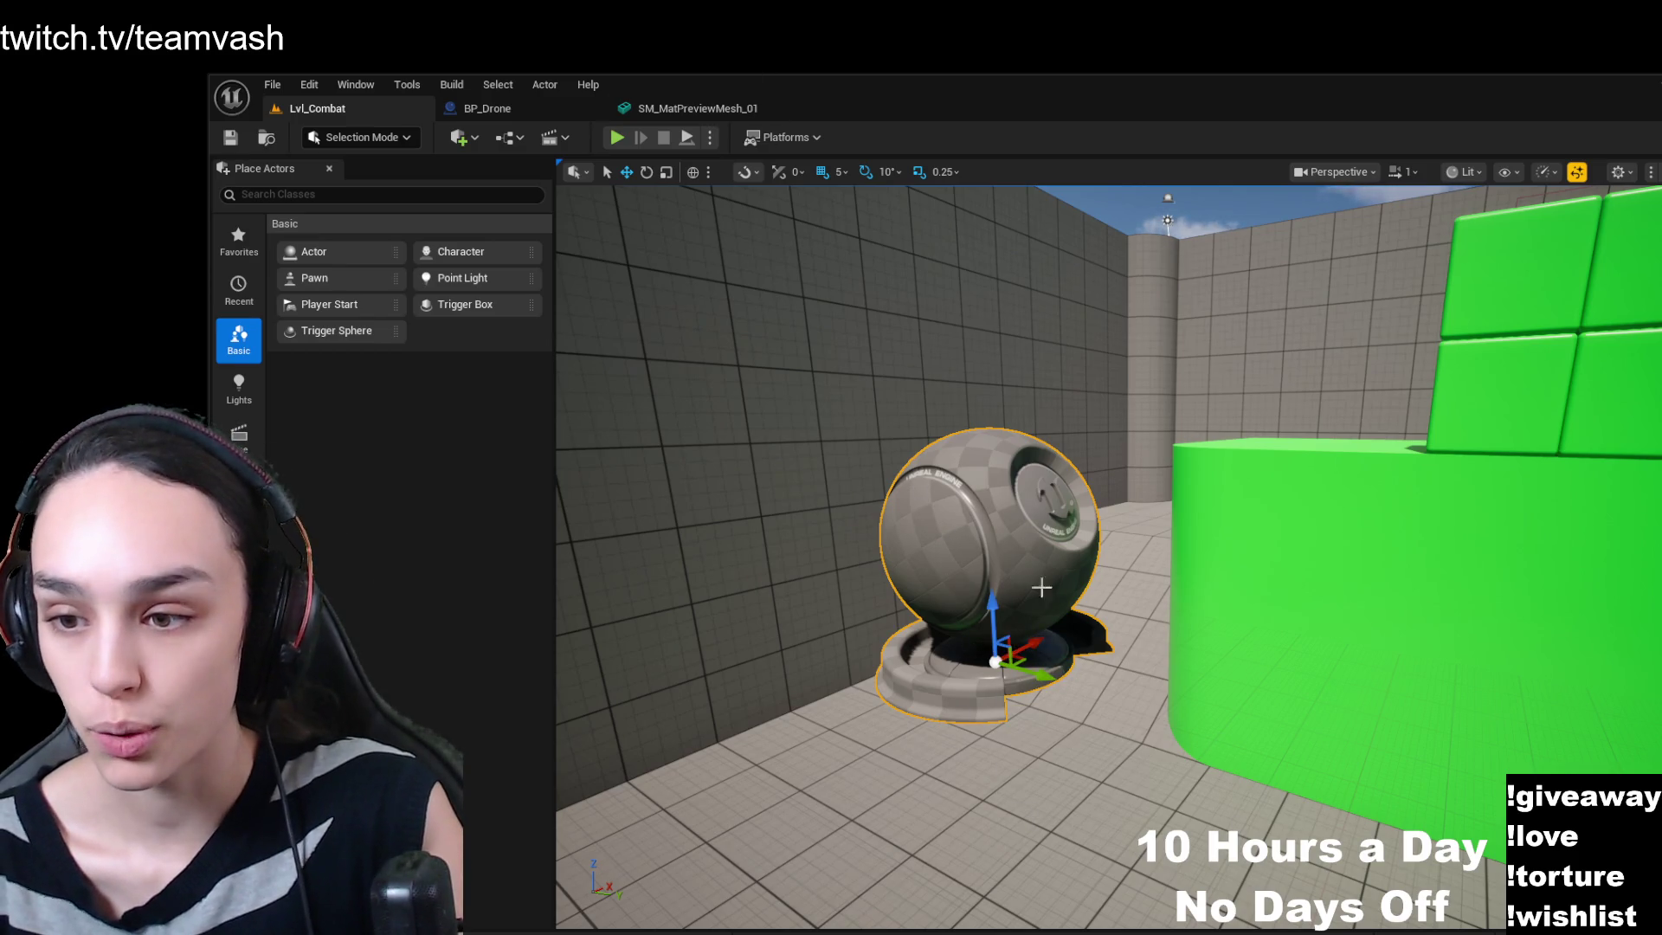
click(531, 113)
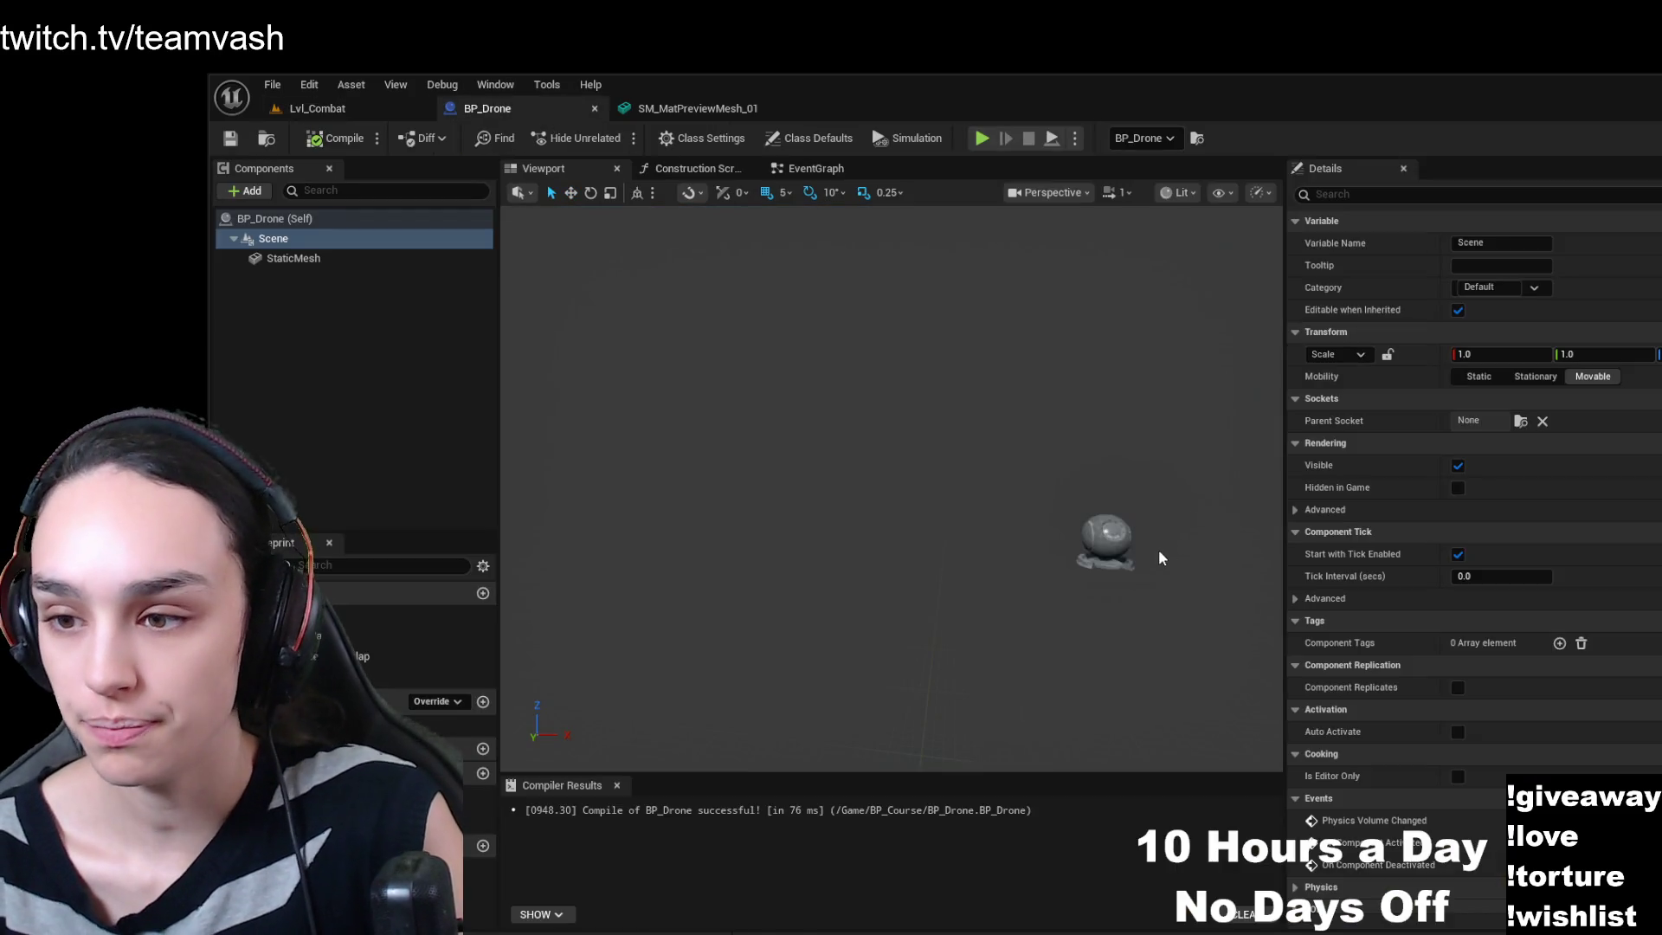
scroll(1158, 558, up, 5)
click(1080, 543)
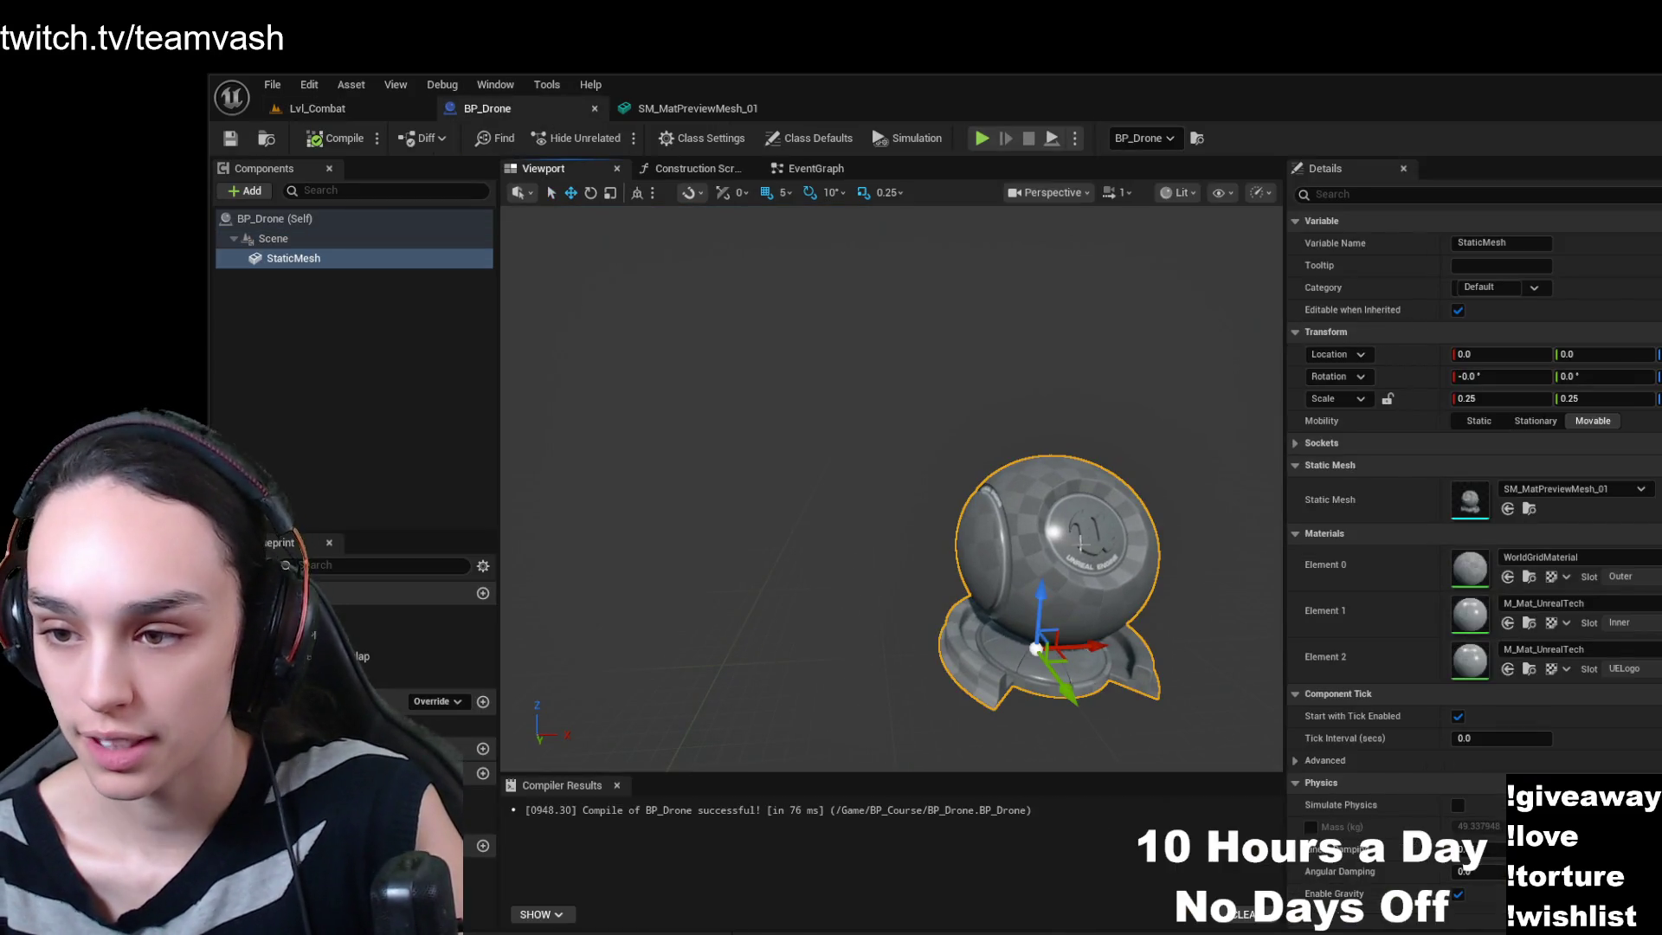
key(e)
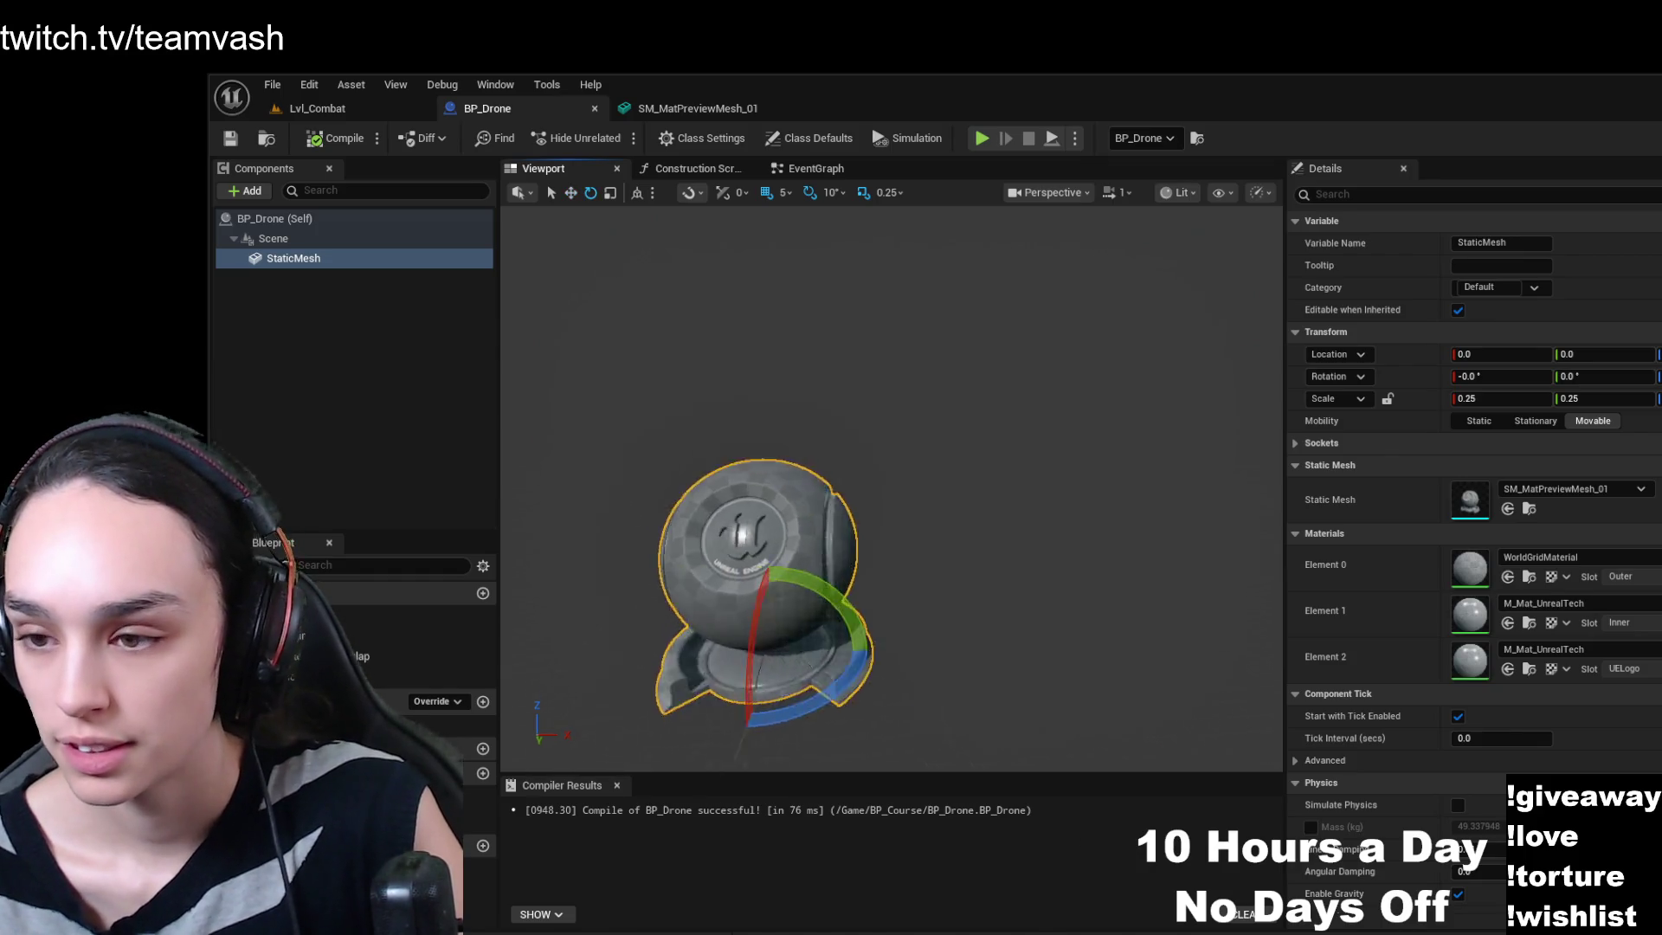
scroll(1165, 679, up, 3)
scroll(1165, 679, down, 5)
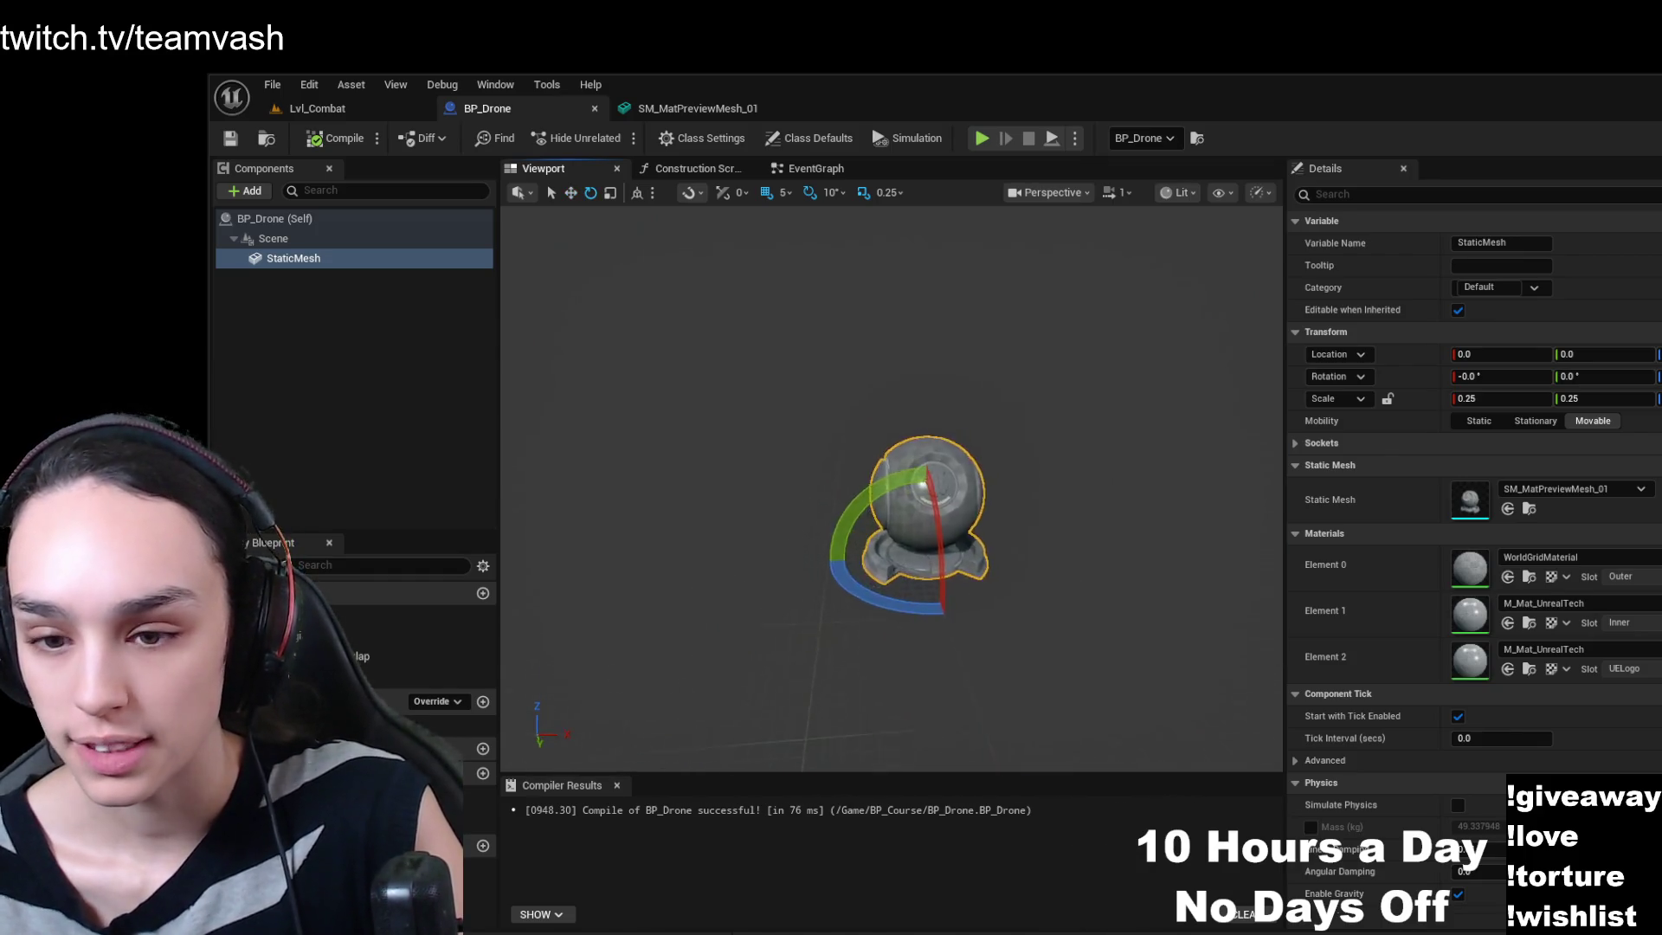
mouse_move(1165, 678)
mouse_down()
mouse_move(1165, 658)
mouse_move(1090, 631)
mouse_up()
- Turn the drone's static mesh in BP_Drone to about −80° yaw with the rotate gizmo
scroll(891, 519, up, 5)
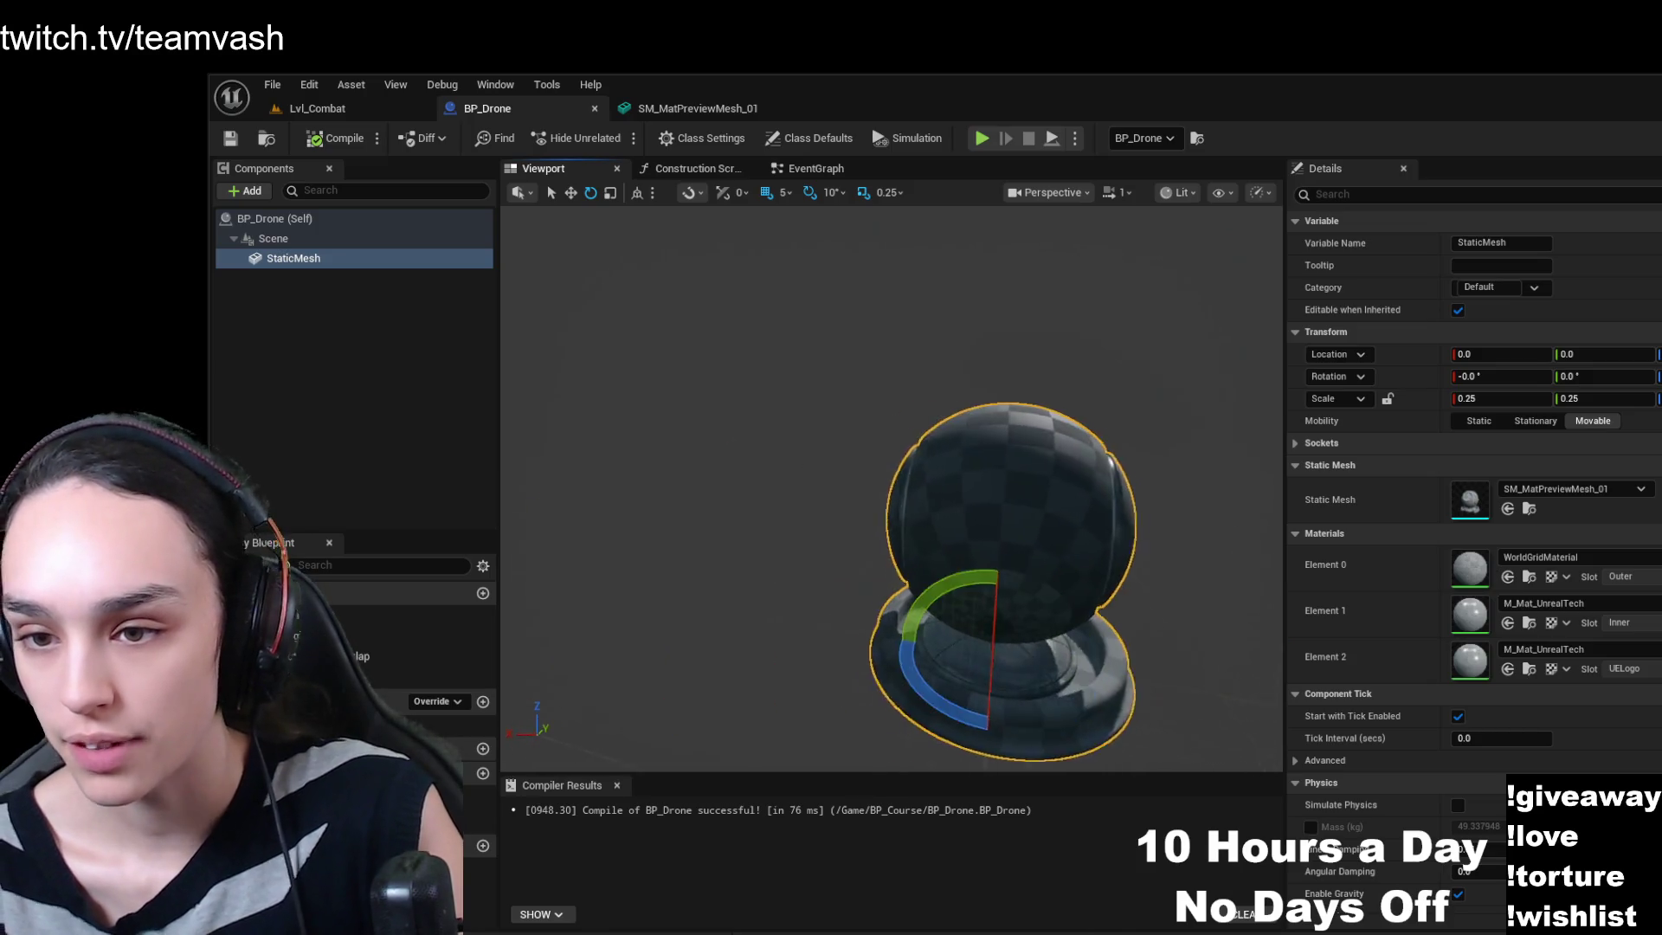
mouse_move(574, 716)
mouse_down()
mouse_move(636, 707)
mouse_move(588, 744)
mouse_move(589, 719)
mouse_move(606, 735)
mouse_move(602, 723)
mouse_move(942, 582)
mouse_up()
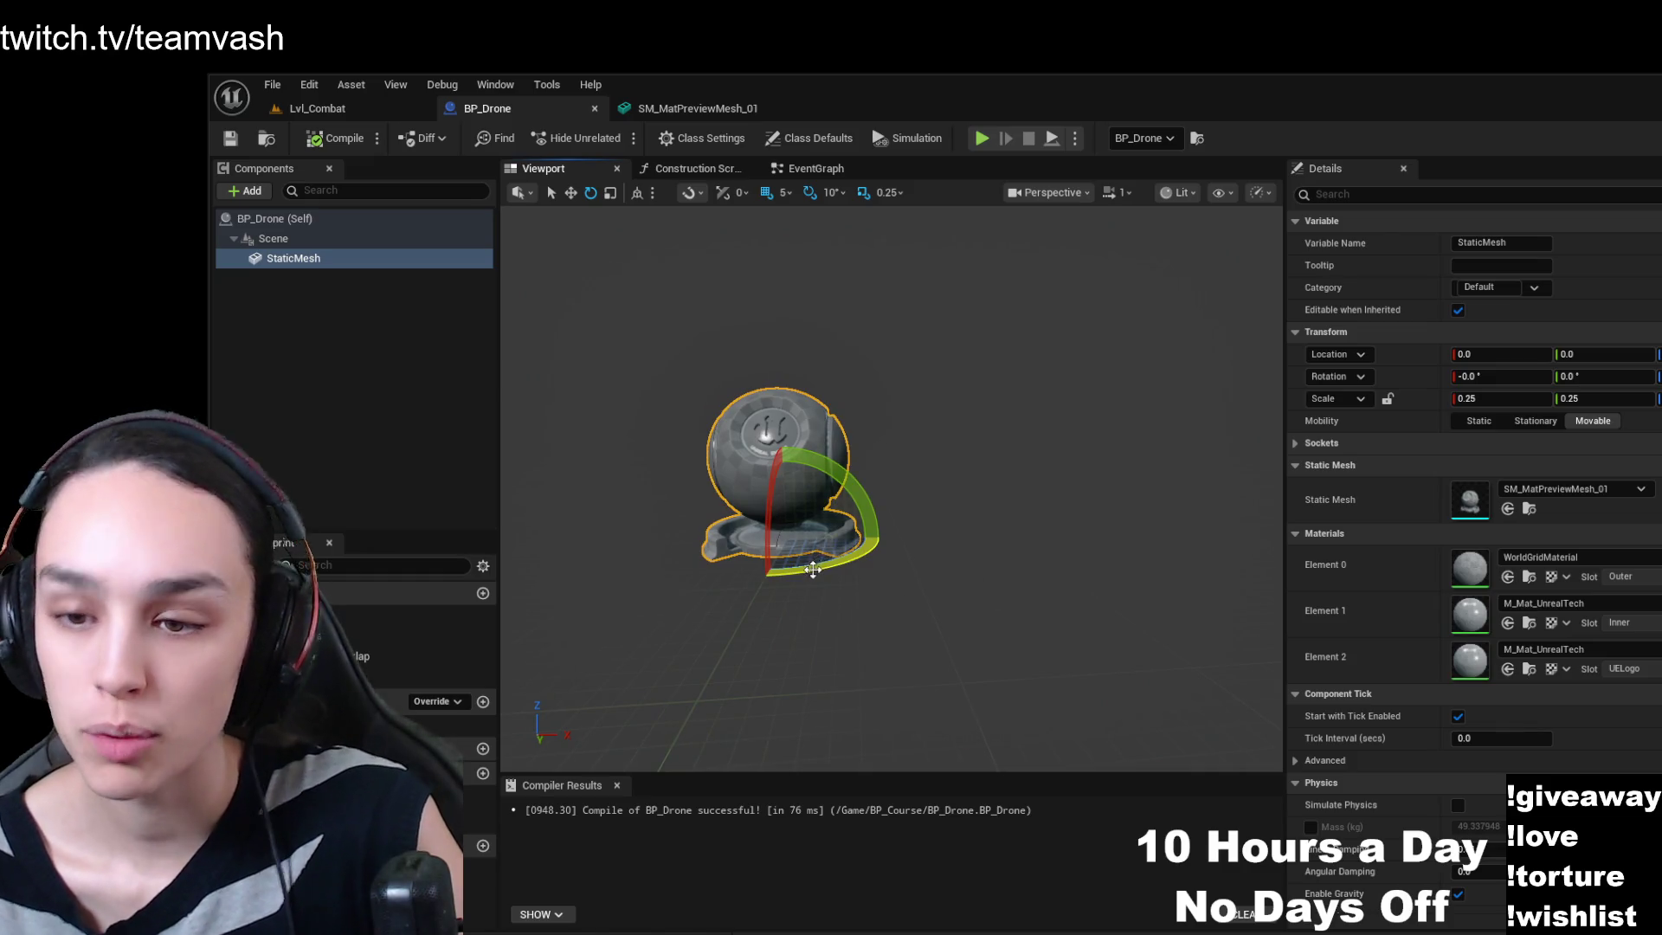
drag(818, 567, 792, 567)
drag(882, 536, 812, 518)
mouse_move(779, 606)
mouse_down()
mouse_move(738, 649)
mouse_move(964, 682)
mouse_move(973, 632)
mouse_move(973, 683)
mouse_up()
key(w)
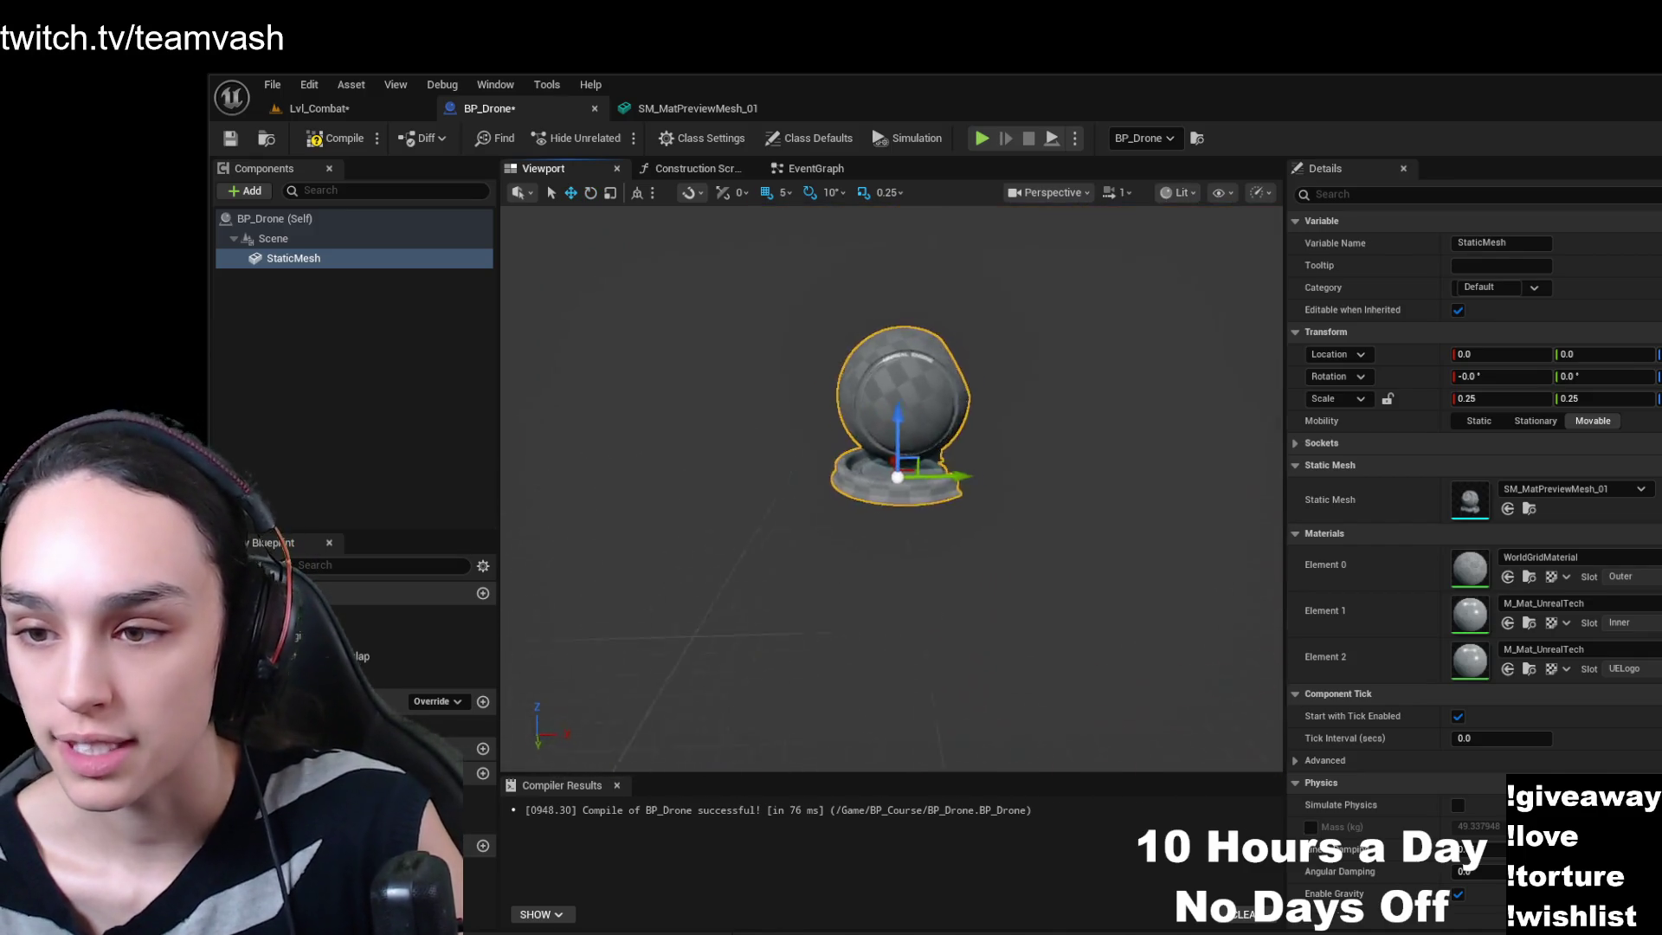
- Frame the turned mesh in the viewport and save the level and blueprint with Ctrl+Shift+S
mouse_move(1023, 519)
mouse_down()
mouse_move(1064, 517)
mouse_move(947, 519)
mouse_up()
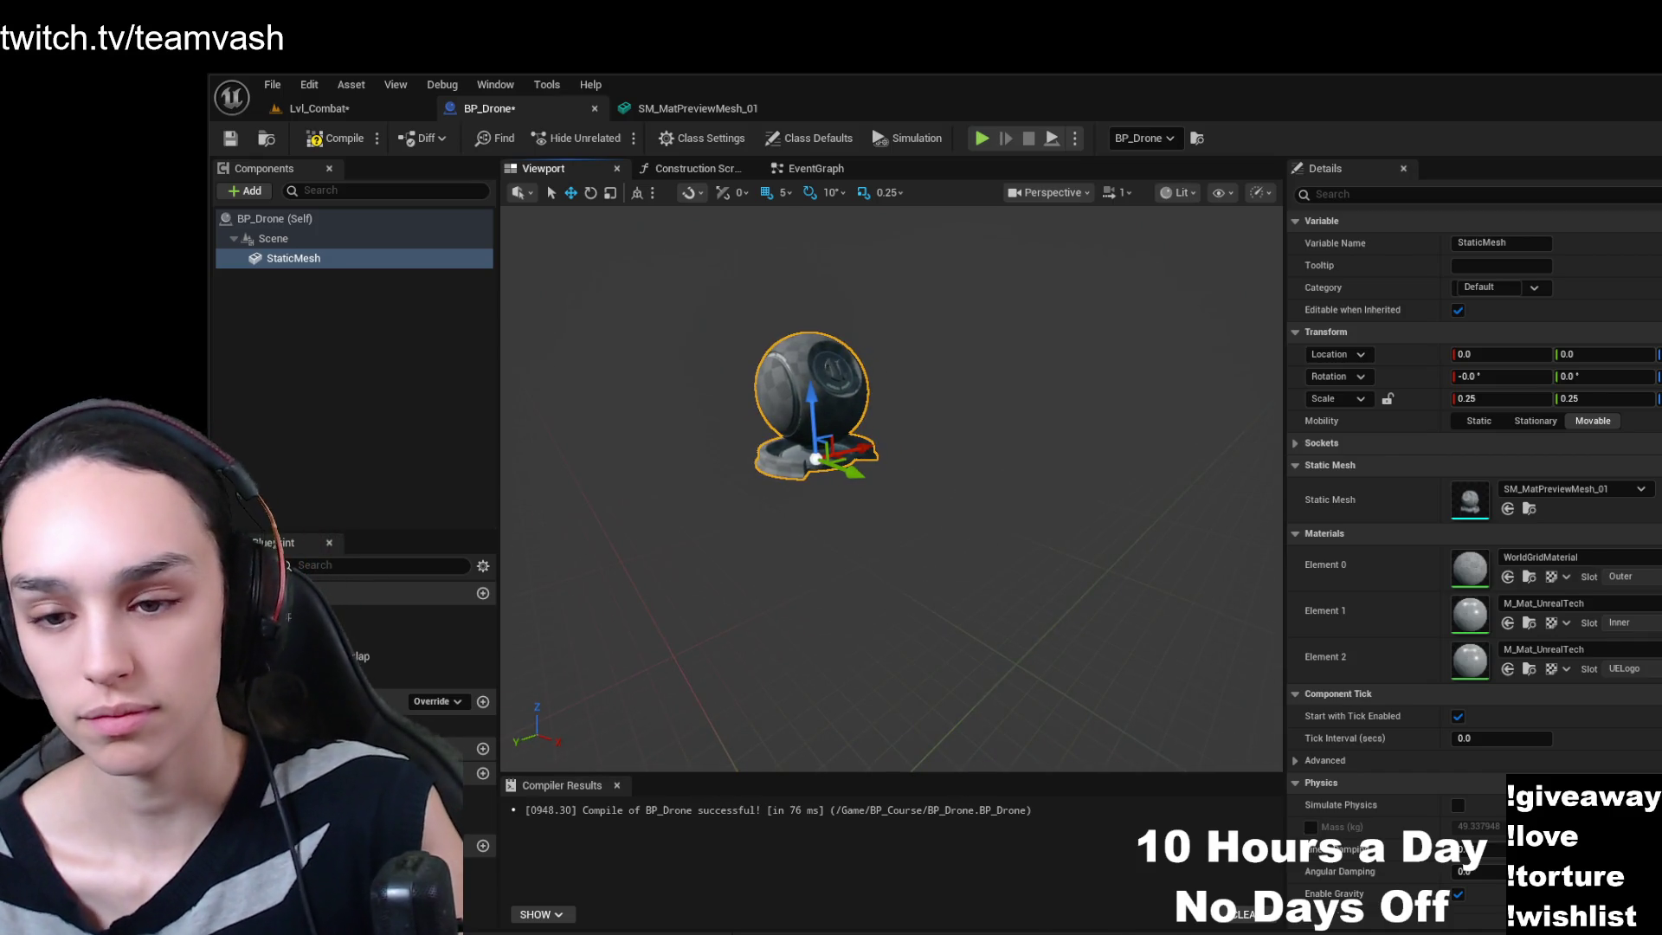
key(f)
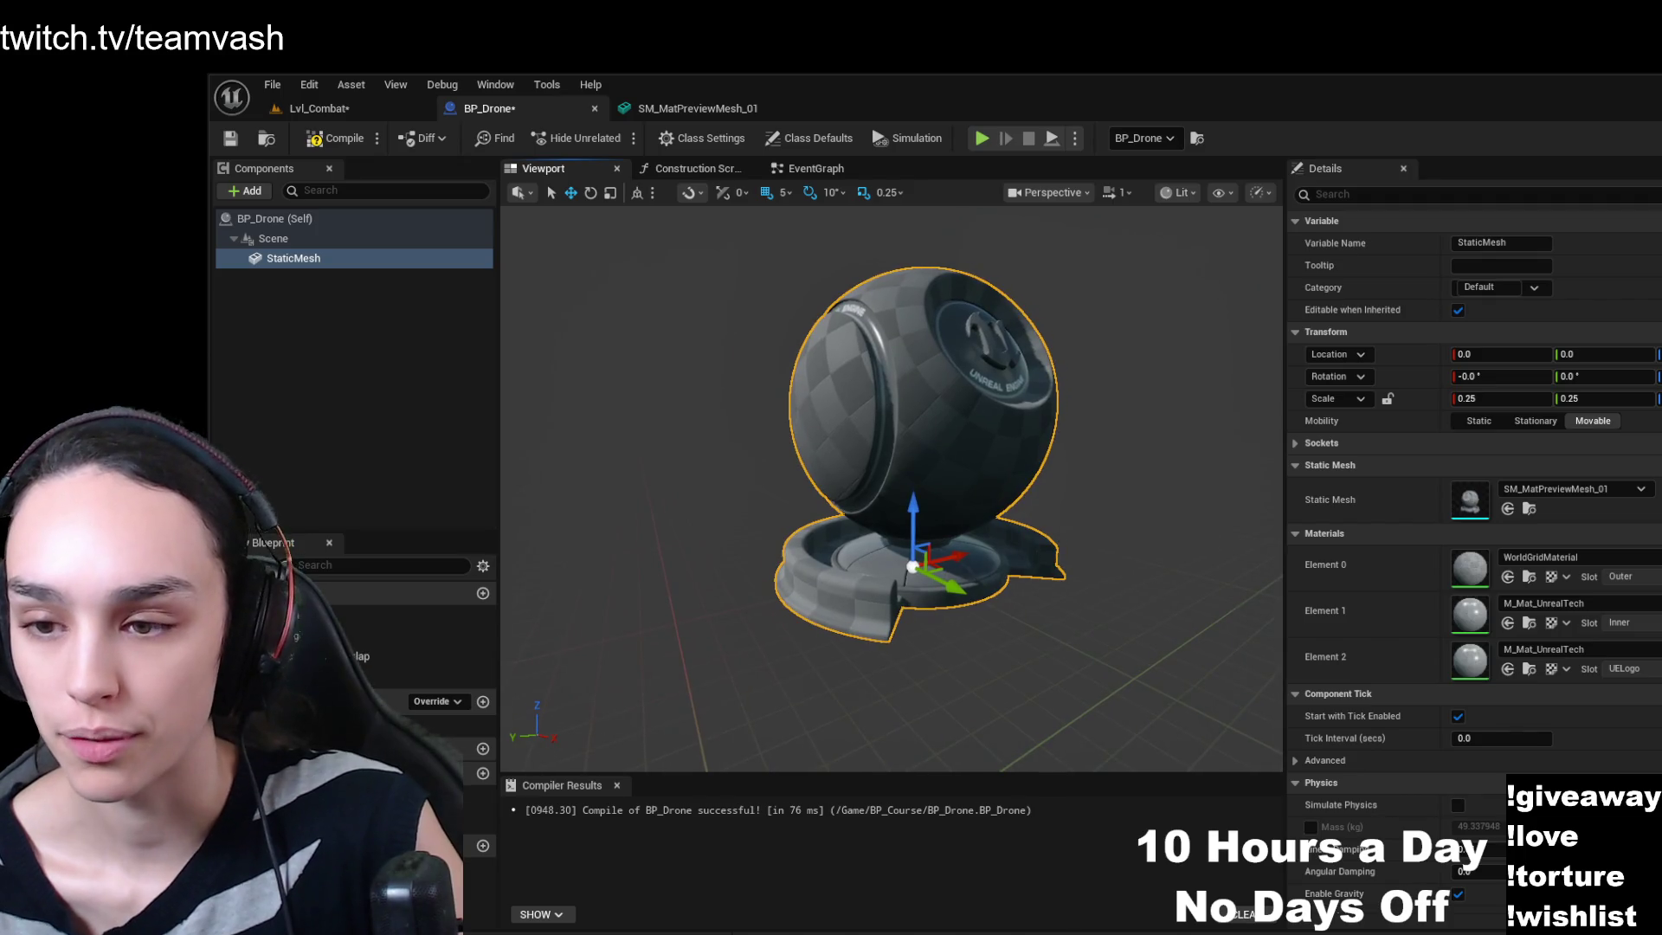
mouse_move(802, 631)
mouse_down()
mouse_move(779, 631)
mouse_move(831, 597)
mouse_move(762, 623)
mouse_up()
mouse_move(891, 484)
mouse_down()
mouse_move(961, 485)
mouse_move(848, 484)
mouse_move(918, 502)
mouse_move(917, 467)
mouse_move(900, 502)
mouse_move(874, 502)
mouse_up()
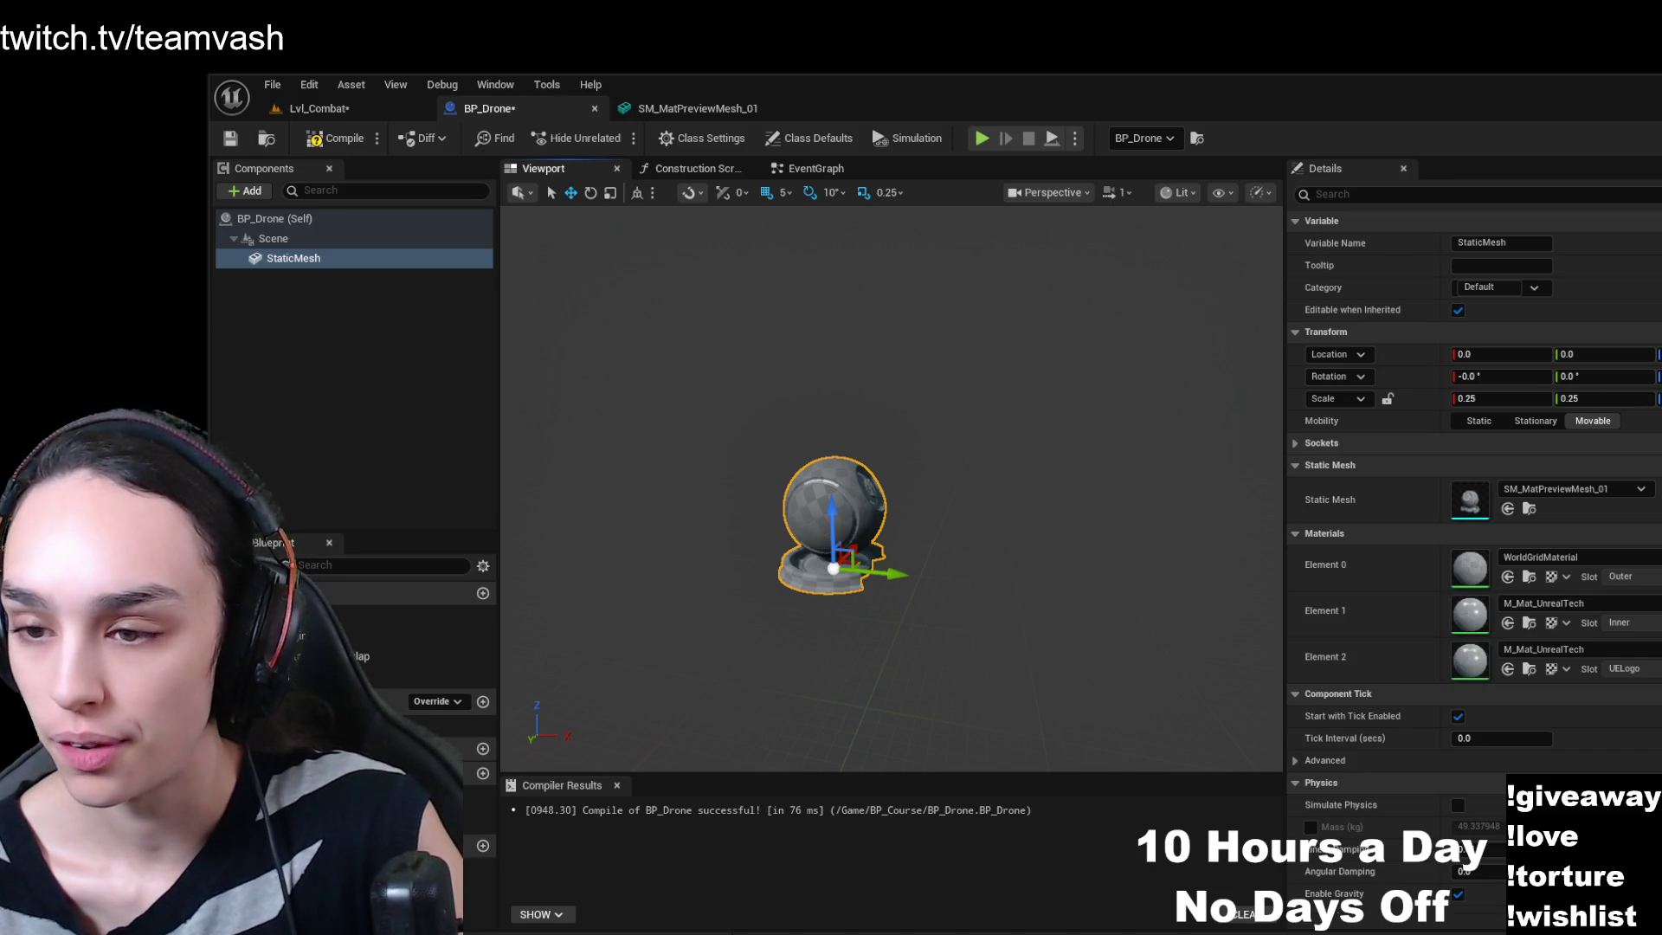
key(ctrl+shift+s)
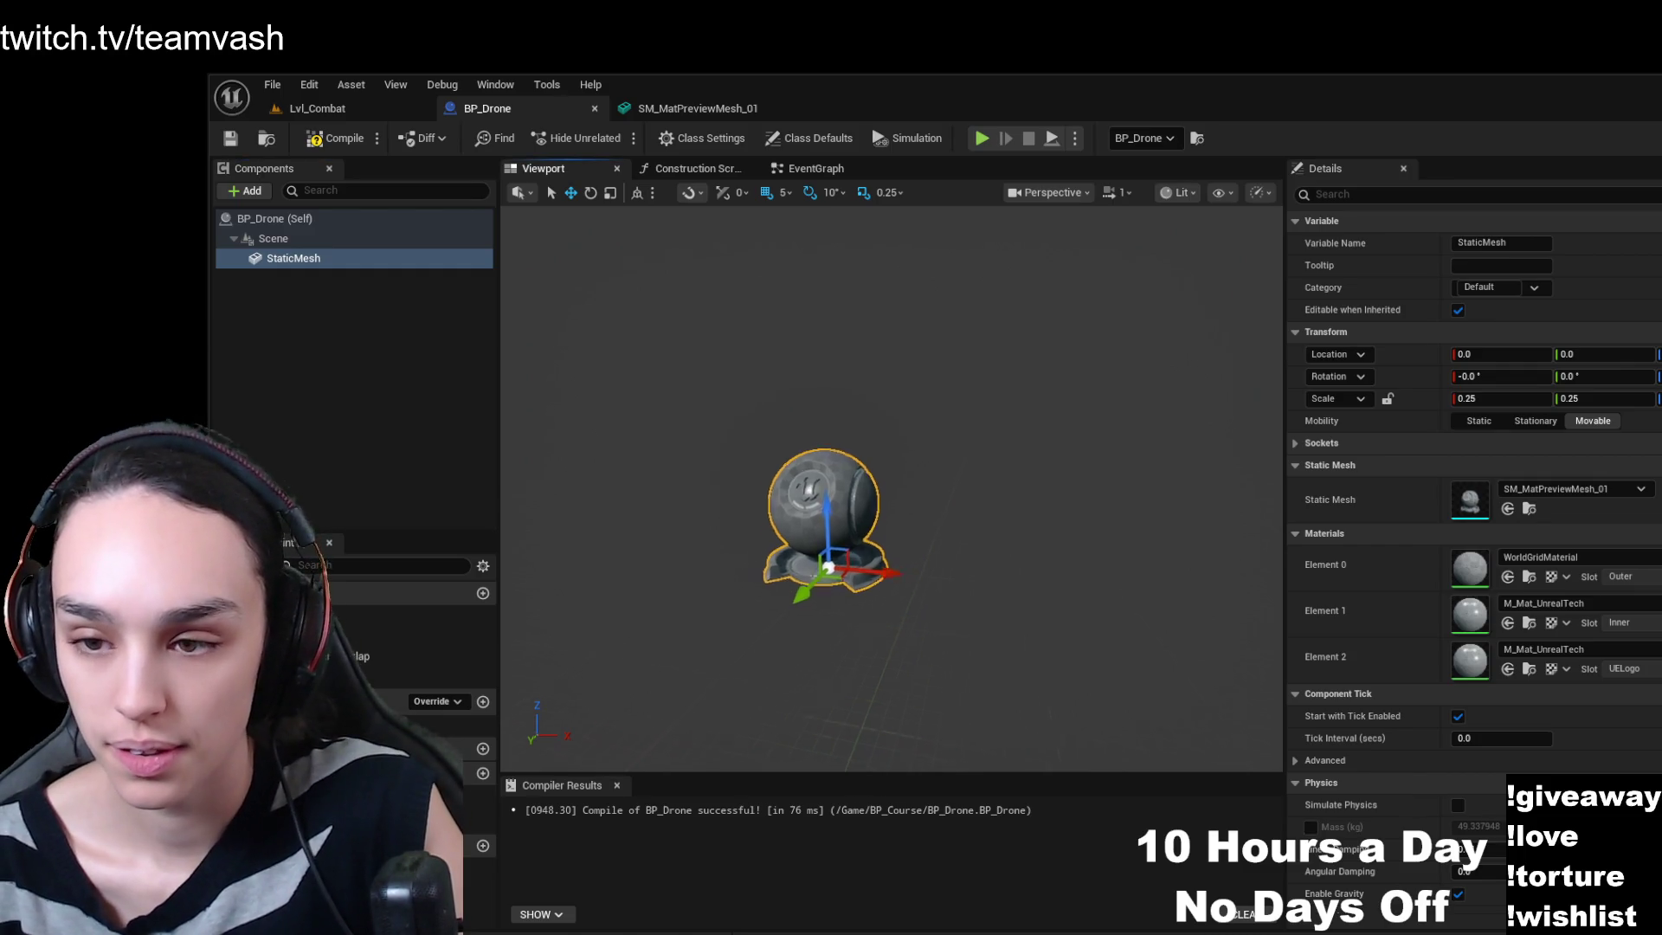
- Orbit closer and rotate the mesh again toward −80° yaw
scroll(870, 622, up, 5)
scroll(870, 622, down, 4)
mouse_move(605, 711)
mouse_down()
mouse_move(701, 697)
mouse_move(537, 692)
mouse_move(630, 689)
mouse_up()
key(e)
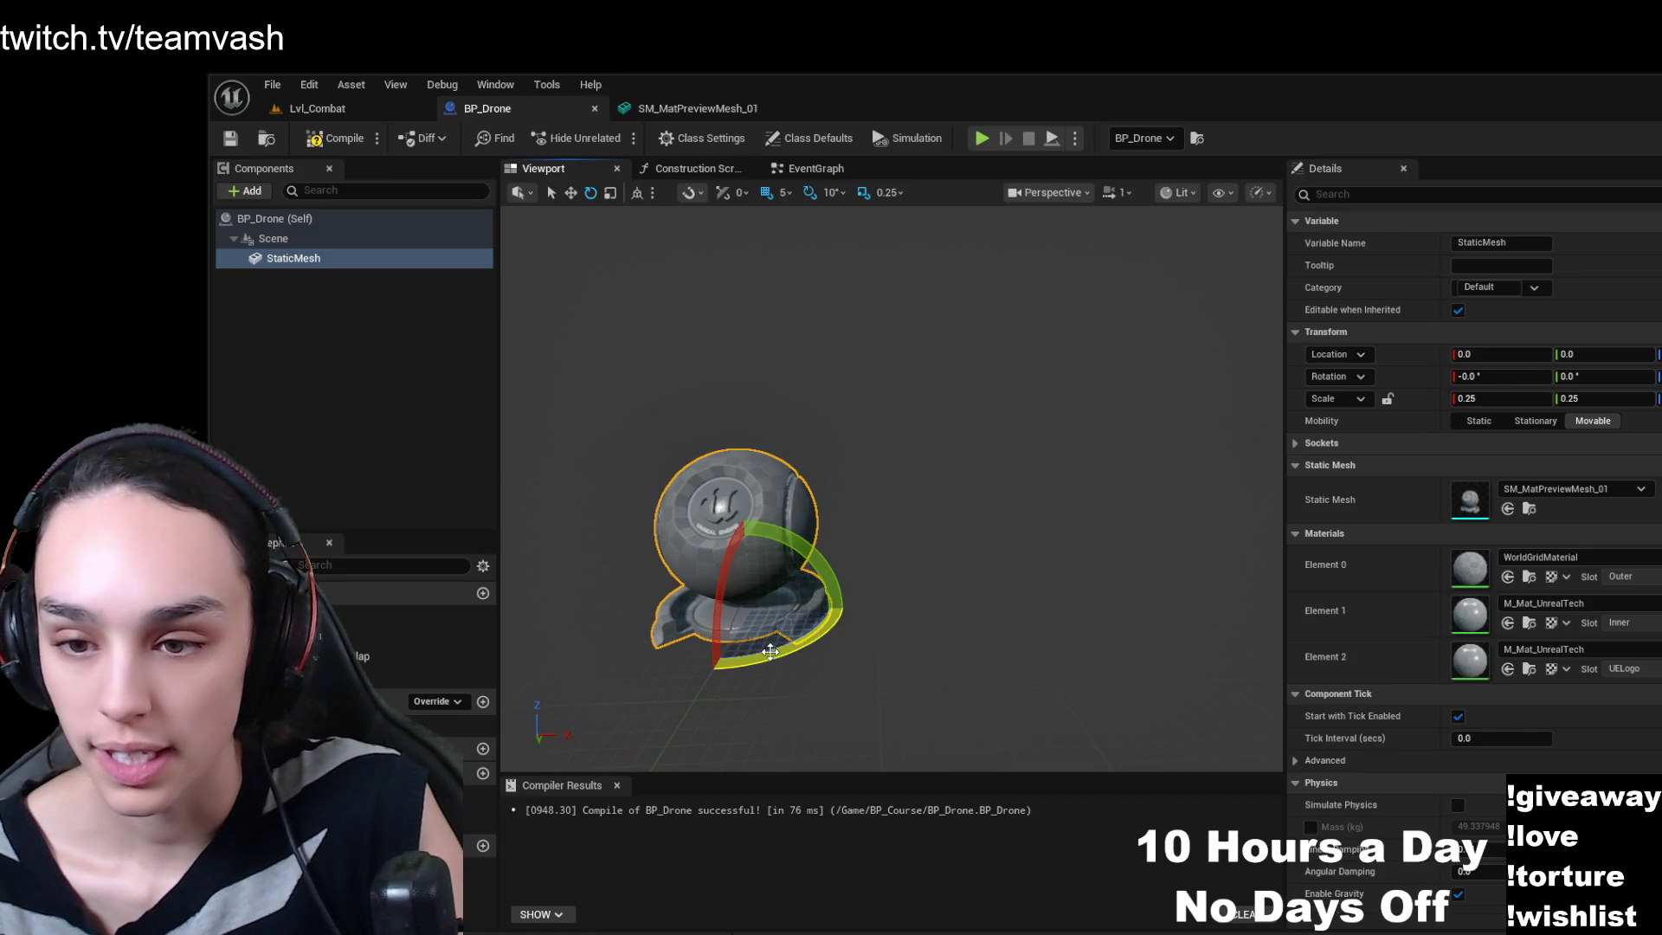
mouse_move(844, 611)
mouse_down()
mouse_move(813, 658)
mouse_move(779, 662)
mouse_move(805, 659)
mouse_up()
click(319, 145)
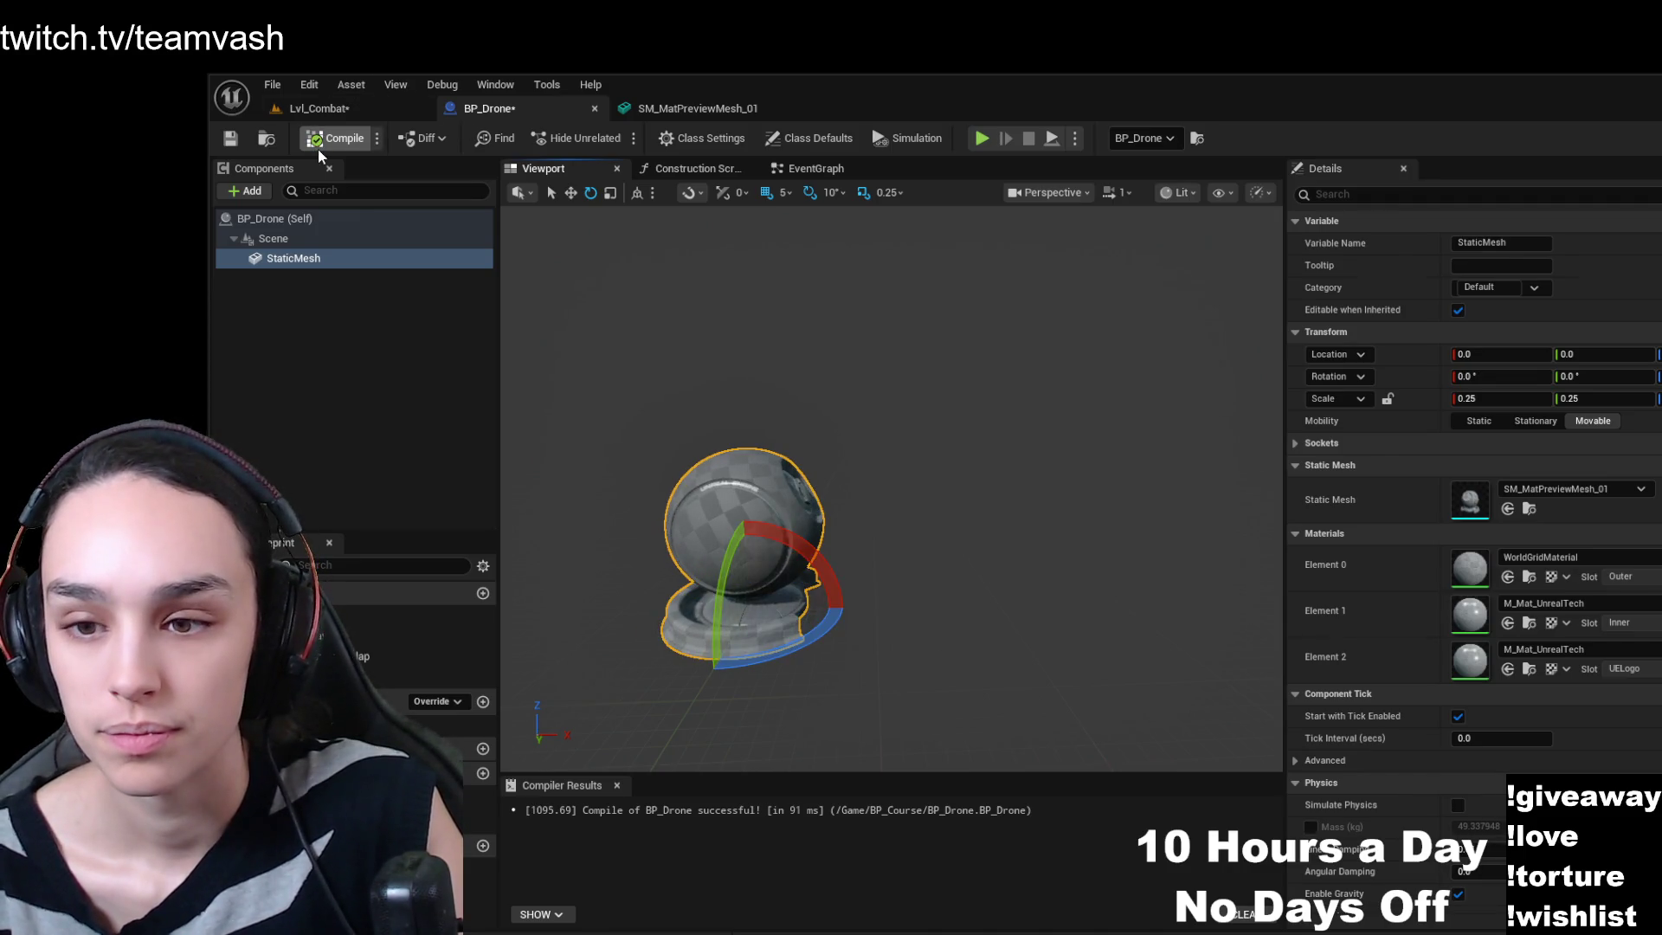
click(231, 138)
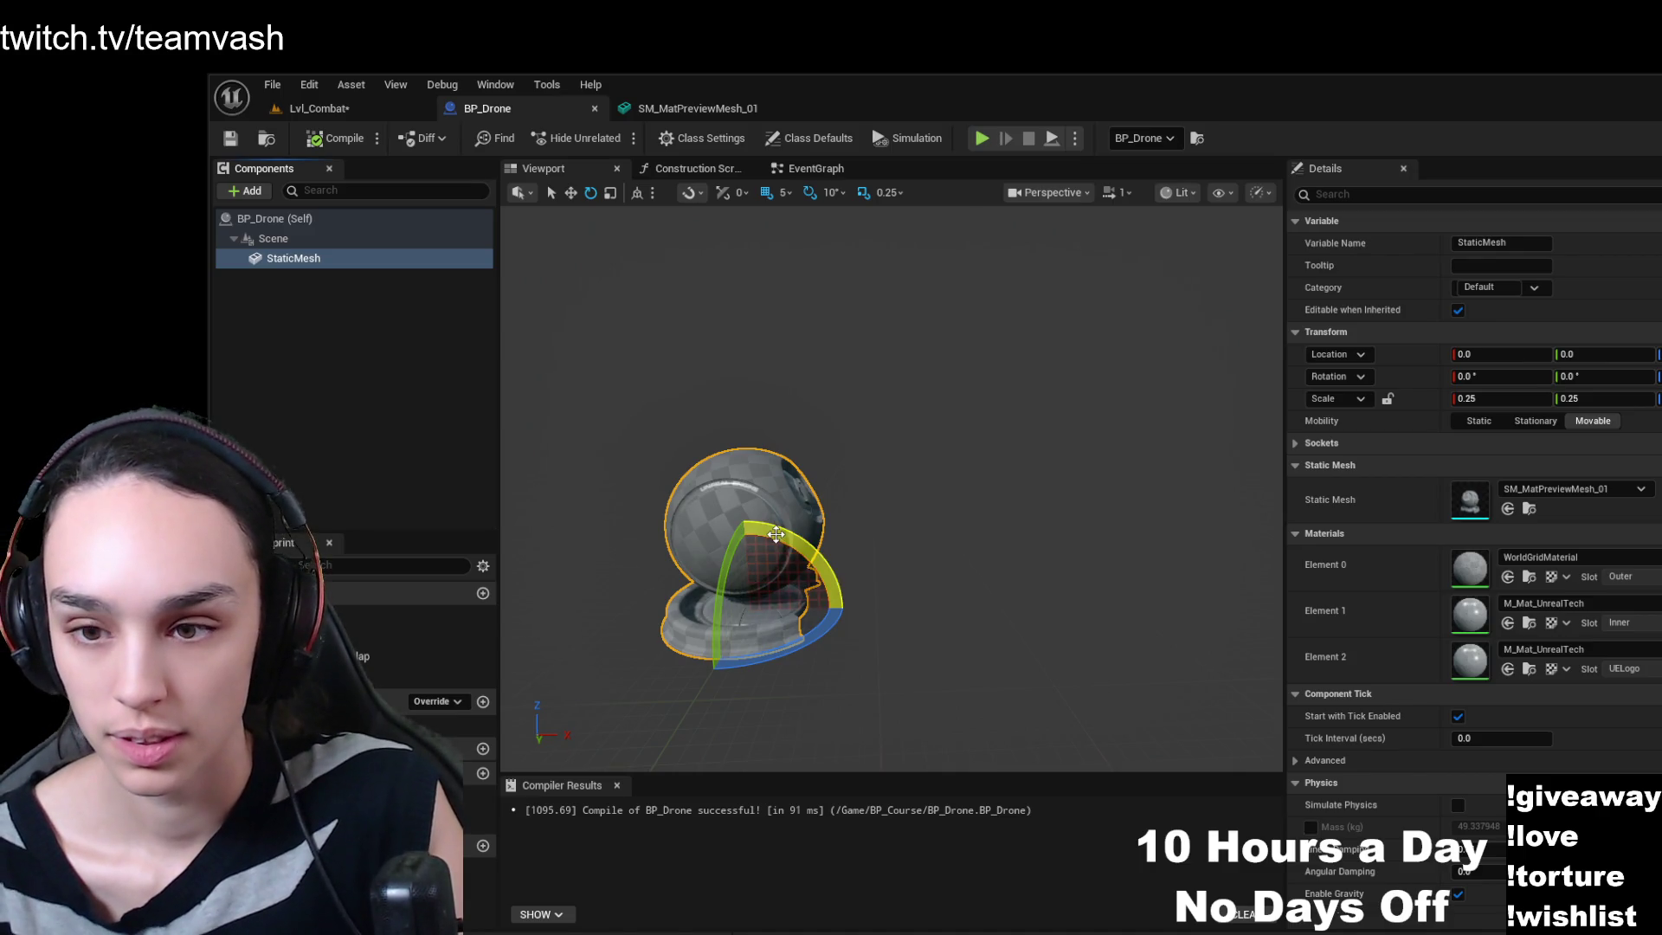
click(880, 543)
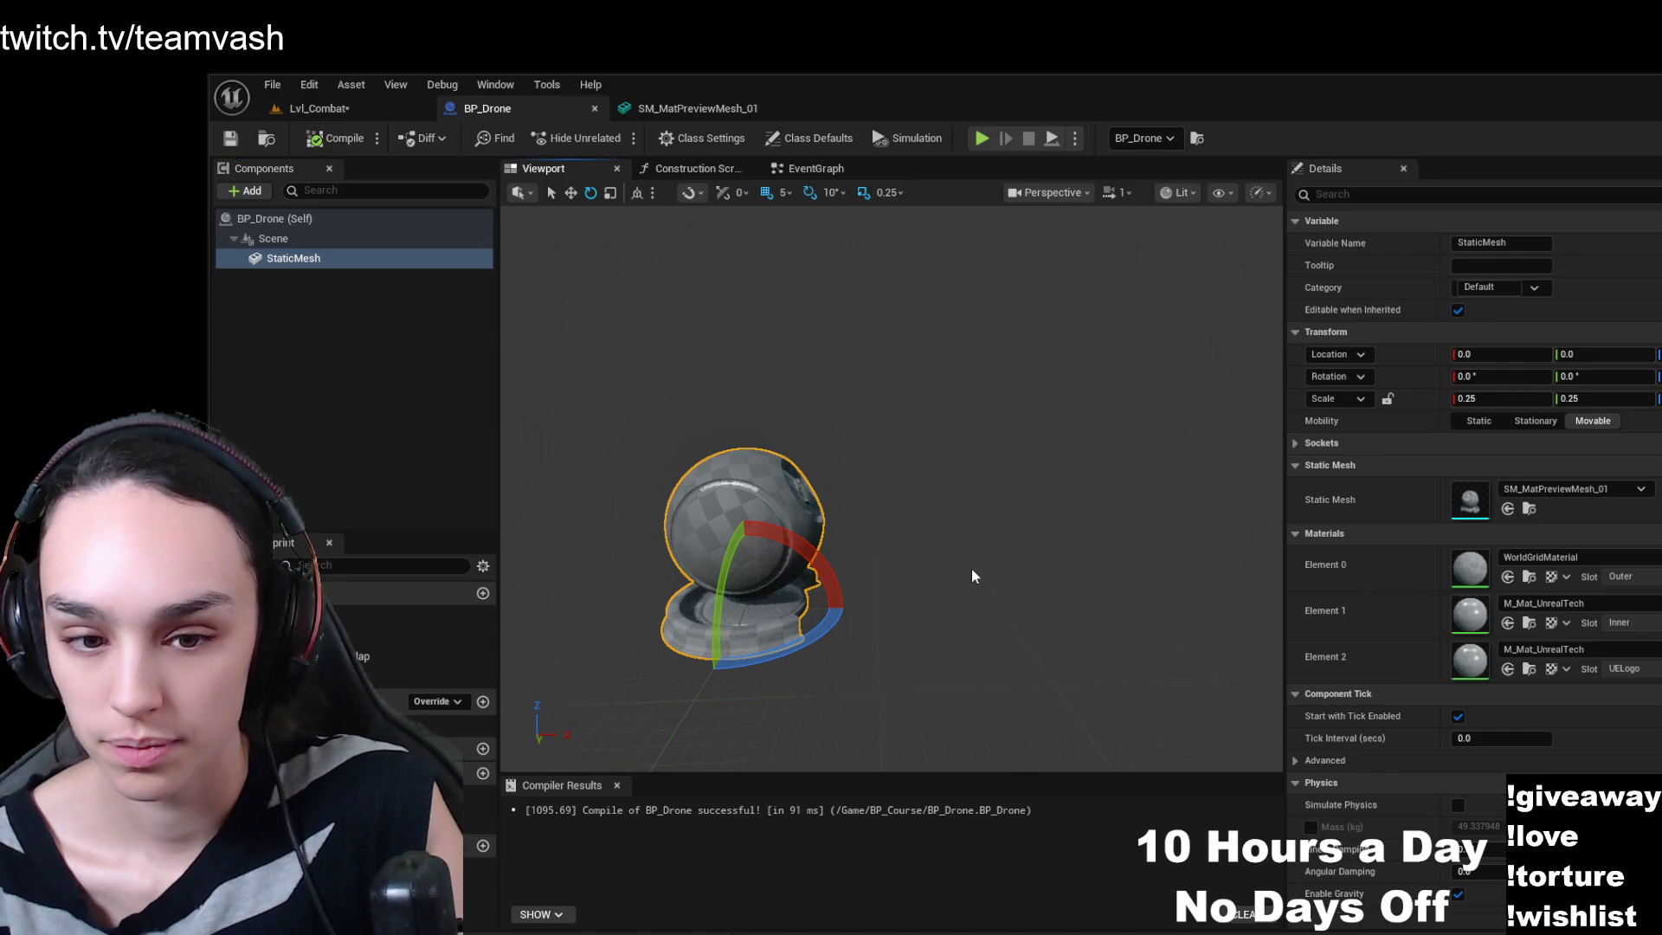
key(w)
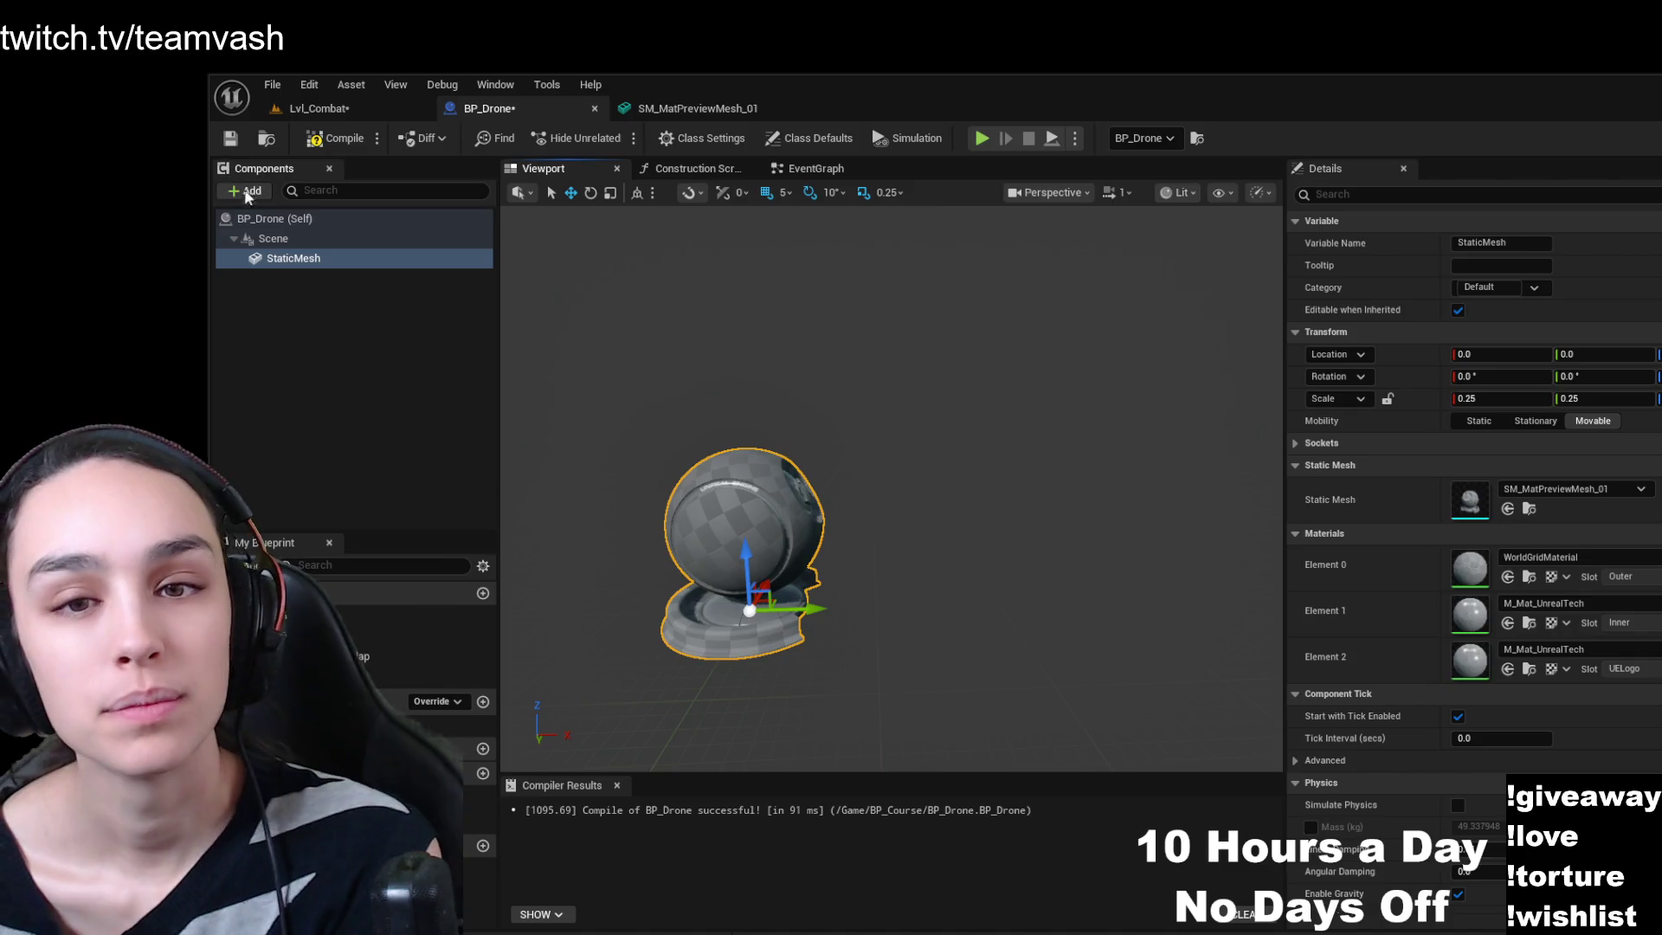
click(272, 238)
click(286, 258)
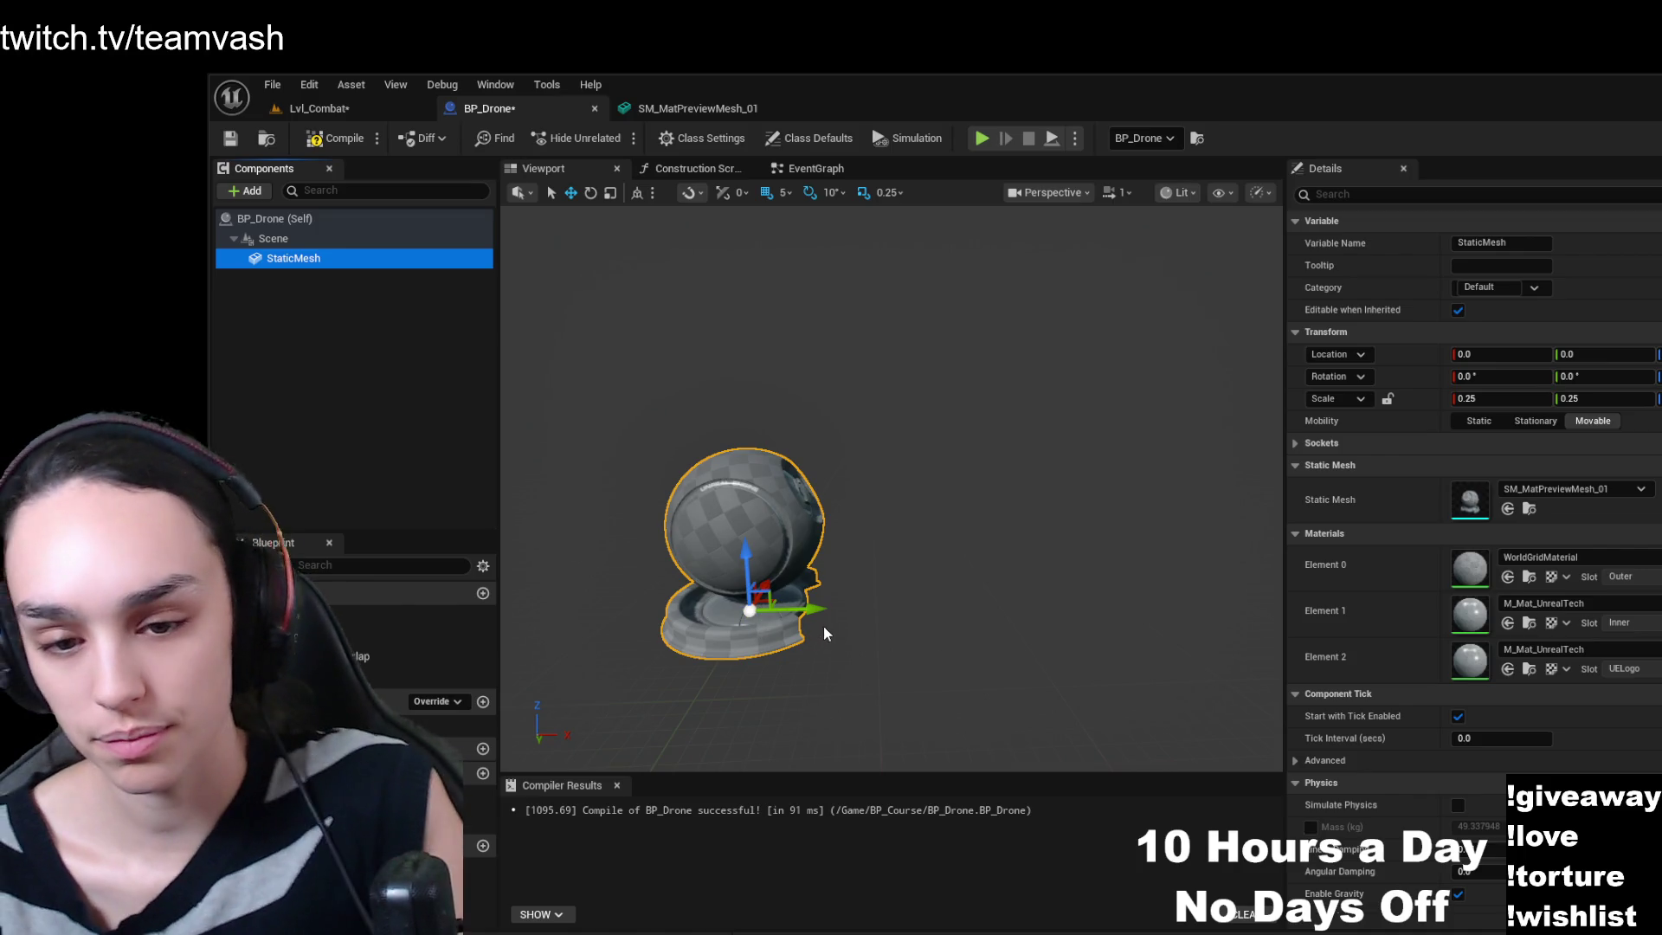
click(763, 591)
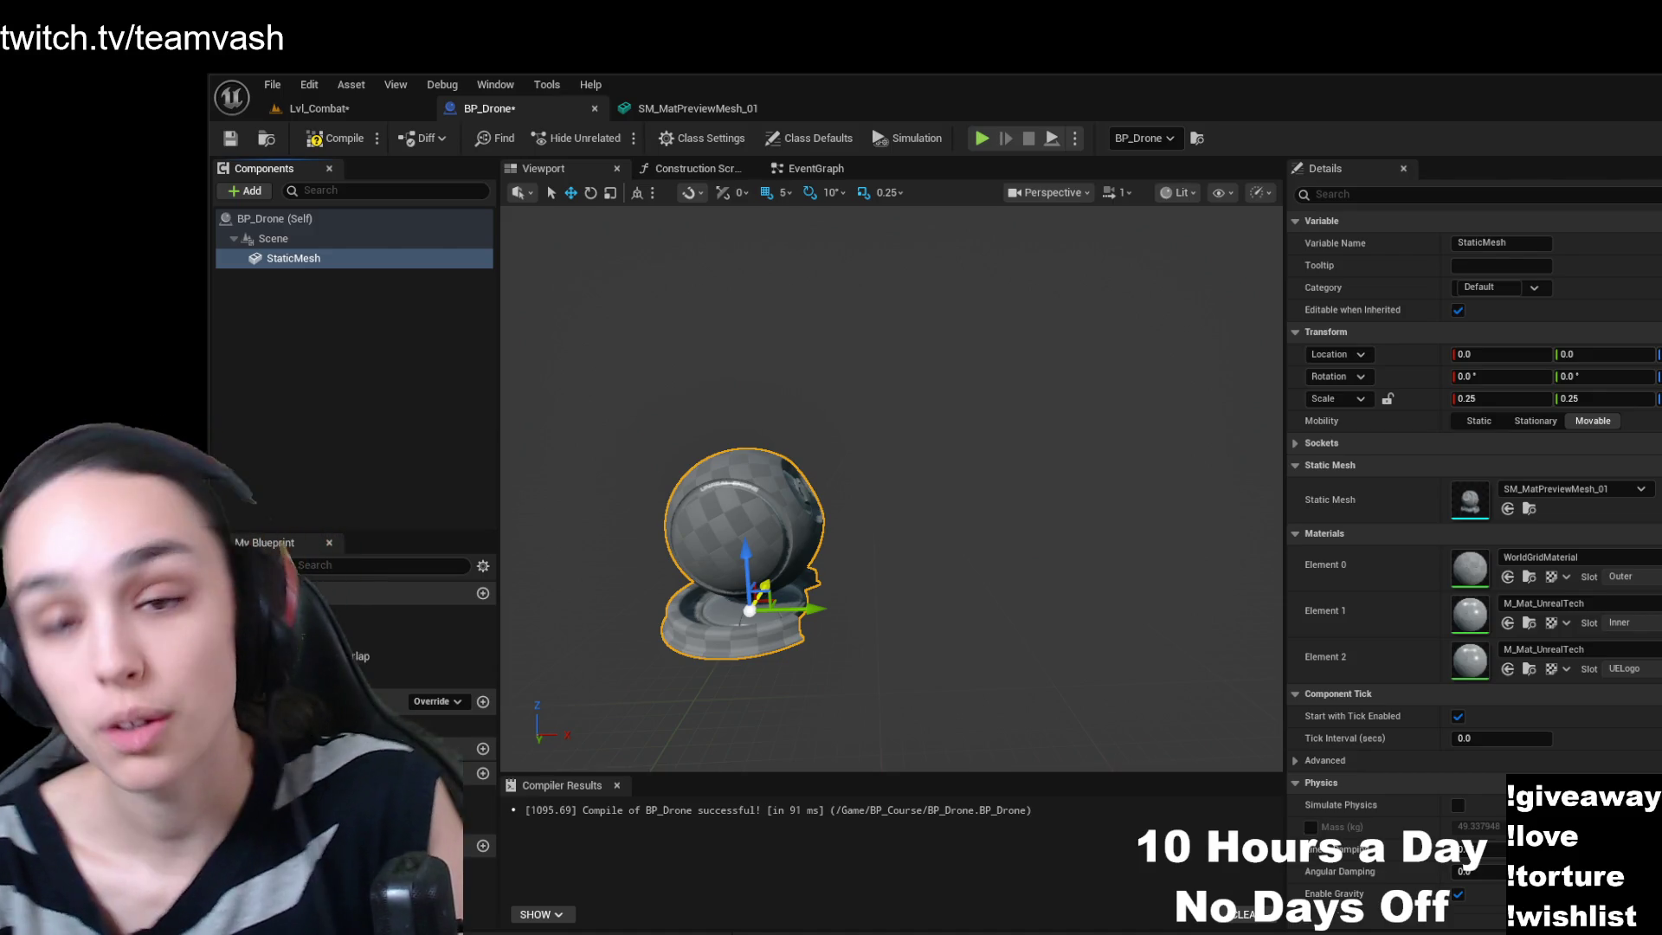
drag(892, 519, 917, 484)
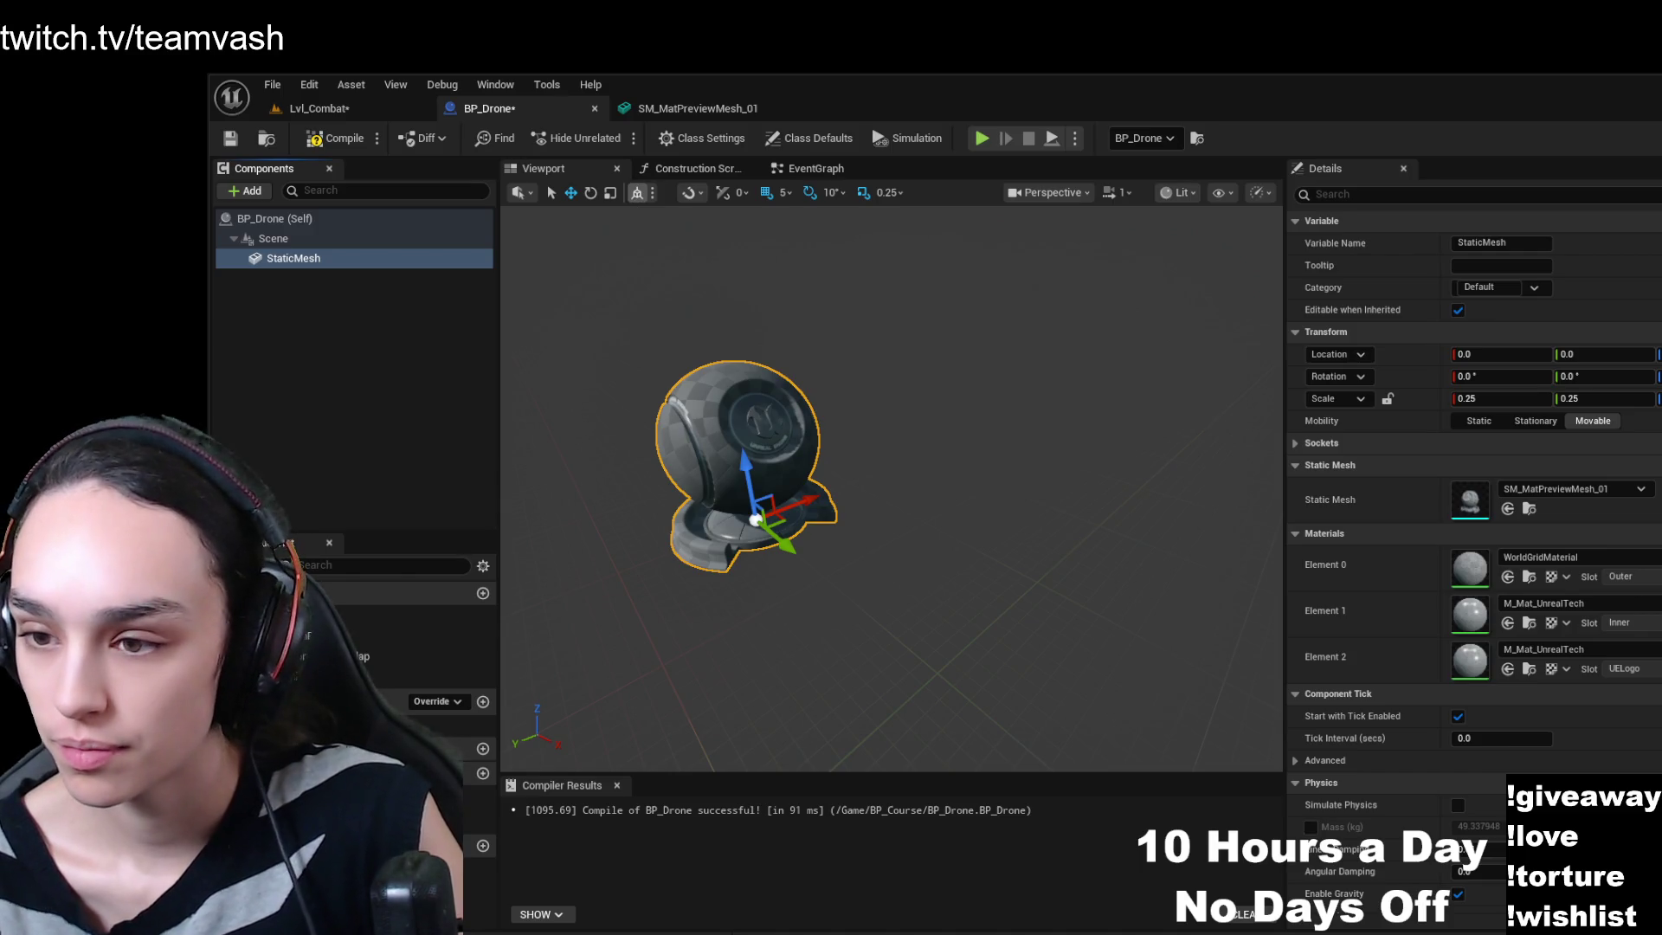
click(636, 198)
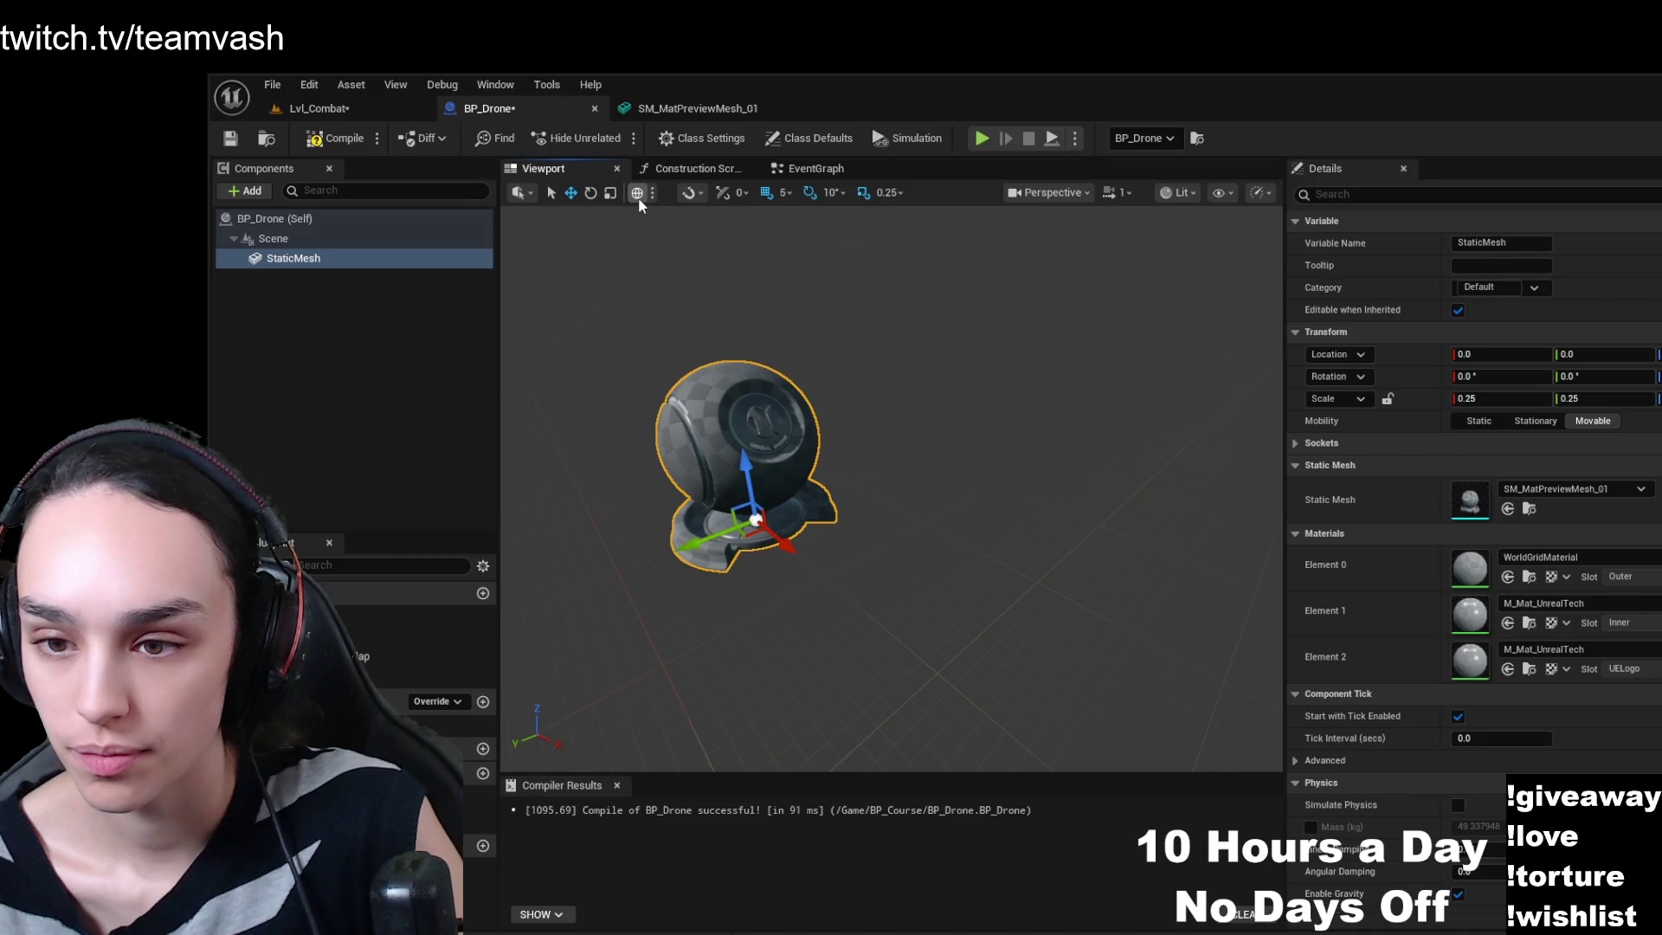
click(637, 198)
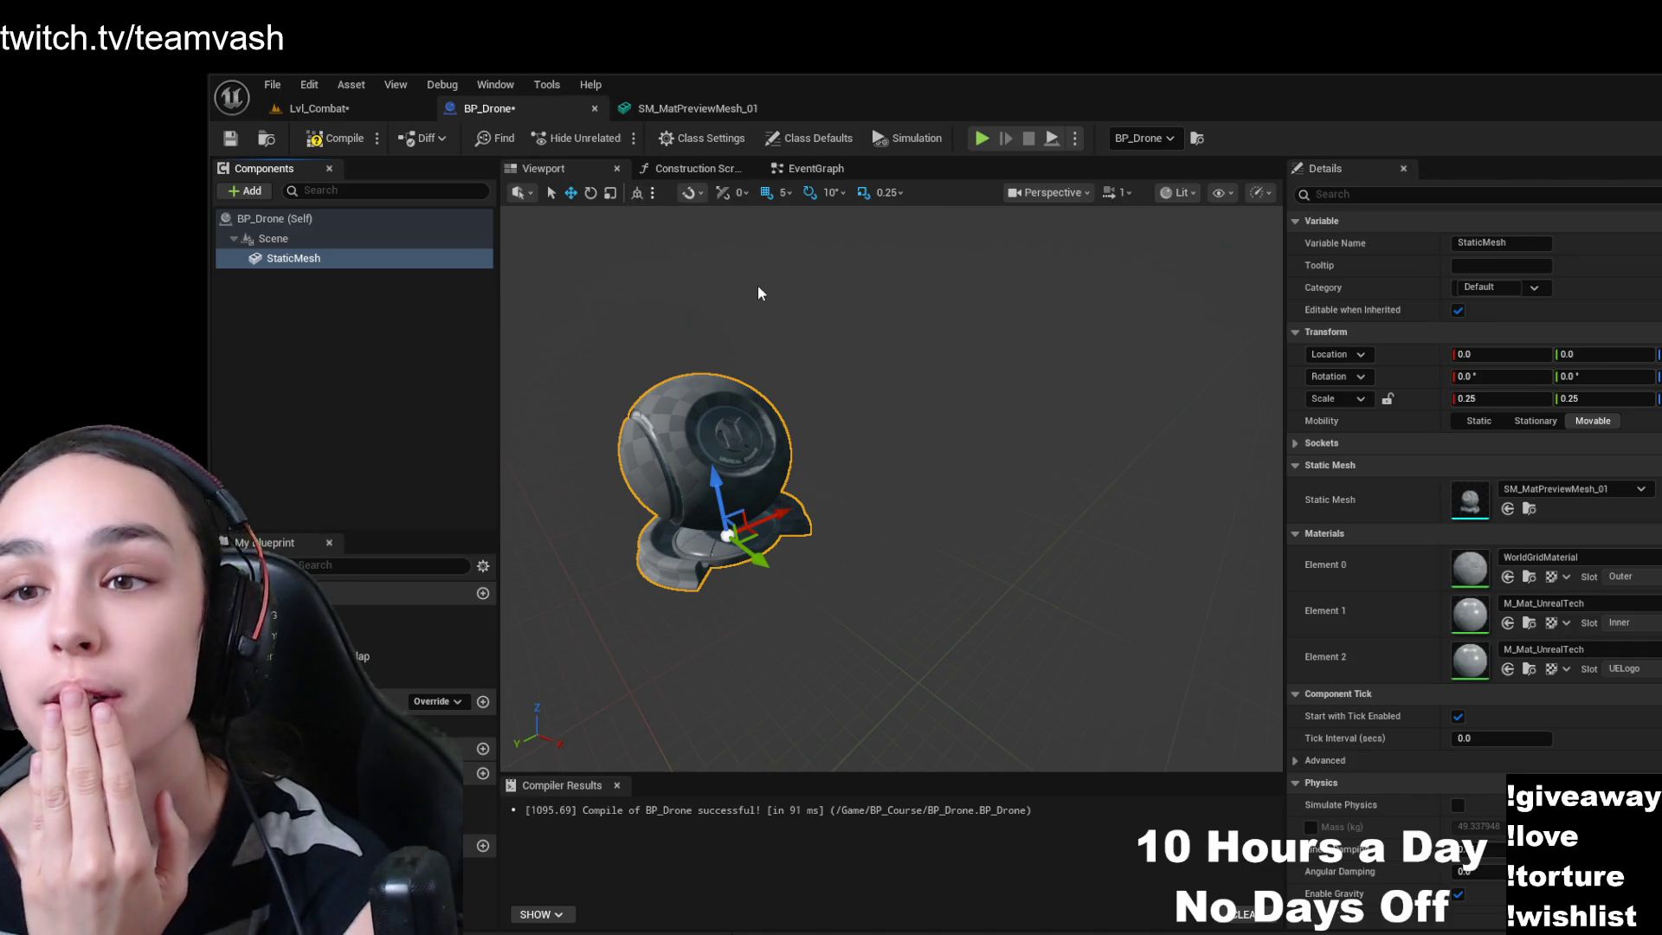
key(ctrl+grave)
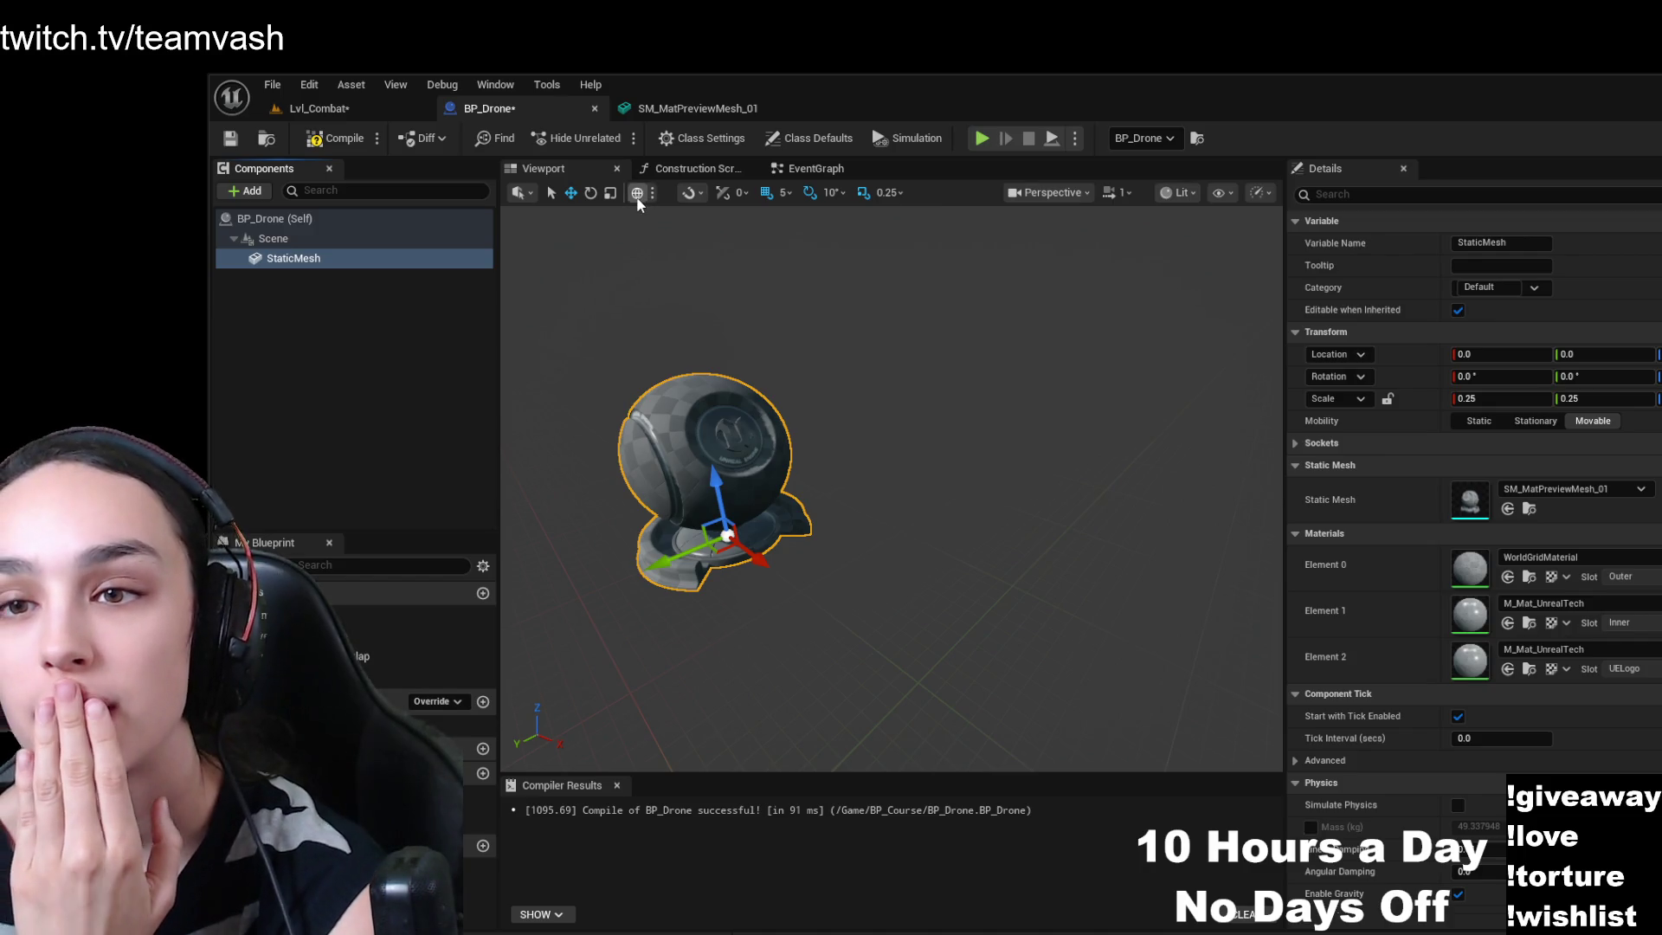
click(639, 197)
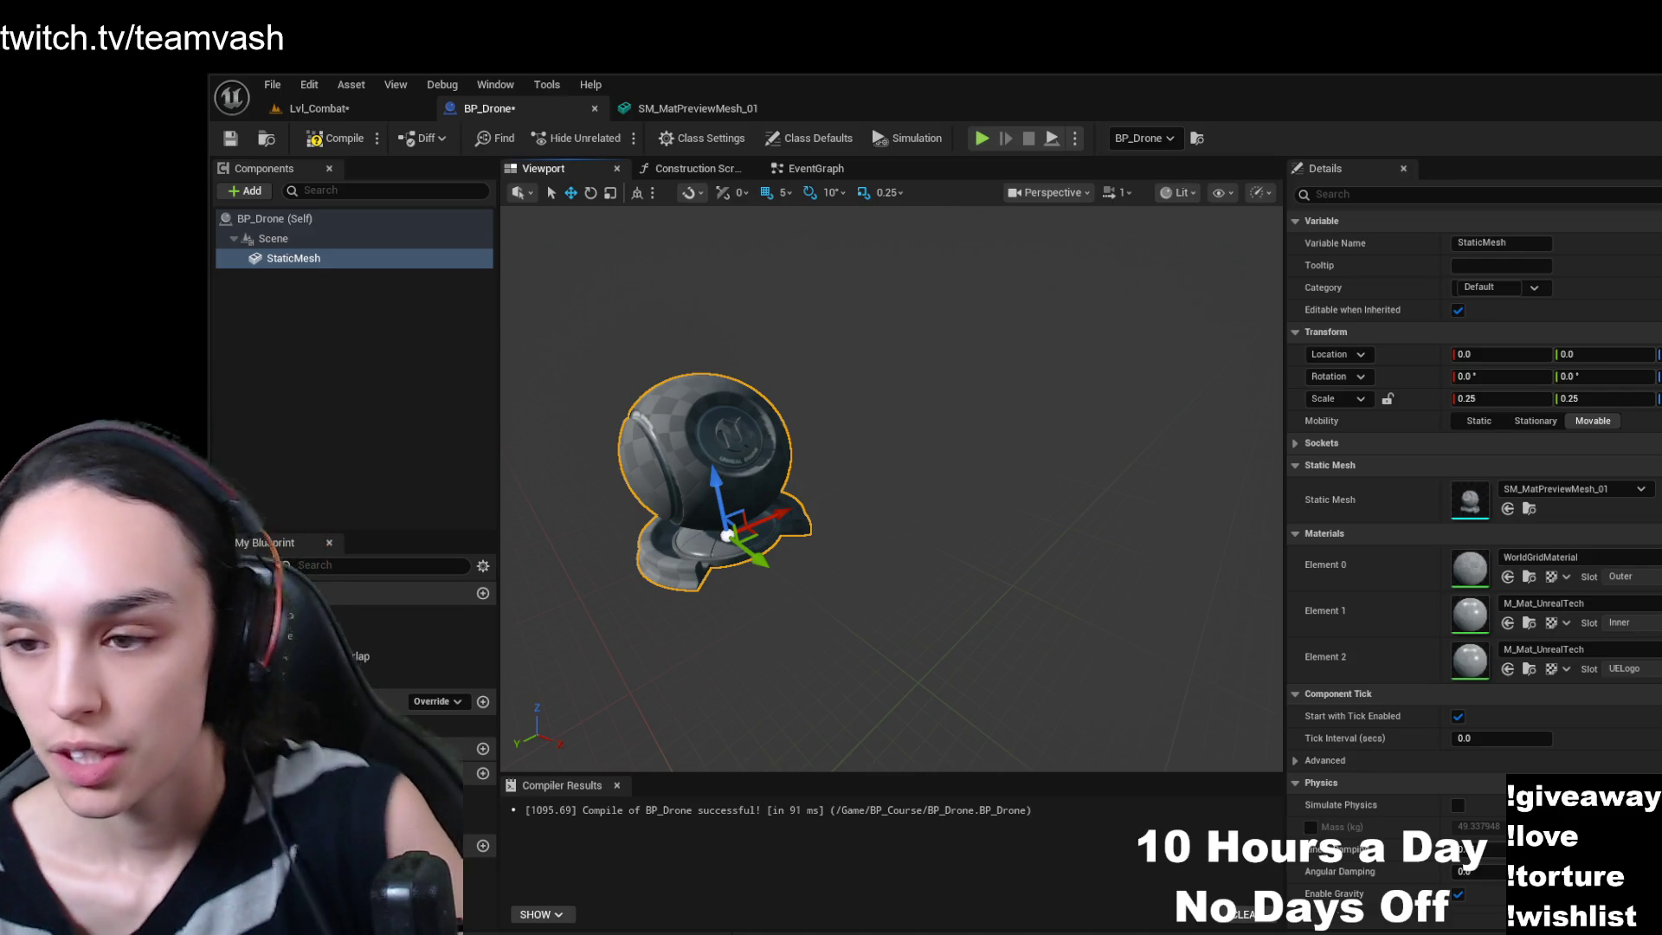
- Zoom and repeatedly frame the StaticMesh with F so the preview mesh fills the viewport centre
scroll(949, 495, up, 5)
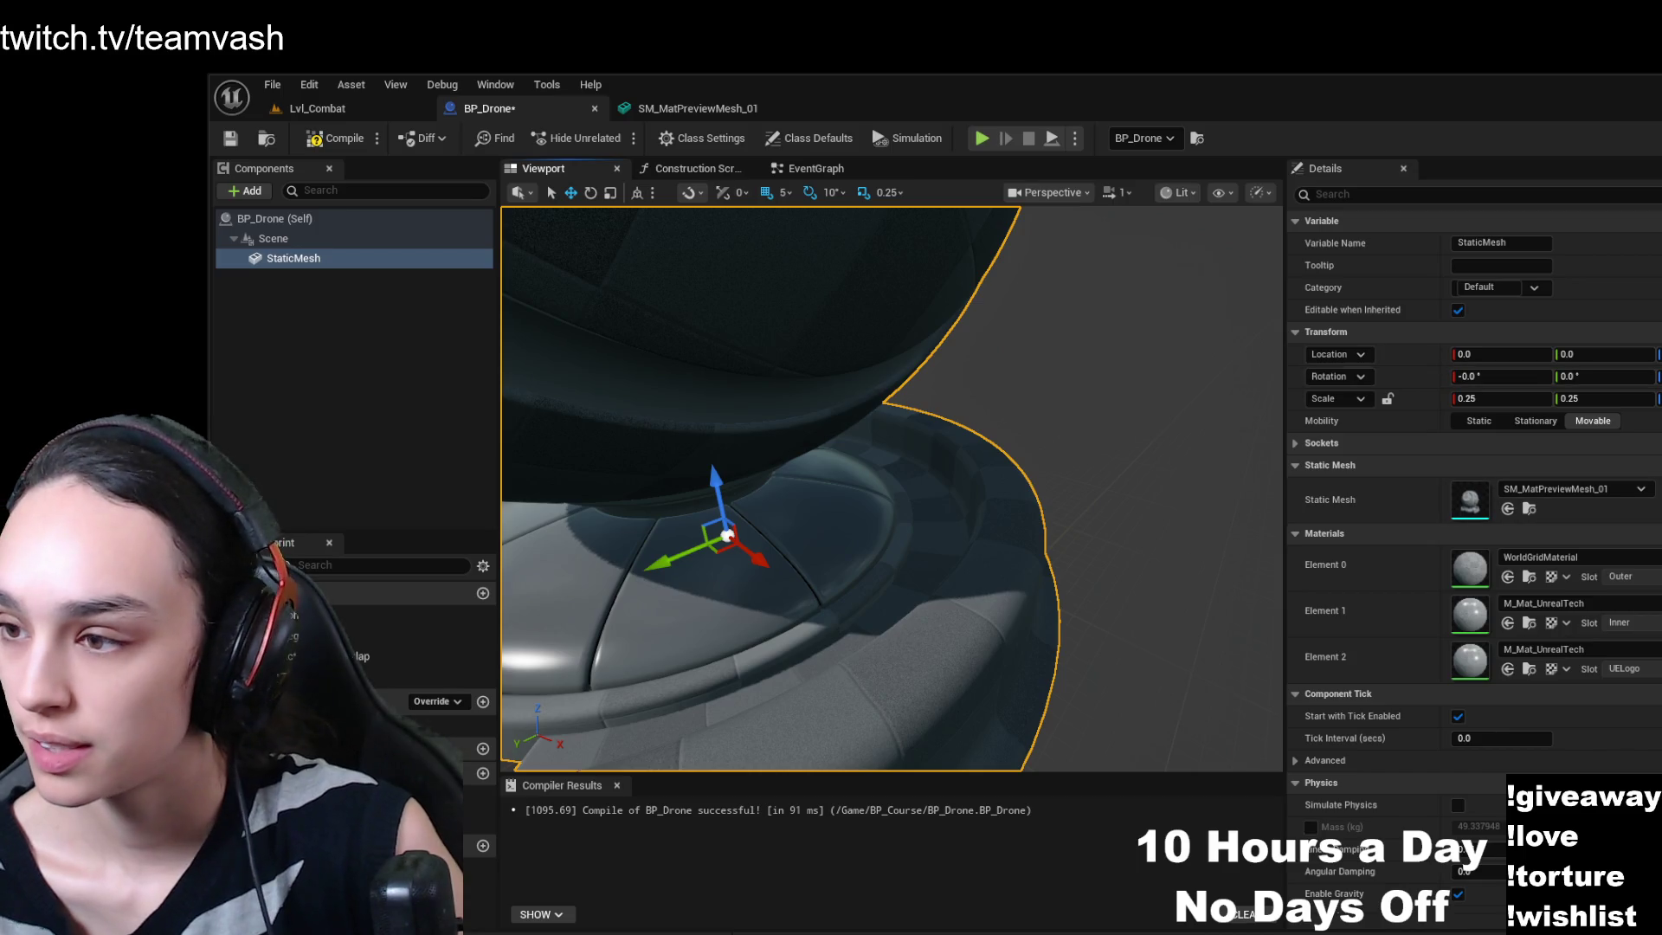
key(f)
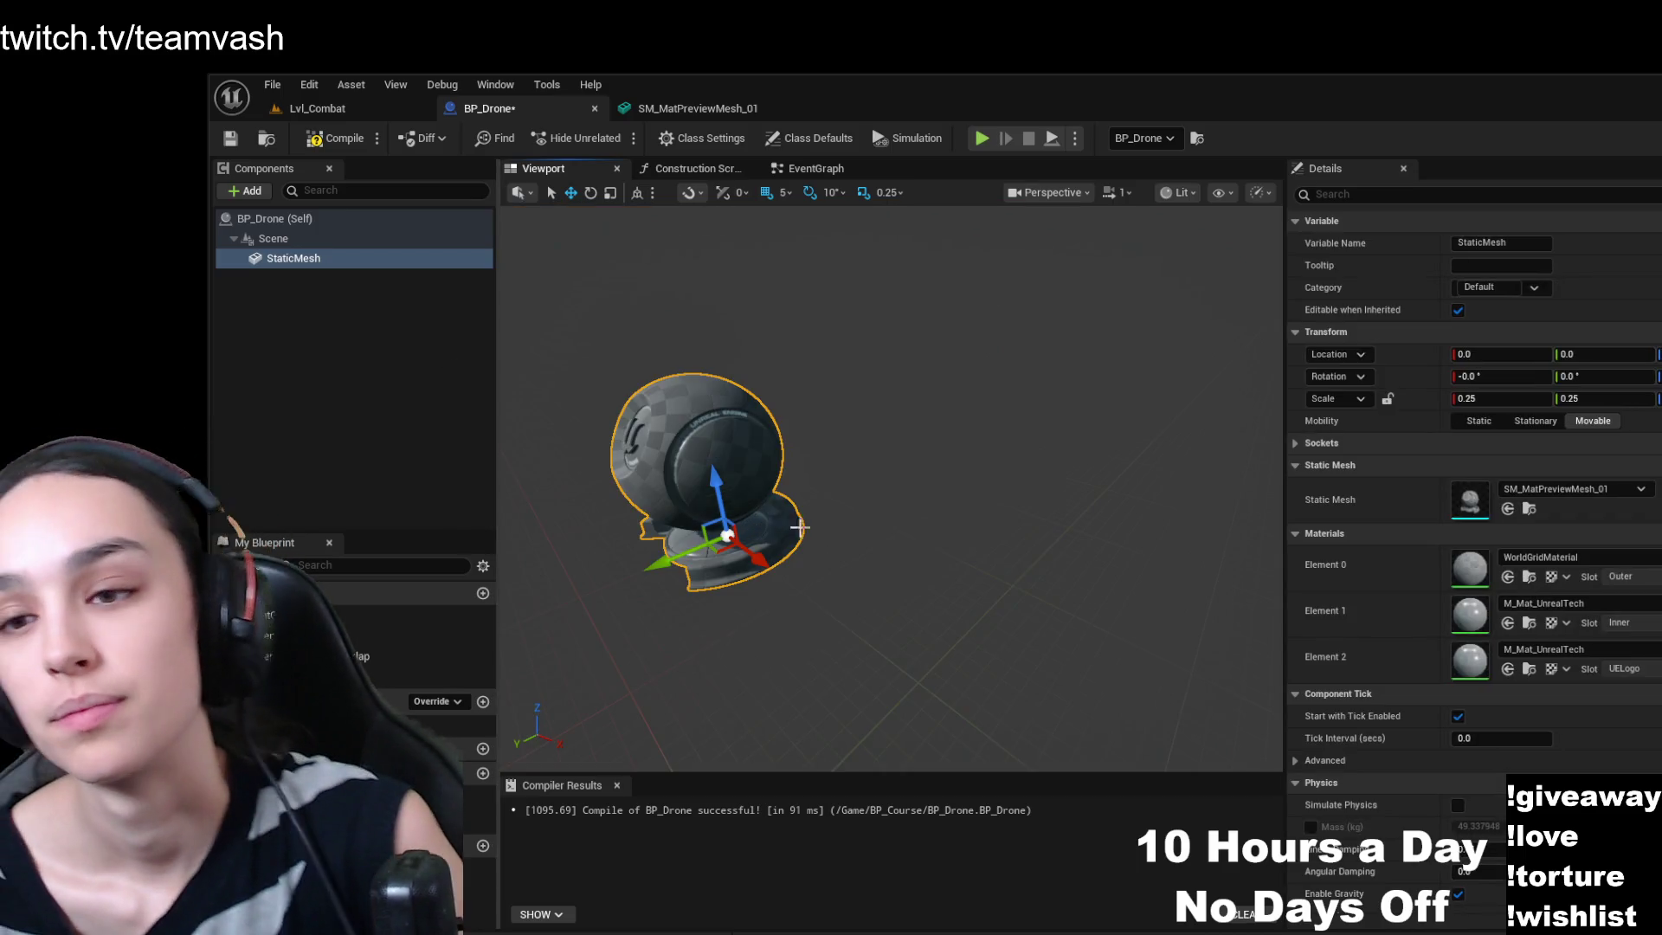
key(f)
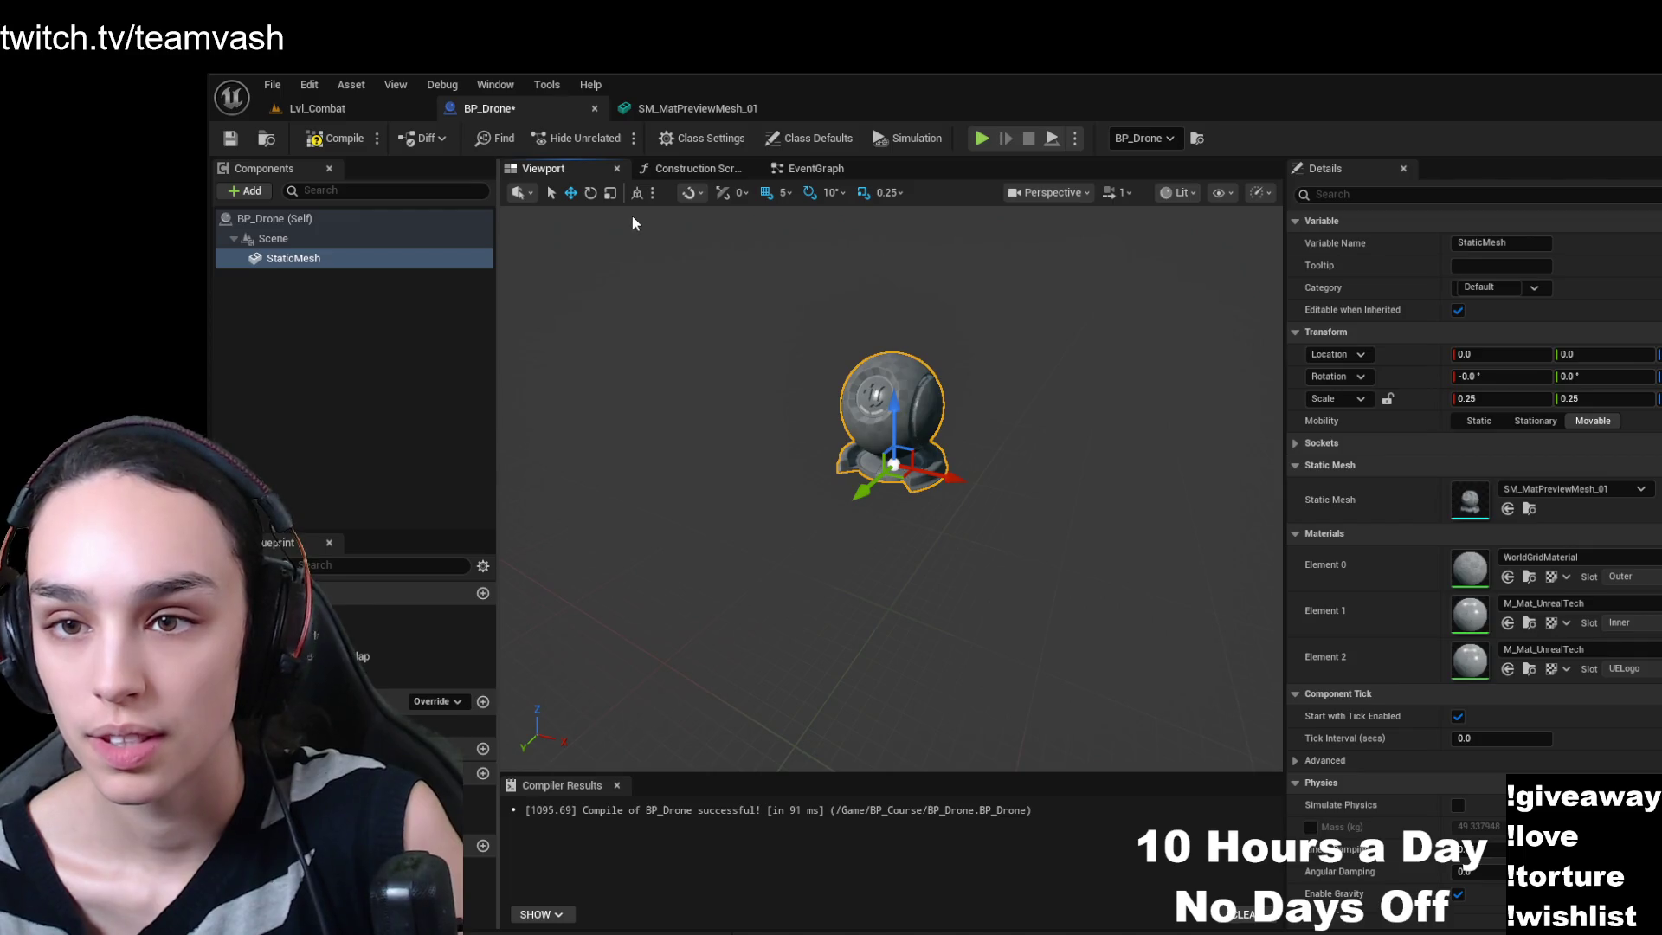
key(f)
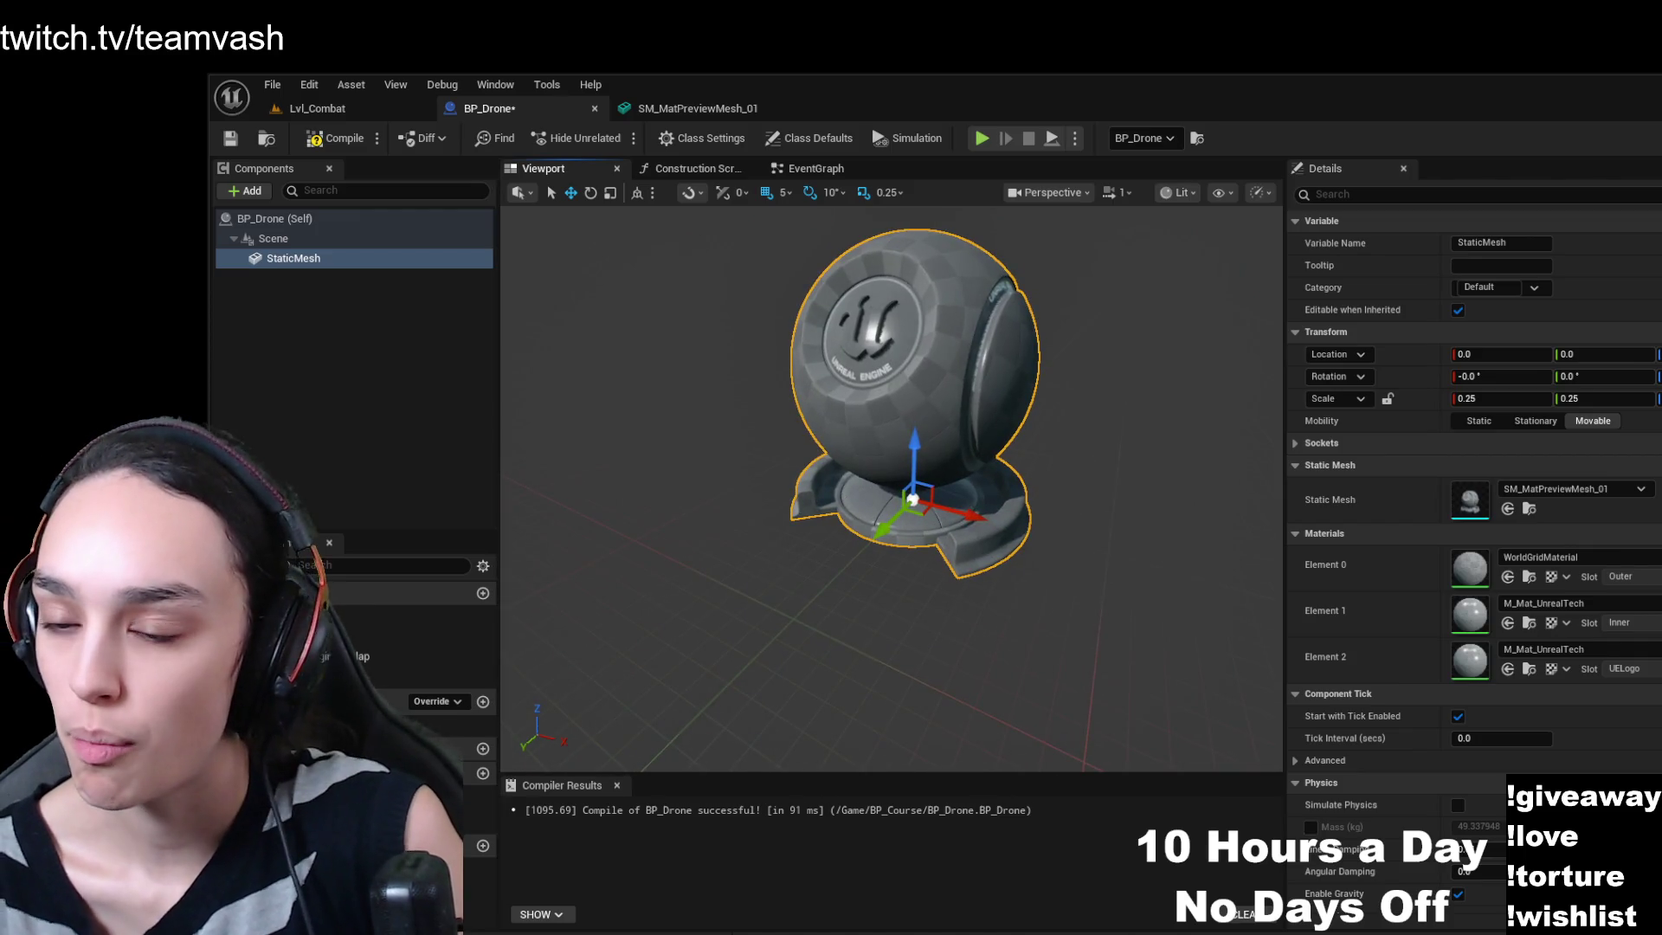
click(293, 258)
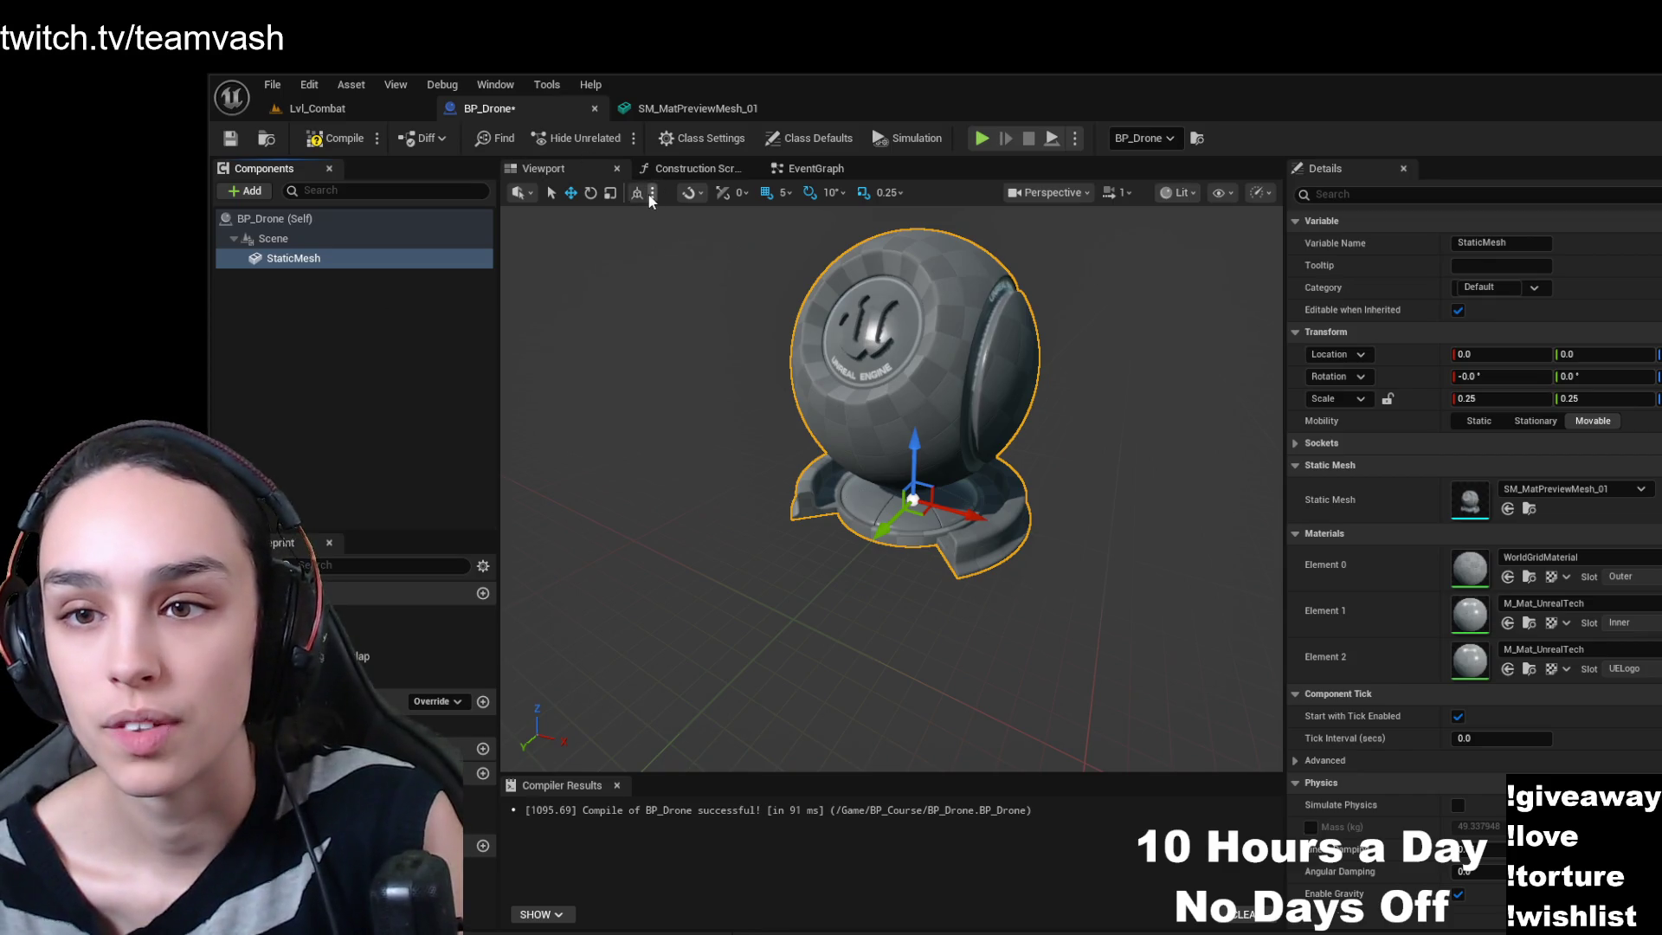
click(1224, 462)
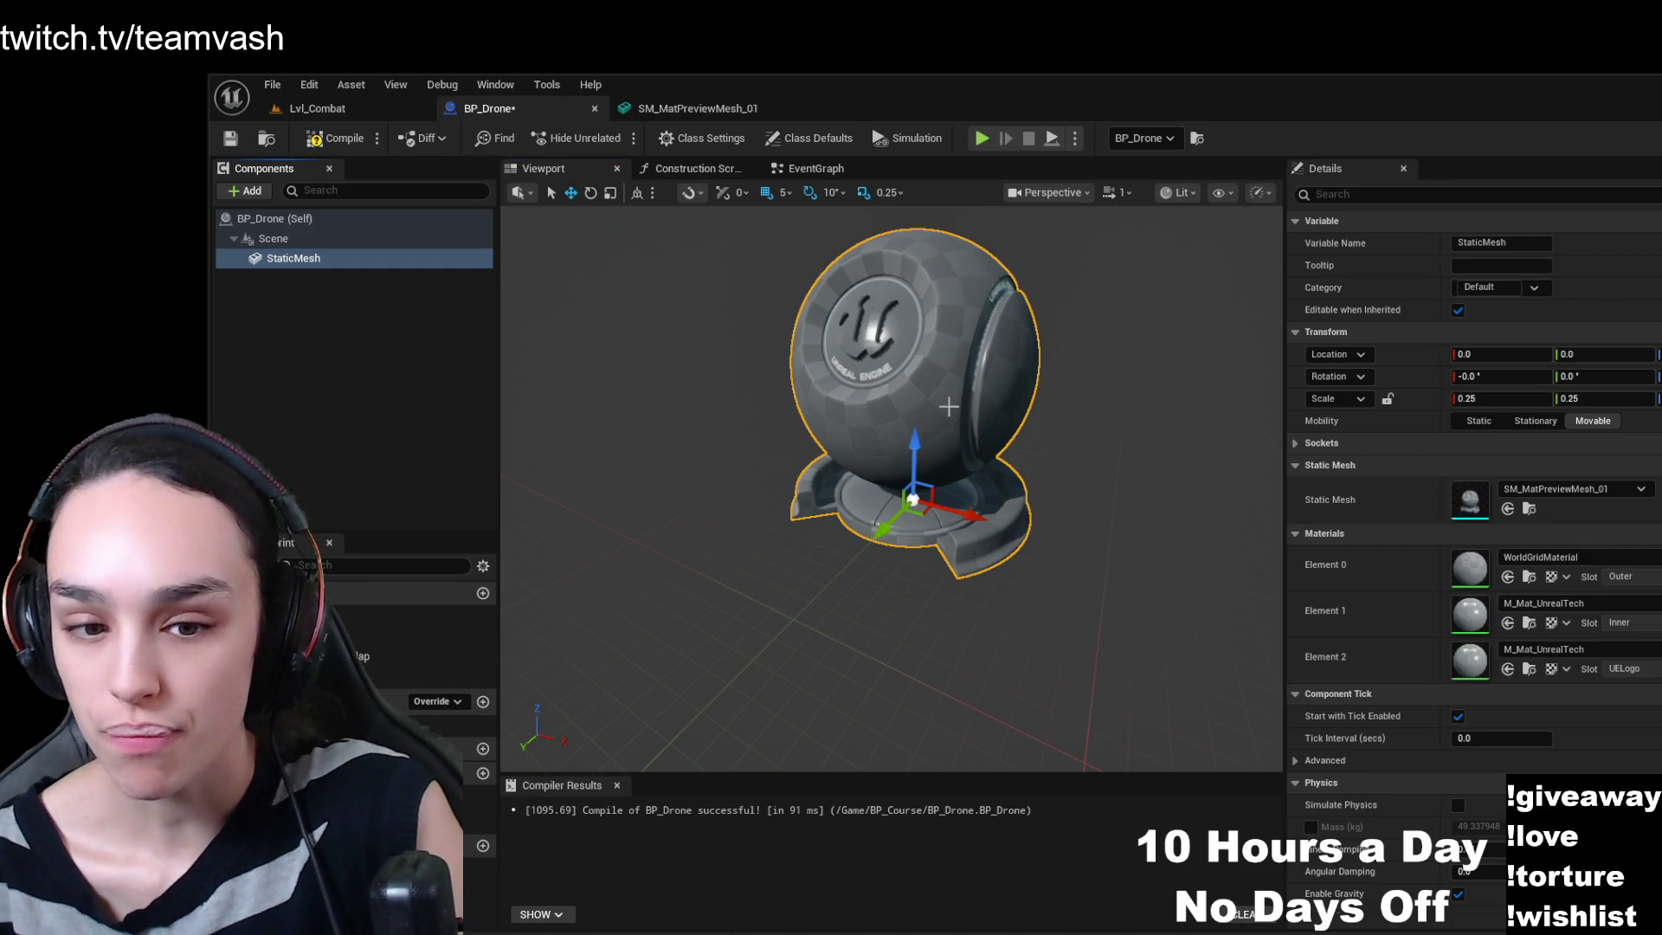
key(e)
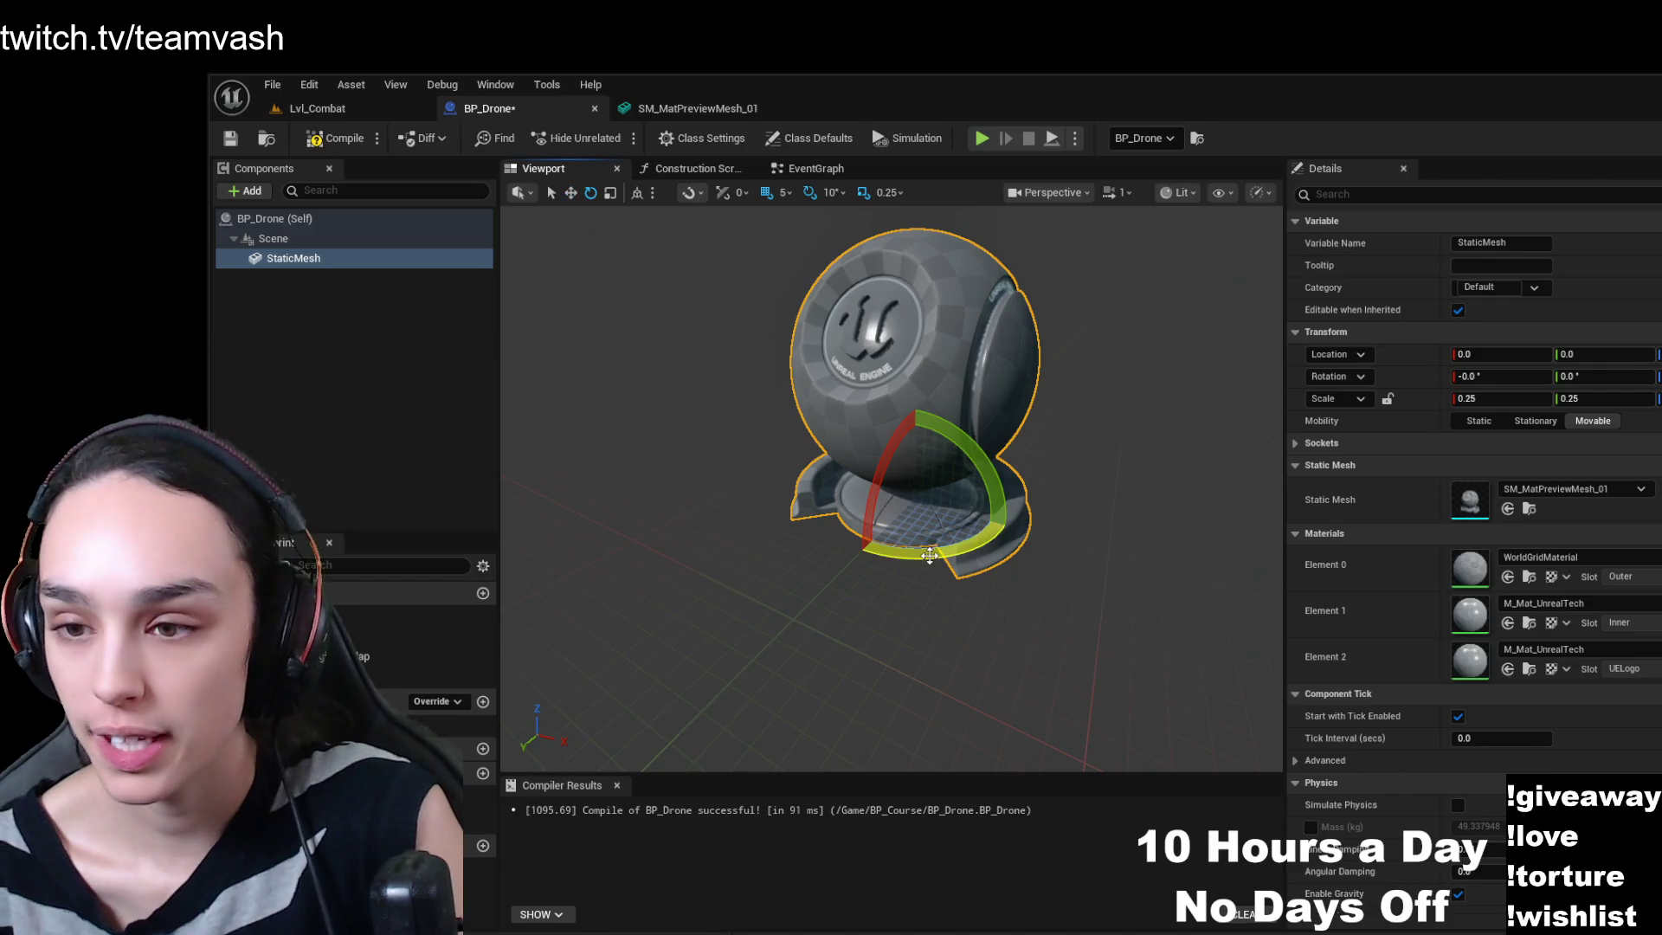
mouse_move(996, 530)
mouse_down()
mouse_move(1010, 519)
mouse_move(939, 558)
mouse_up()
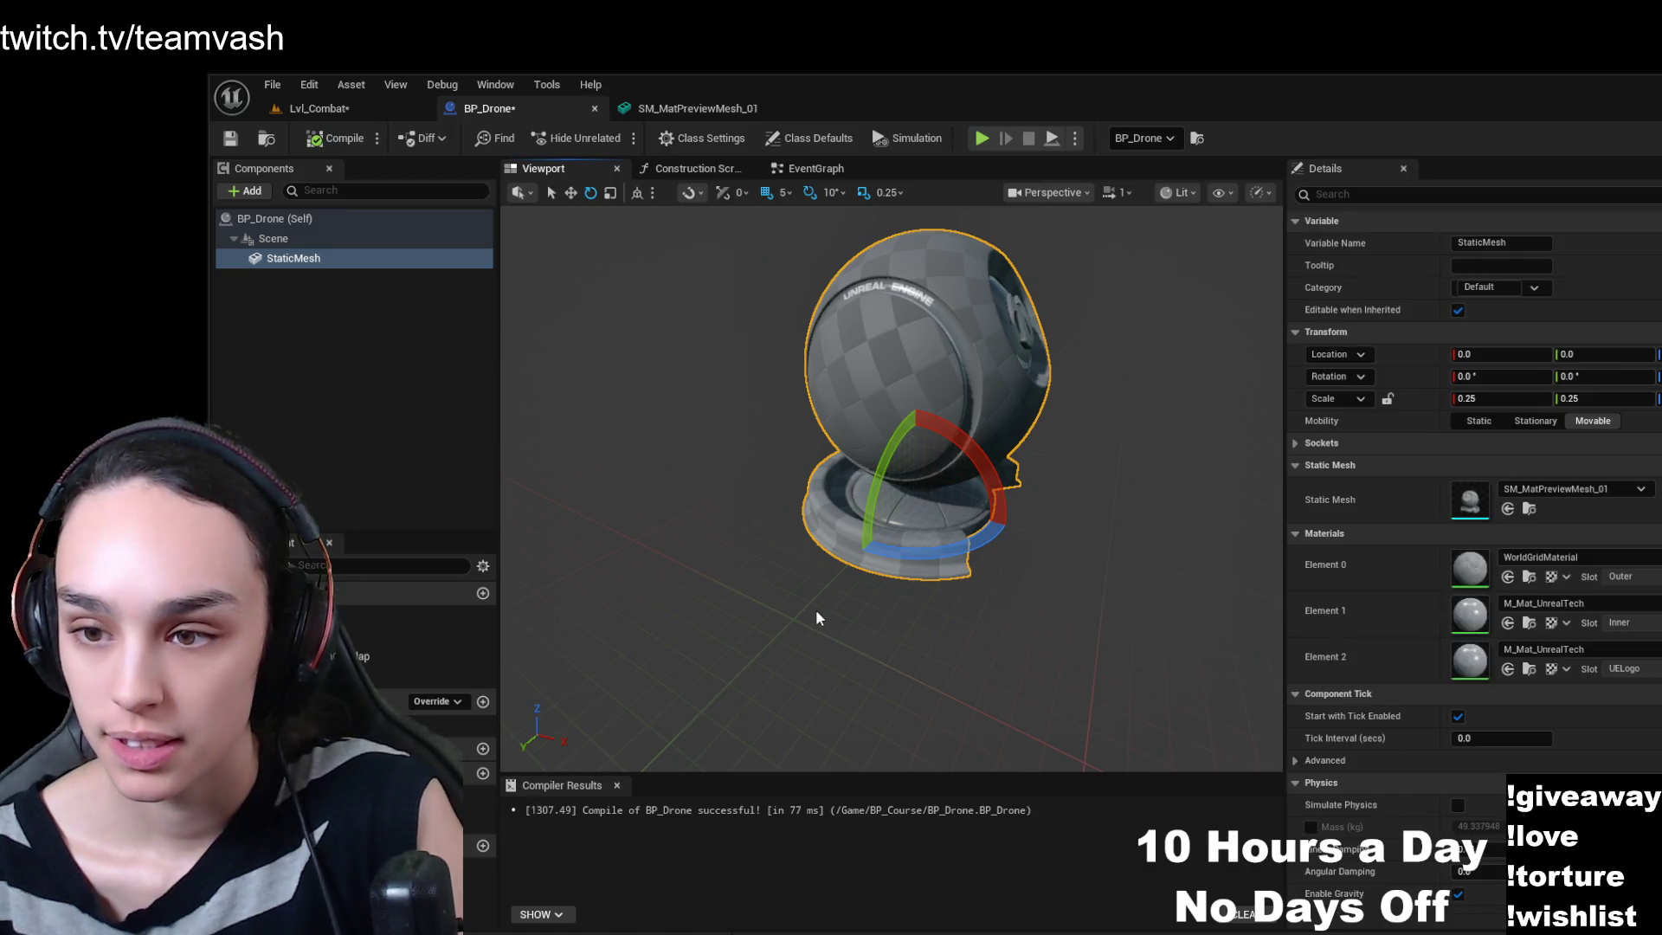
key(w)
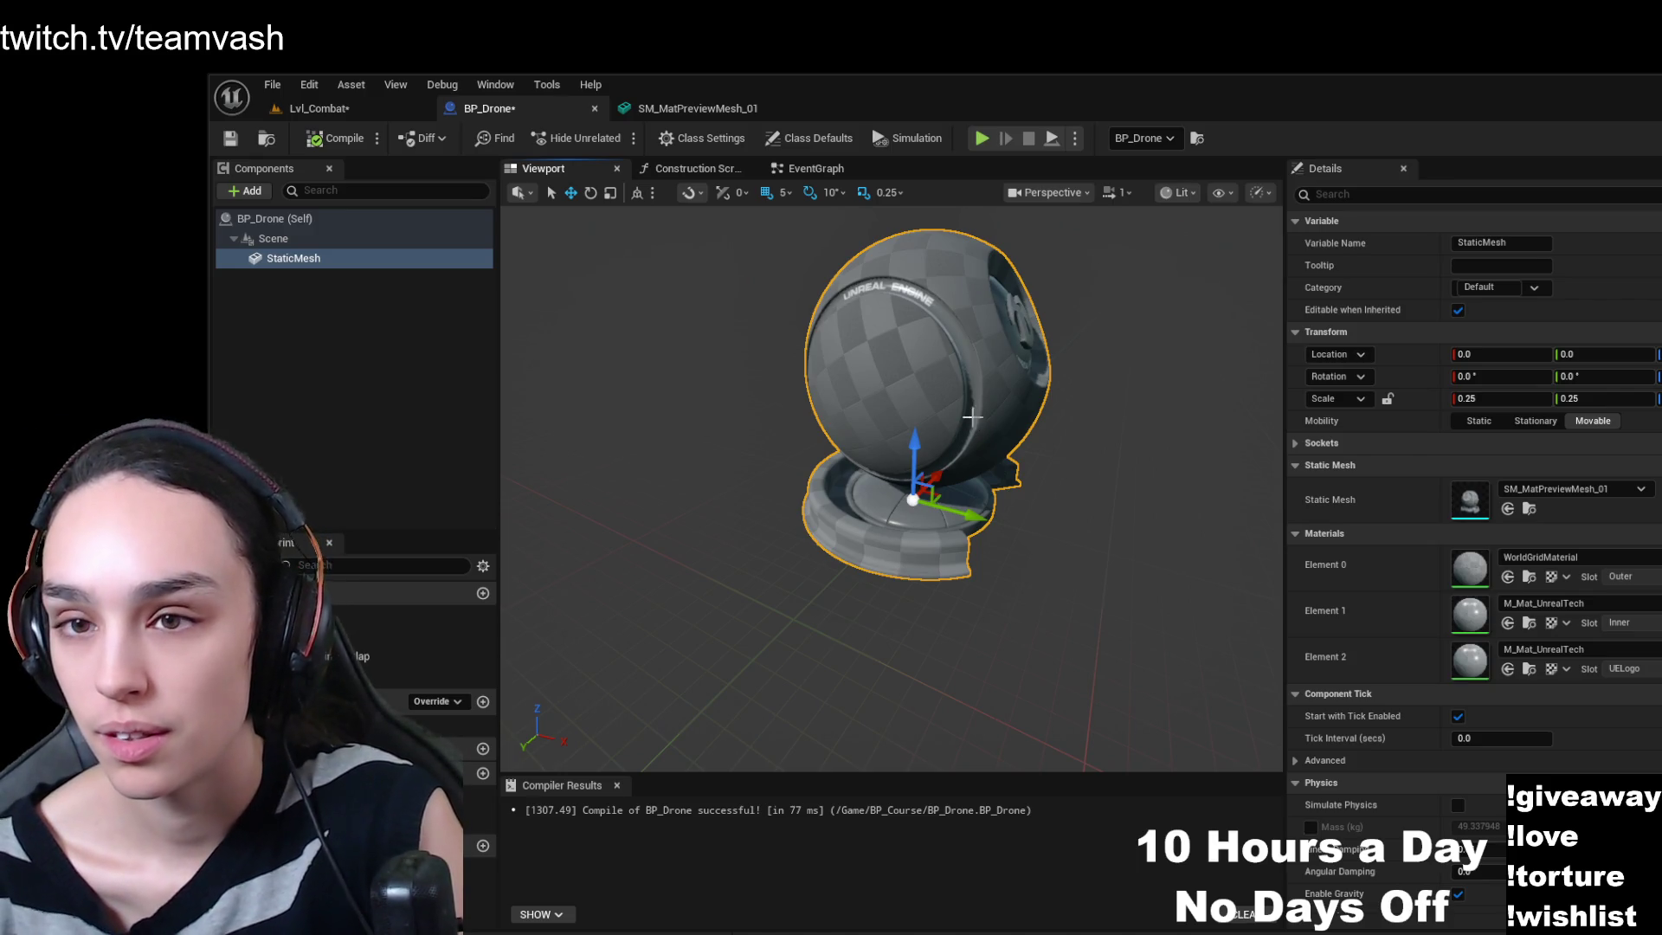
click(637, 193)
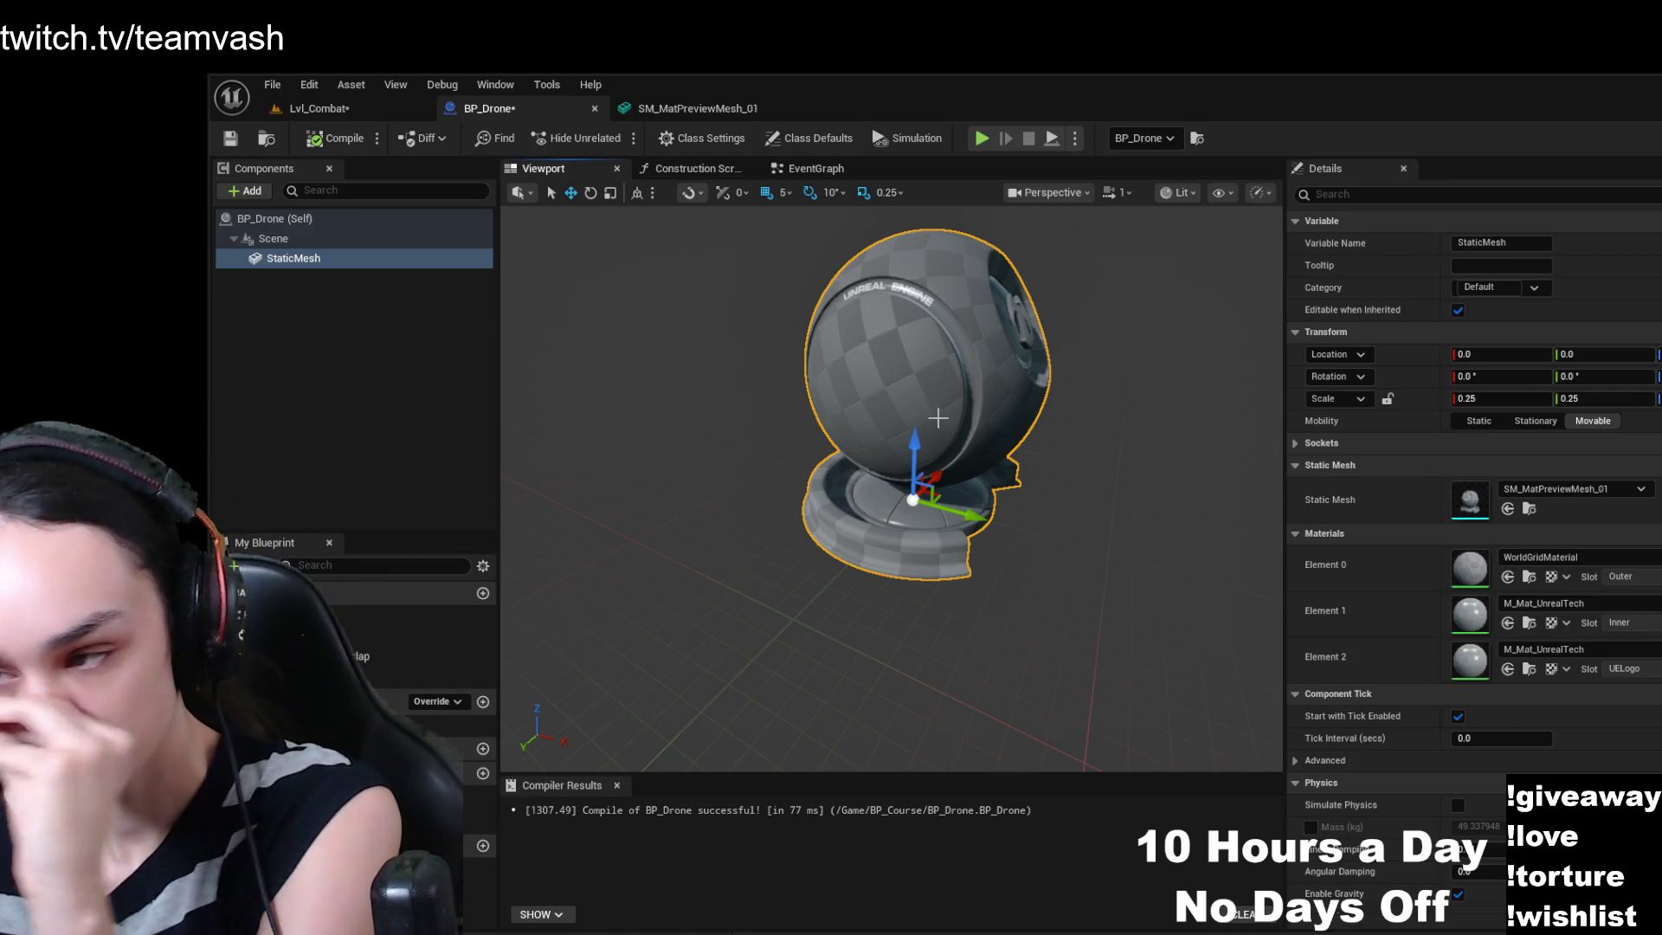
key(e)
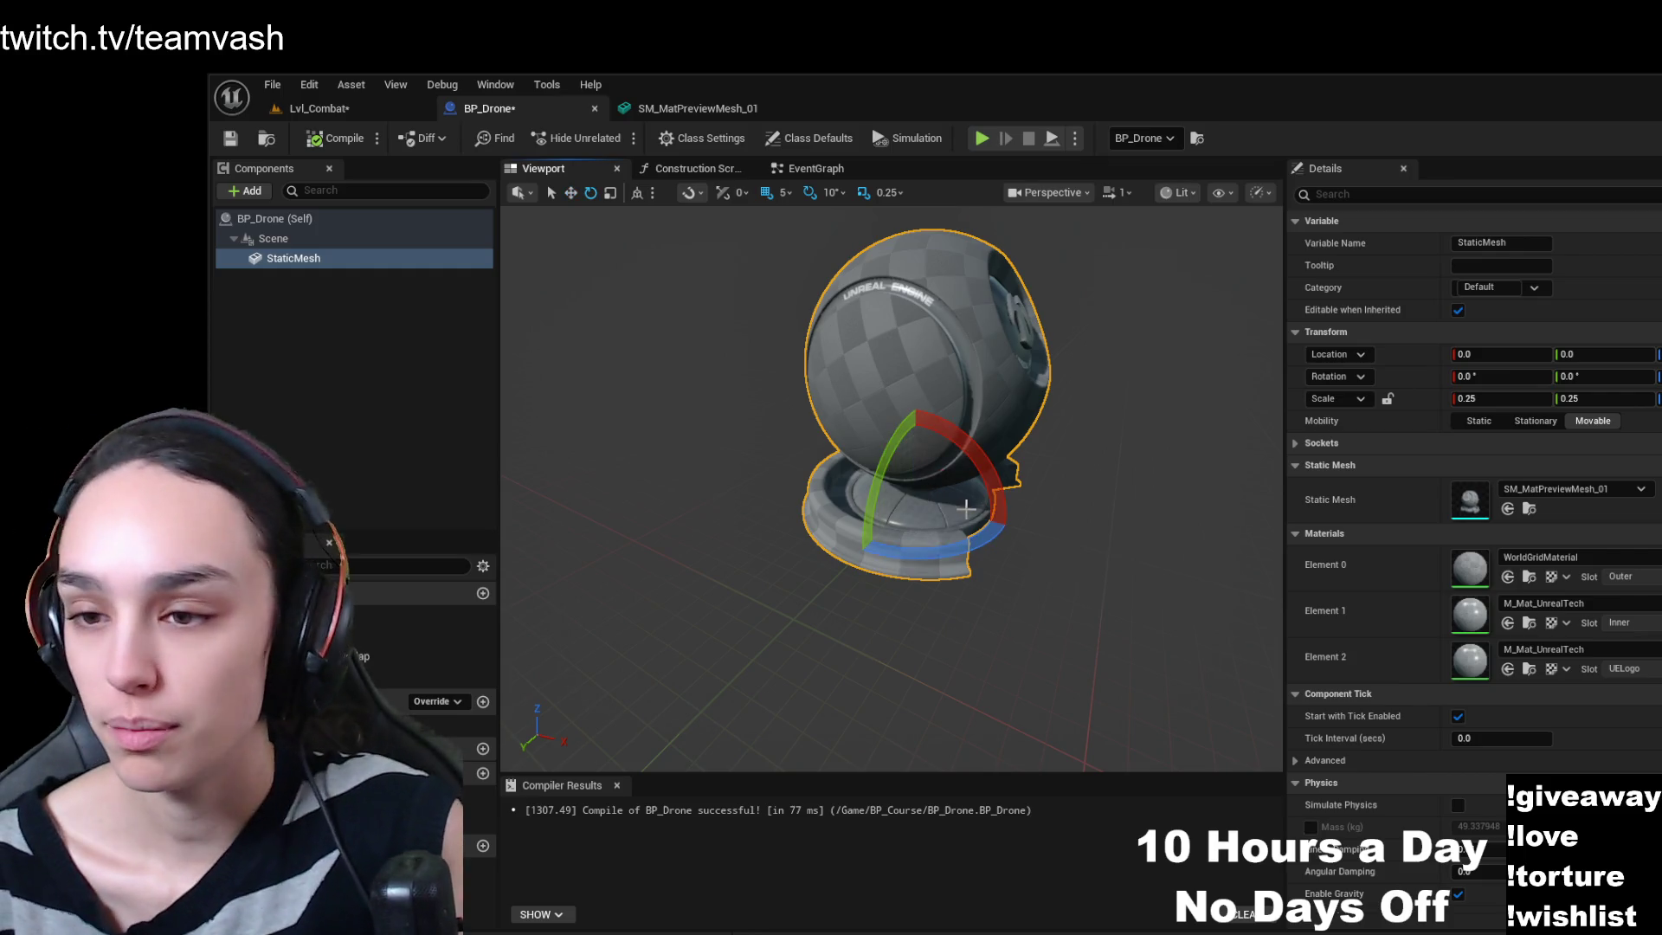
mouse_move(974, 532)
mouse_down()
mouse_move(1004, 492)
mouse_move(1050, 546)
mouse_up()
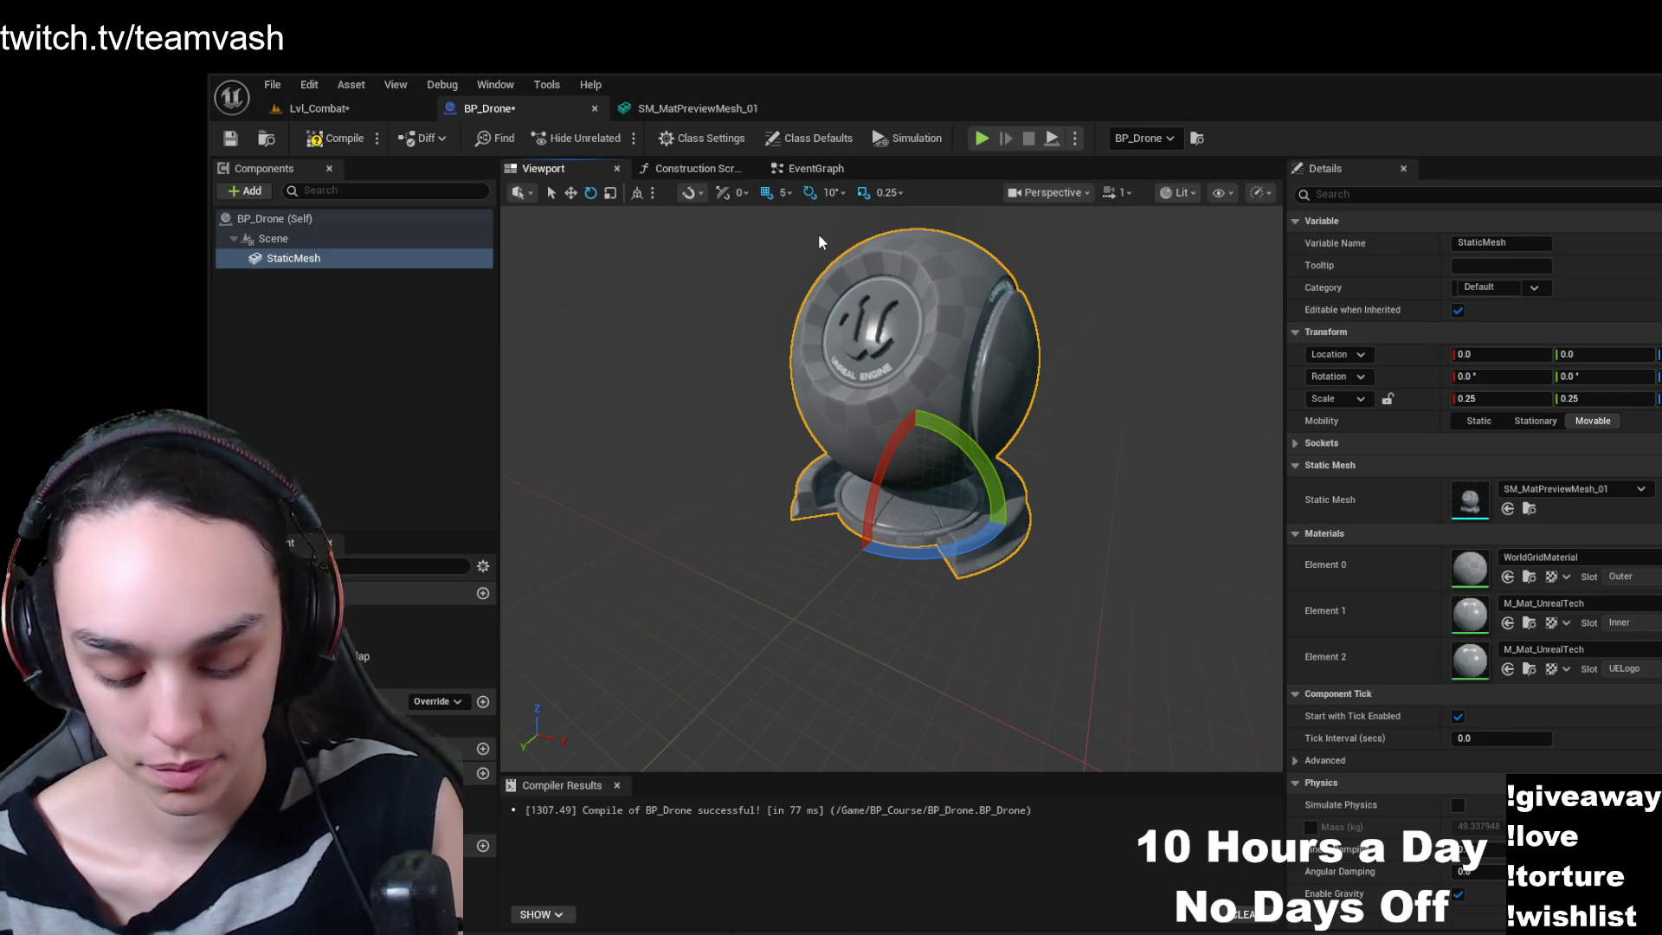
key(w)
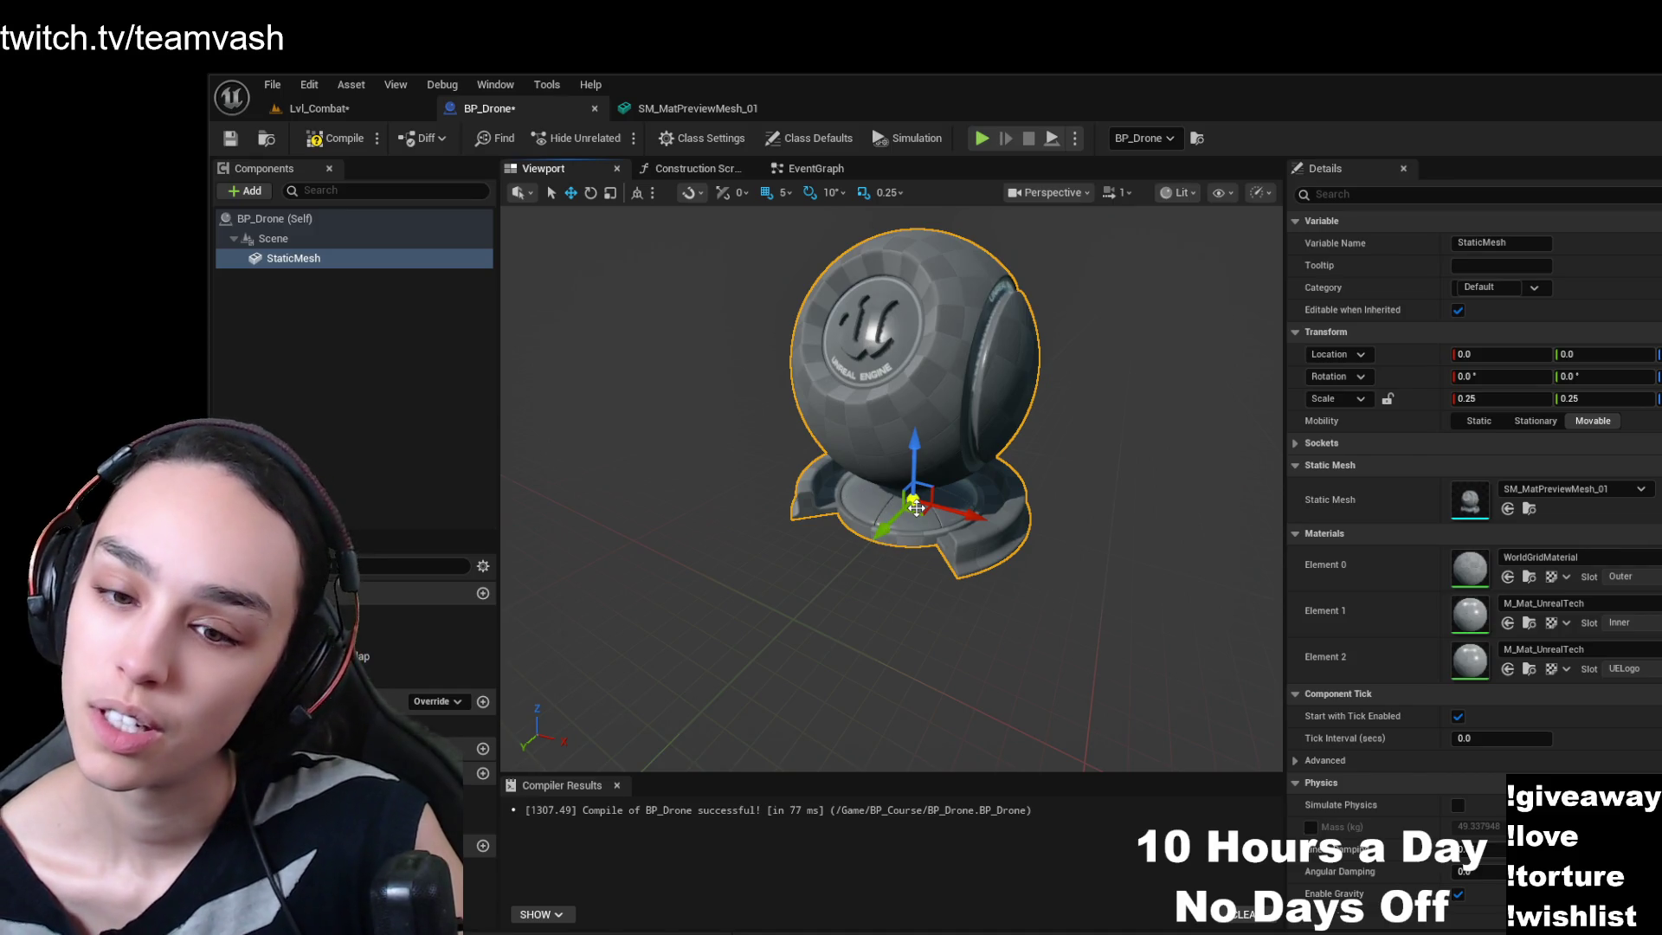
- Select the StaticMesh component and yaw it so the checkered side faces front, then orbit to check
click(319, 220)
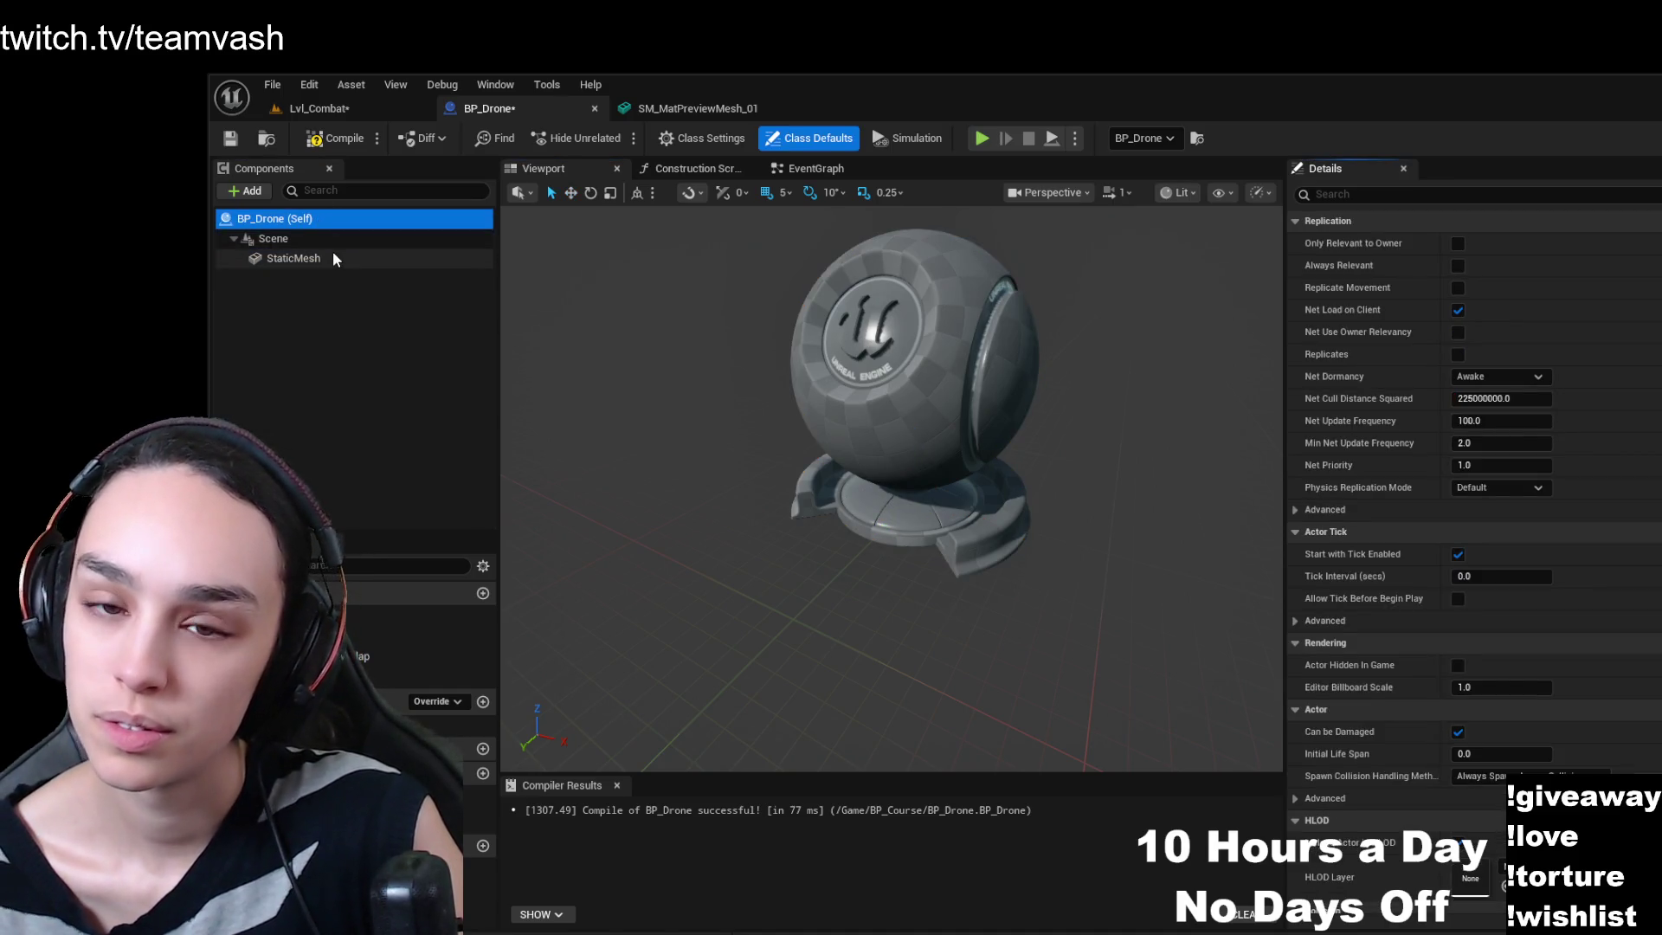
click(338, 238)
click(342, 262)
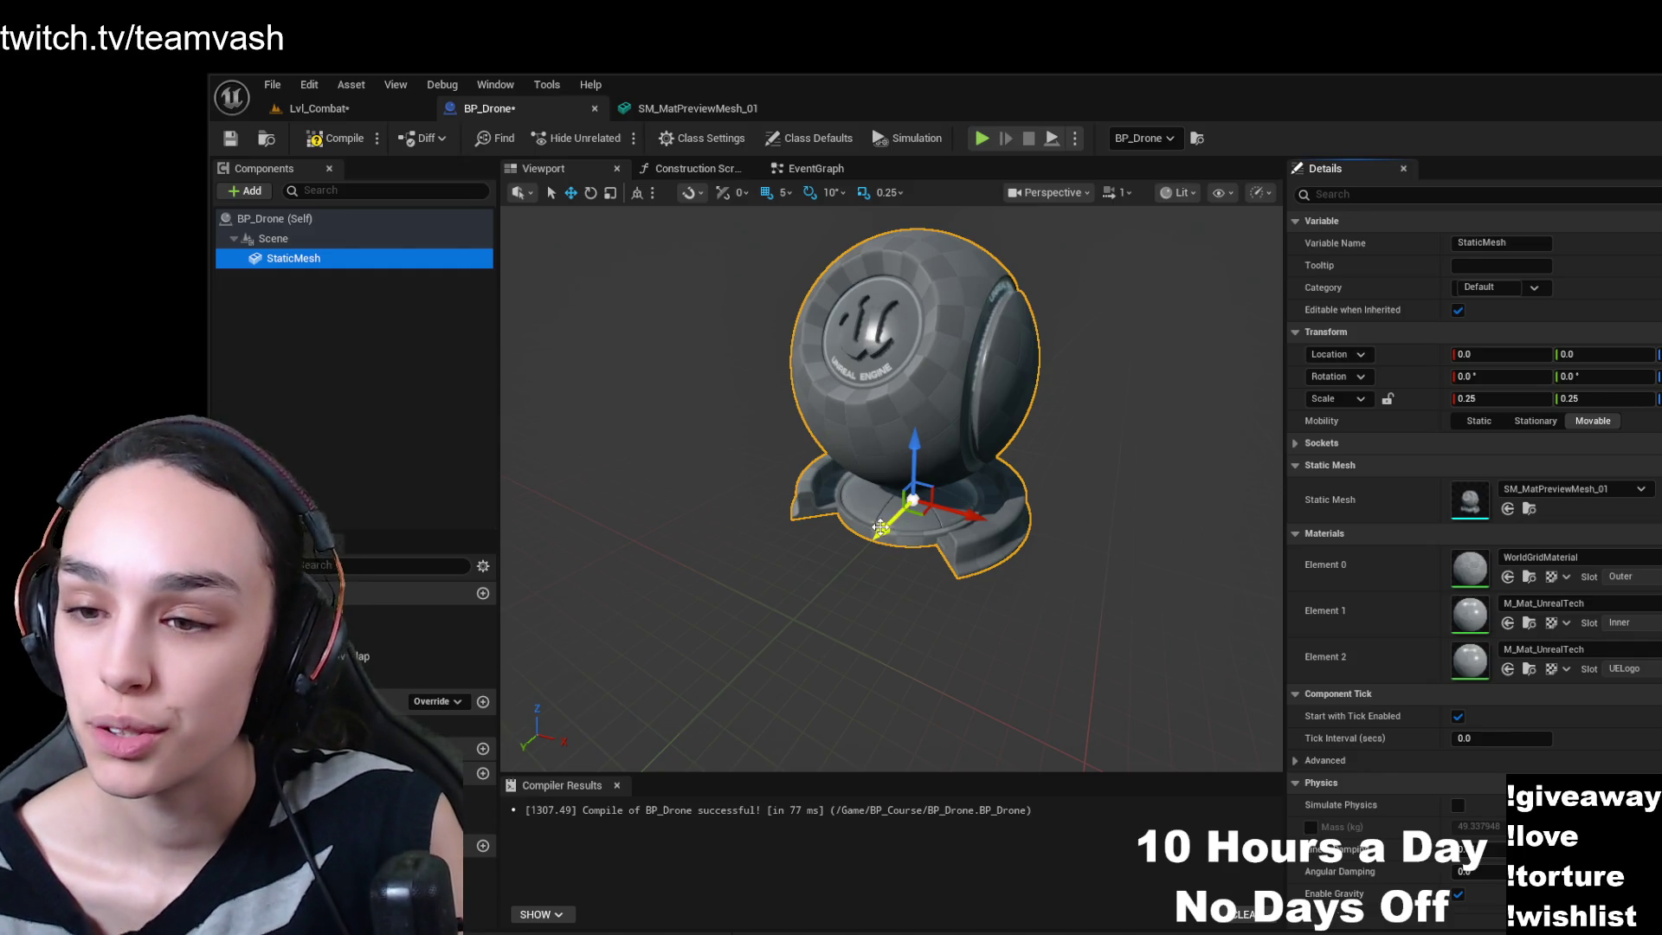
click(928, 421)
key(e)
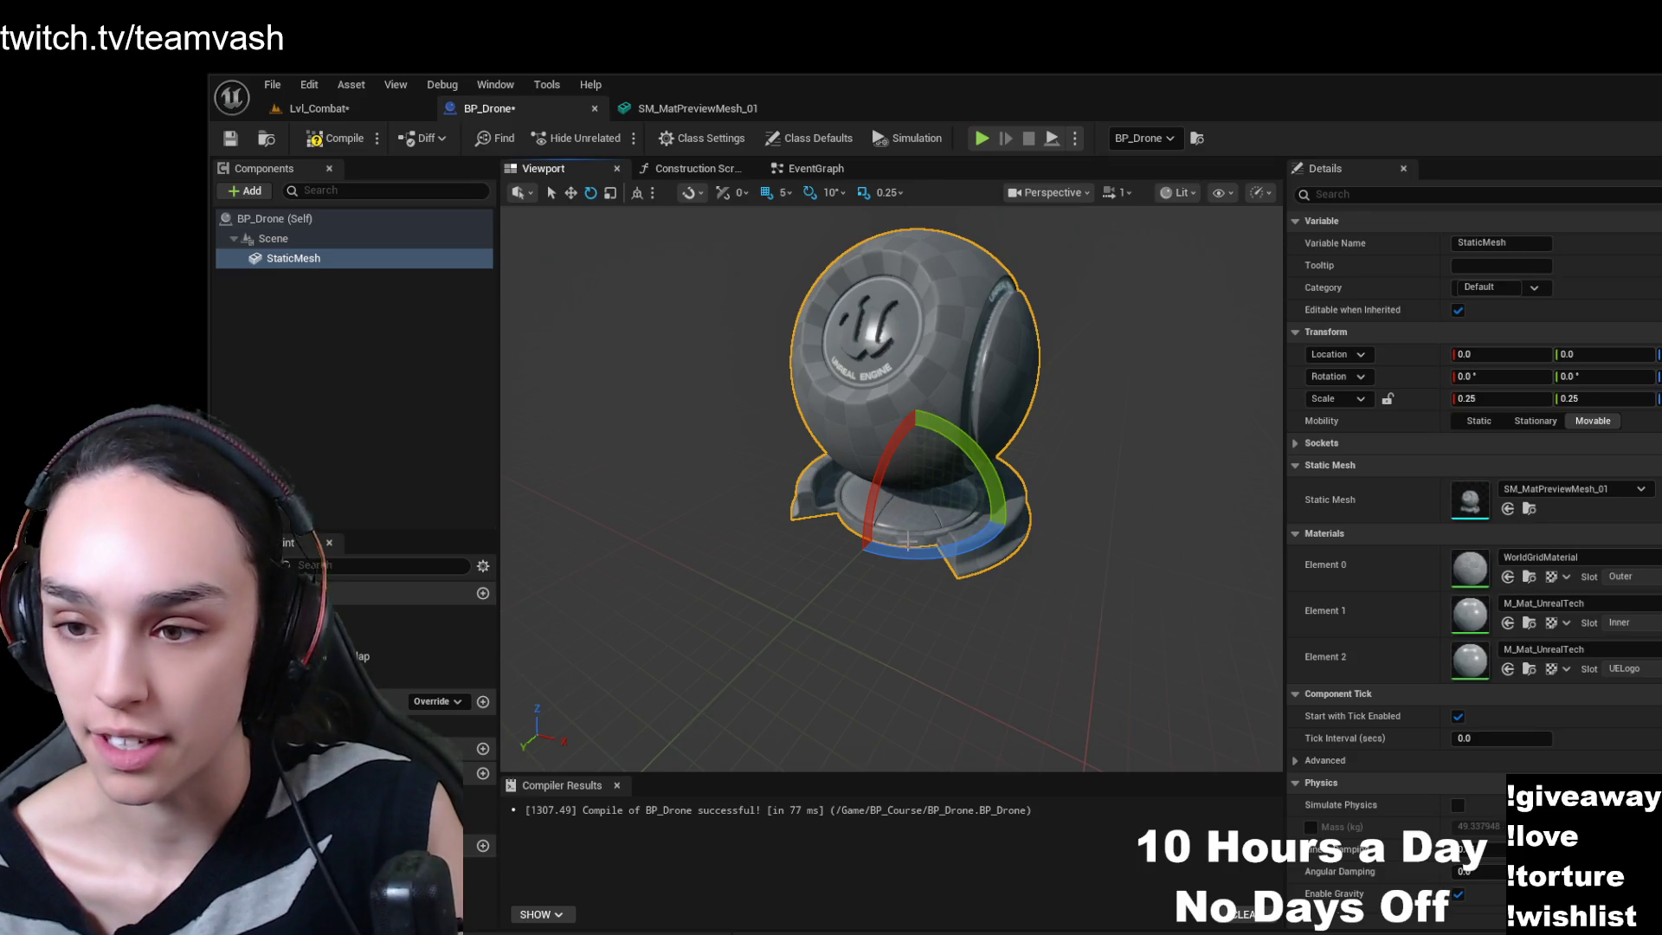
drag(907, 541, 896, 656)
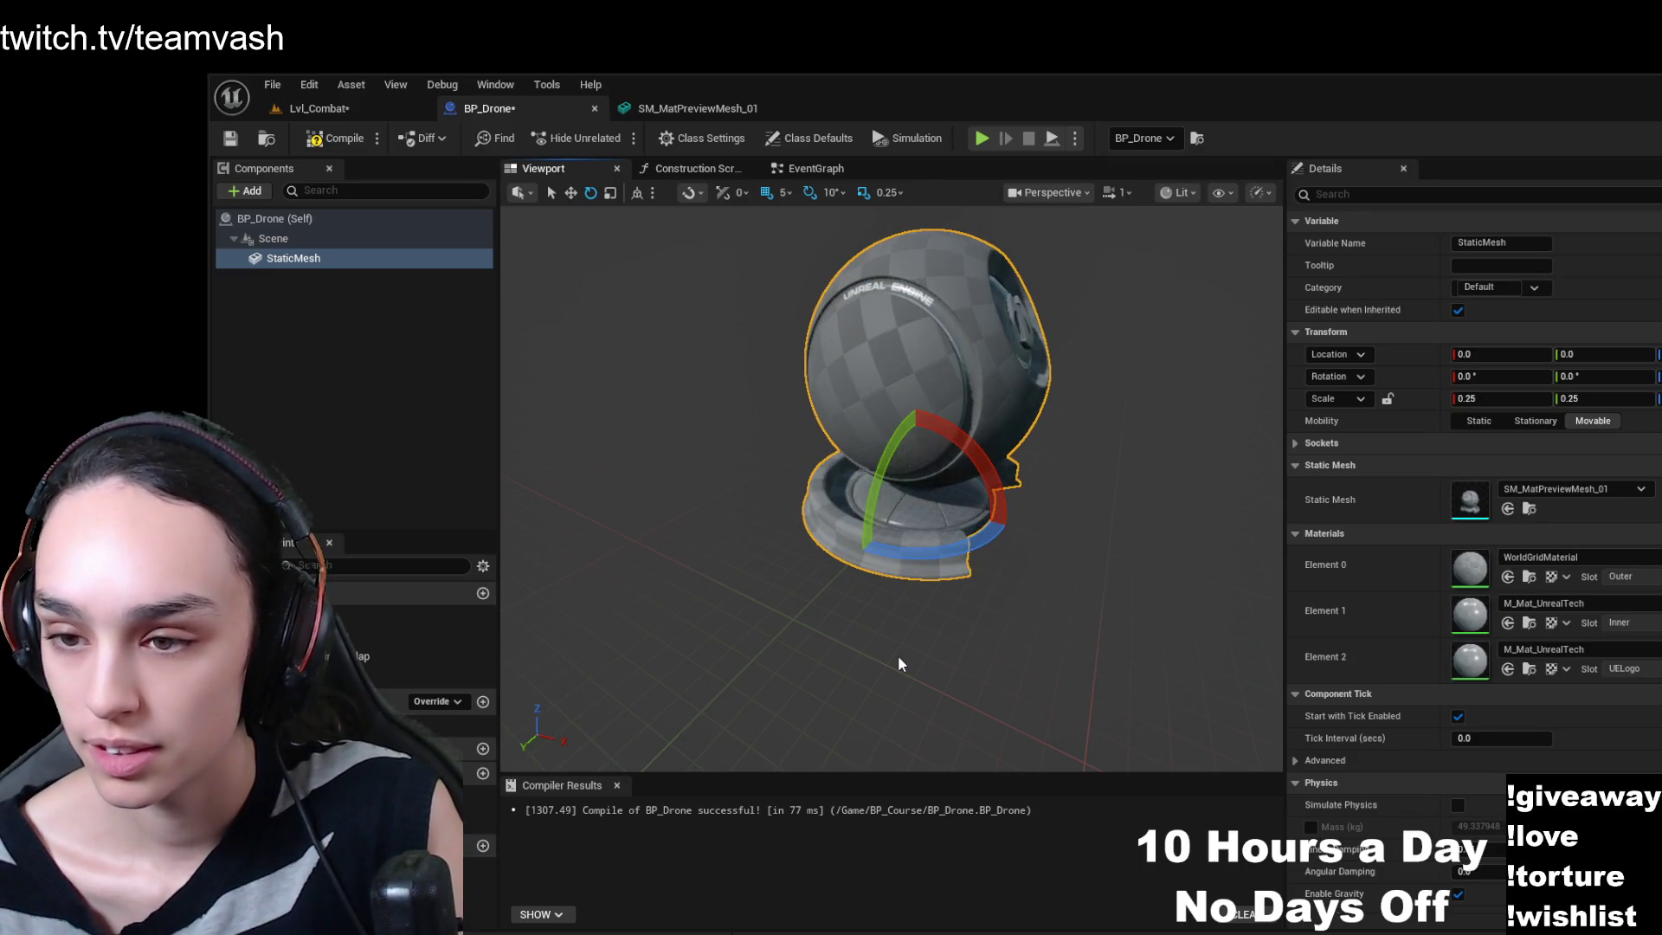
key(w)
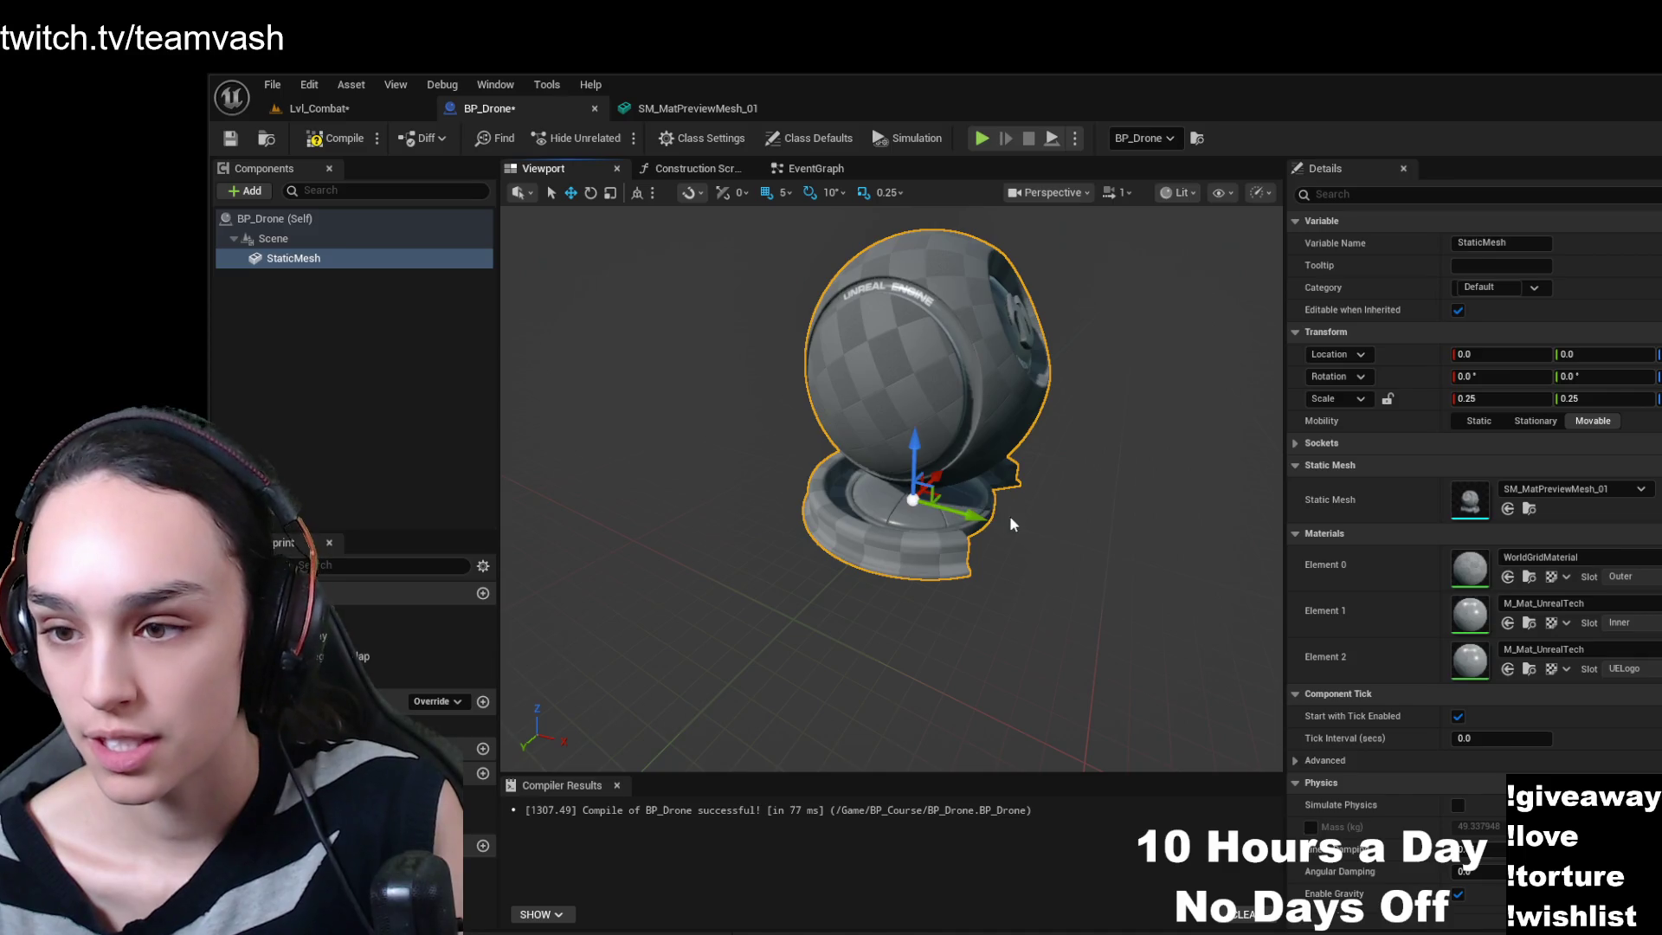
mouse_move(1009, 516)
mouse_down()
mouse_move(900, 519)
mouse_move(1139, 568)
mouse_up()
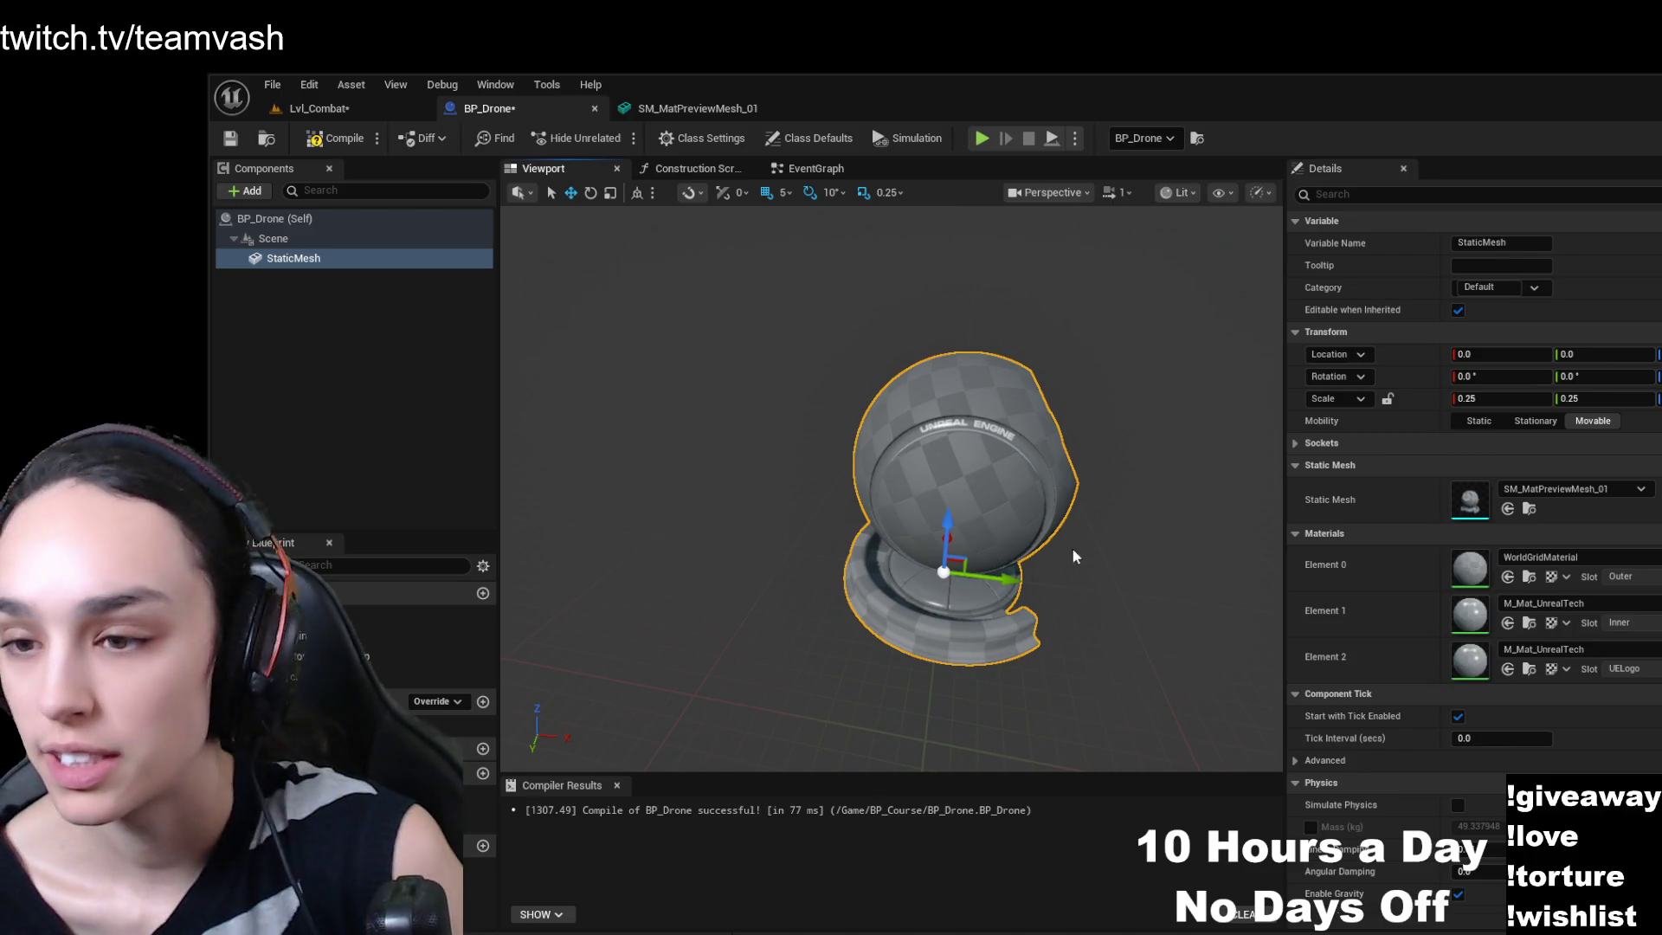
mouse_move(1072, 551)
mouse_down()
mouse_move(1012, 537)
mouse_move(987, 567)
mouse_up()
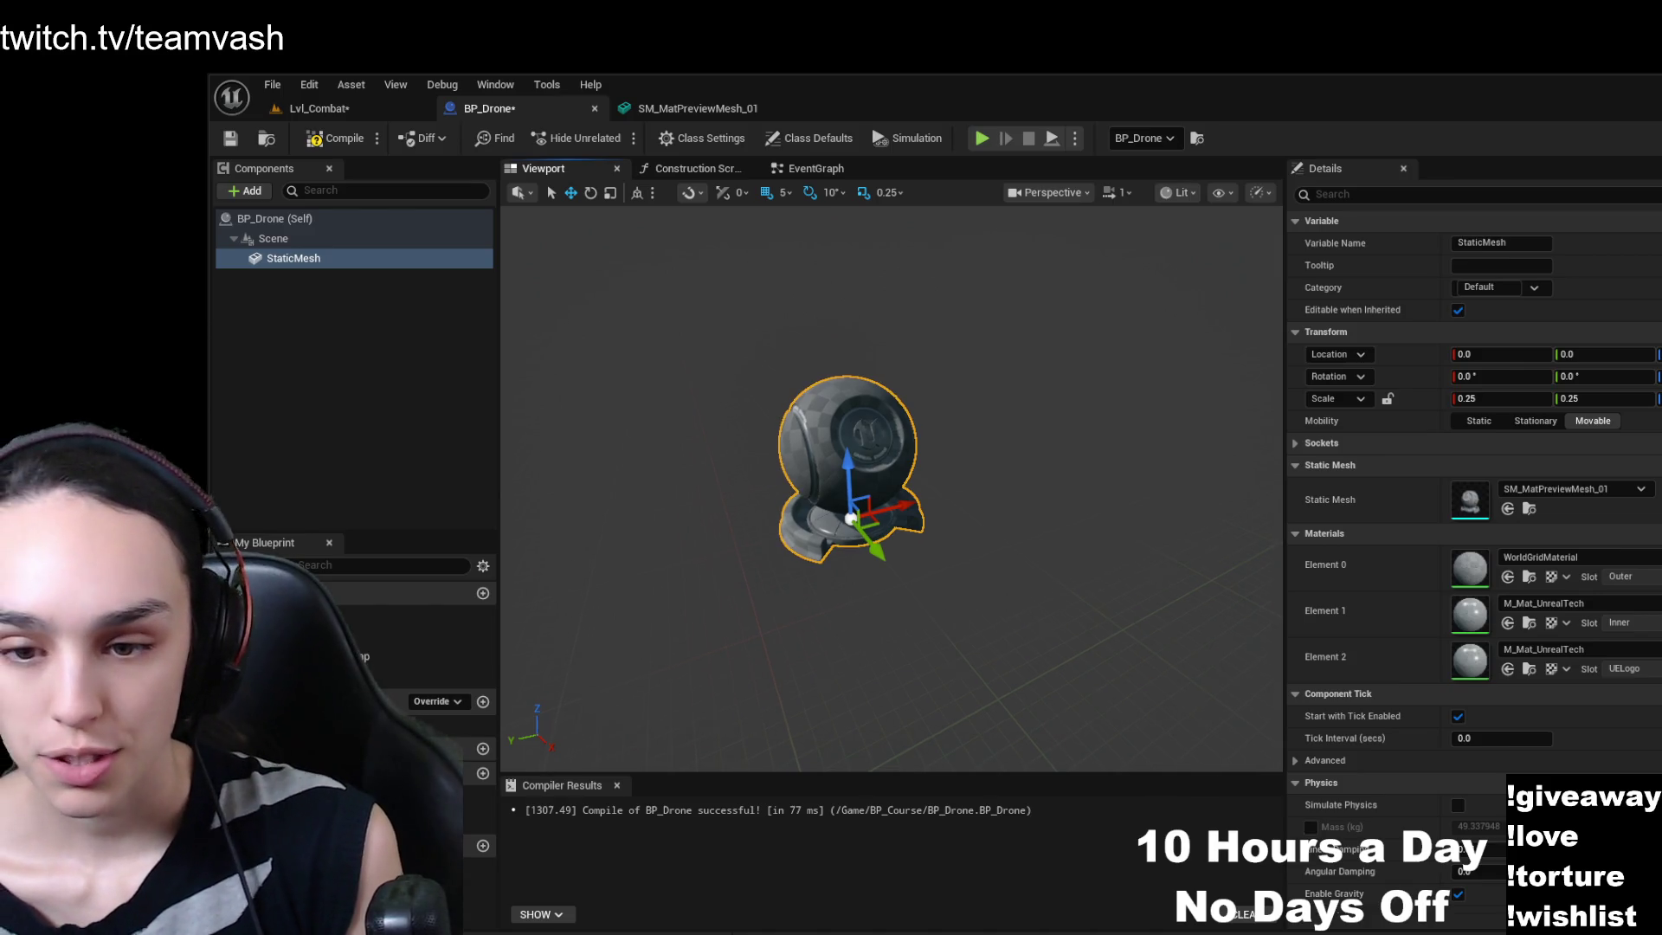
mouse_move(880, 637)
mouse_down()
mouse_move(762, 619)
mouse_move(580, 736)
mouse_move(606, 750)
mouse_up()
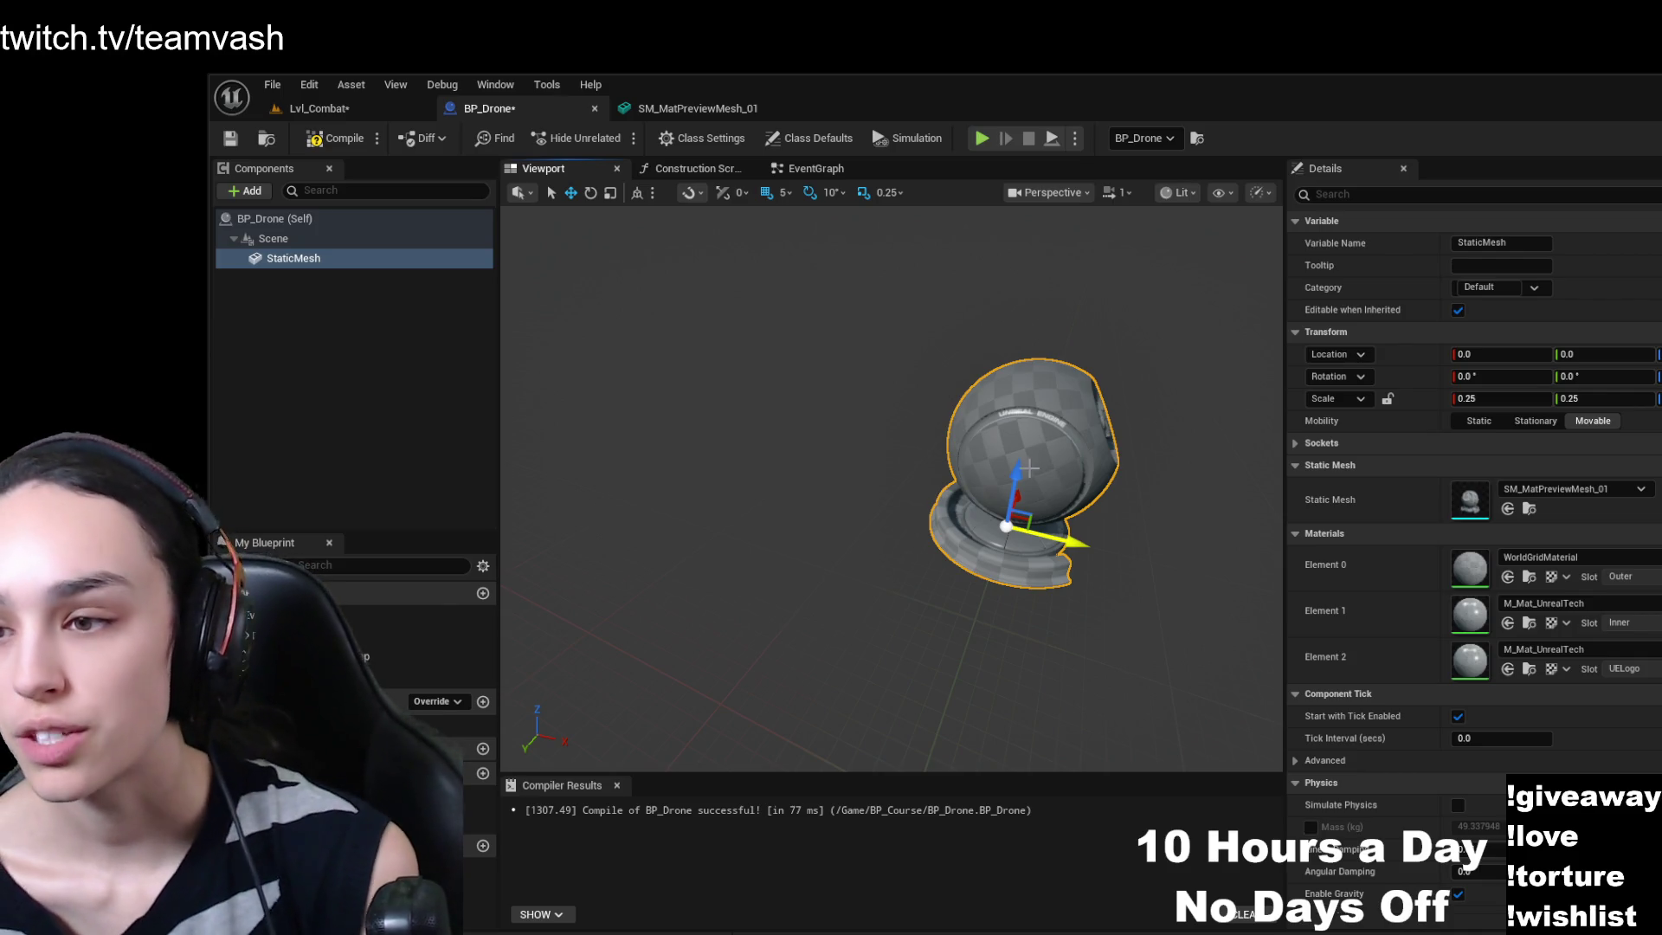
- Reselect the StaticMesh and nudge its yaw slightly, then enlarge the view of the mesh
click(336, 237)
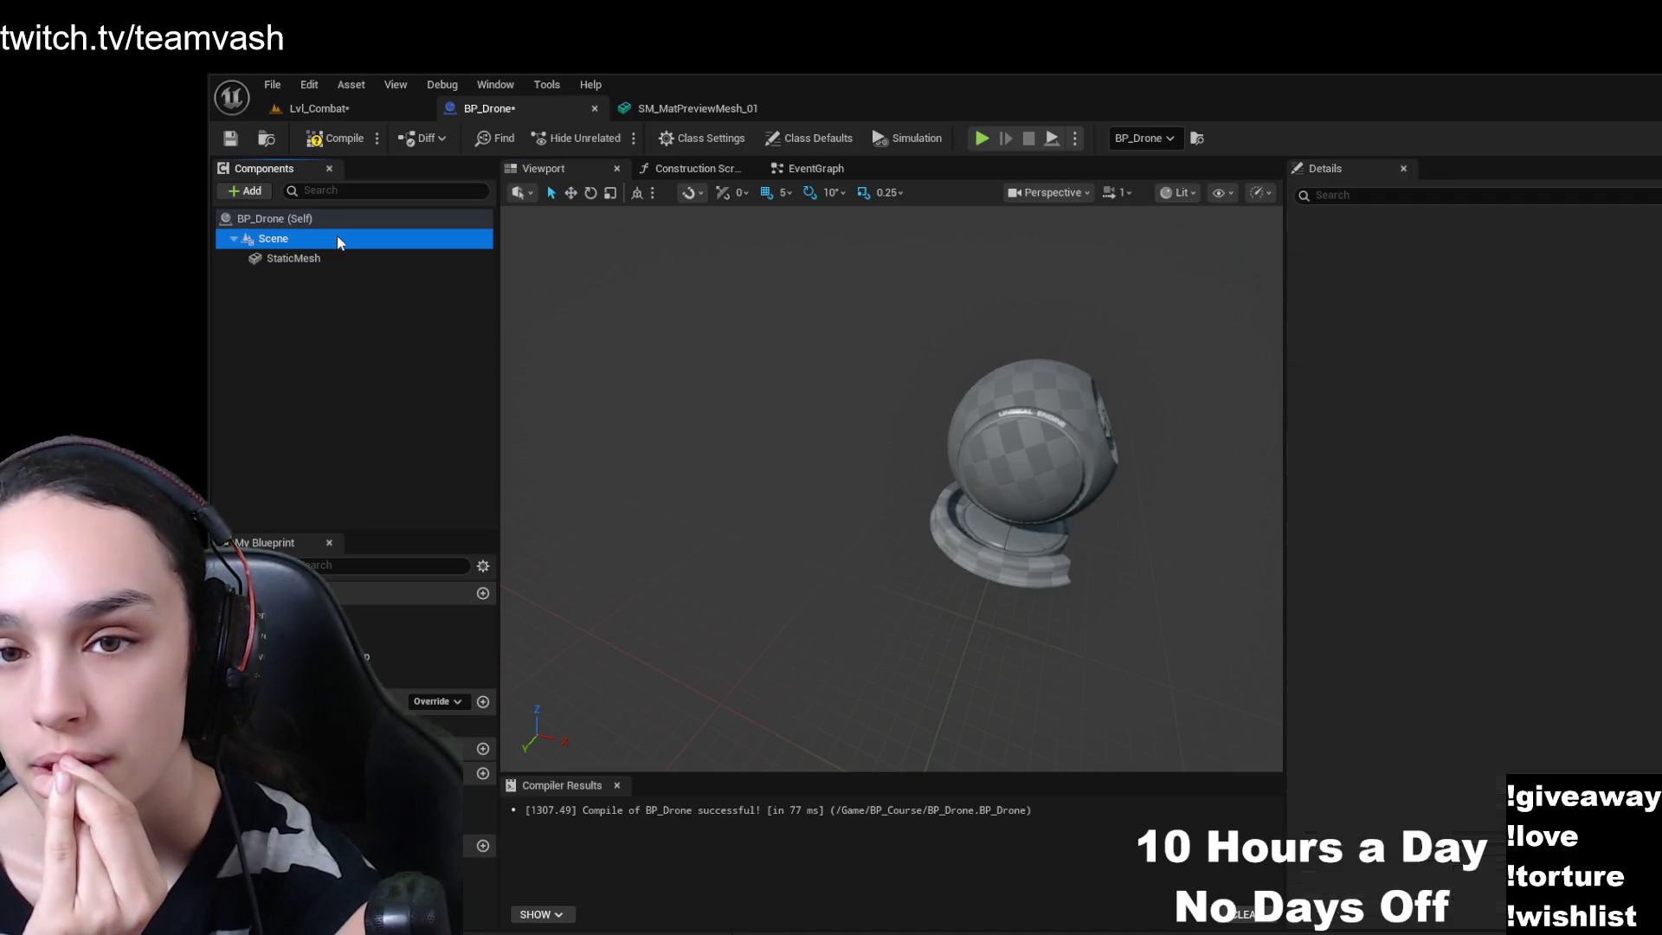
click(352, 257)
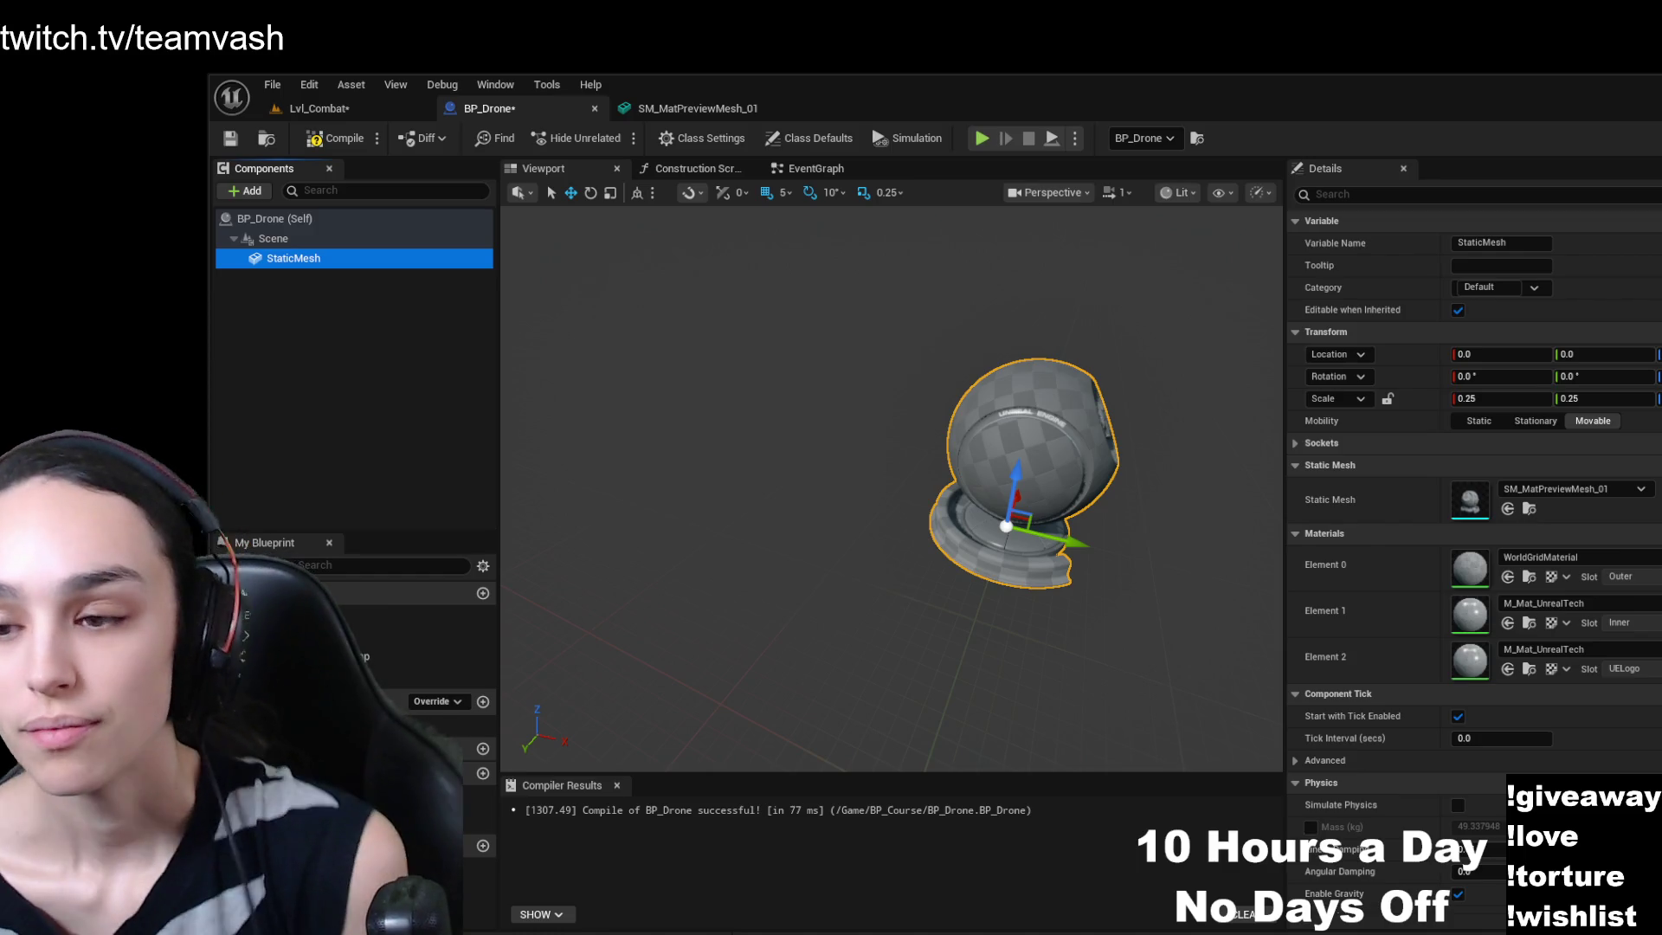
drag(926, 658, 952, 649)
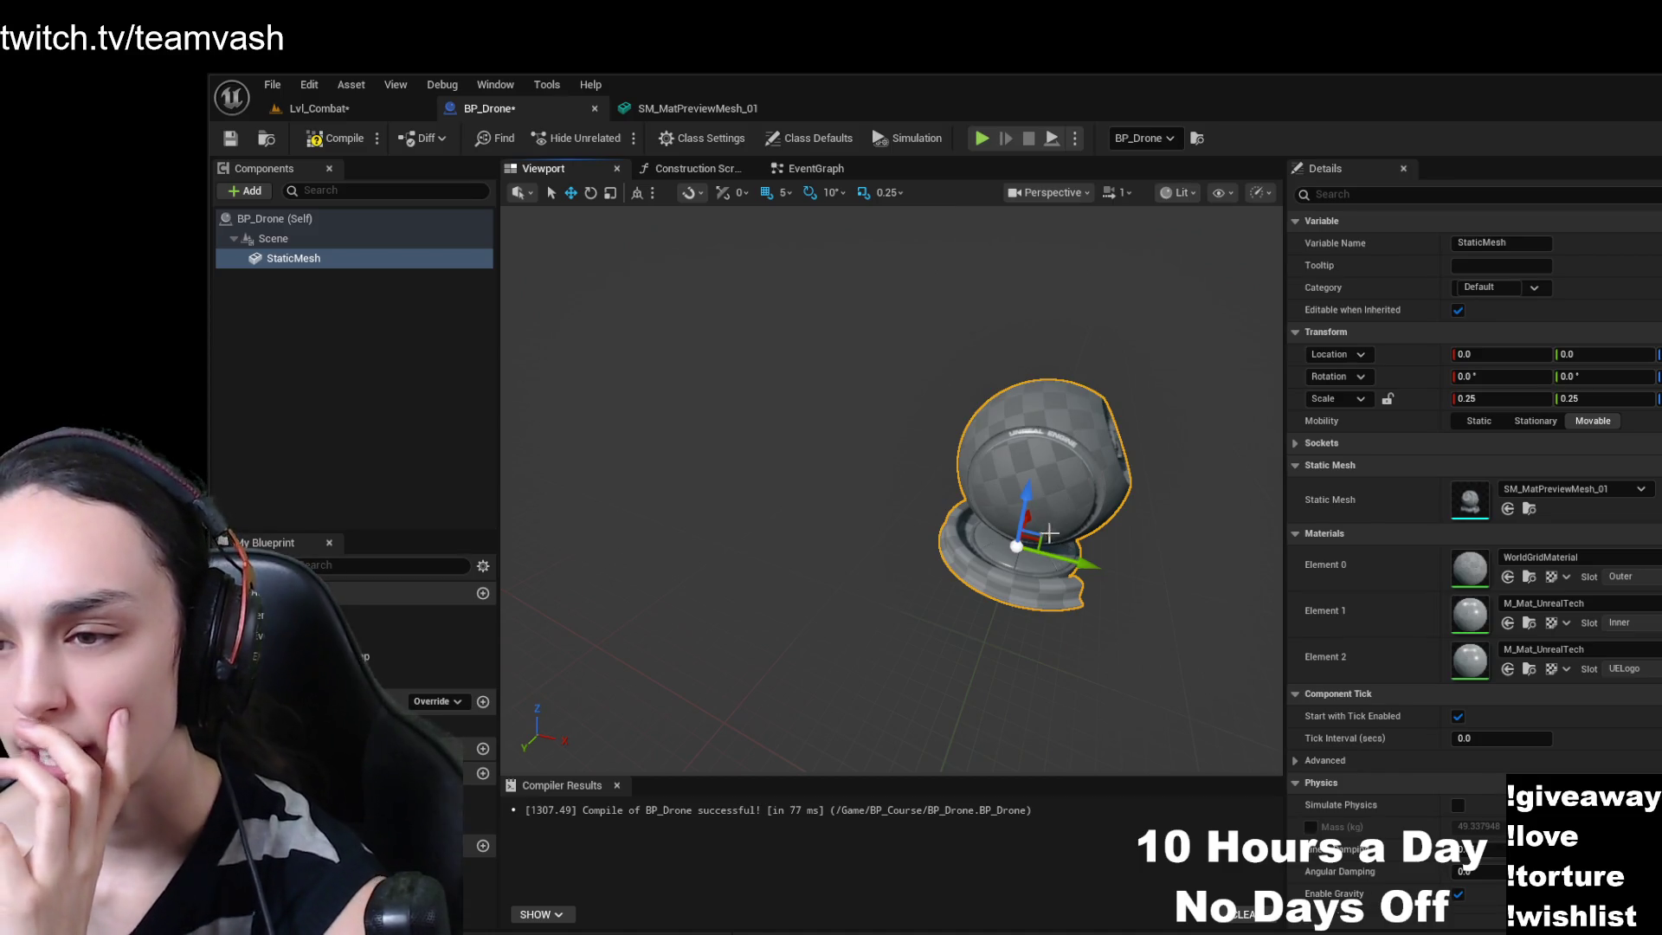
key(e)
mouse_move(1115, 616)
mouse_down()
mouse_move(1025, 622)
mouse_move(1127, 615)
mouse_up()
key(w)
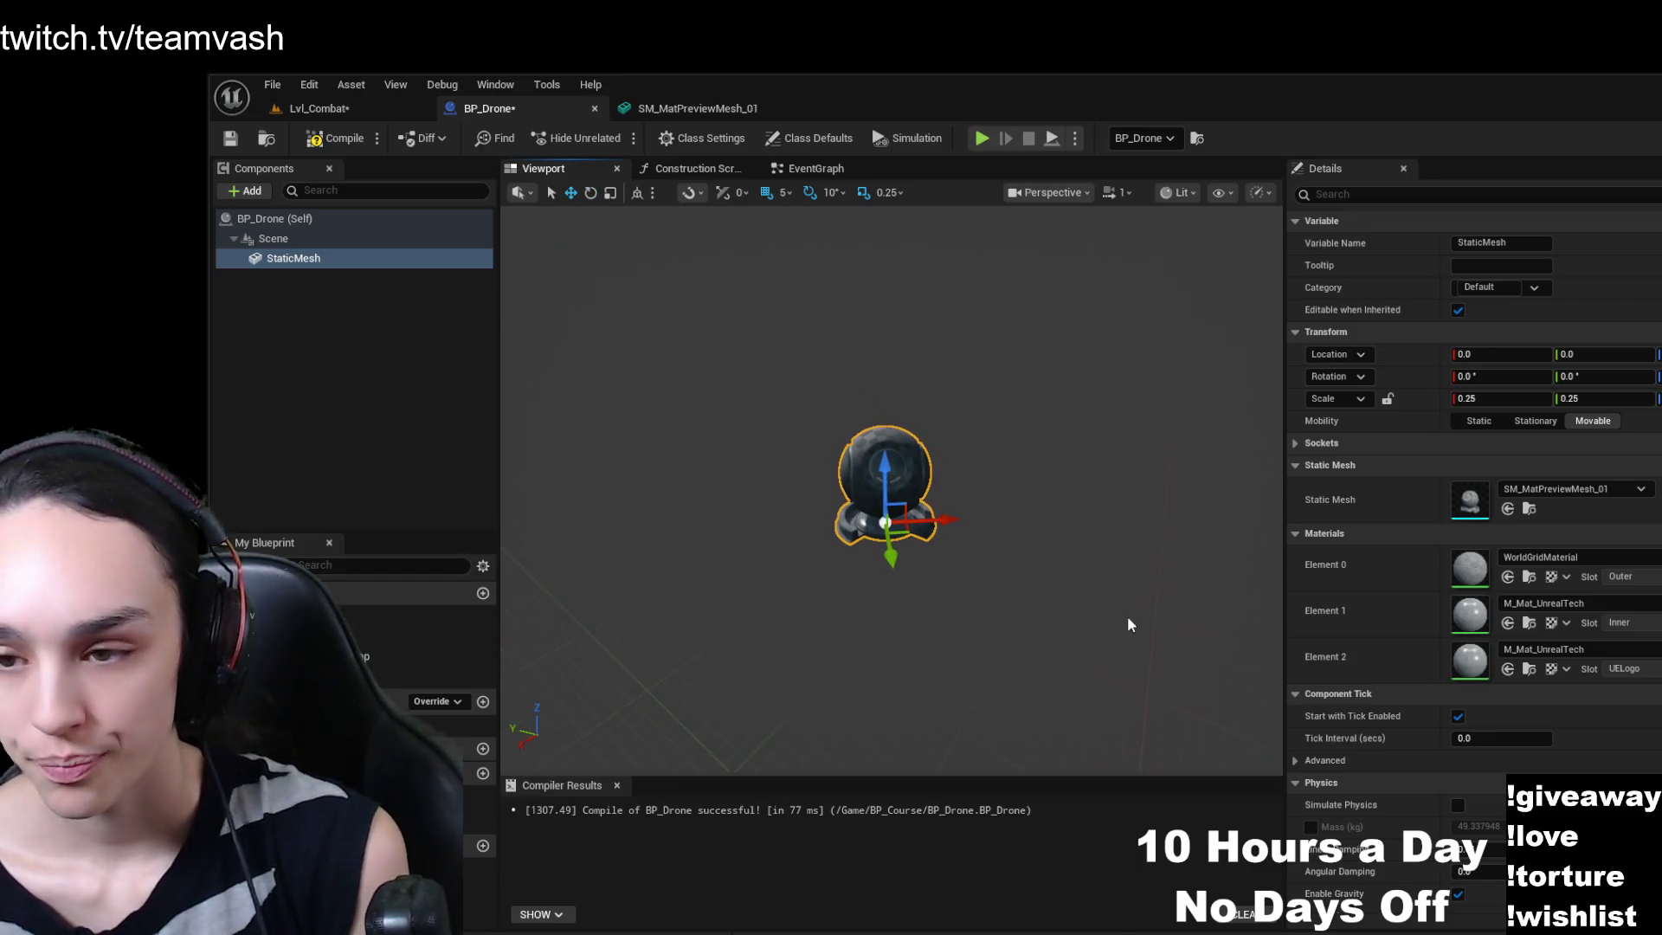
drag(1030, 640, 1073, 605)
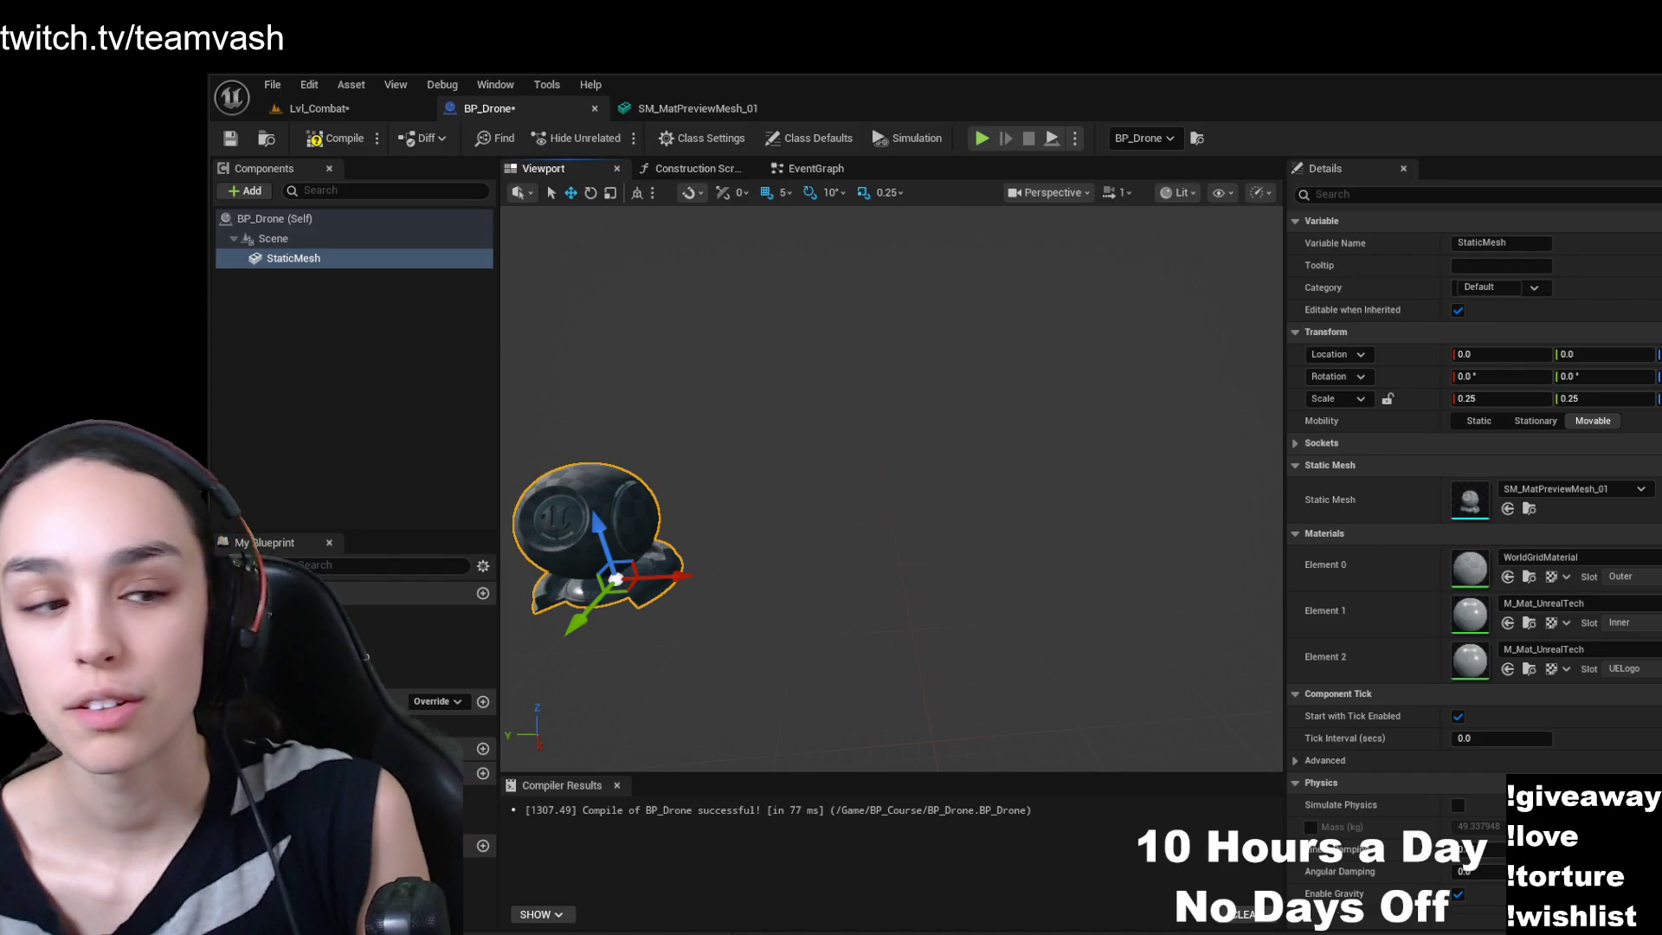
- Frame the StaticMesh with F and orbit around the drone mesh to inspect it
key(f)
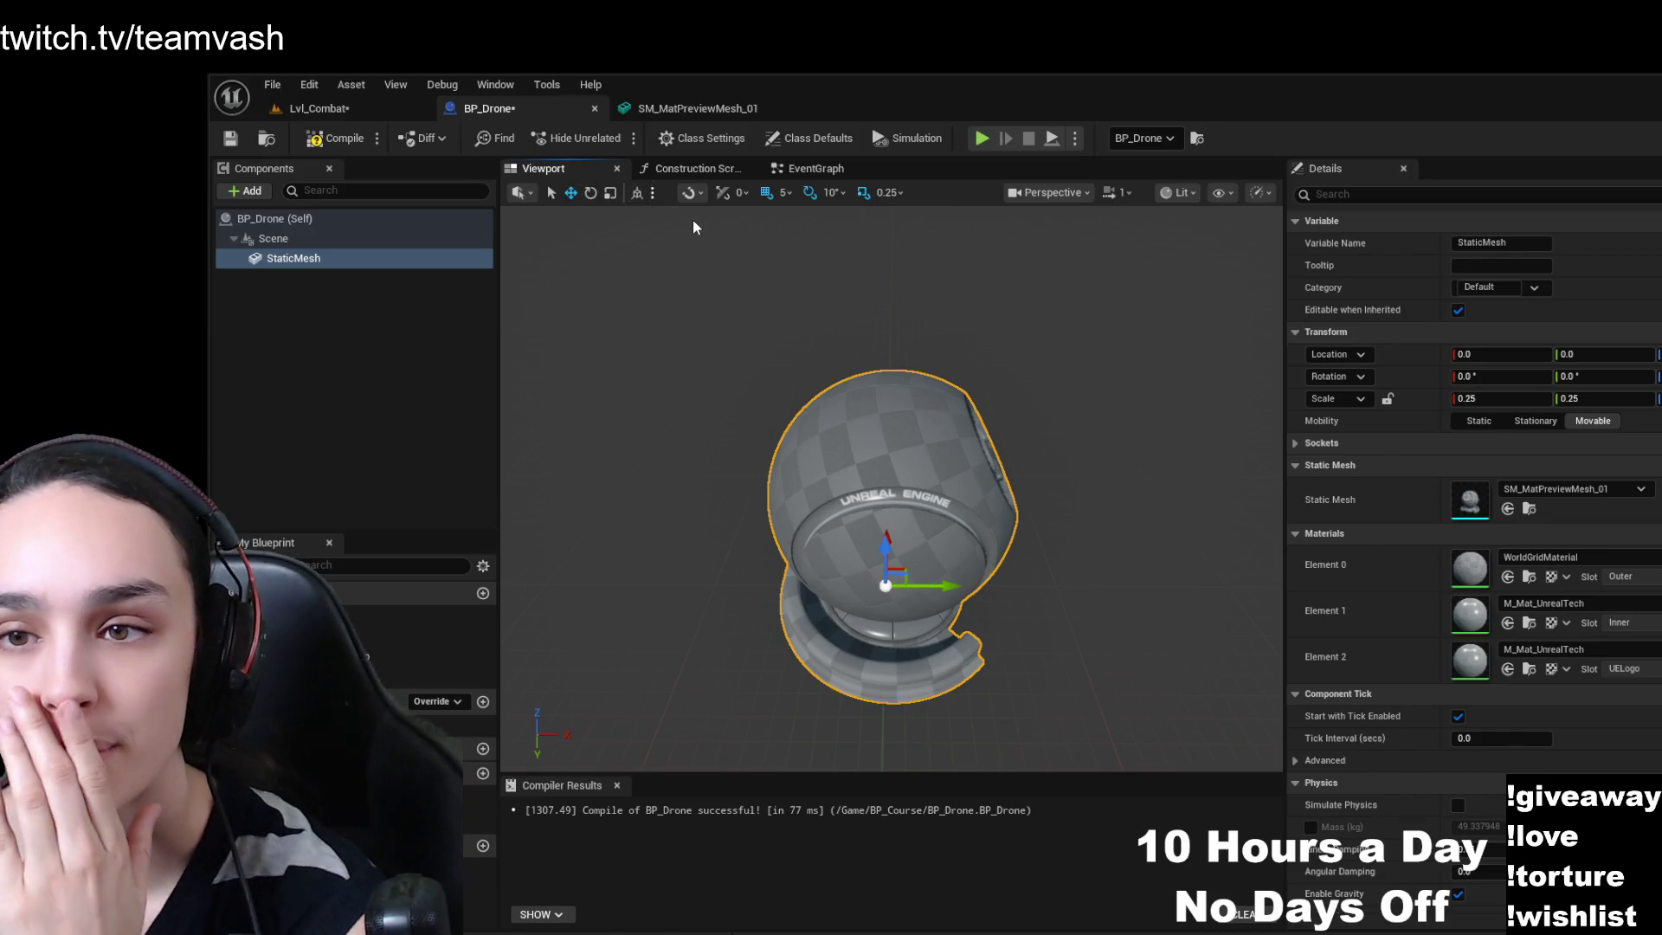
mouse_move(716, 239)
mouse_down()
mouse_move(658, 216)
mouse_move(661, 178)
mouse_move(664, 225)
mouse_move(668, 182)
mouse_move(880, 520)
mouse_up()
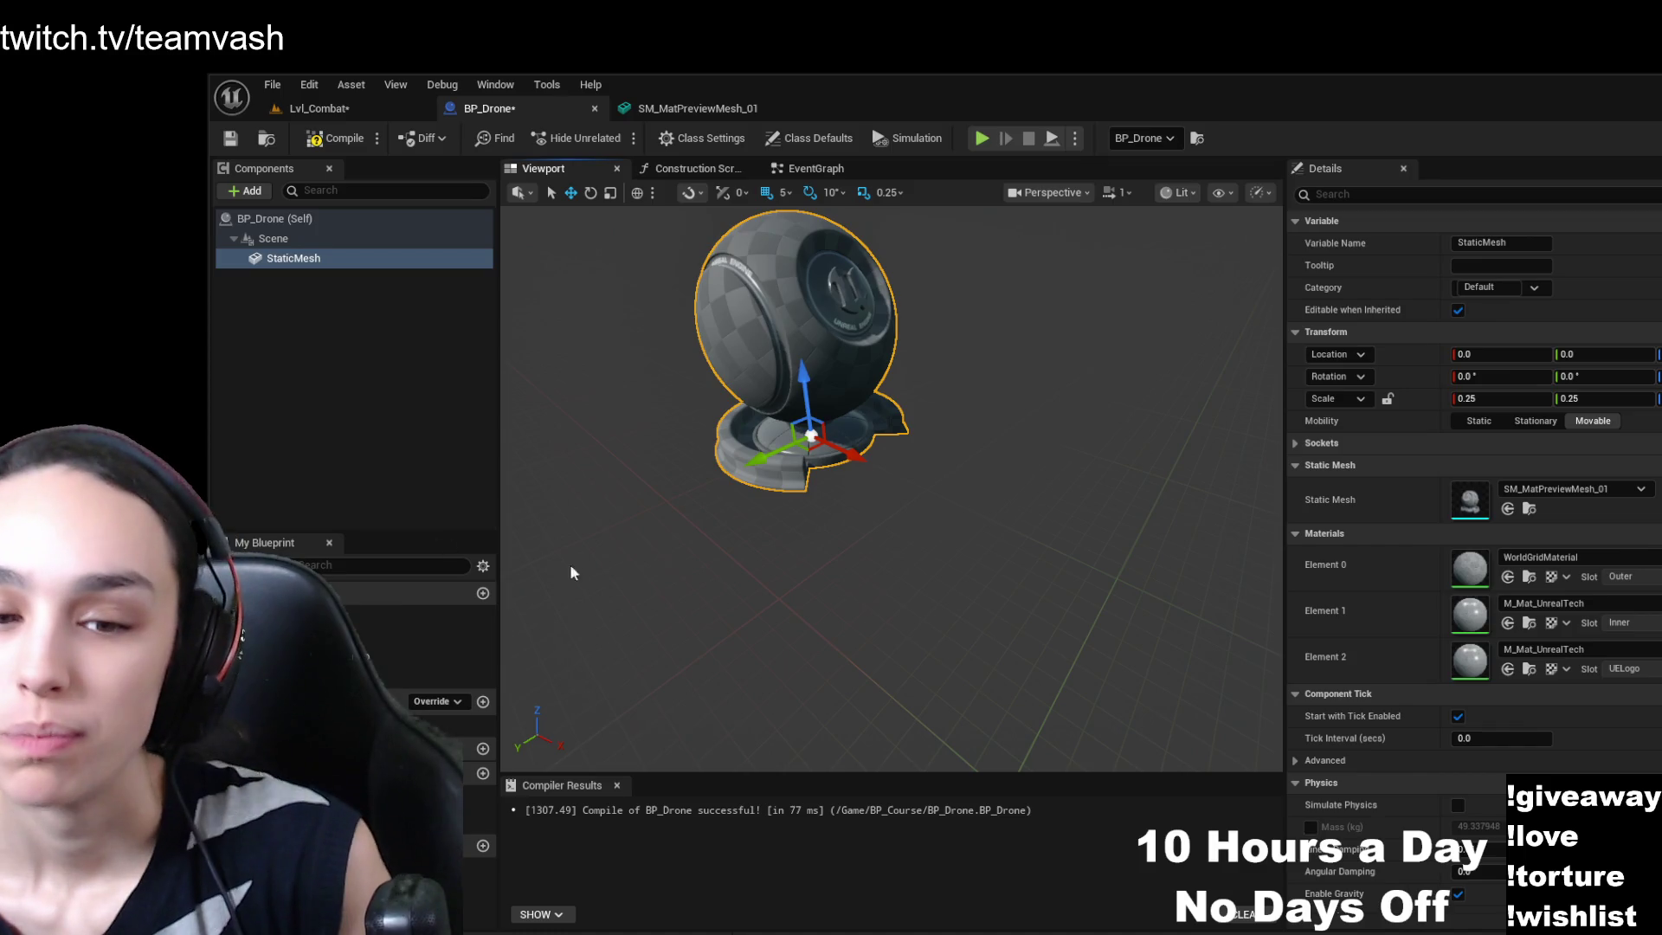
mouse_move(932, 540)
mouse_down()
mouse_move(918, 623)
mouse_move(900, 554)
mouse_up()
key(f)
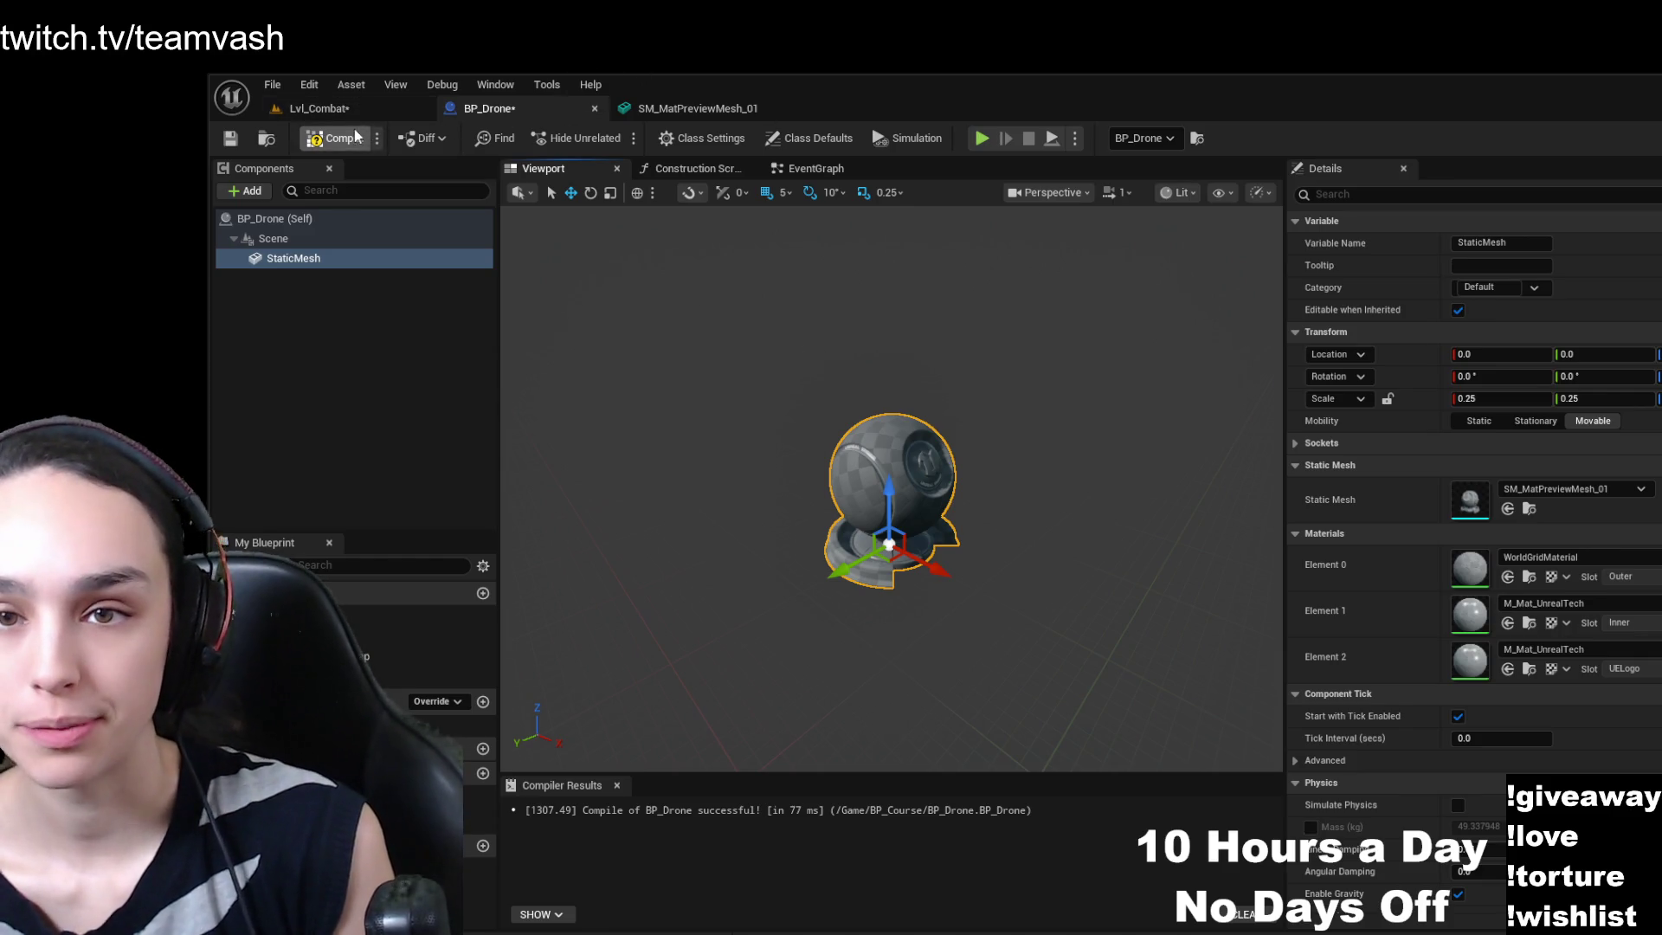
- Save BP_Drone, then switch to Lvl_Combat and save the level
click(230, 138)
click(315, 108)
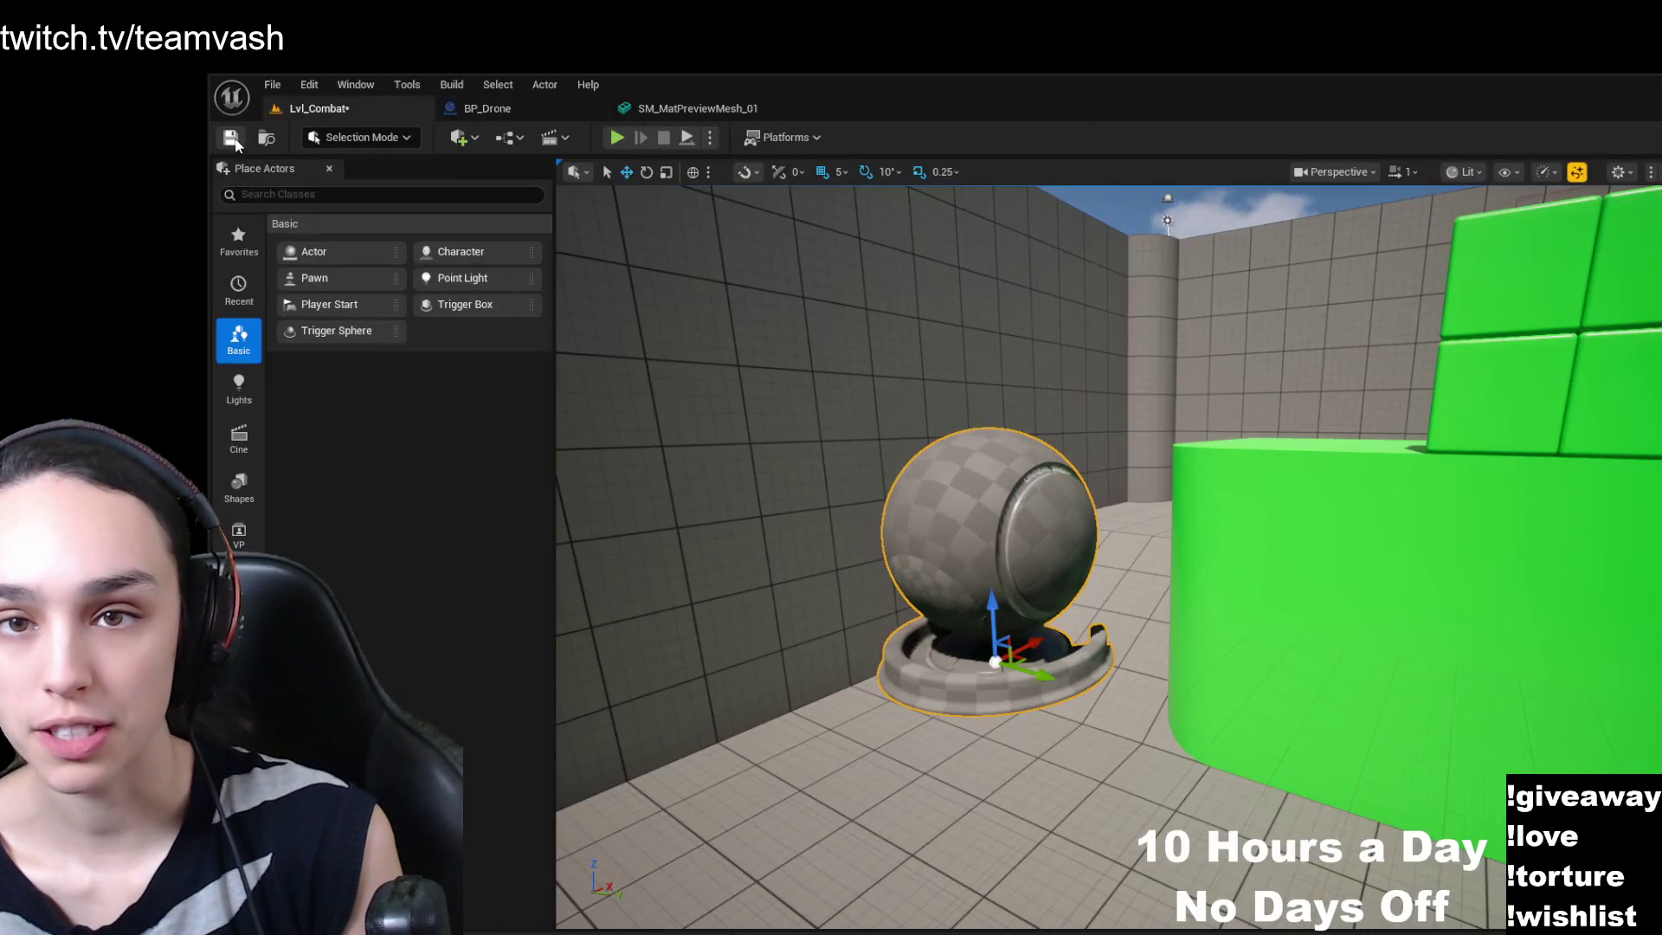
click(232, 139)
- Select the placed drone in Lvl_Combat and frame it above the green cube
key(w)
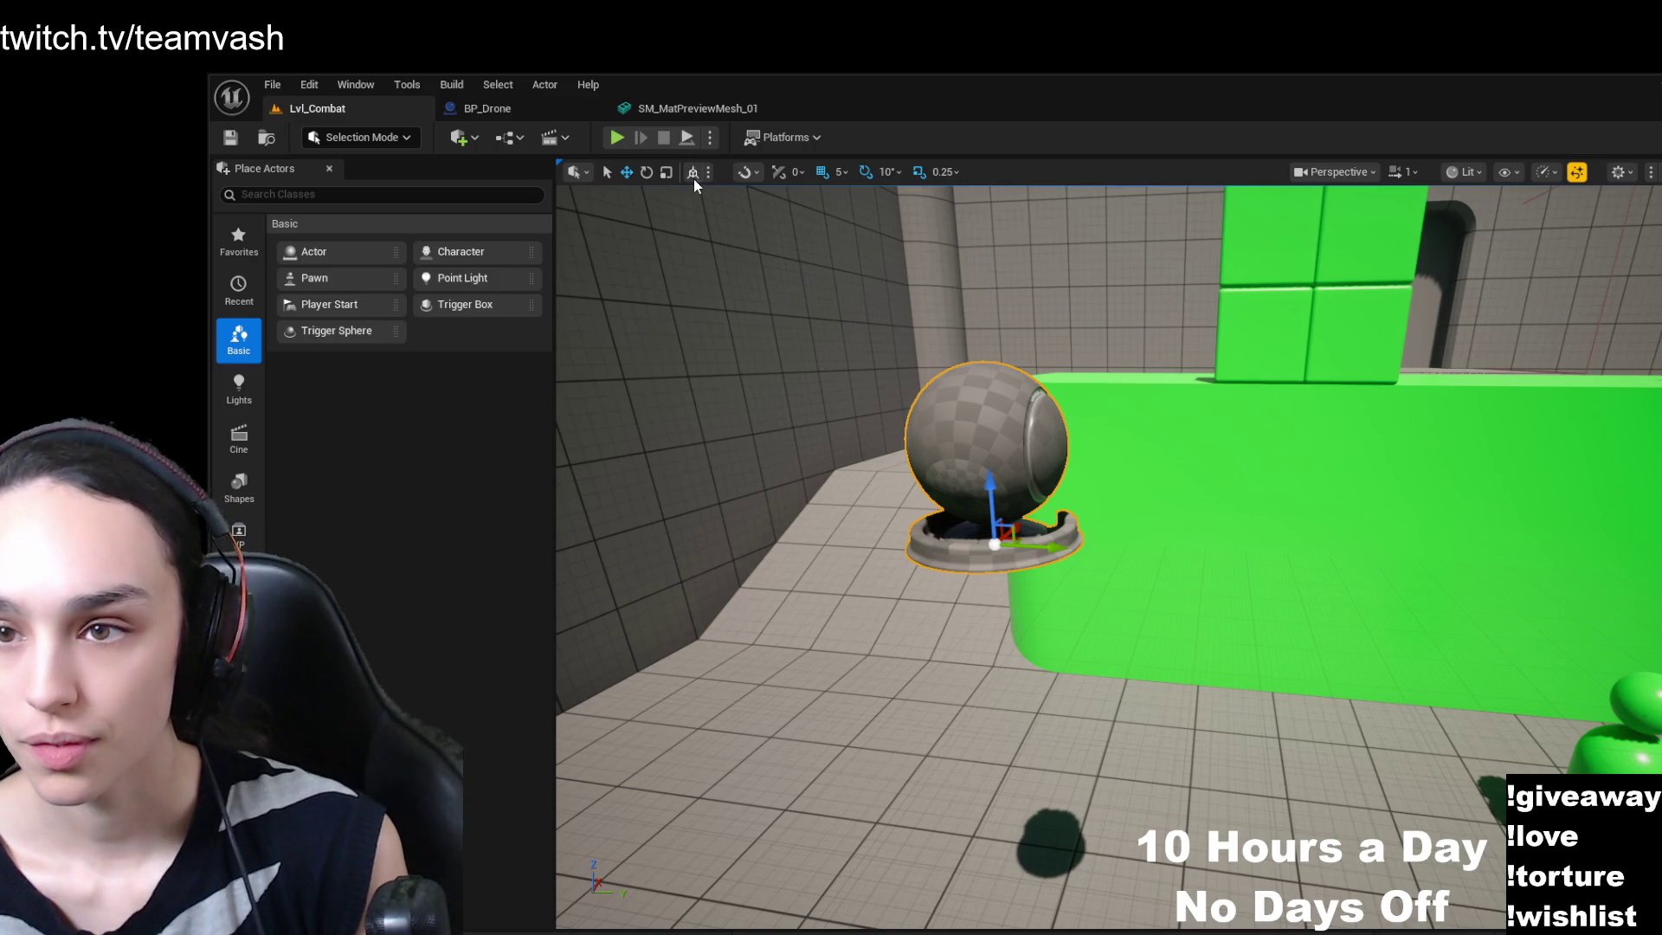
click(1018, 483)
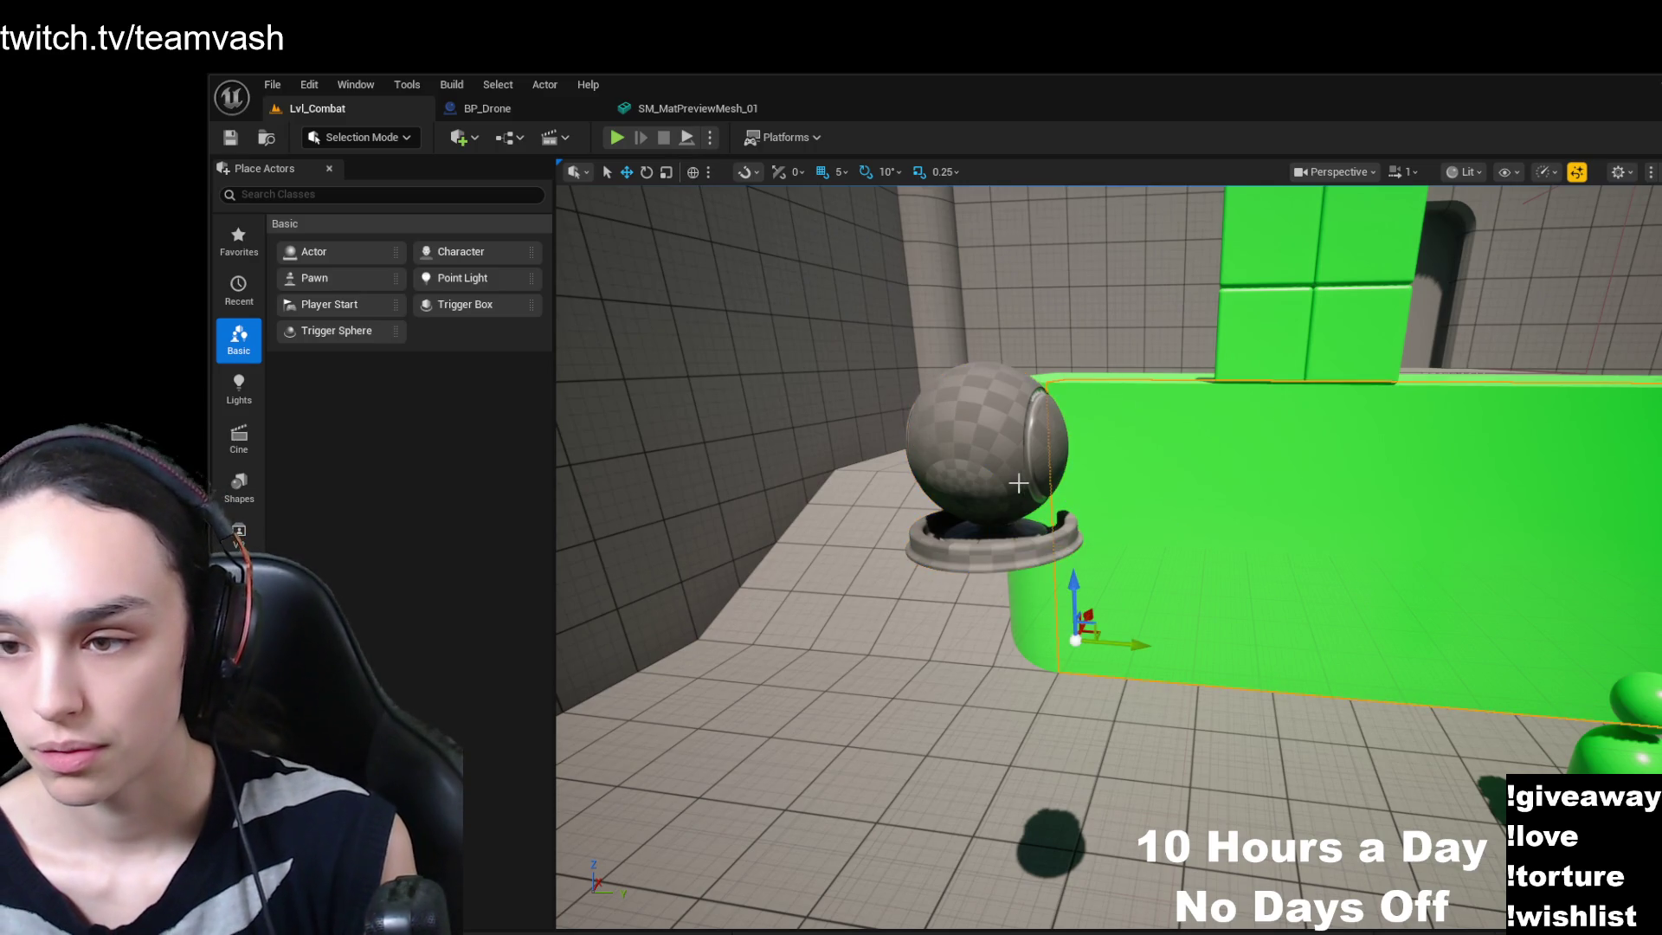
click(1018, 483)
key(f)
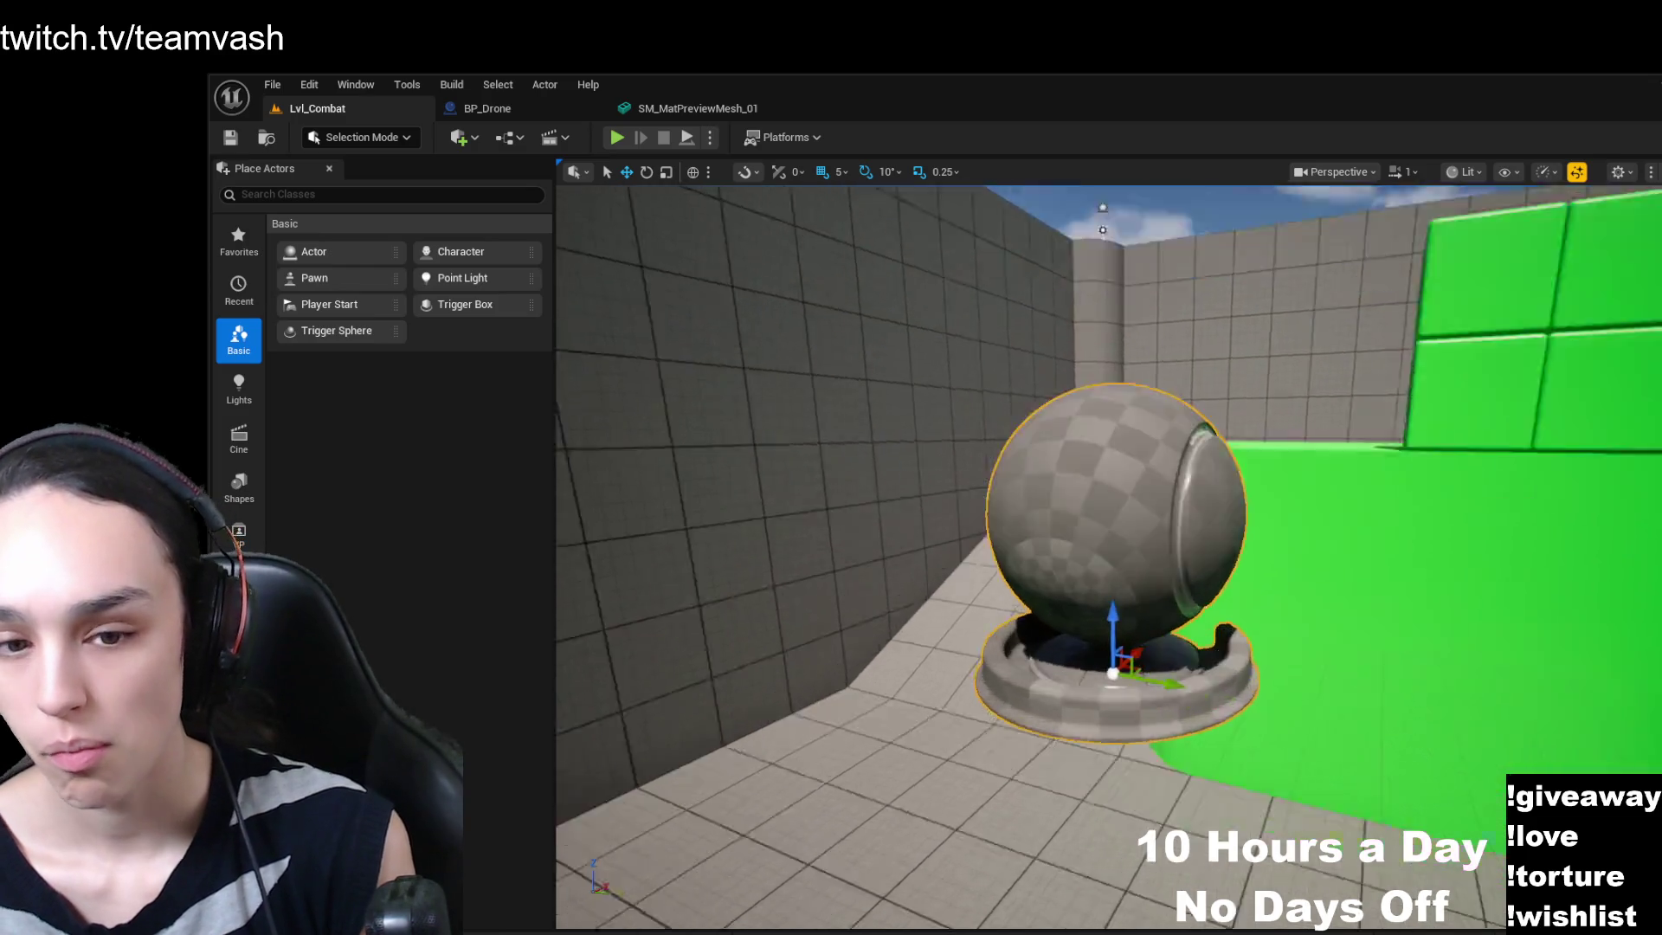
mouse_move(1108, 553)
mouse_down()
mouse_move(969, 554)
mouse_move(1151, 554)
mouse_move(992, 599)
mouse_up()
- Play the level, eject with F8 to fly the camera to the drone, then stop the session
click(616, 137)
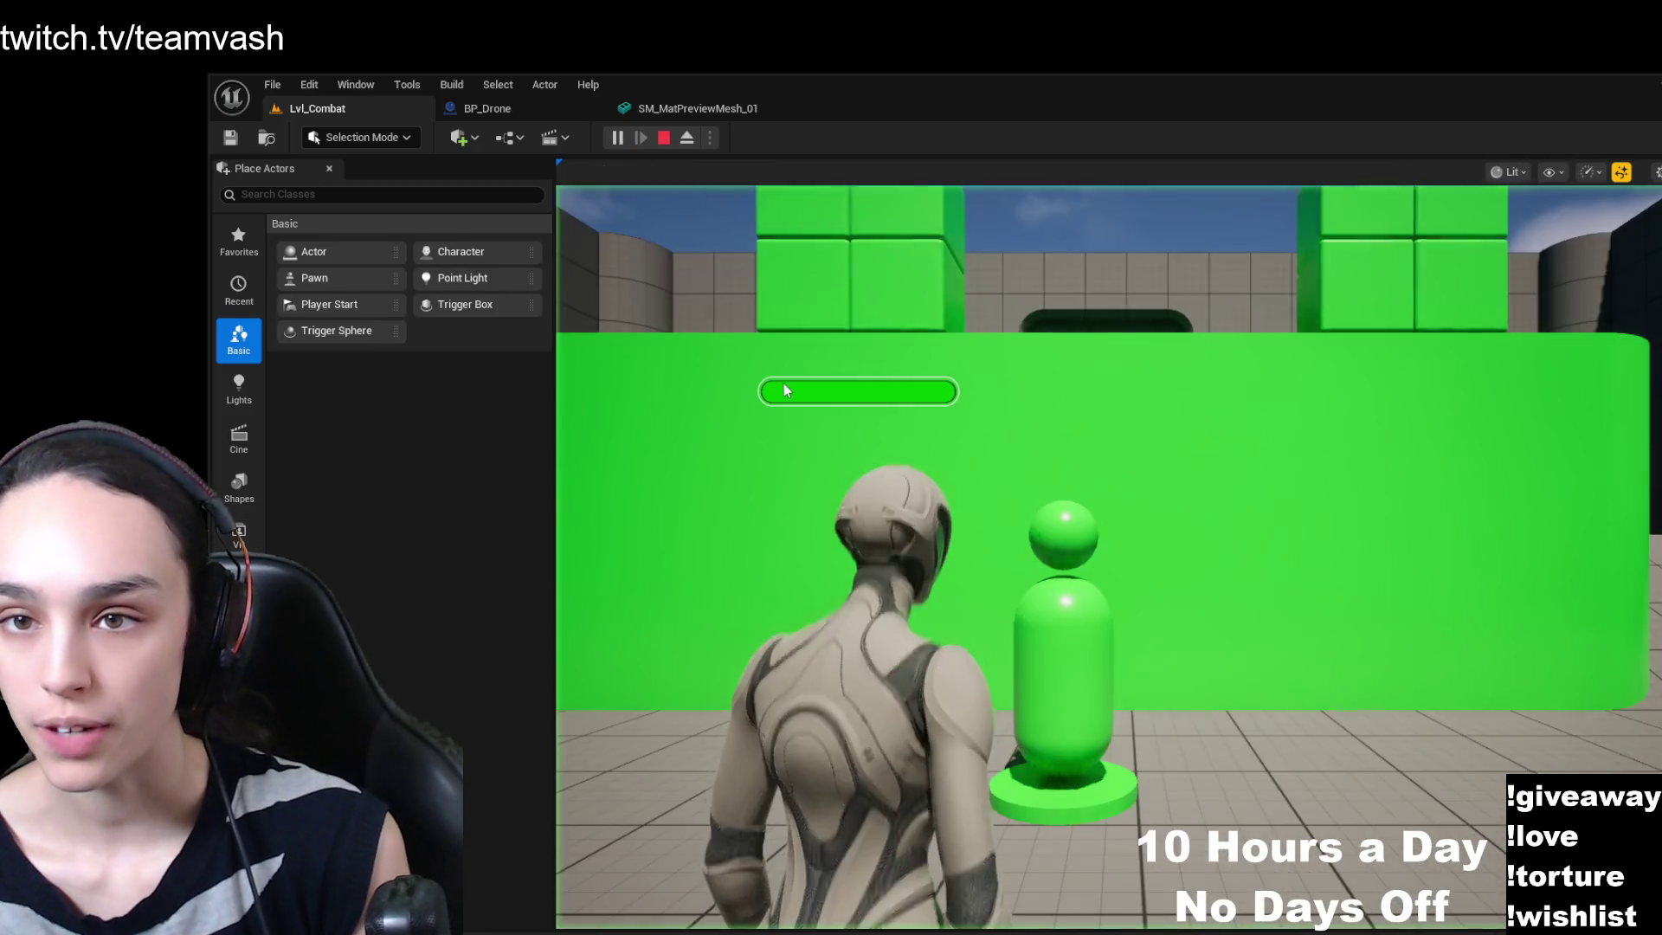
key(F8)
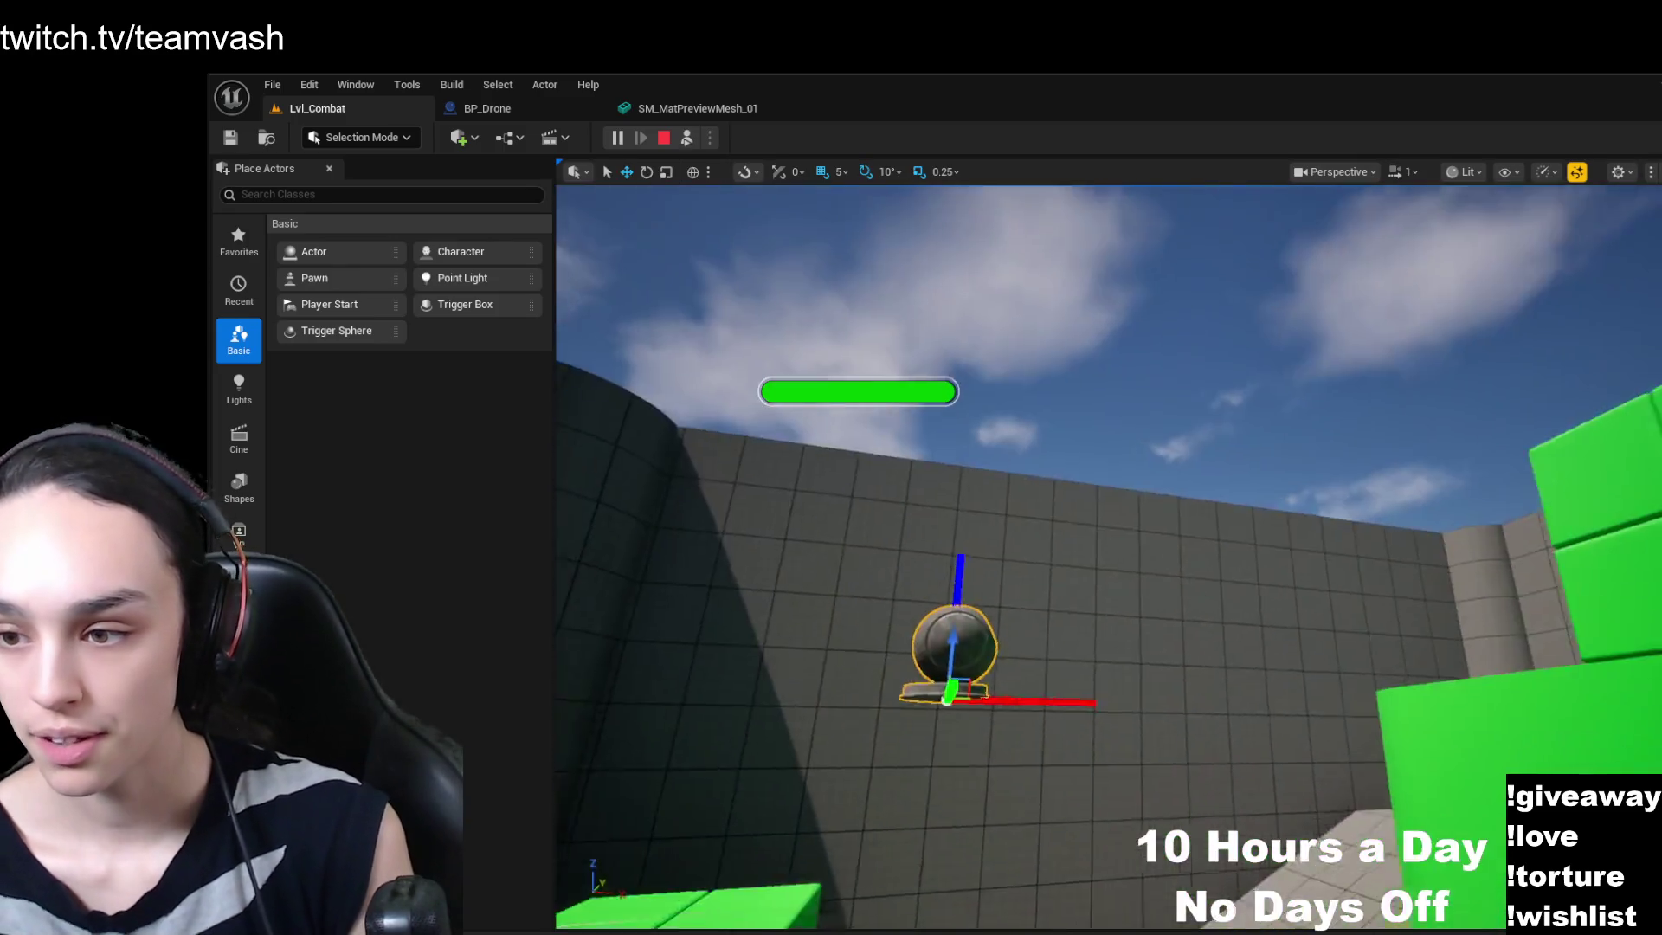
drag(1131, 356, 1131, 355)
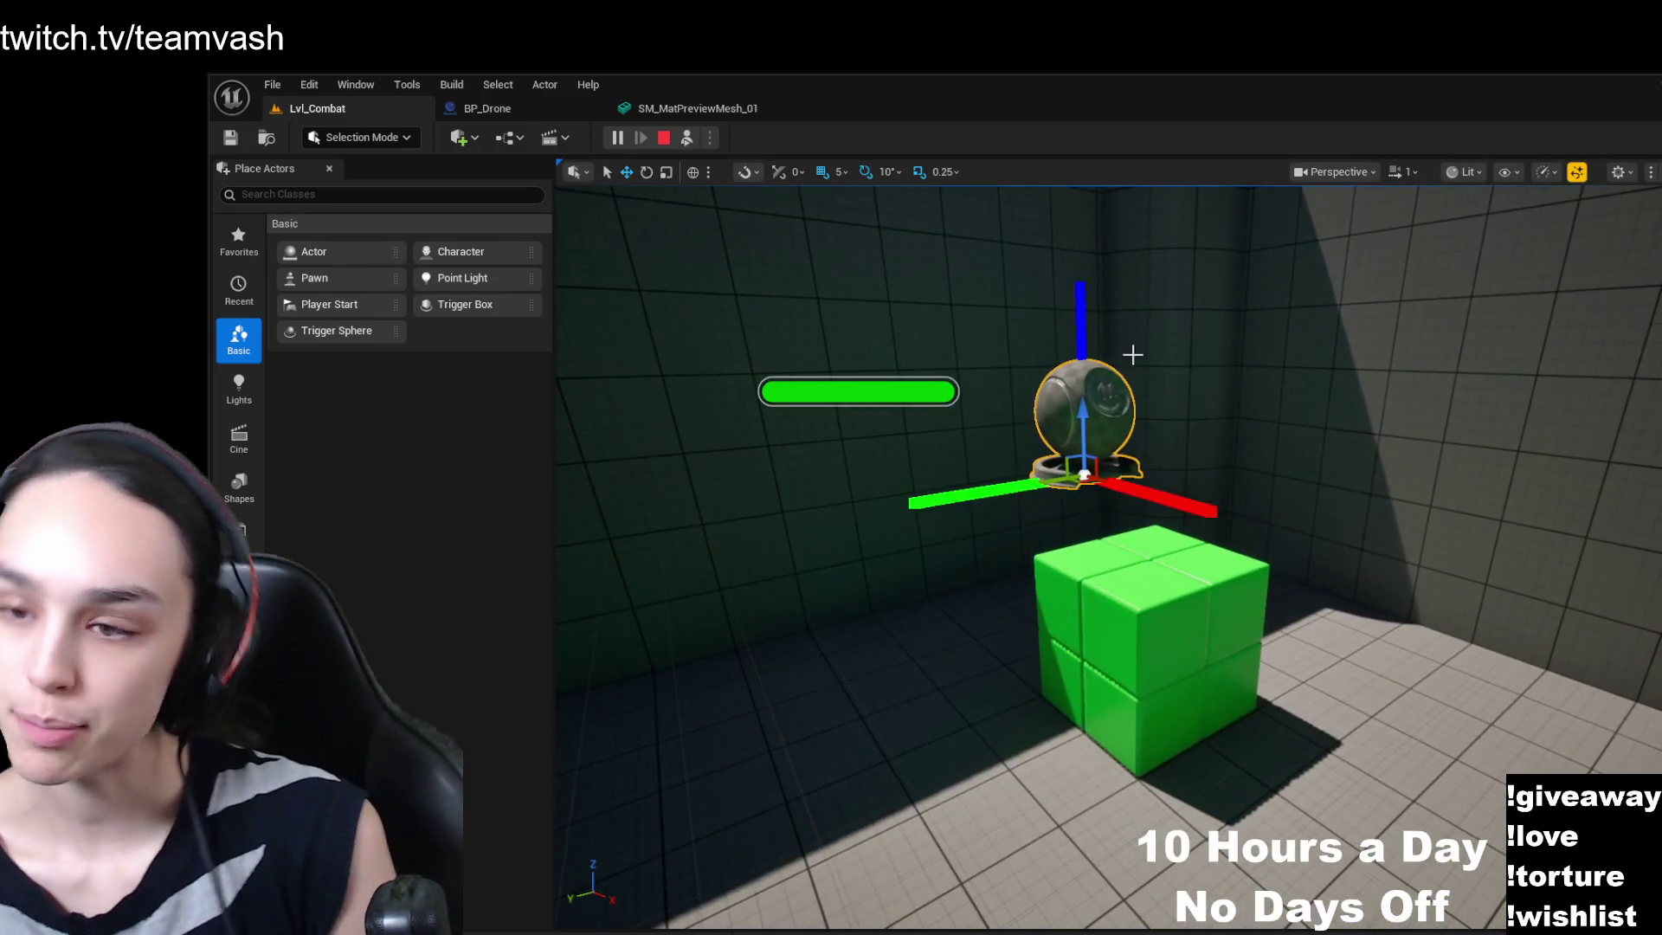
drag(1303, 545, 1304, 545)
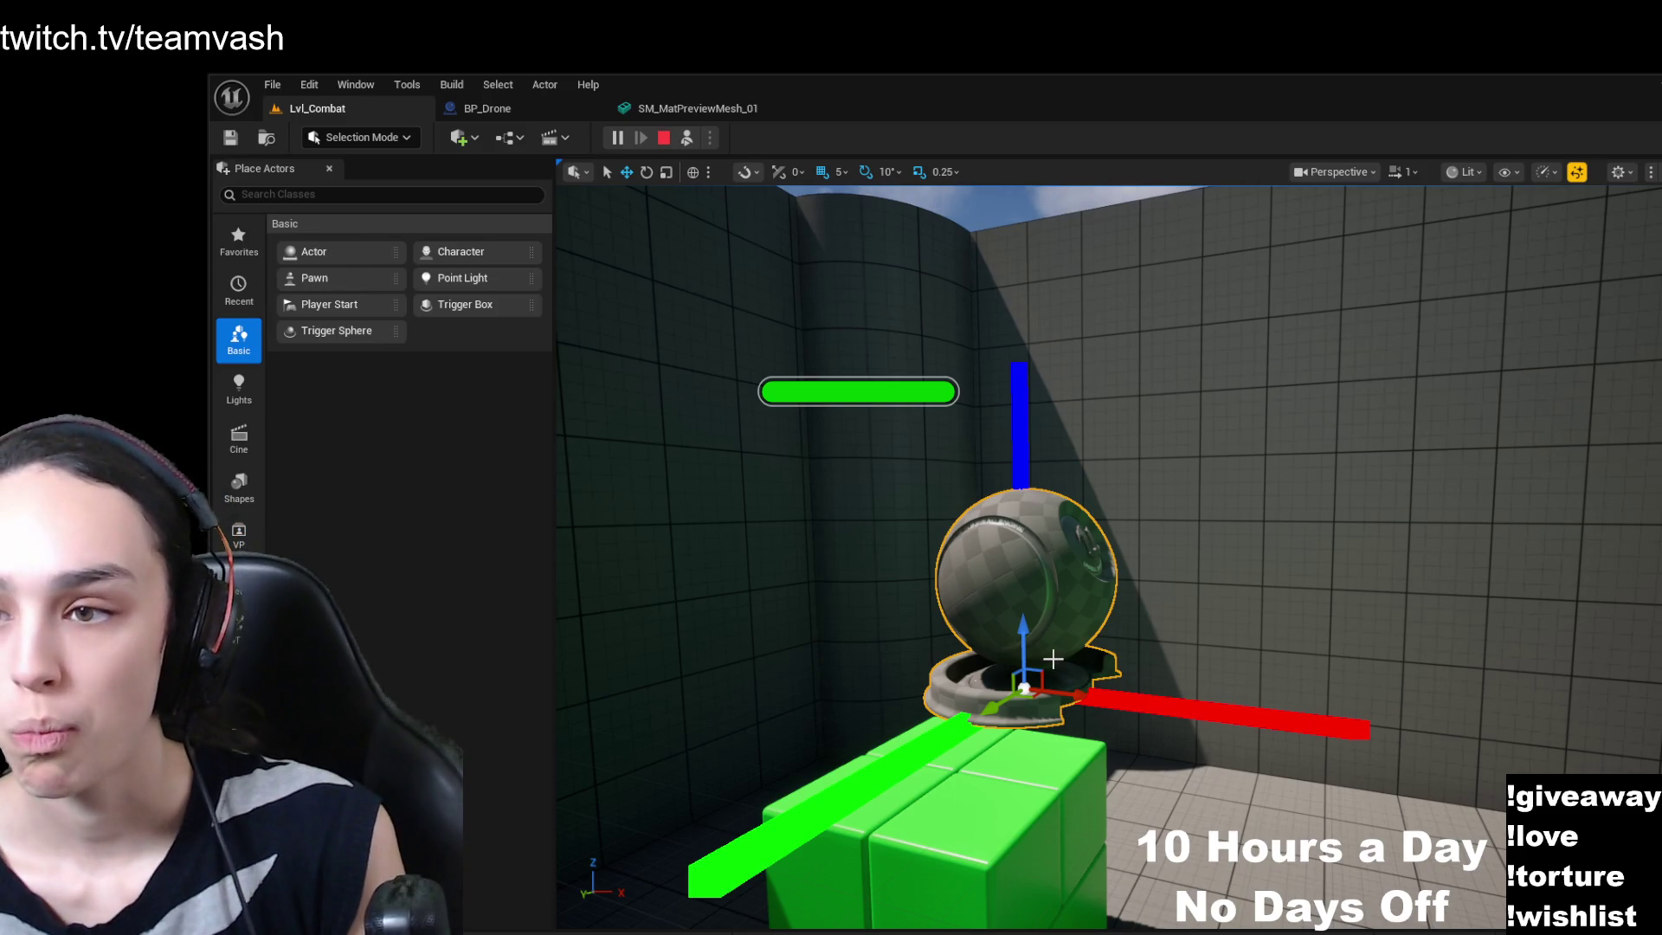
click(664, 137)
scroll(1090, 614, down, 4)
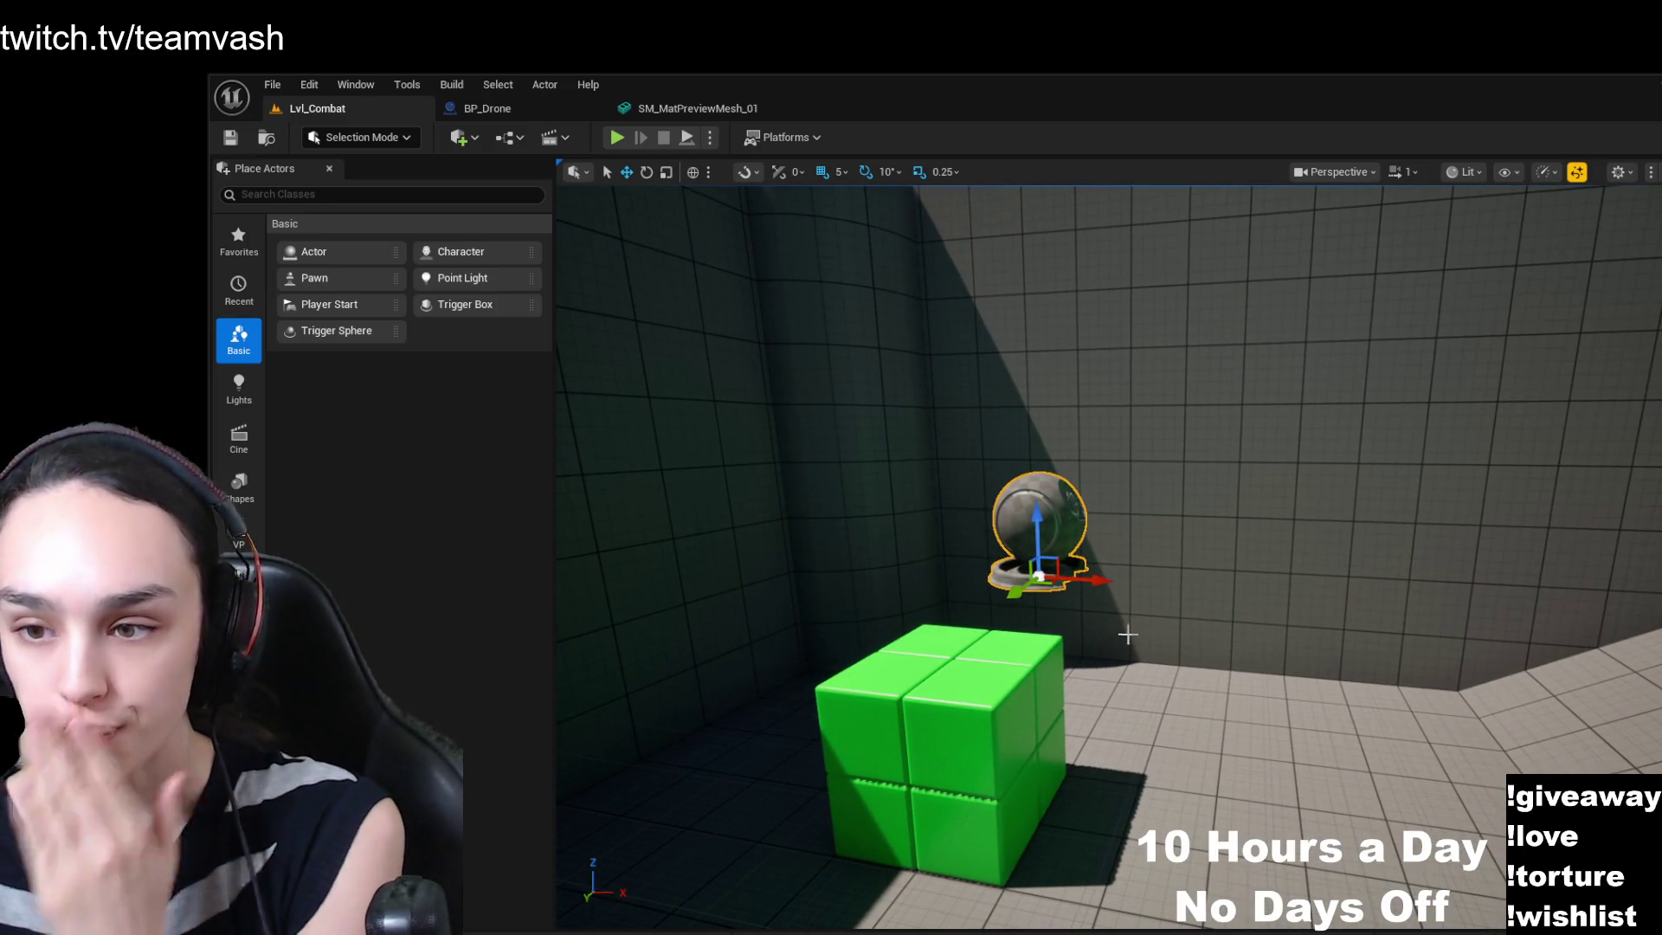
- Move the drone right along its X axis and toggle between world and local coordinates
mouse_move(1101, 587)
mouse_down()
mouse_move(1241, 599)
mouse_move(1194, 575)
mouse_move(1139, 582)
mouse_up()
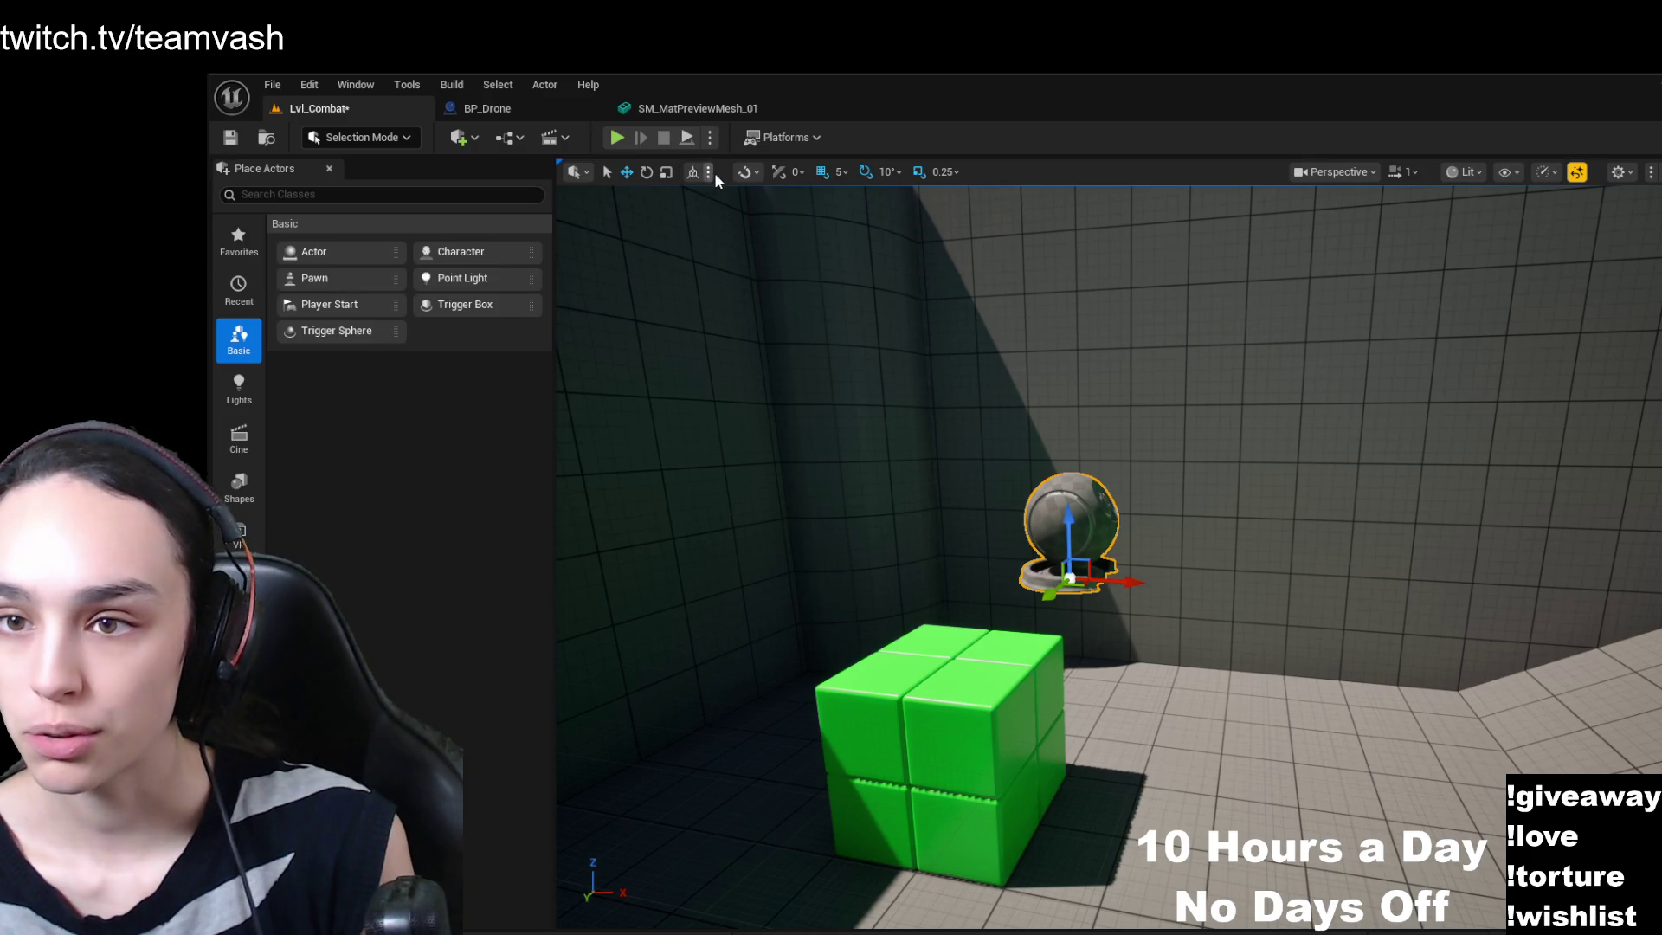
mouse_move(1372, 604)
mouse_down()
mouse_move(1372, 571)
mouse_move(1372, 604)
mouse_up()
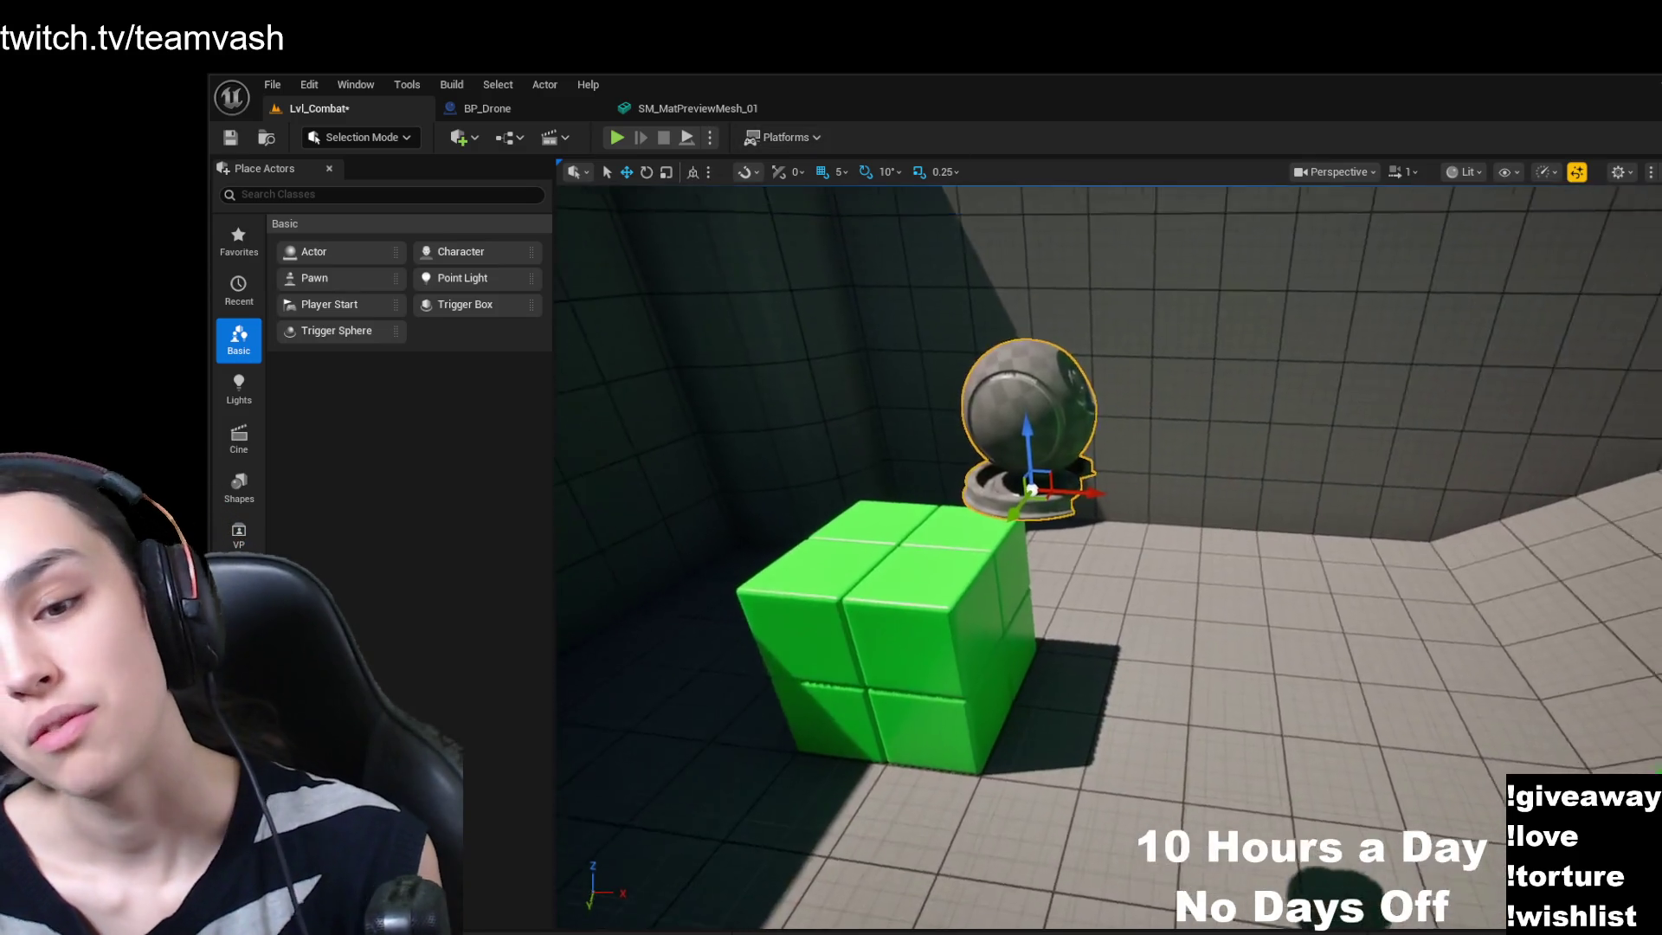
drag(997, 377, 997, 376)
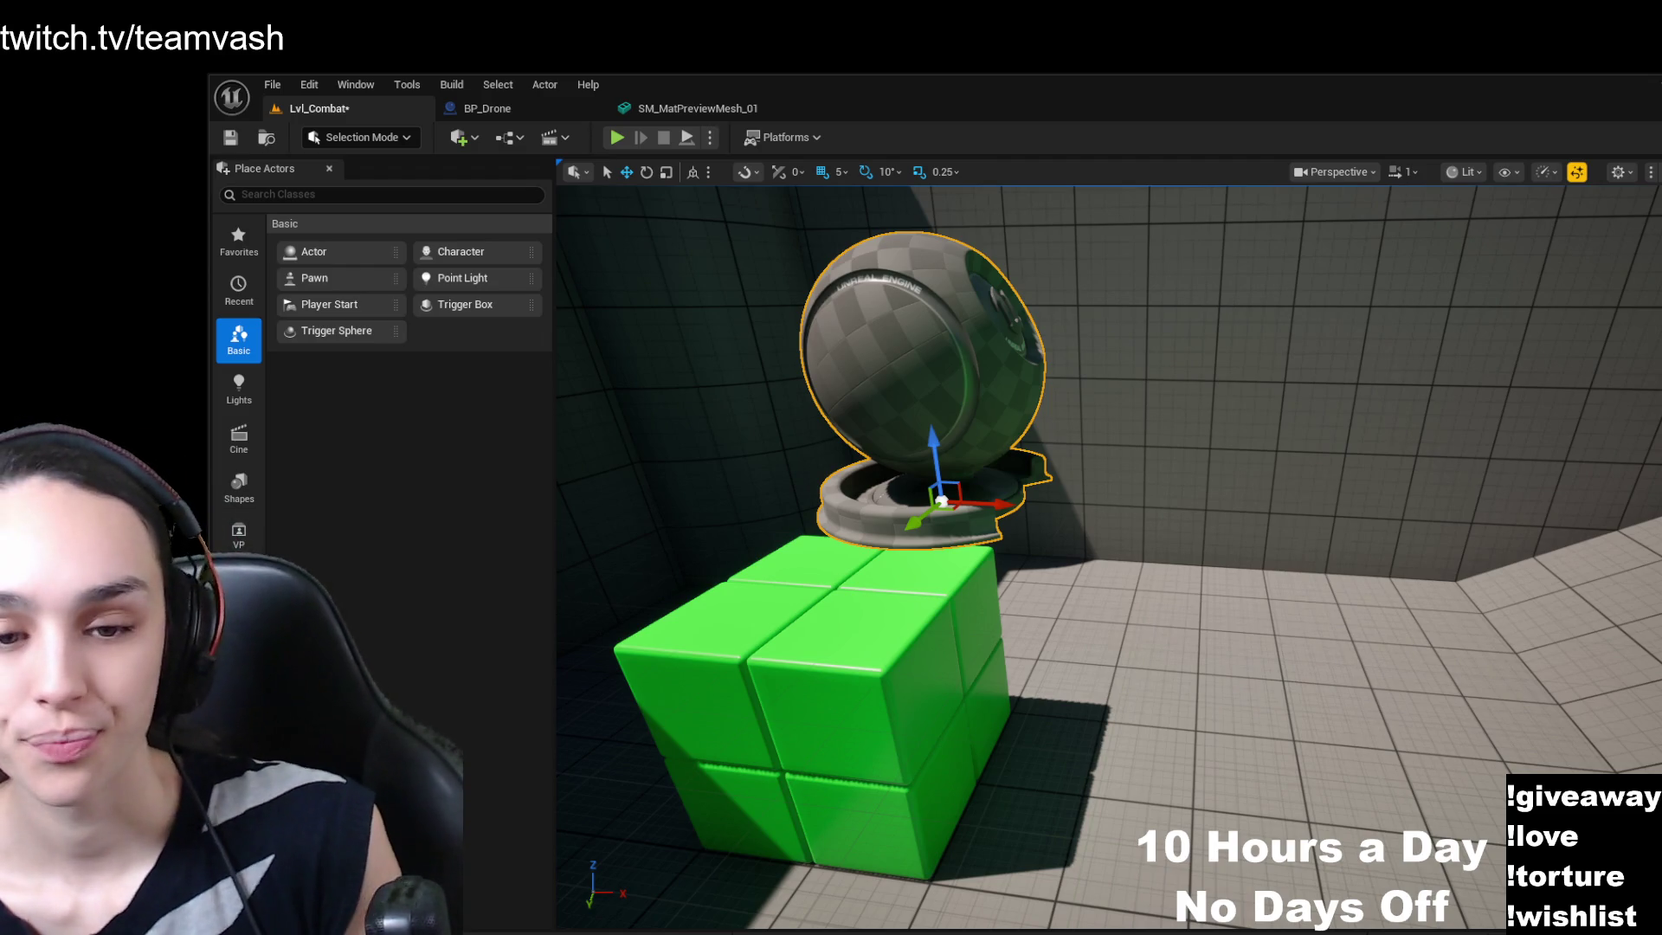
click(693, 178)
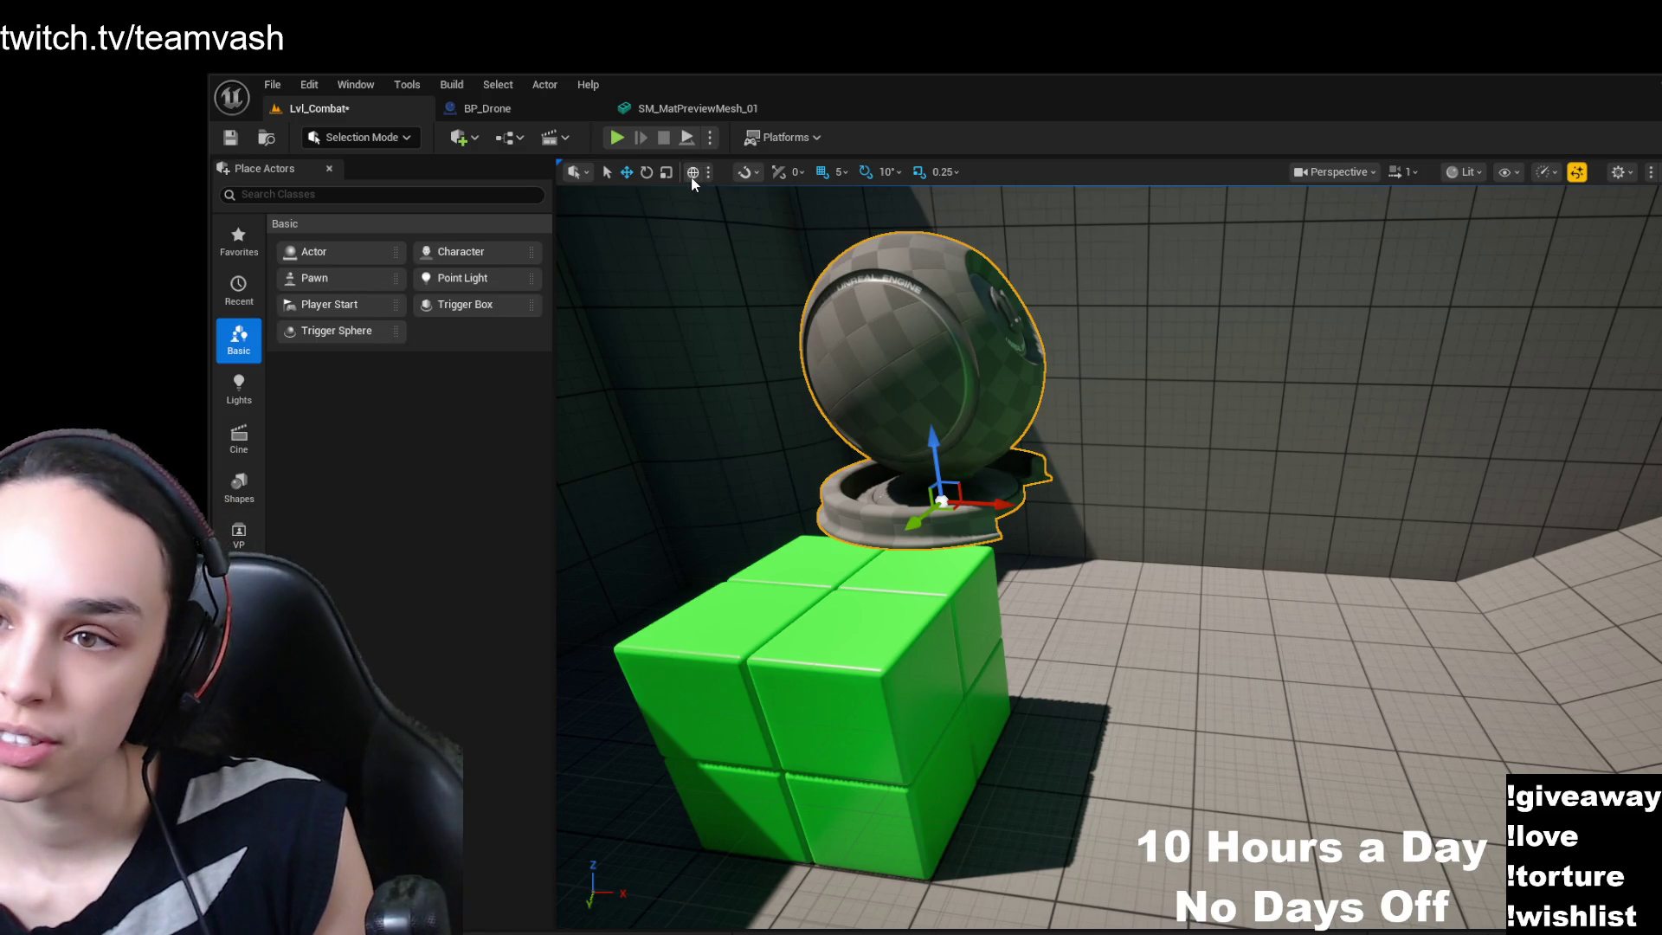
click(692, 180)
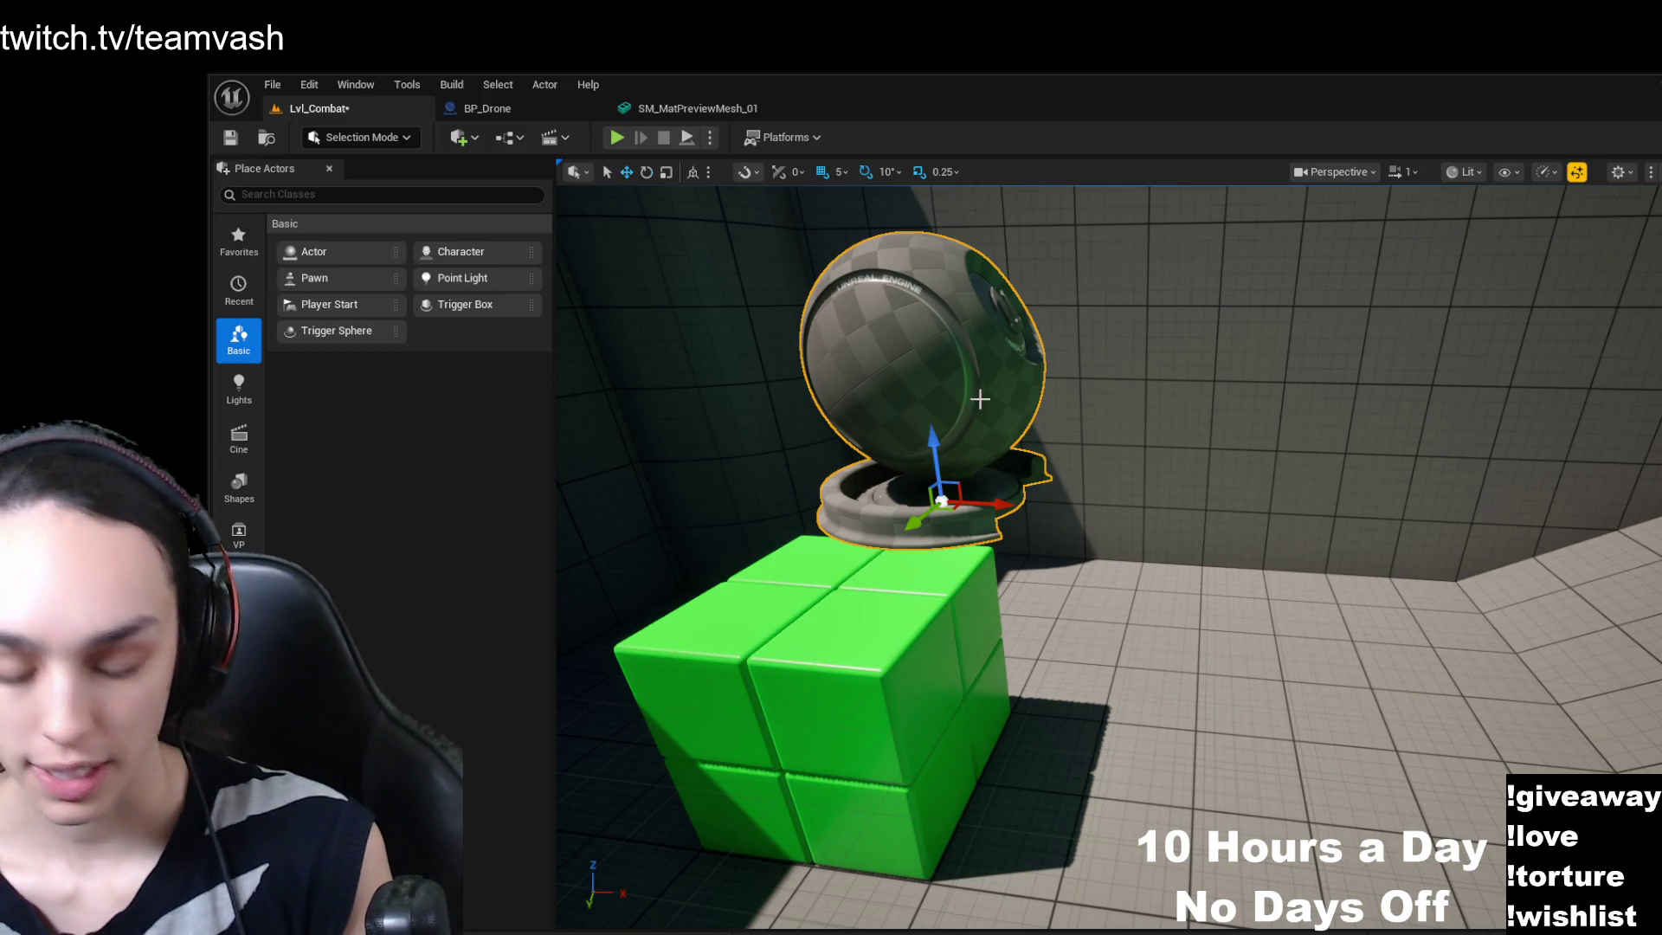
- Rotate the drone about its vertical axis, view it beside the green block, and set world space
key(e)
drag(954, 529, 970, 617)
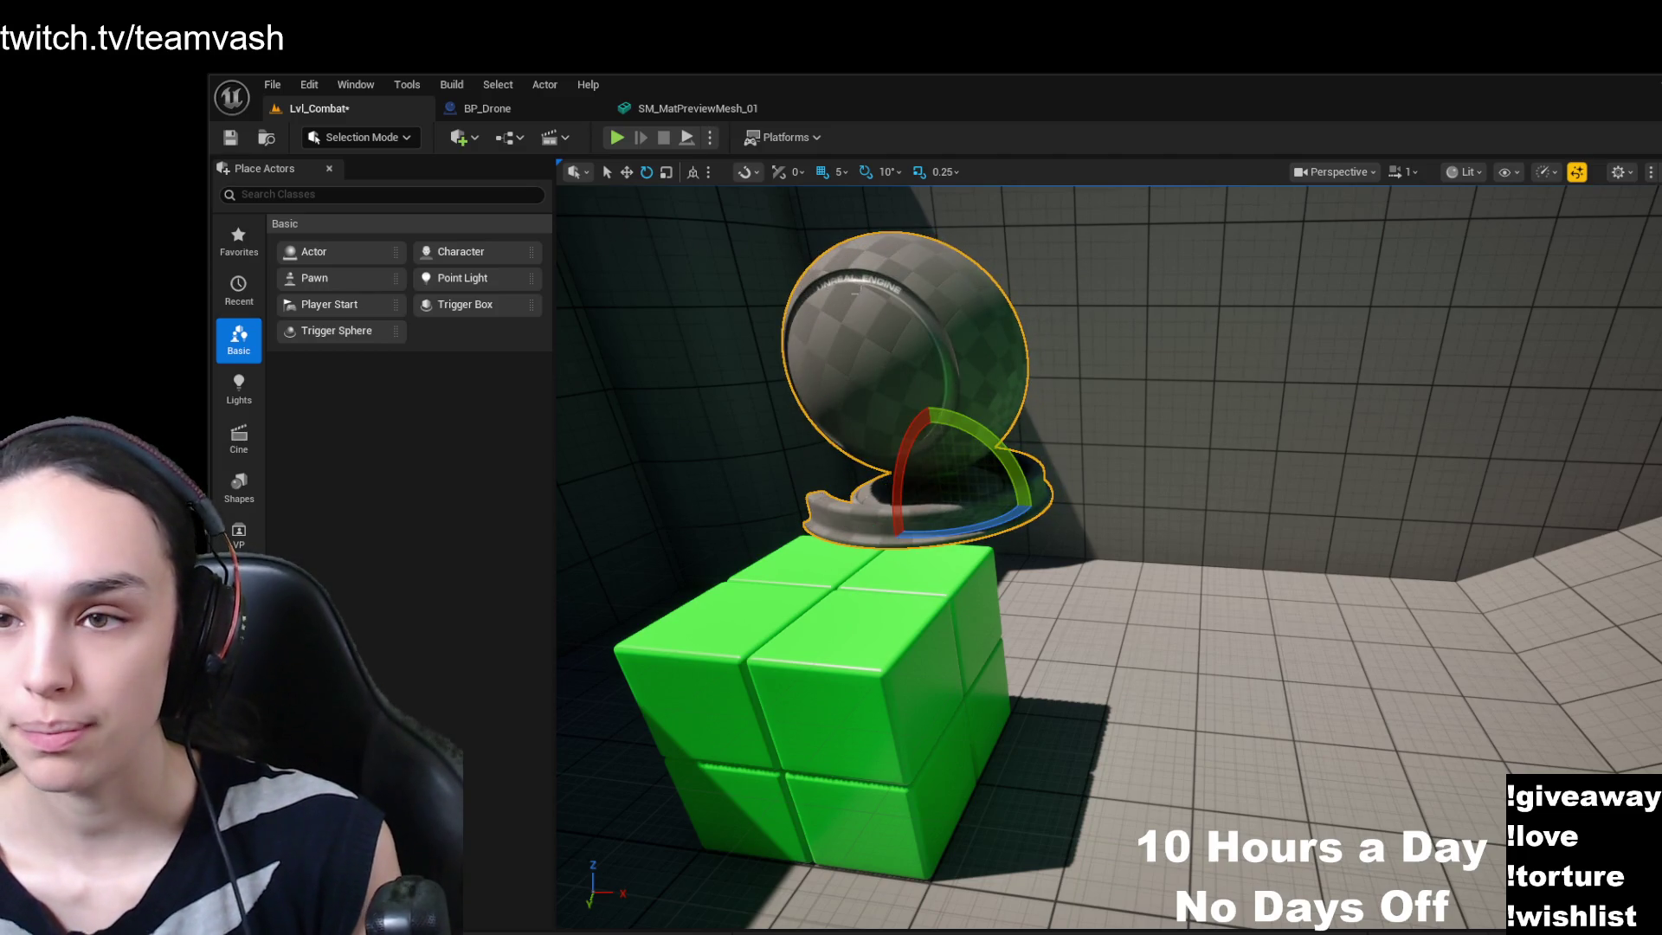
key(w)
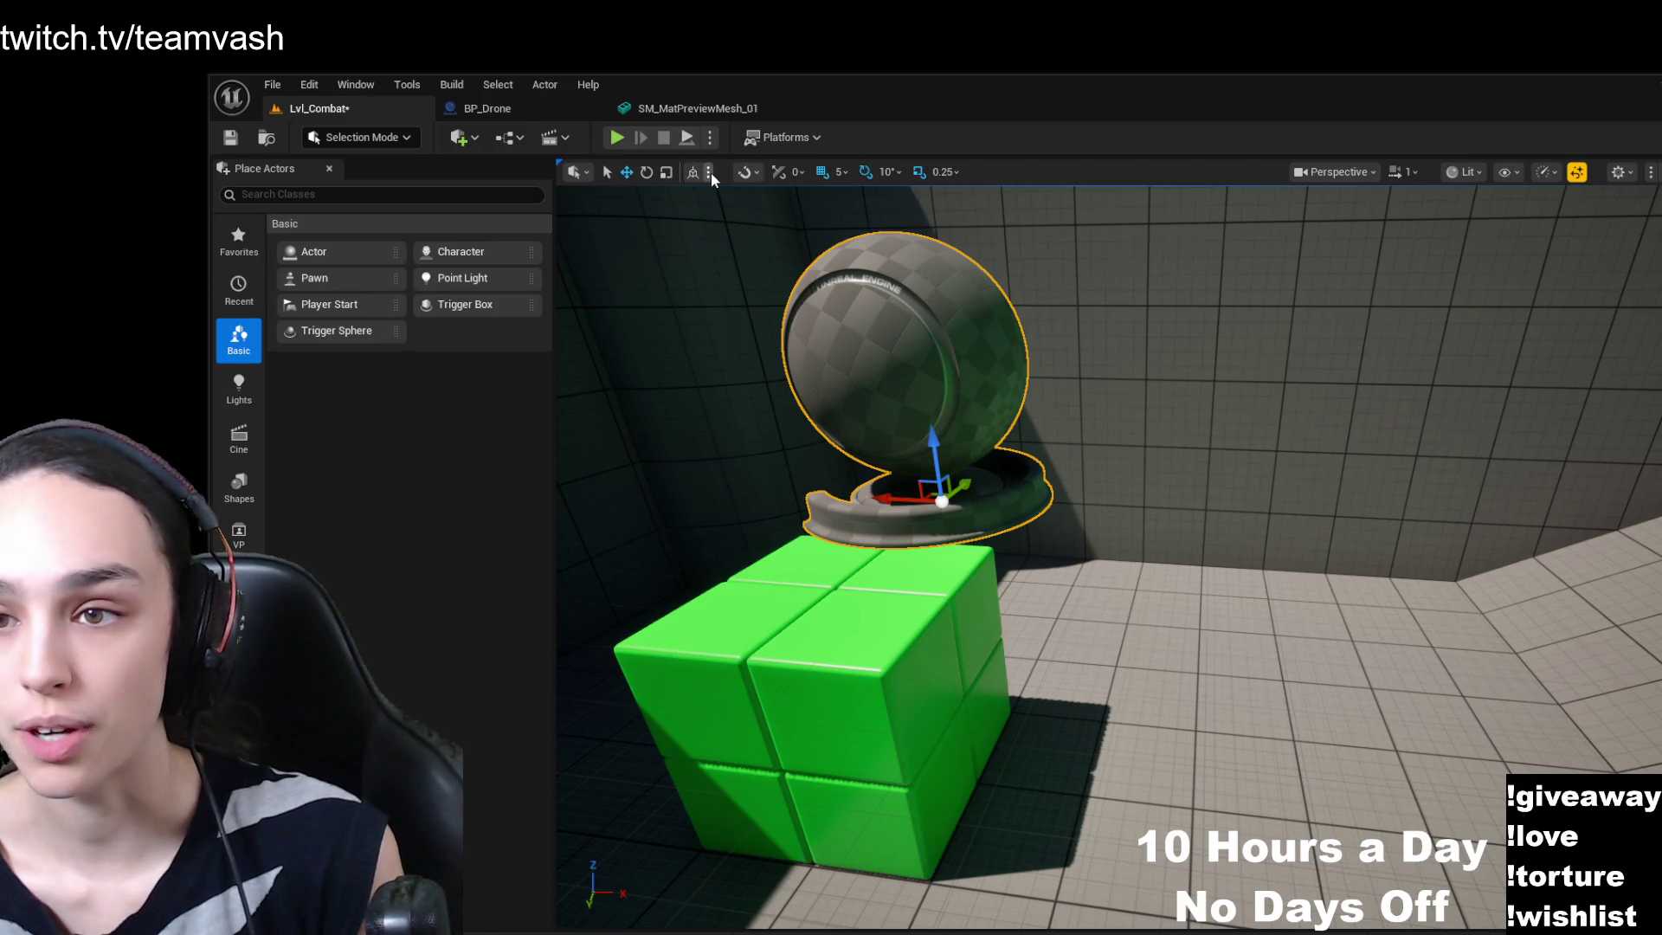
mouse_move(866, 346)
mouse_down()
mouse_move(692, 346)
mouse_move(865, 432)
mouse_move(1070, 577)
mouse_up()
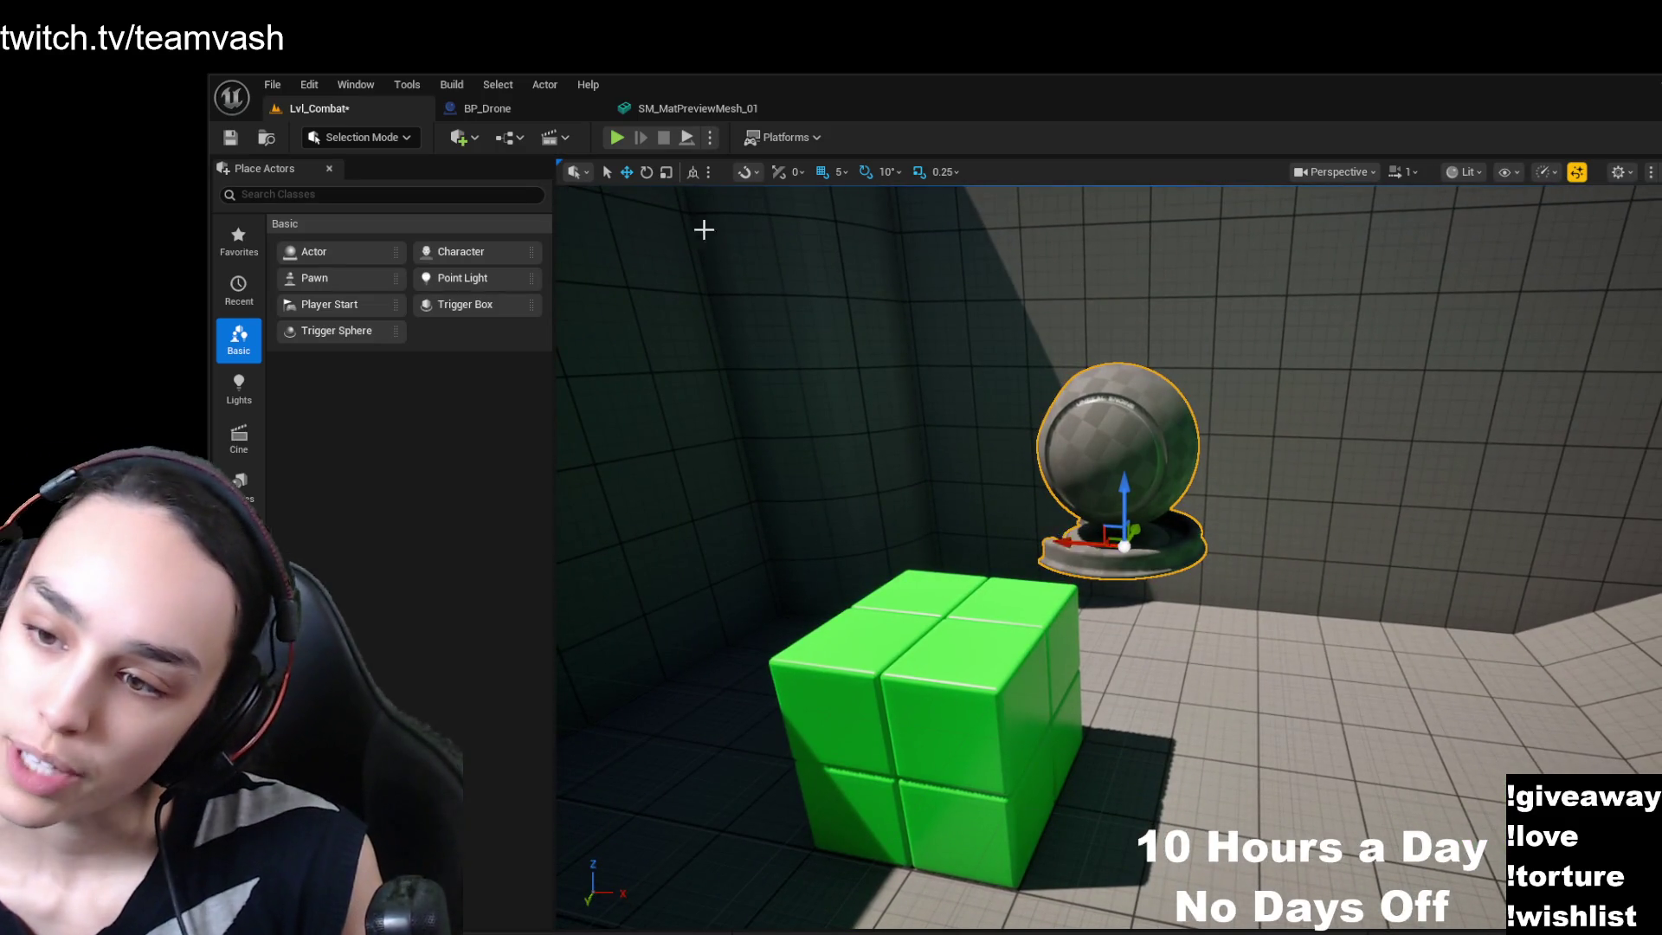
mouse_move(935, 451)
mouse_down()
mouse_move(822, 450)
mouse_move(642, 192)
mouse_up()
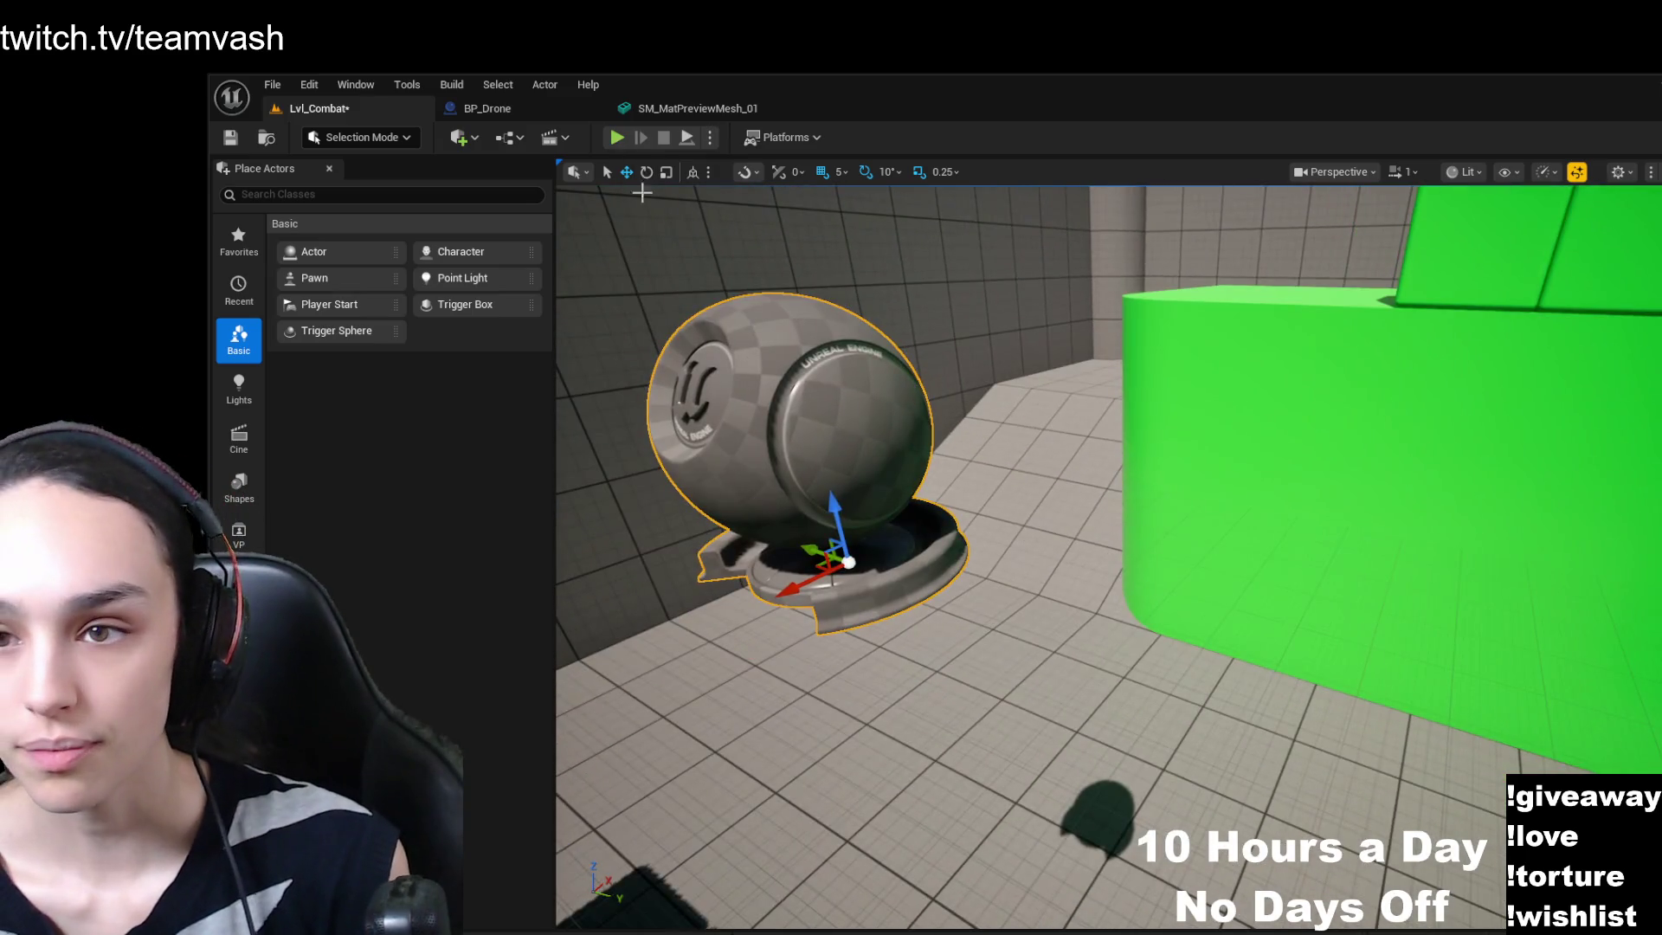
click(690, 176)
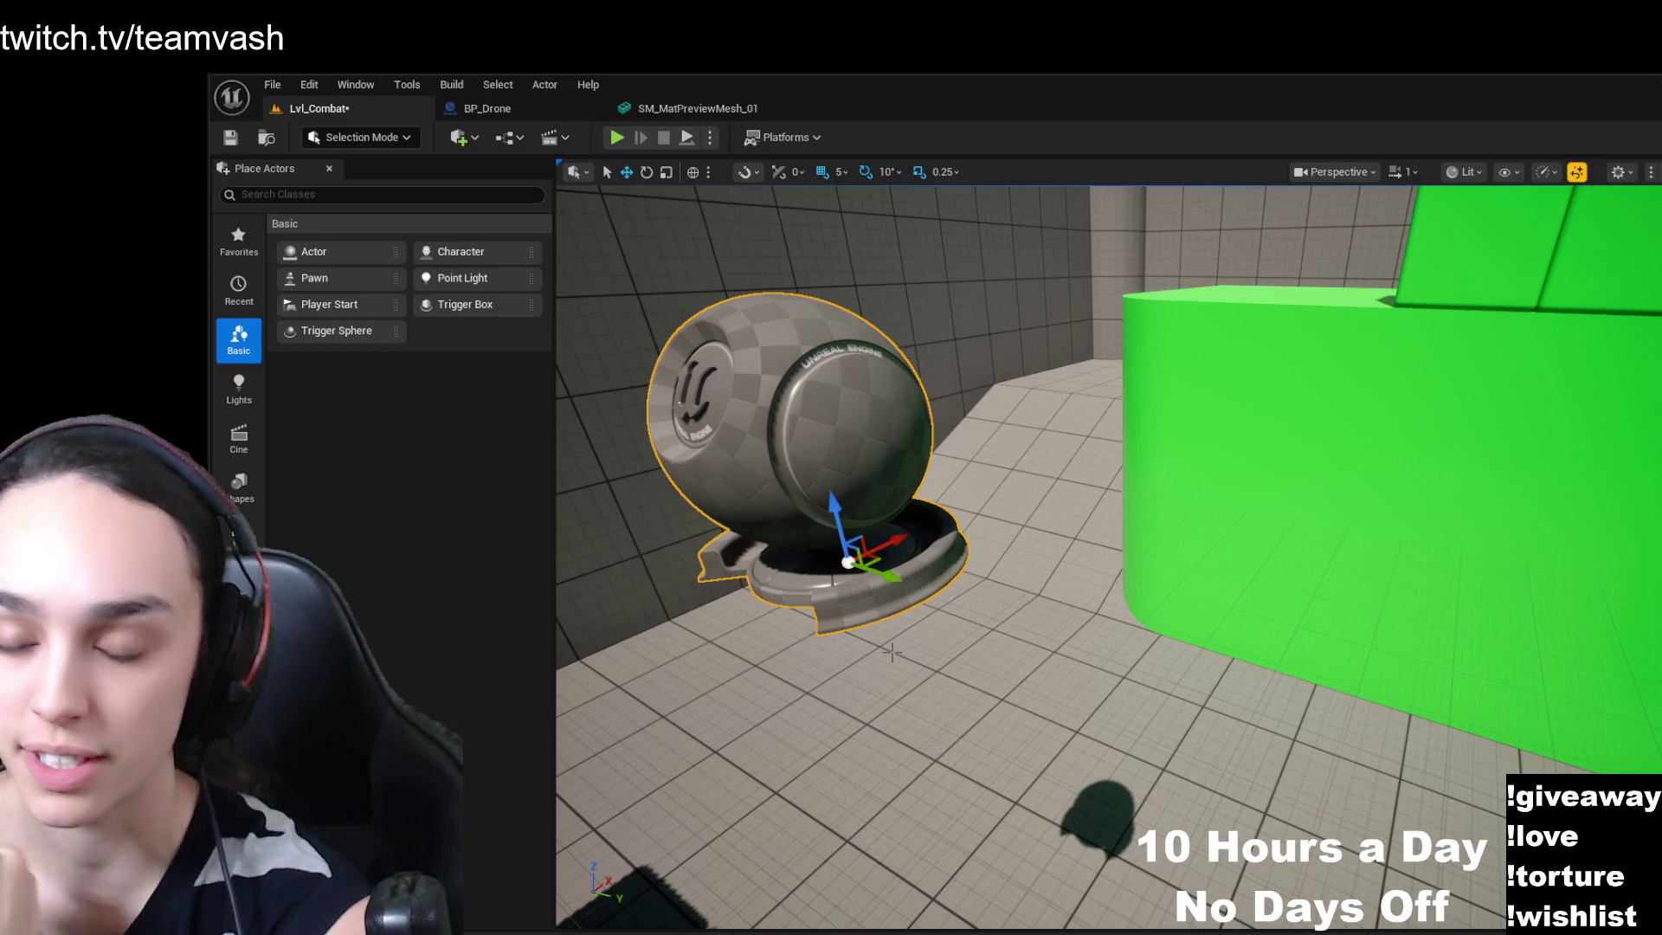
- Turn the level view toward the drone, then Alt+Tab to the black-canvas Paint window
drag(984, 681, 1021, 658)
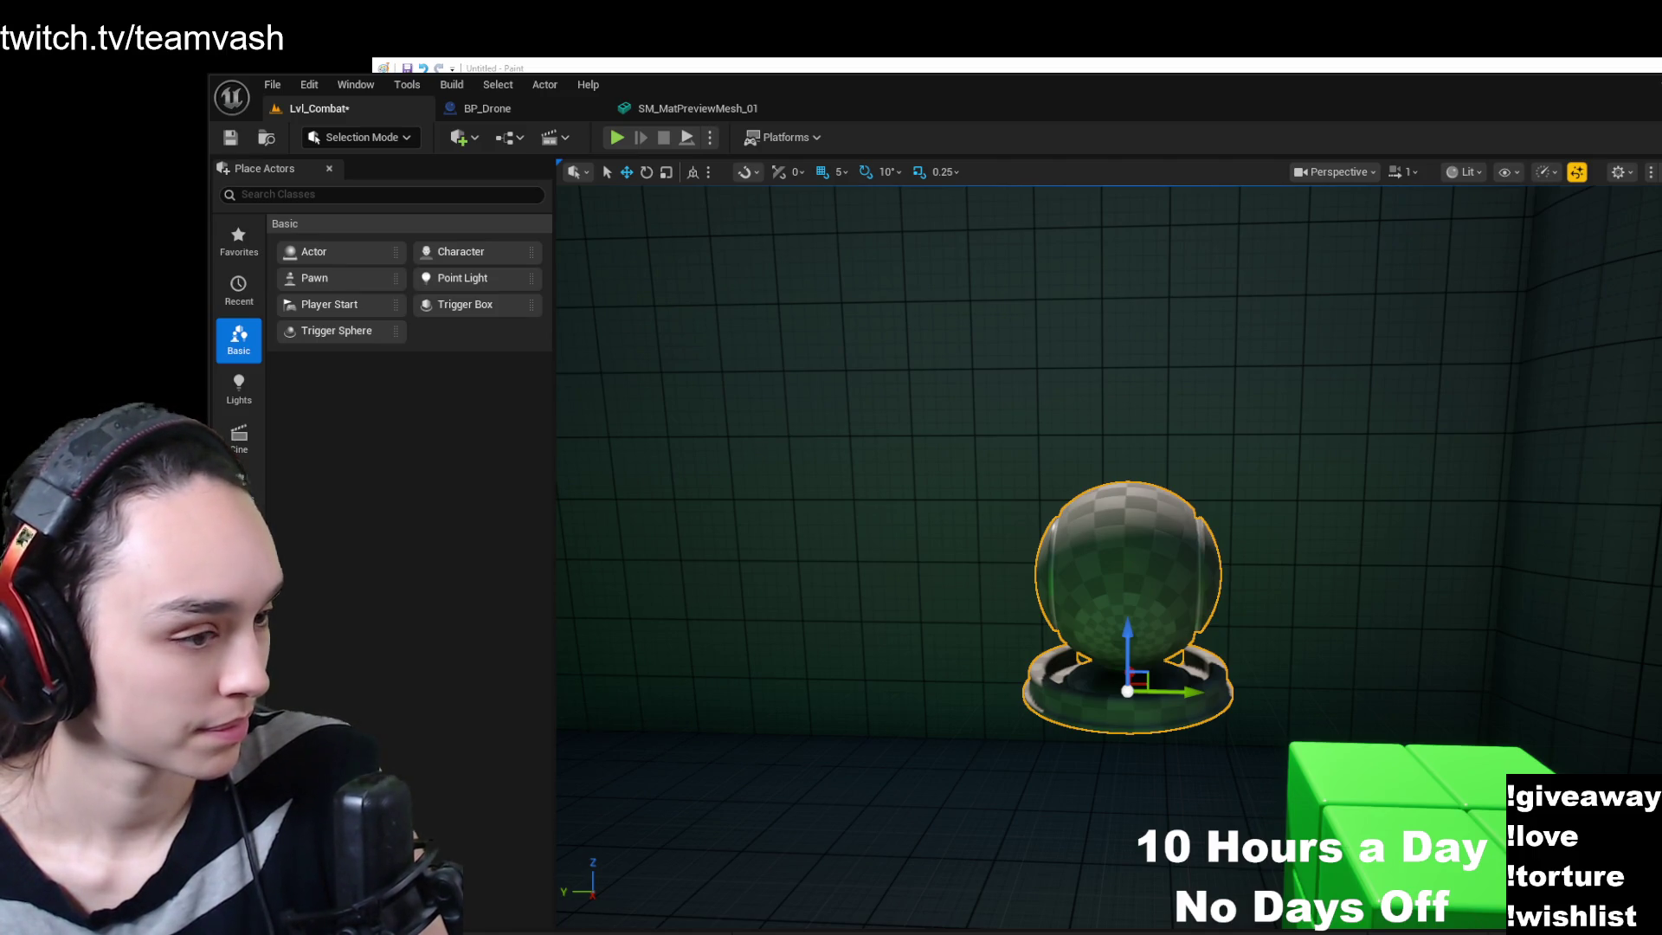
key(alt+Tab)
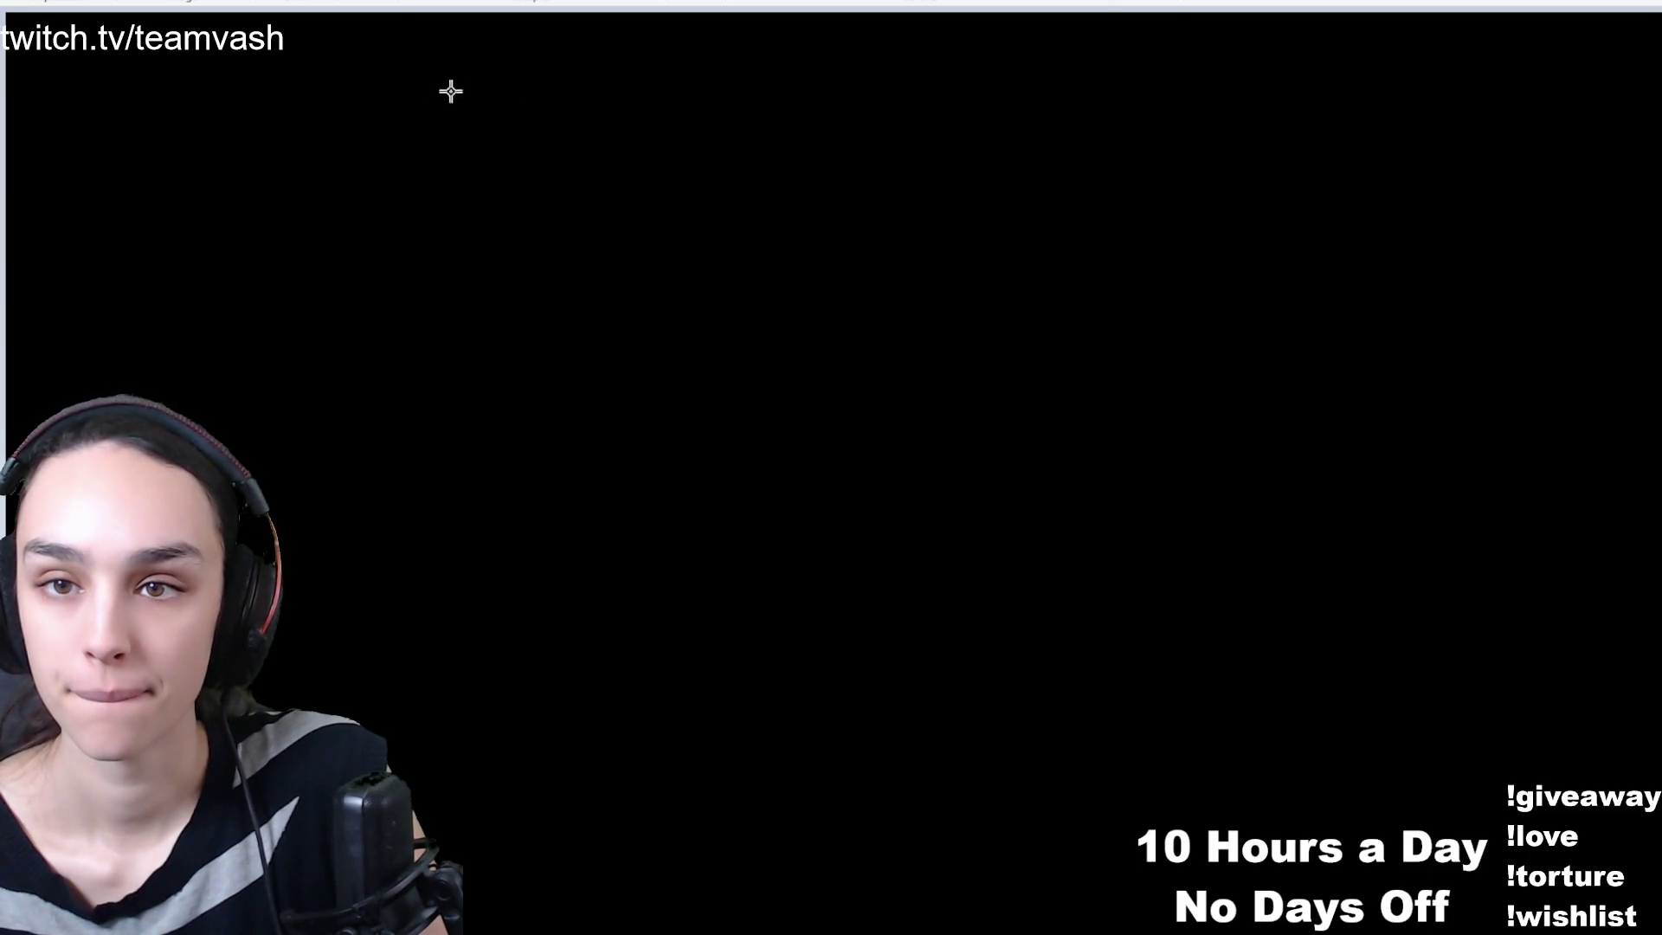
- Drag a large white rectangle across nearly the whole black canvas and commit it
mouse_move(514, 42)
mouse_down()
mouse_move(542, 102)
mouse_move(1337, 829)
mouse_move(1557, 933)
mouse_move(1649, 931)
mouse_up()
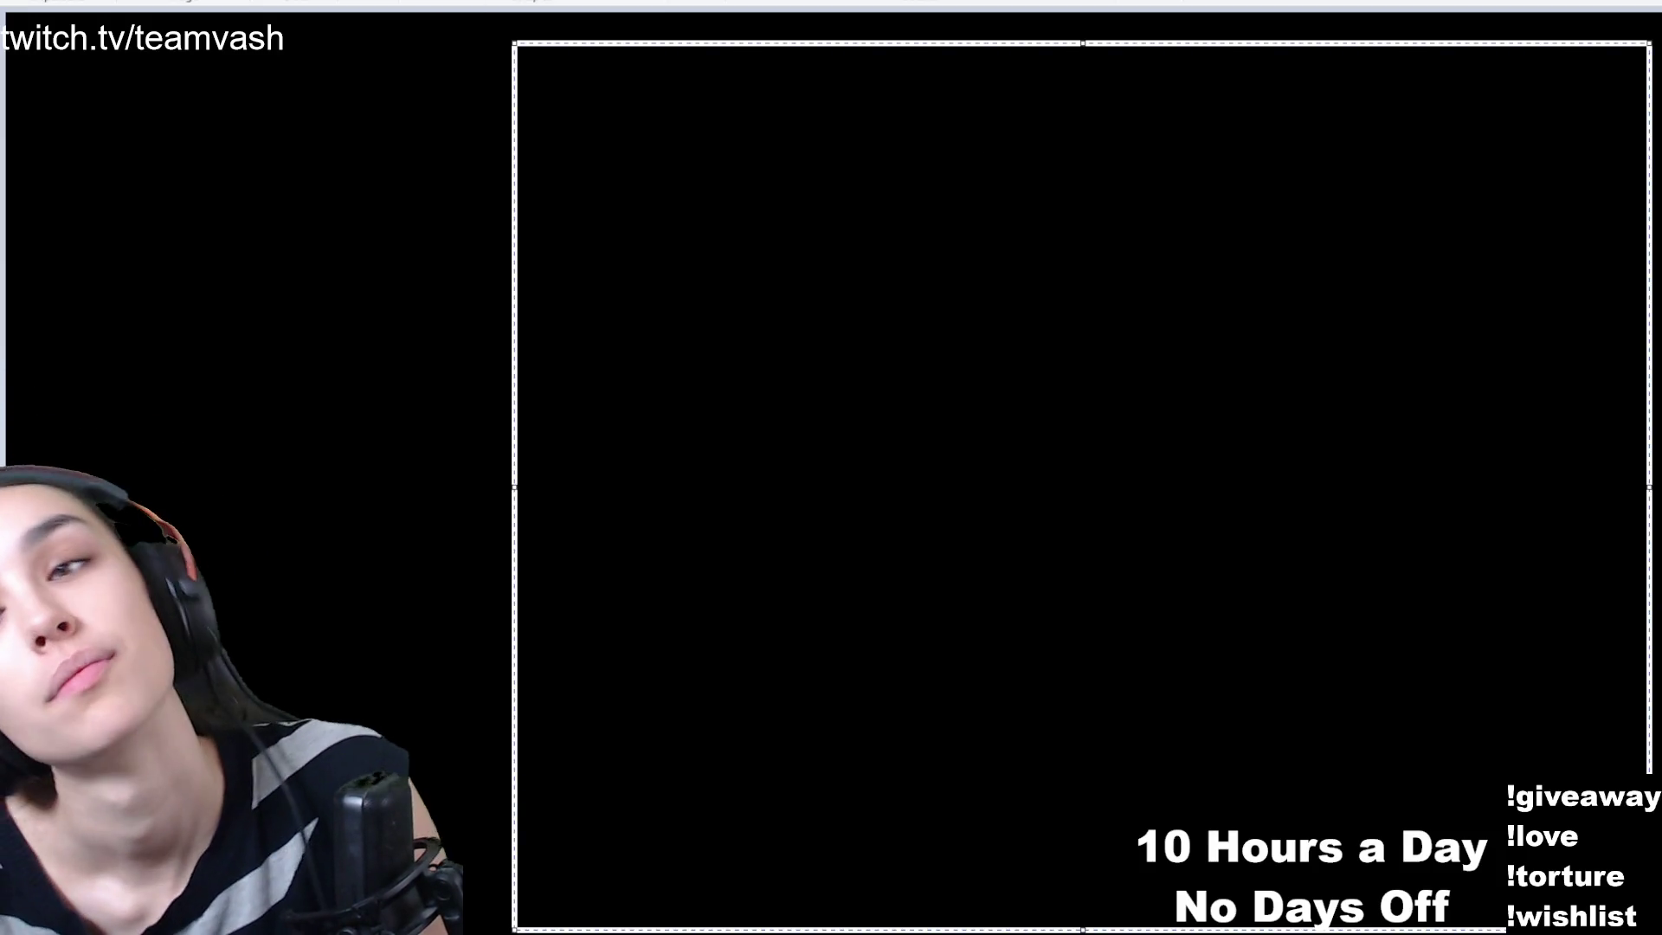
click(549, 101)
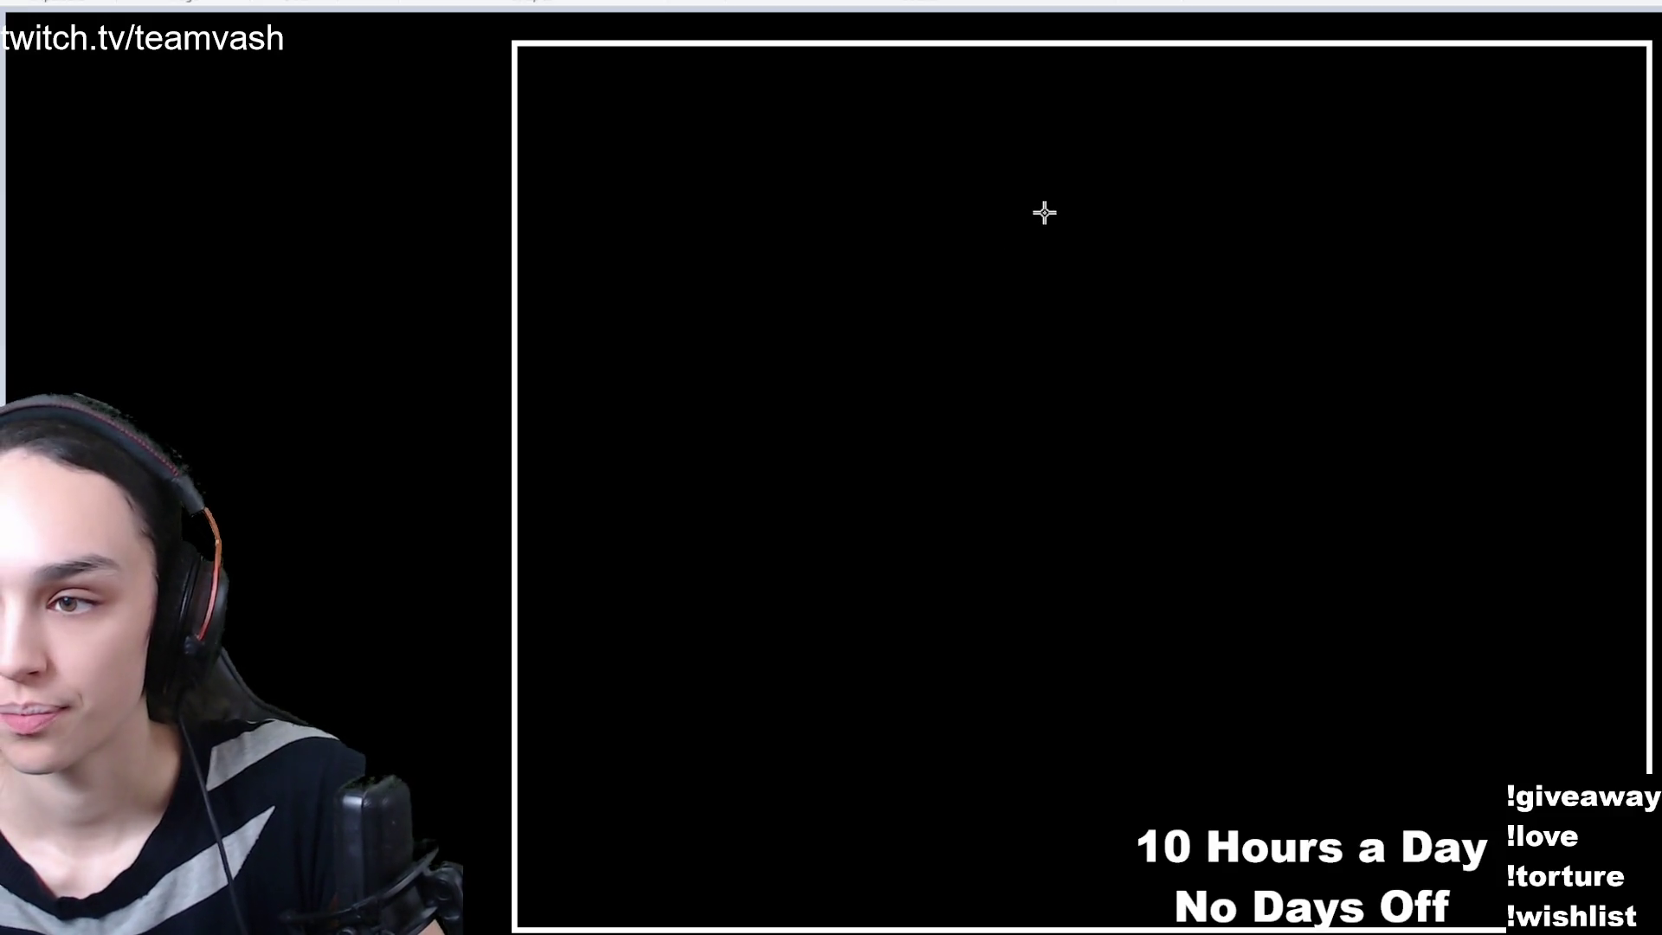
- Draw crossing vertical and horizontal white axis lines, then type 'y' above the vertical axis
mouse_move(1043, 211)
mouse_down()
mouse_move(1045, 743)
mouse_move(1044, 715)
mouse_up()
mouse_move(711, 436)
mouse_down()
mouse_move(1358, 464)
mouse_move(1432, 439)
mouse_up()
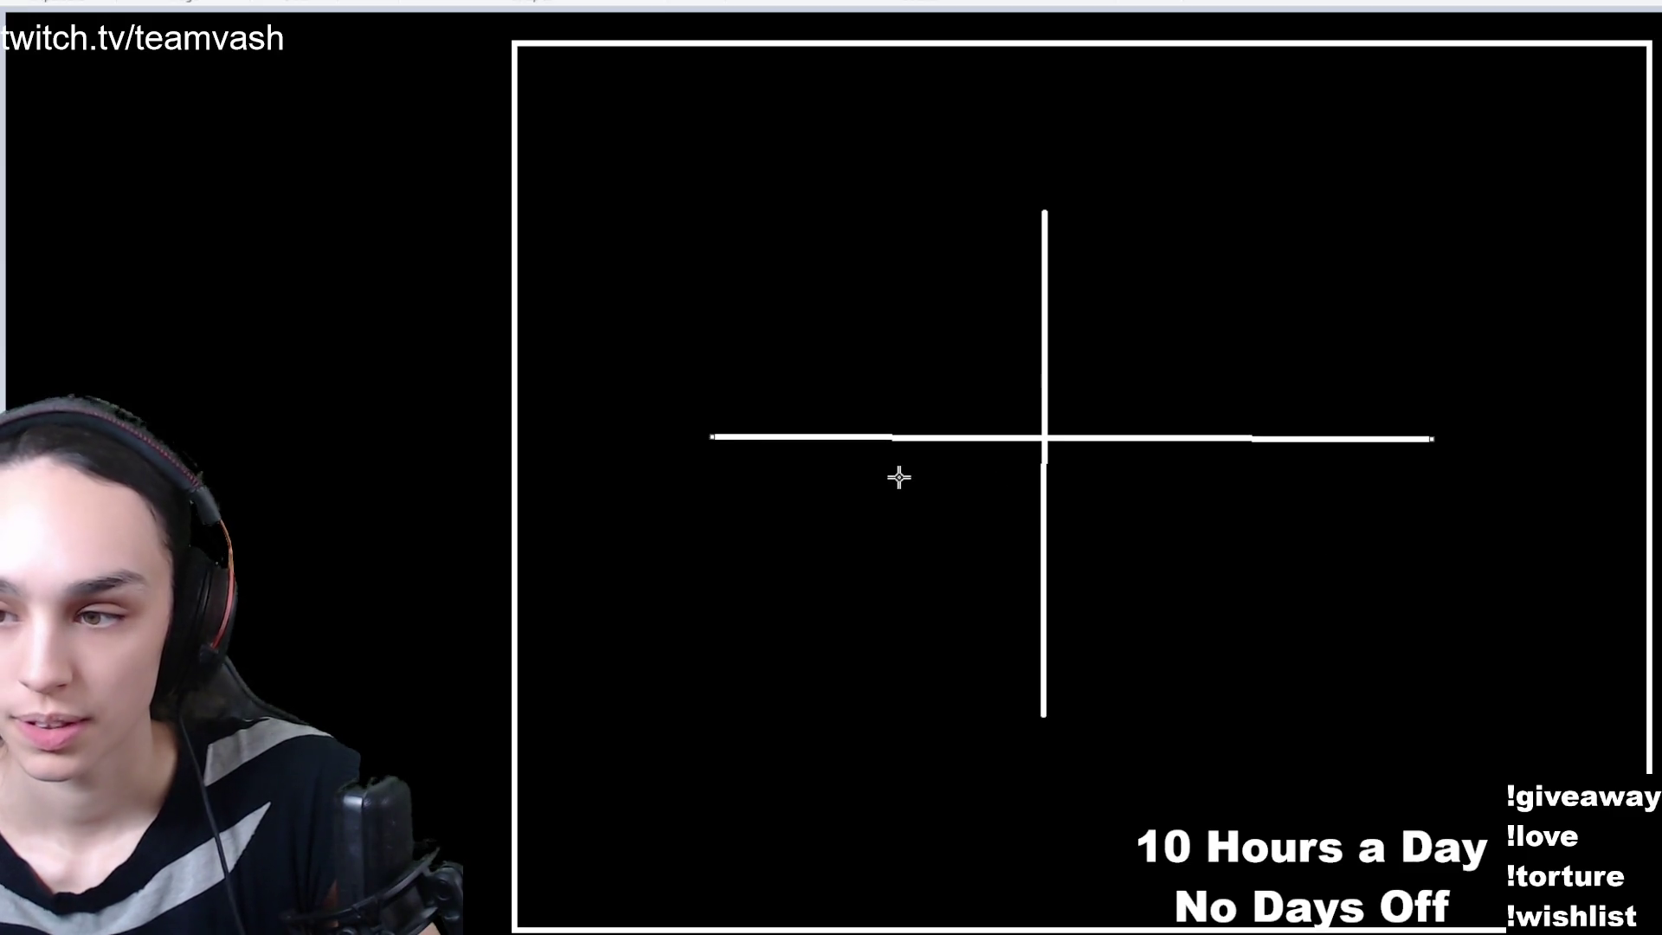
key(ctrl+z)
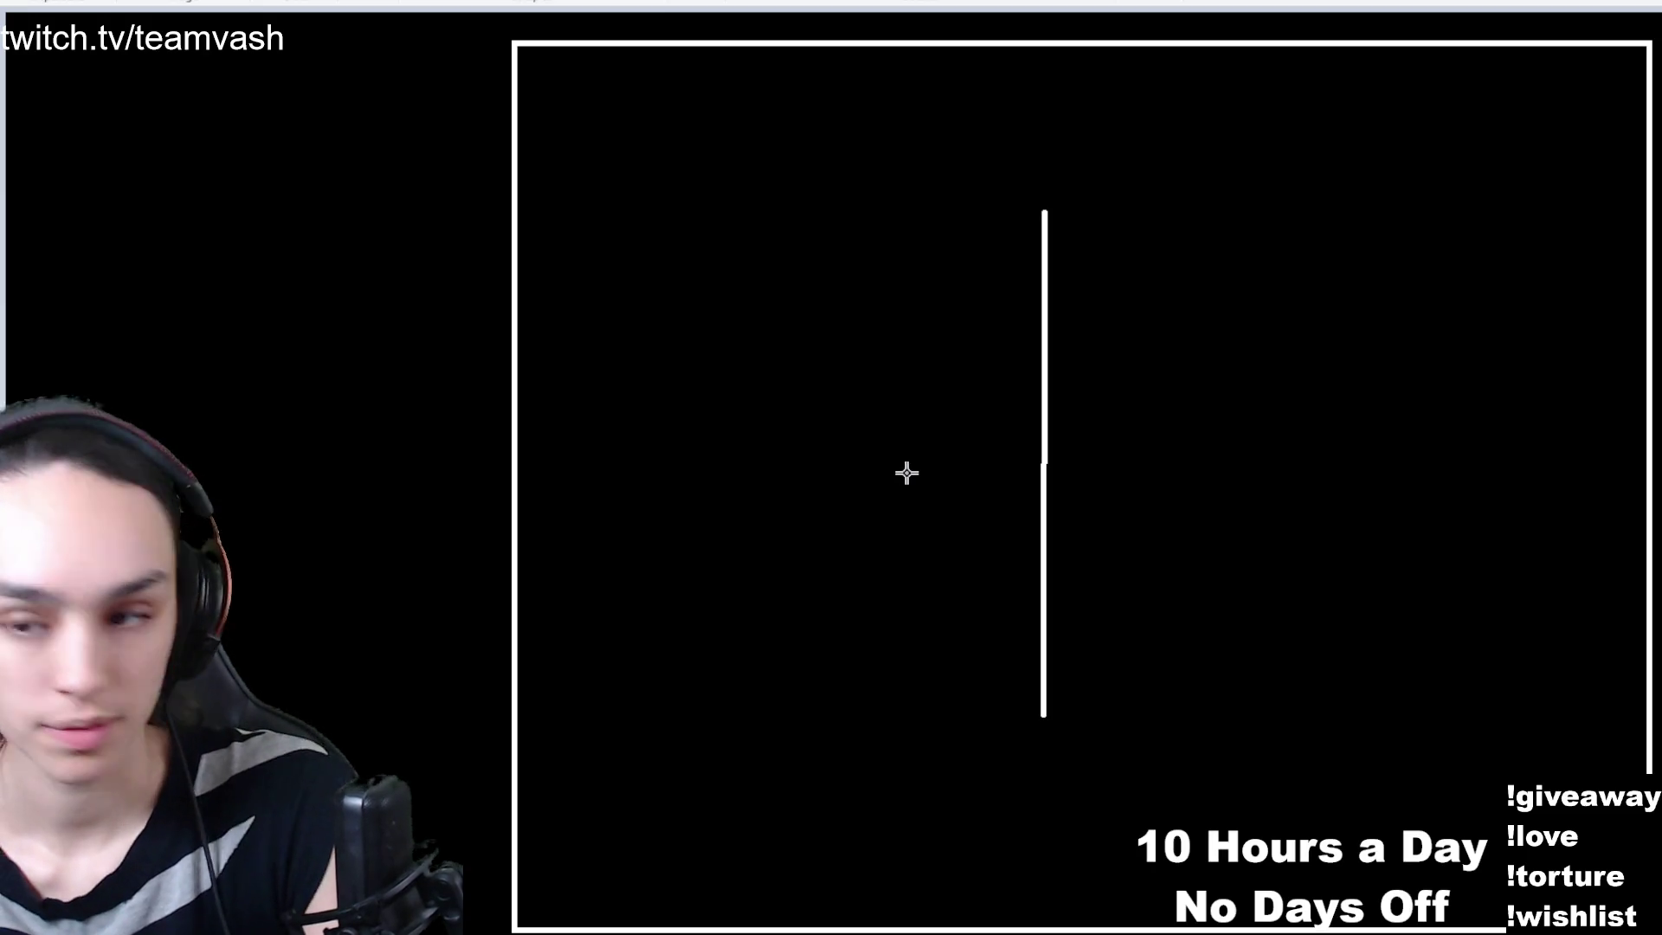
drag(730, 436, 1369, 436)
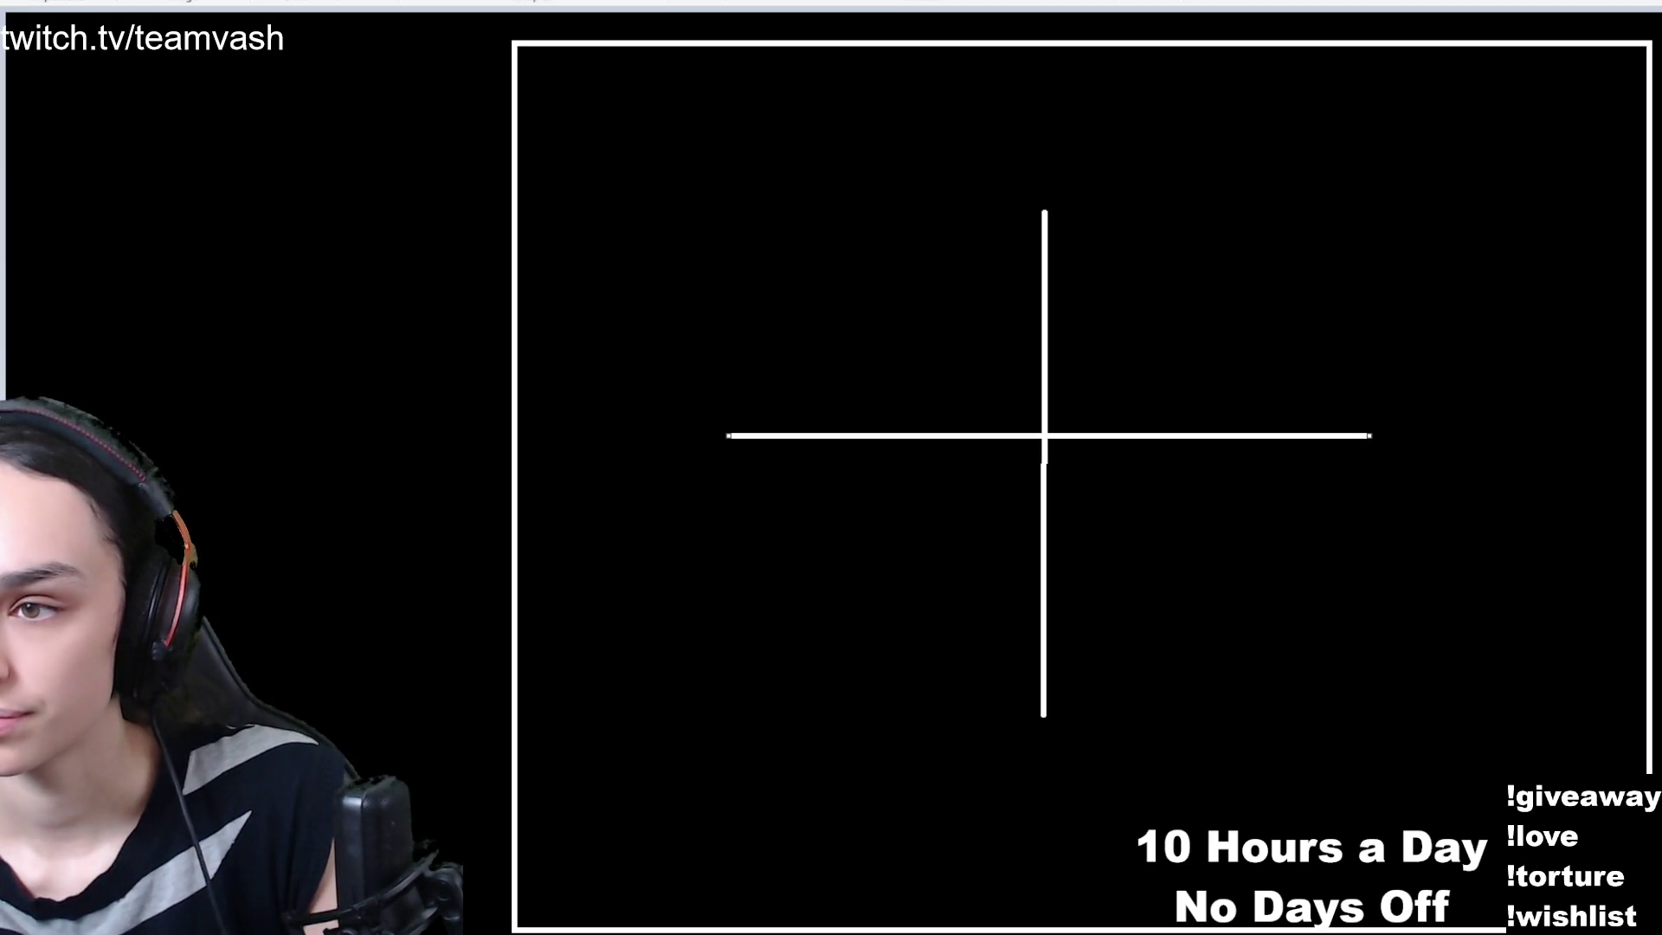
click(1031, 154)
text(y)
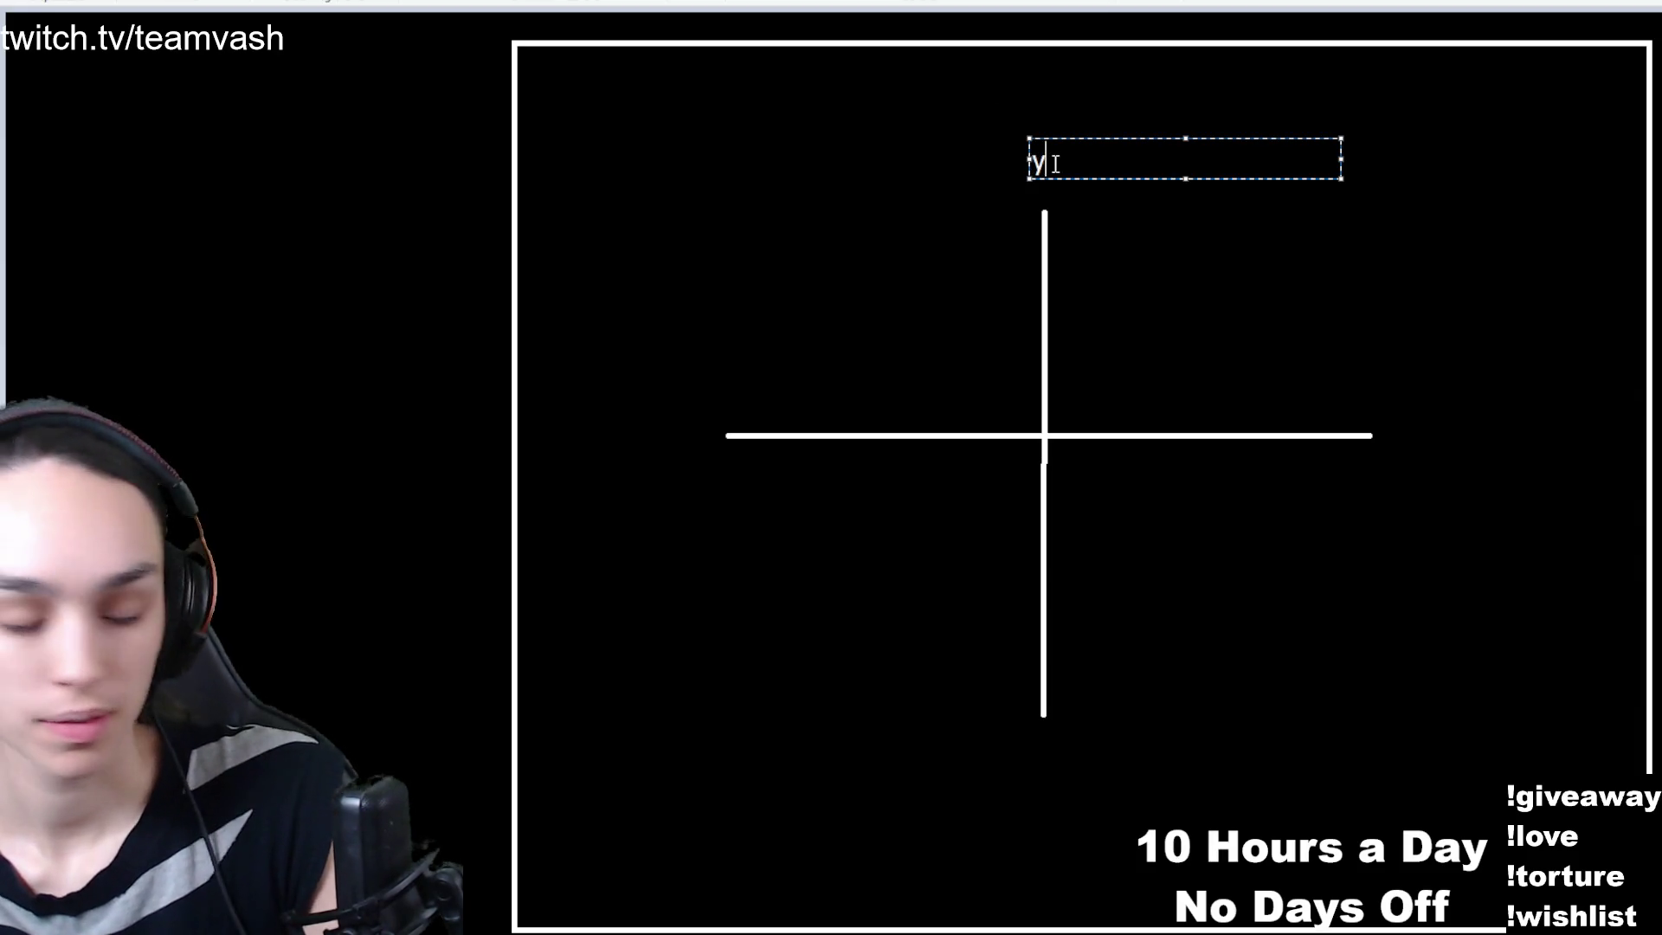
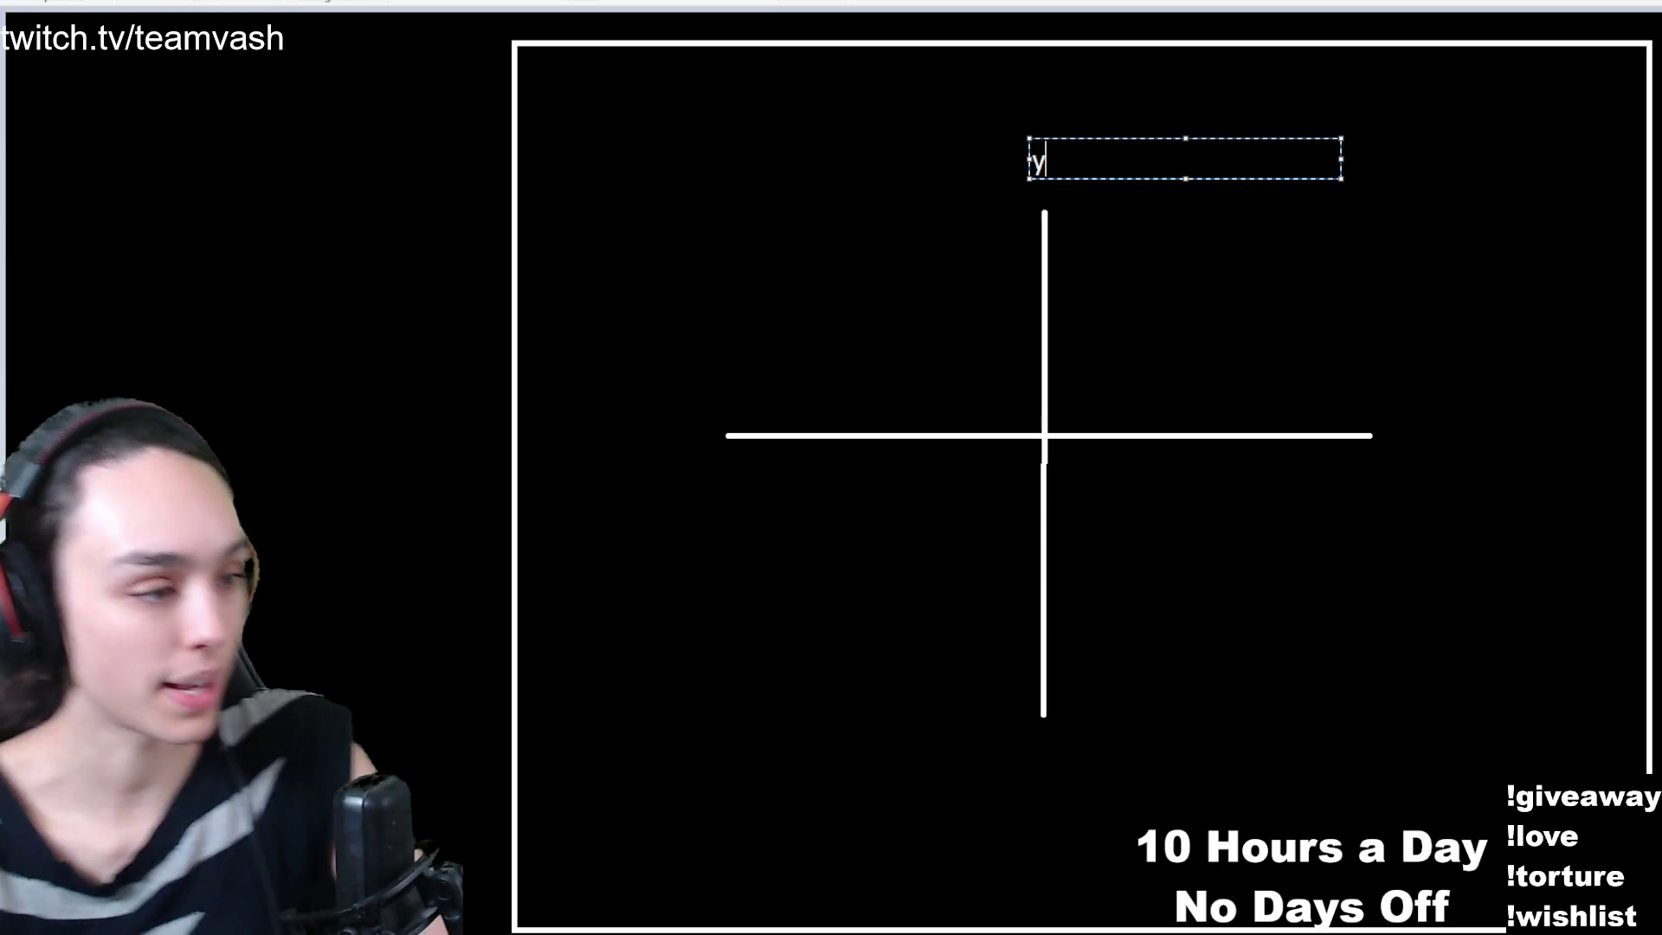
- Commit the y label and write an x label just past the horizontal axis's right end
click(1398, 424)
click(1396, 414)
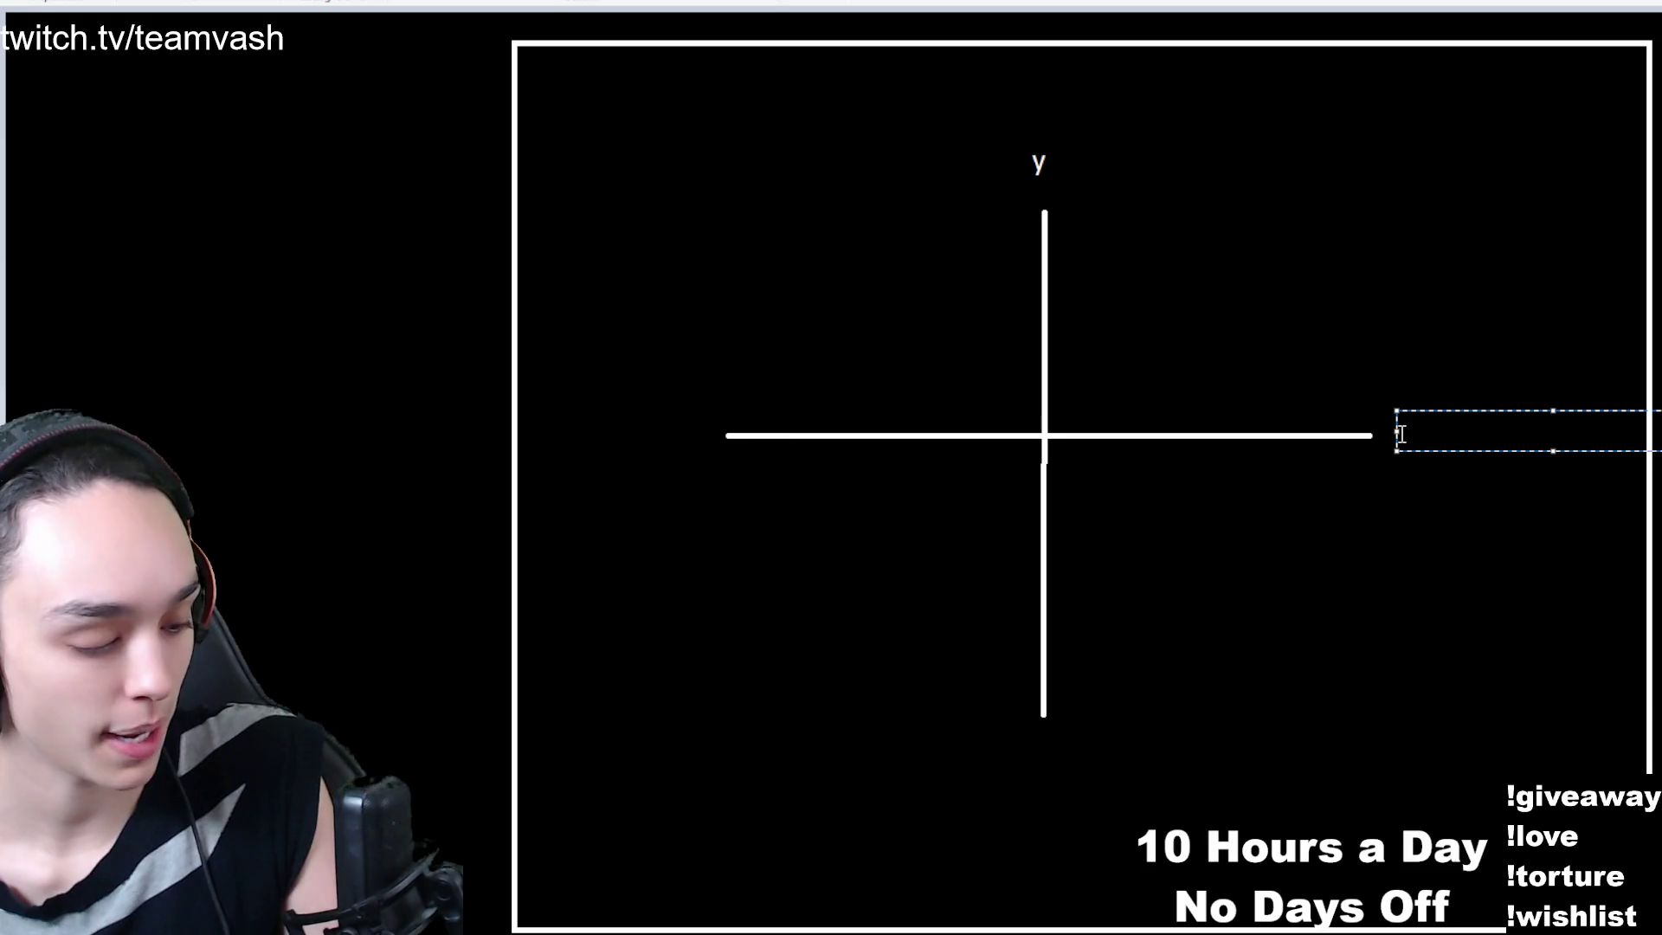
text(x)
click(1390, 464)
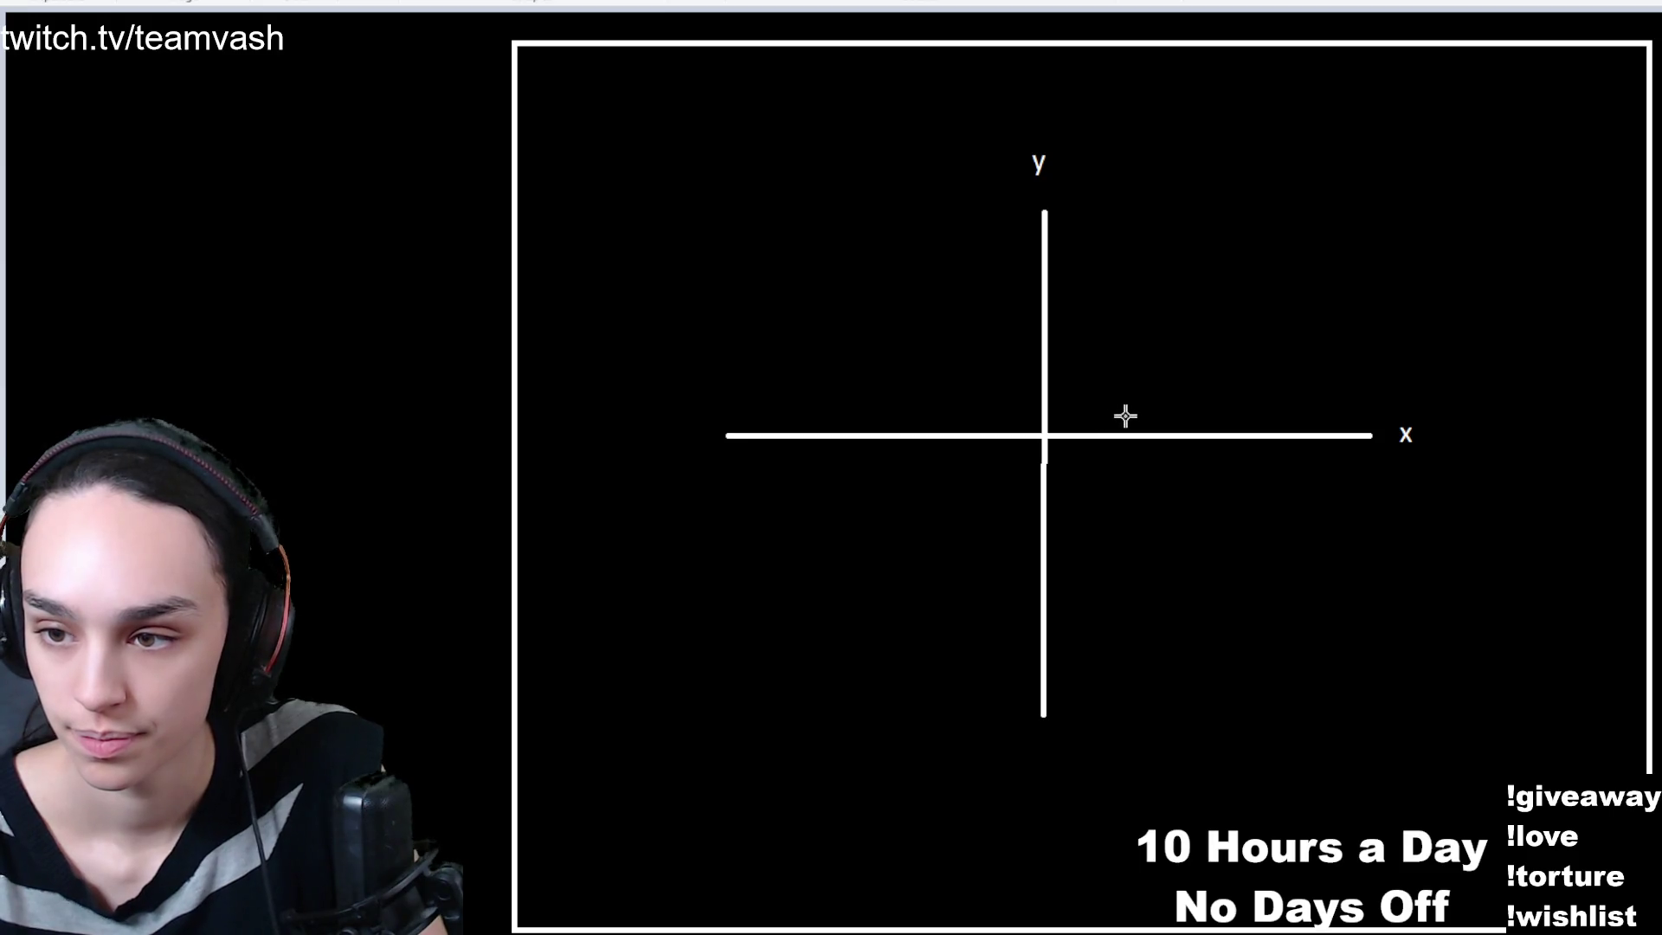
- Draw a white arrow up-right from a dot, labelling its tail (3,3) and its tip (6,6)
click(1154, 360)
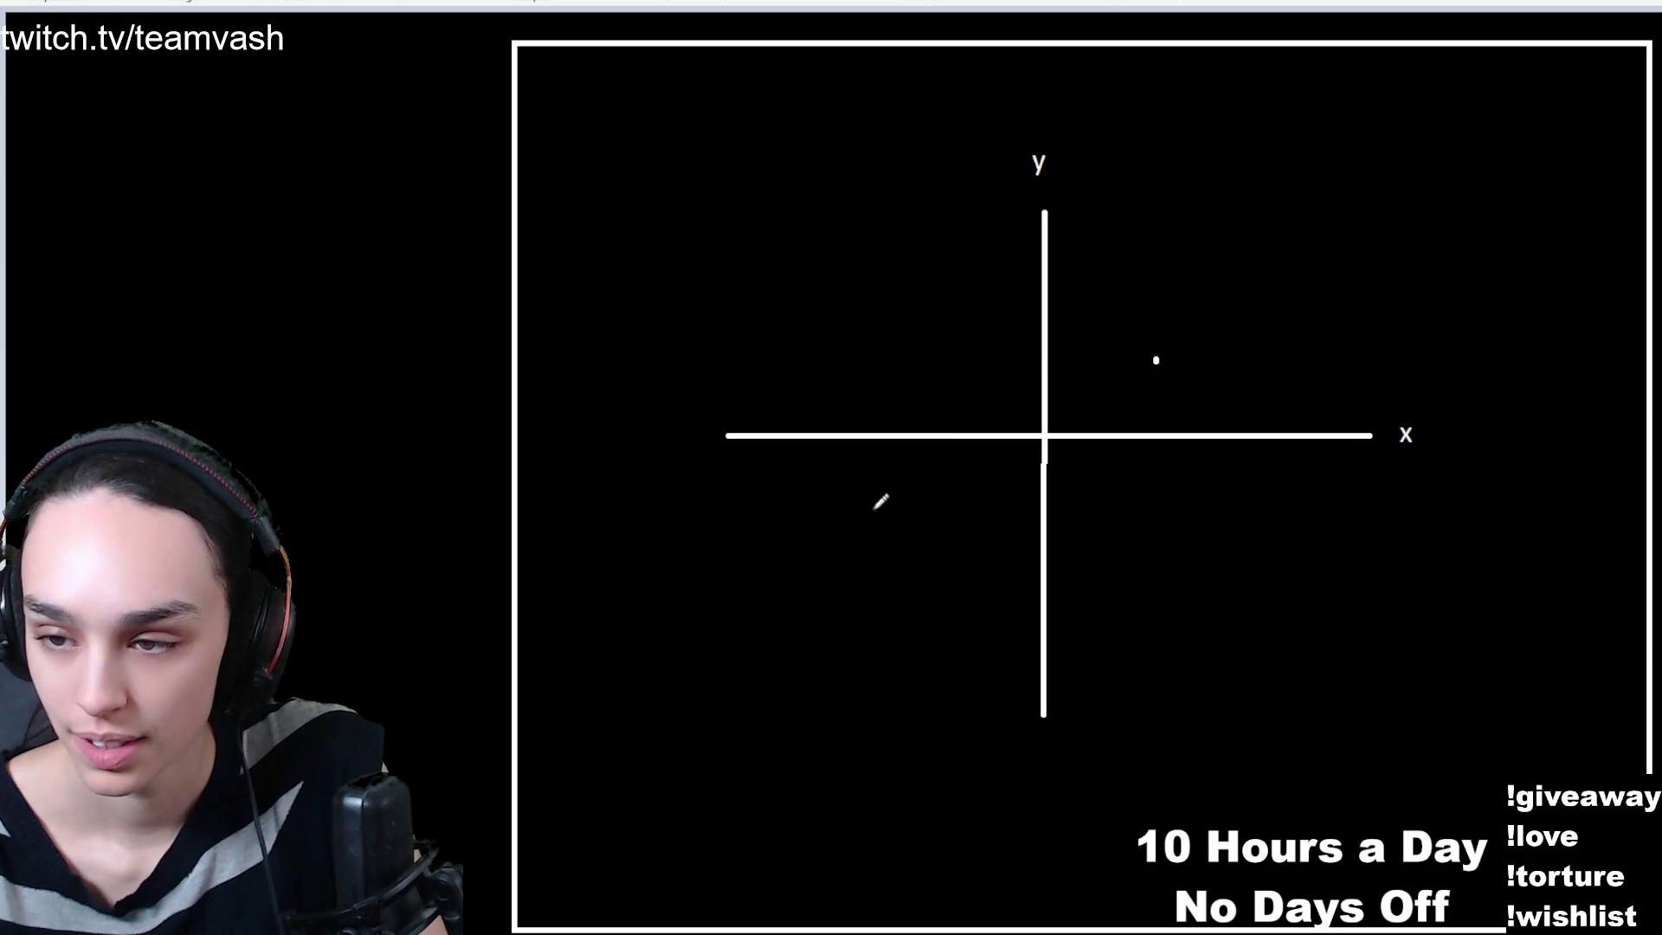
mouse_move(1155, 359)
mouse_down()
mouse_move(1243, 302)
mouse_move(1229, 316)
mouse_up()
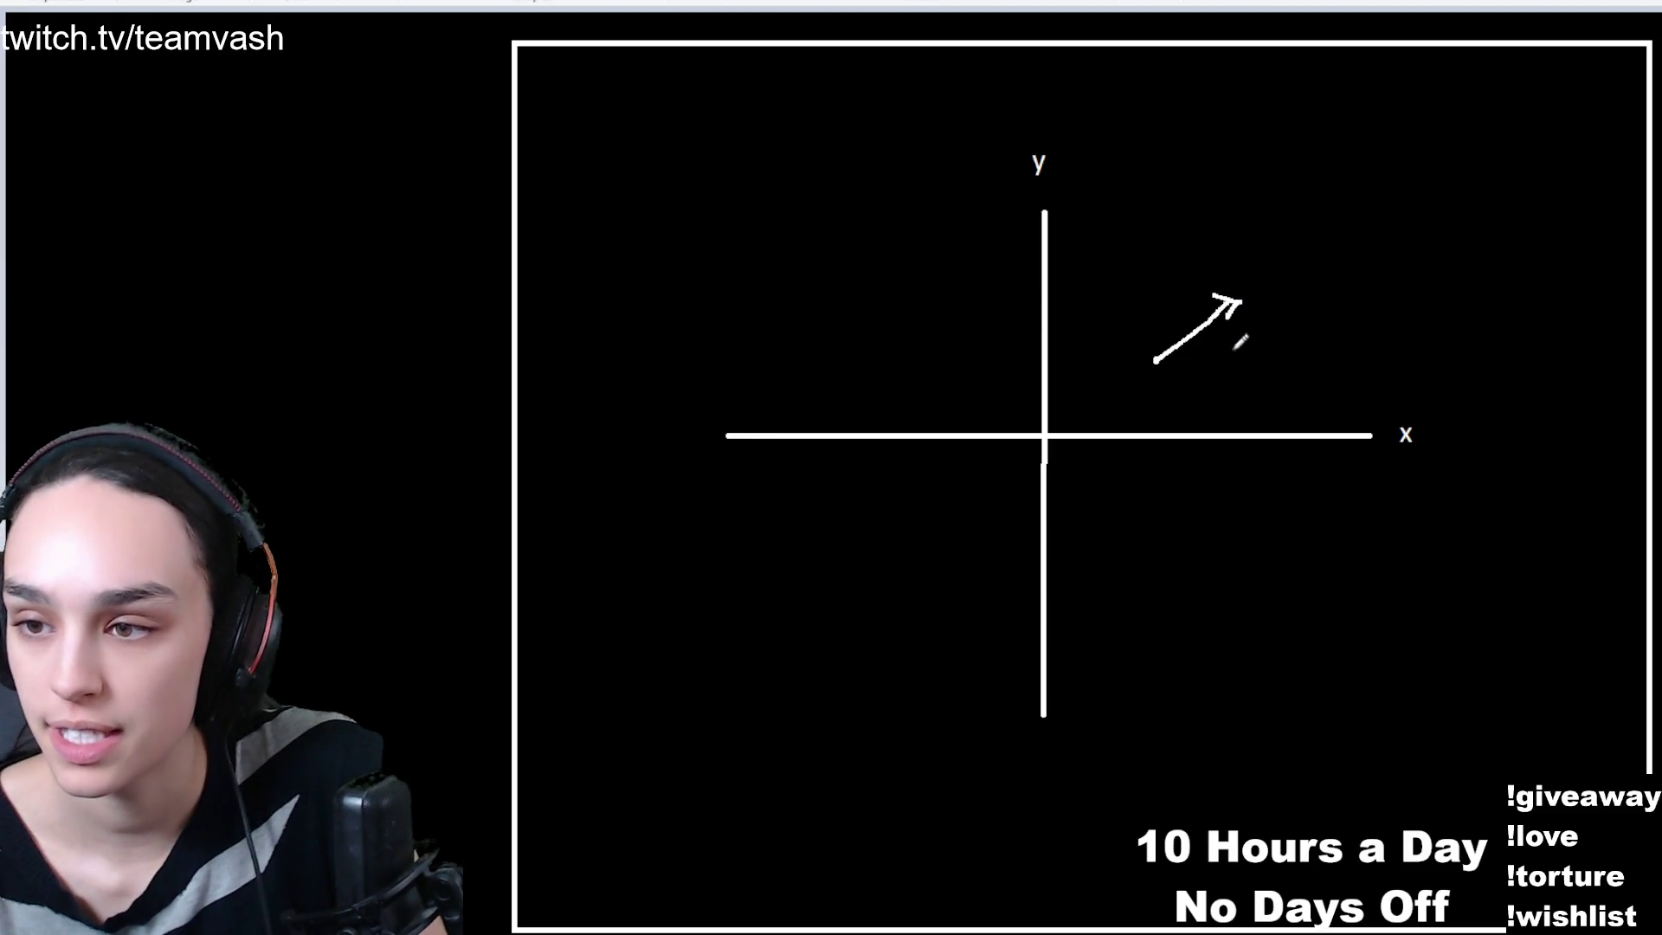
mouse_move(1177, 370)
mouse_down()
mouse_move(1225, 386)
mouse_move(1214, 396)
mouse_move(1238, 375)
mouse_move(1257, 394)
mouse_up()
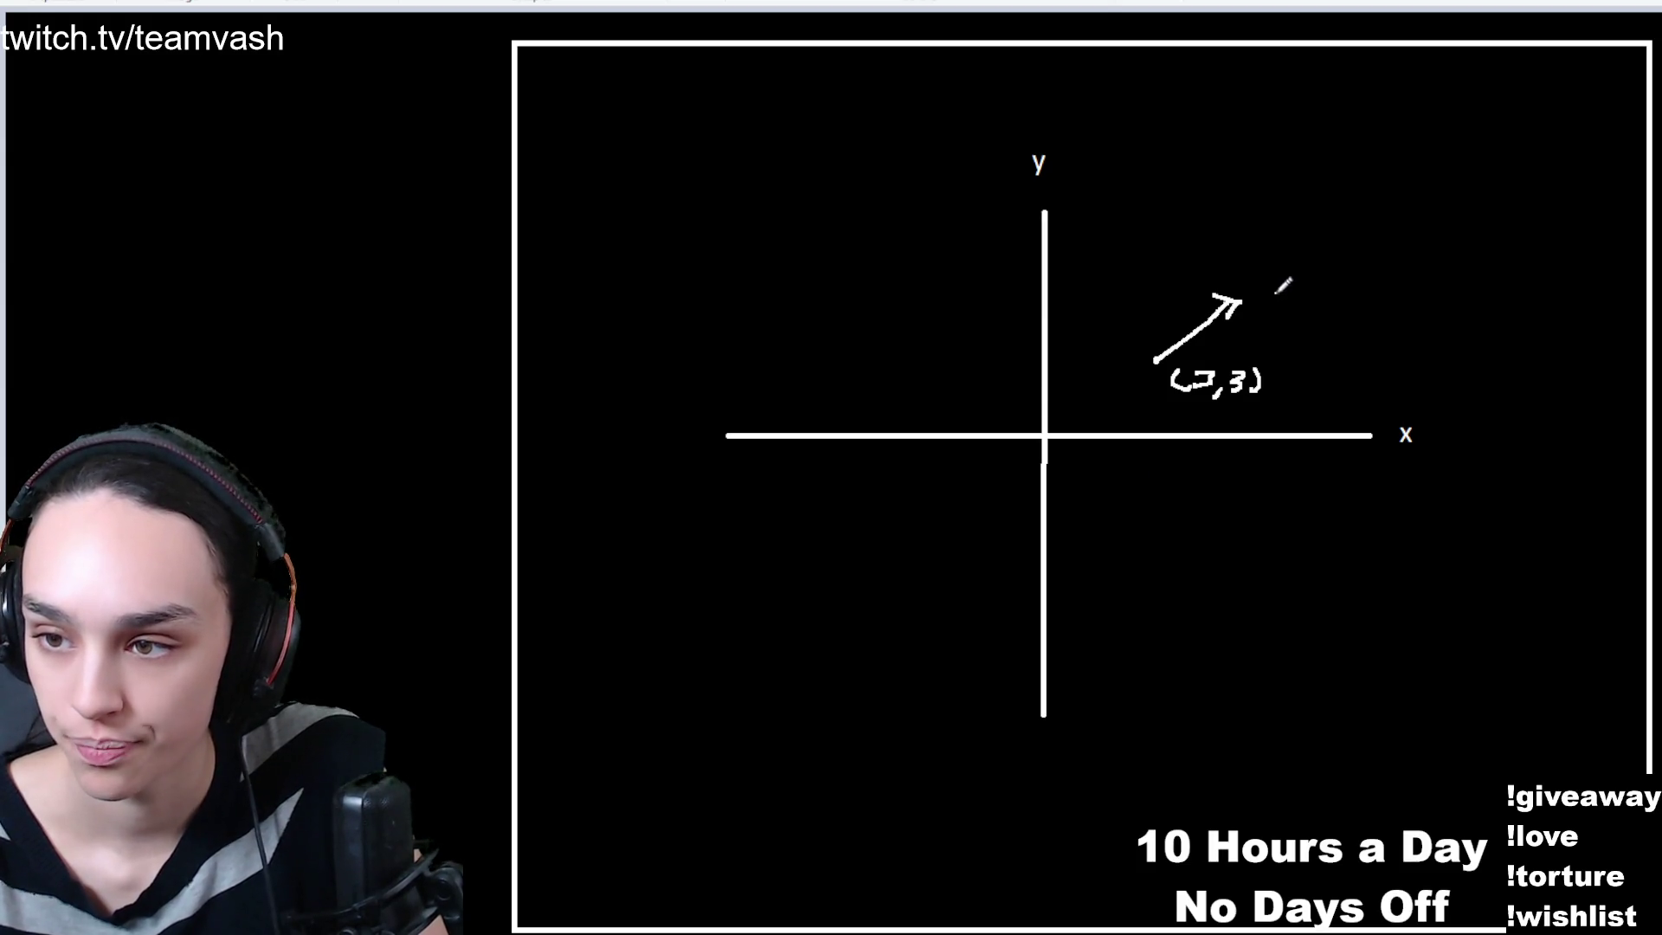
mouse_move(1265, 295)
mouse_down()
mouse_move(1262, 317)
mouse_move(1339, 322)
mouse_up()
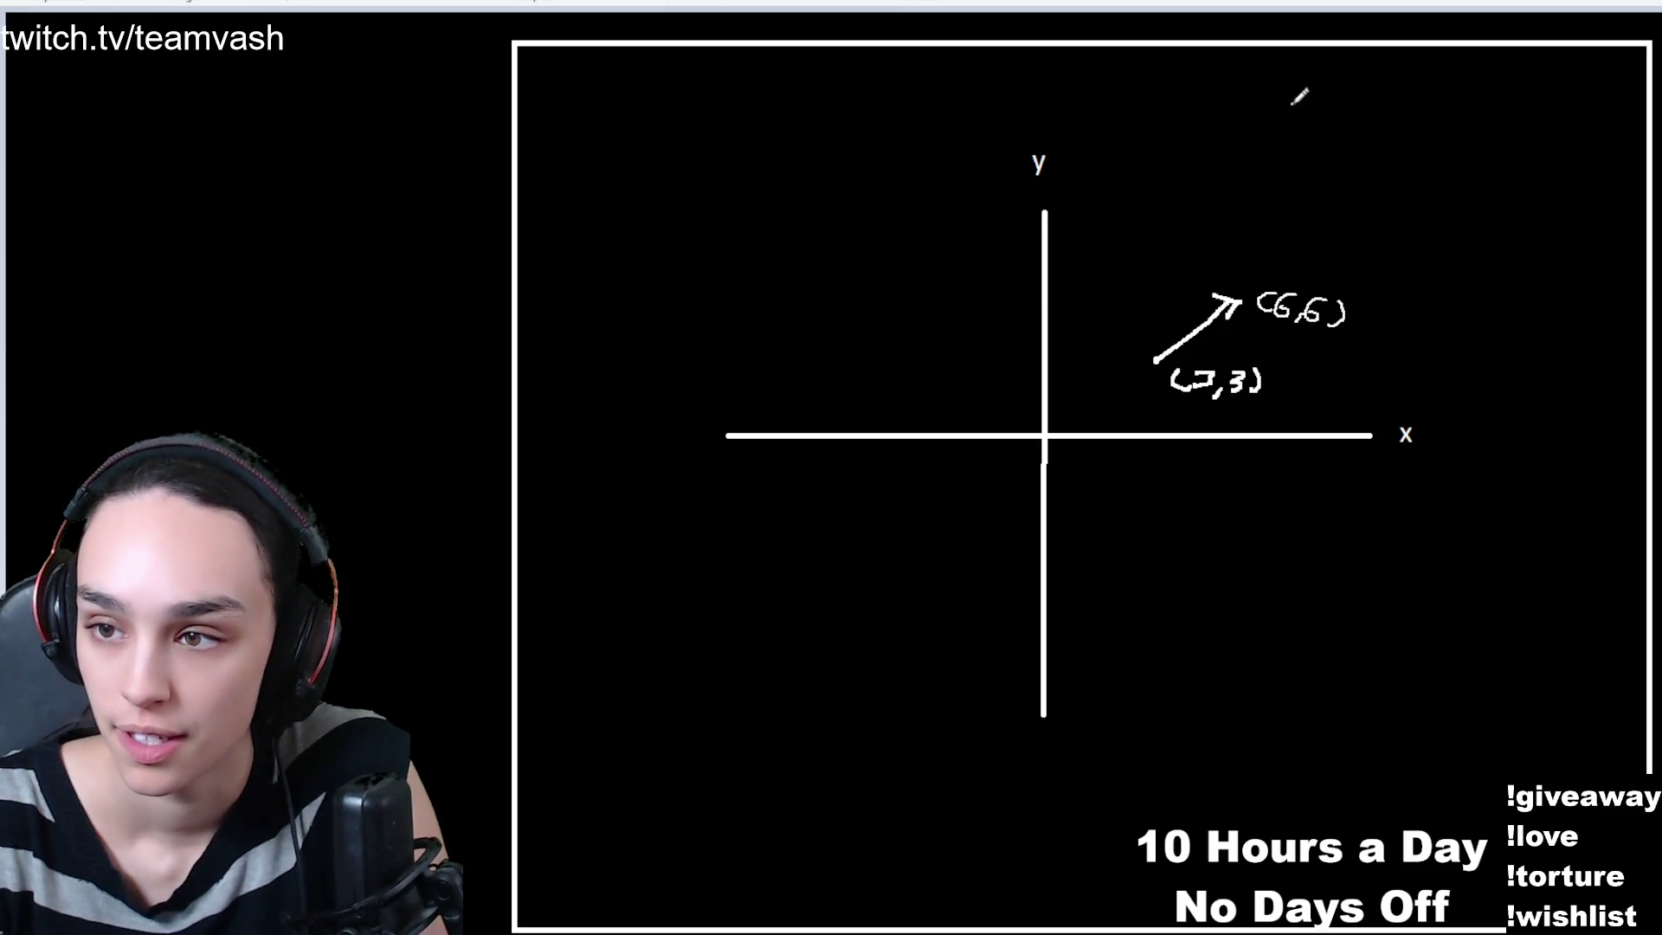
- Handwrite V=(x,y) at the top right of the canvas, beside the arrow
drag(1291, 104, 1340, 97)
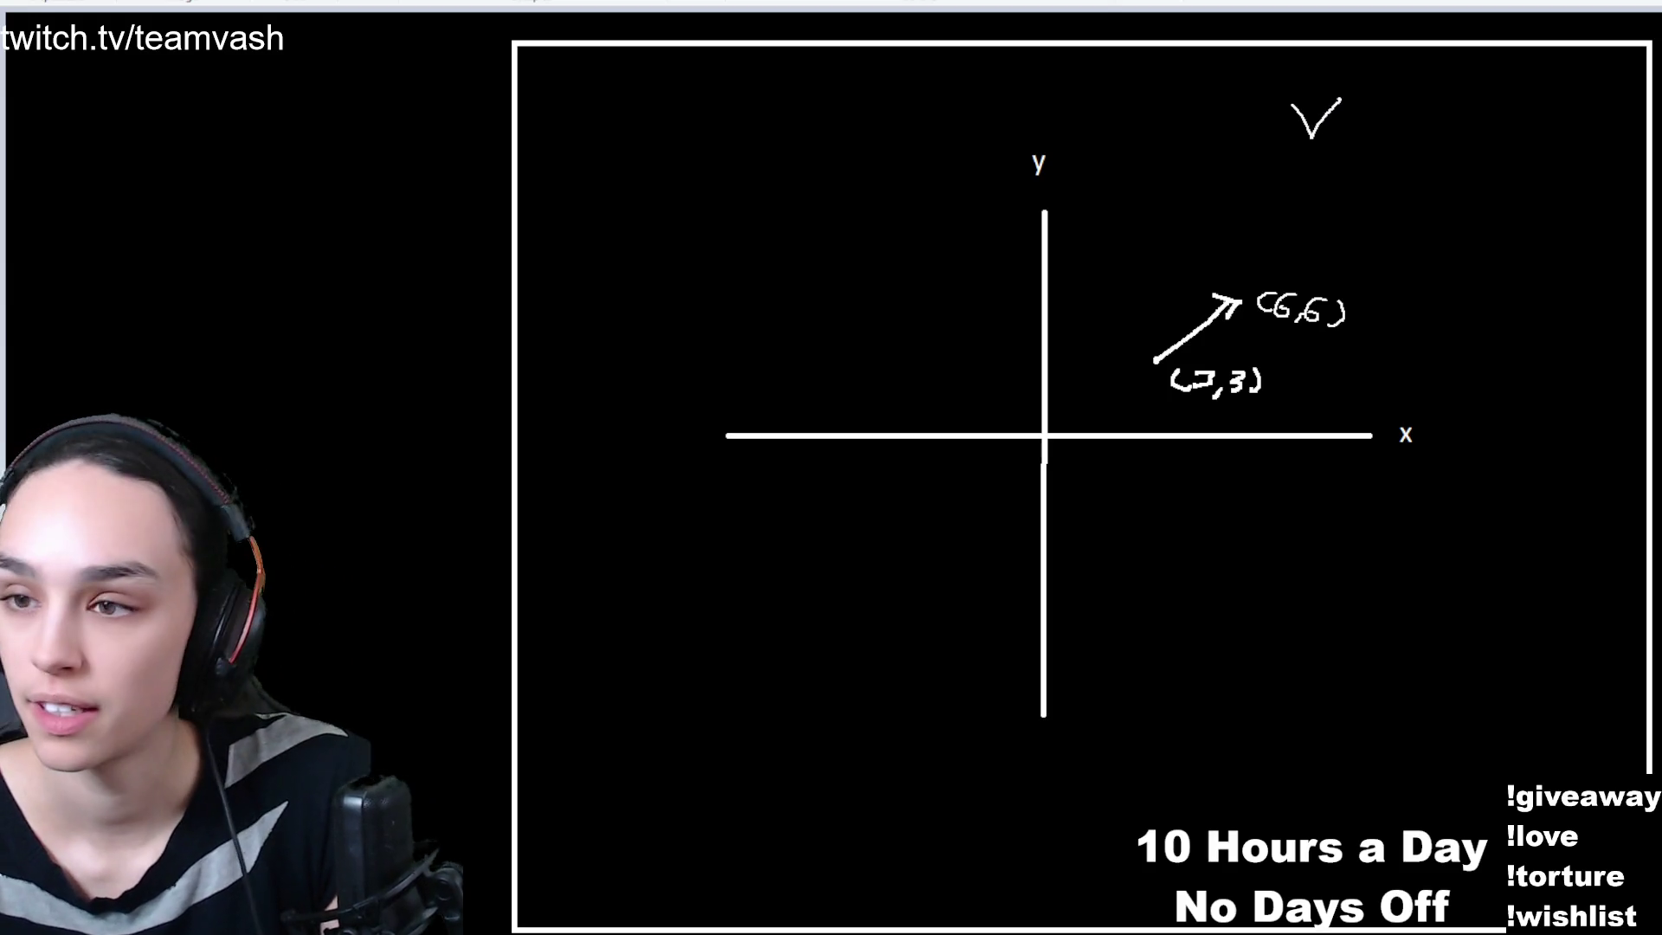
drag(1349, 122, 1510, 138)
mouse_move(1521, 120)
mouse_down()
mouse_move(1490, 154)
mouse_move(1529, 149)
mouse_up()
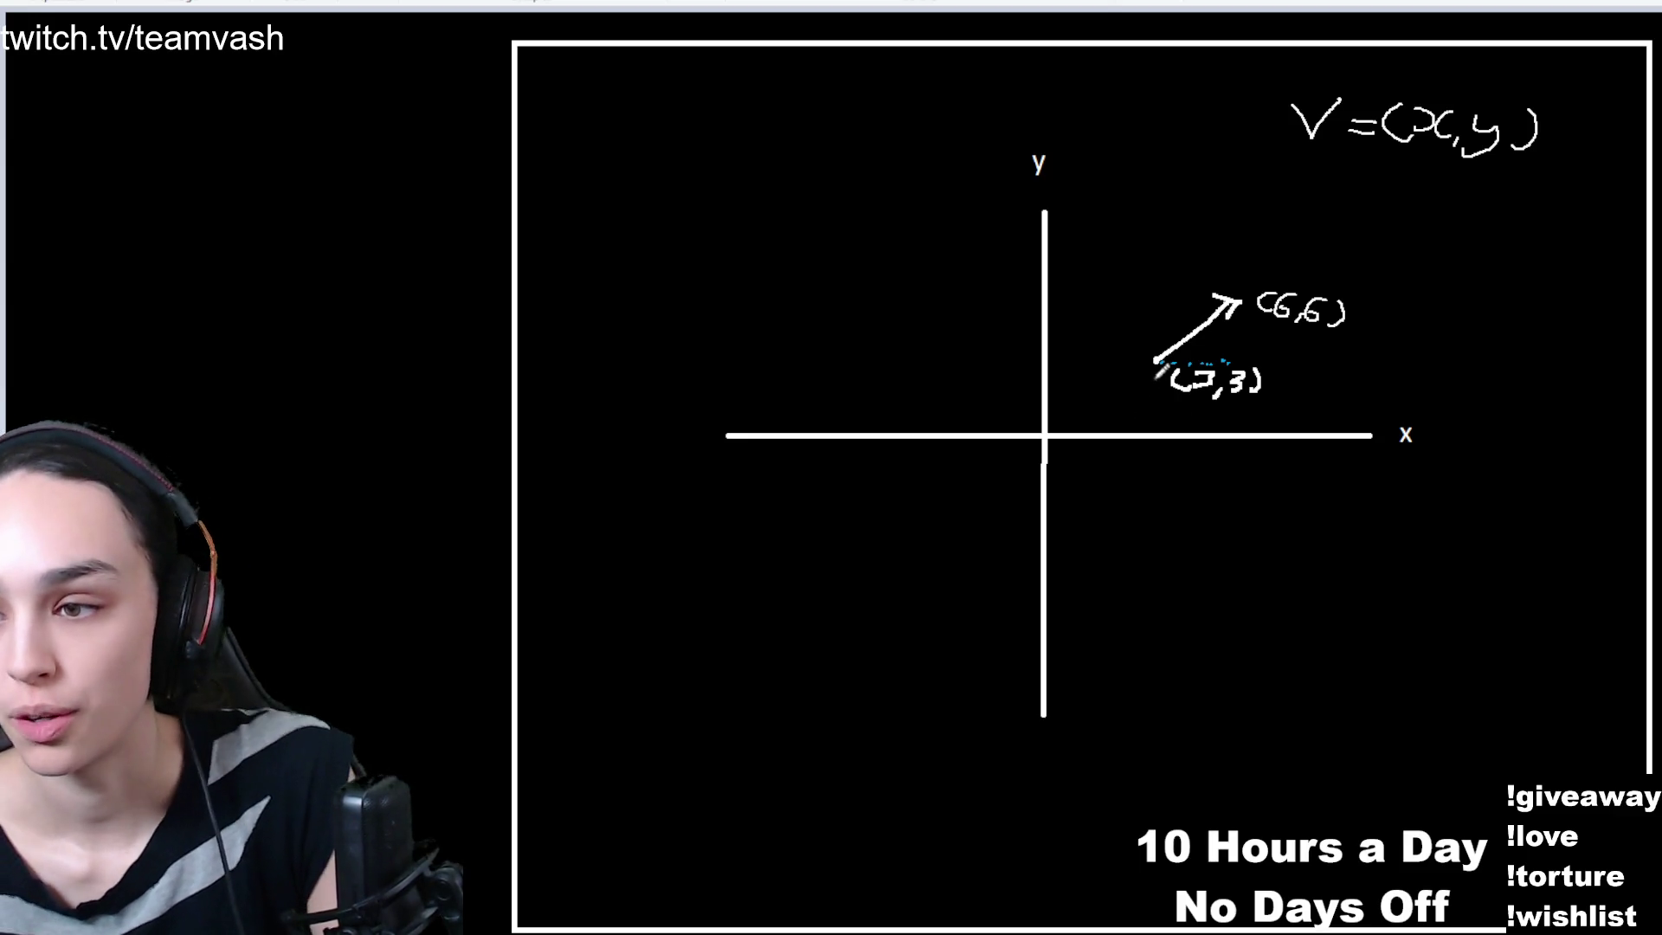
- Drop blue dotted guides from both arrow ends to the x-axis and write xh - xt below
mouse_move(1156, 362)
mouse_down()
mouse_move(1151, 463)
mouse_move(1133, 476)
mouse_up()
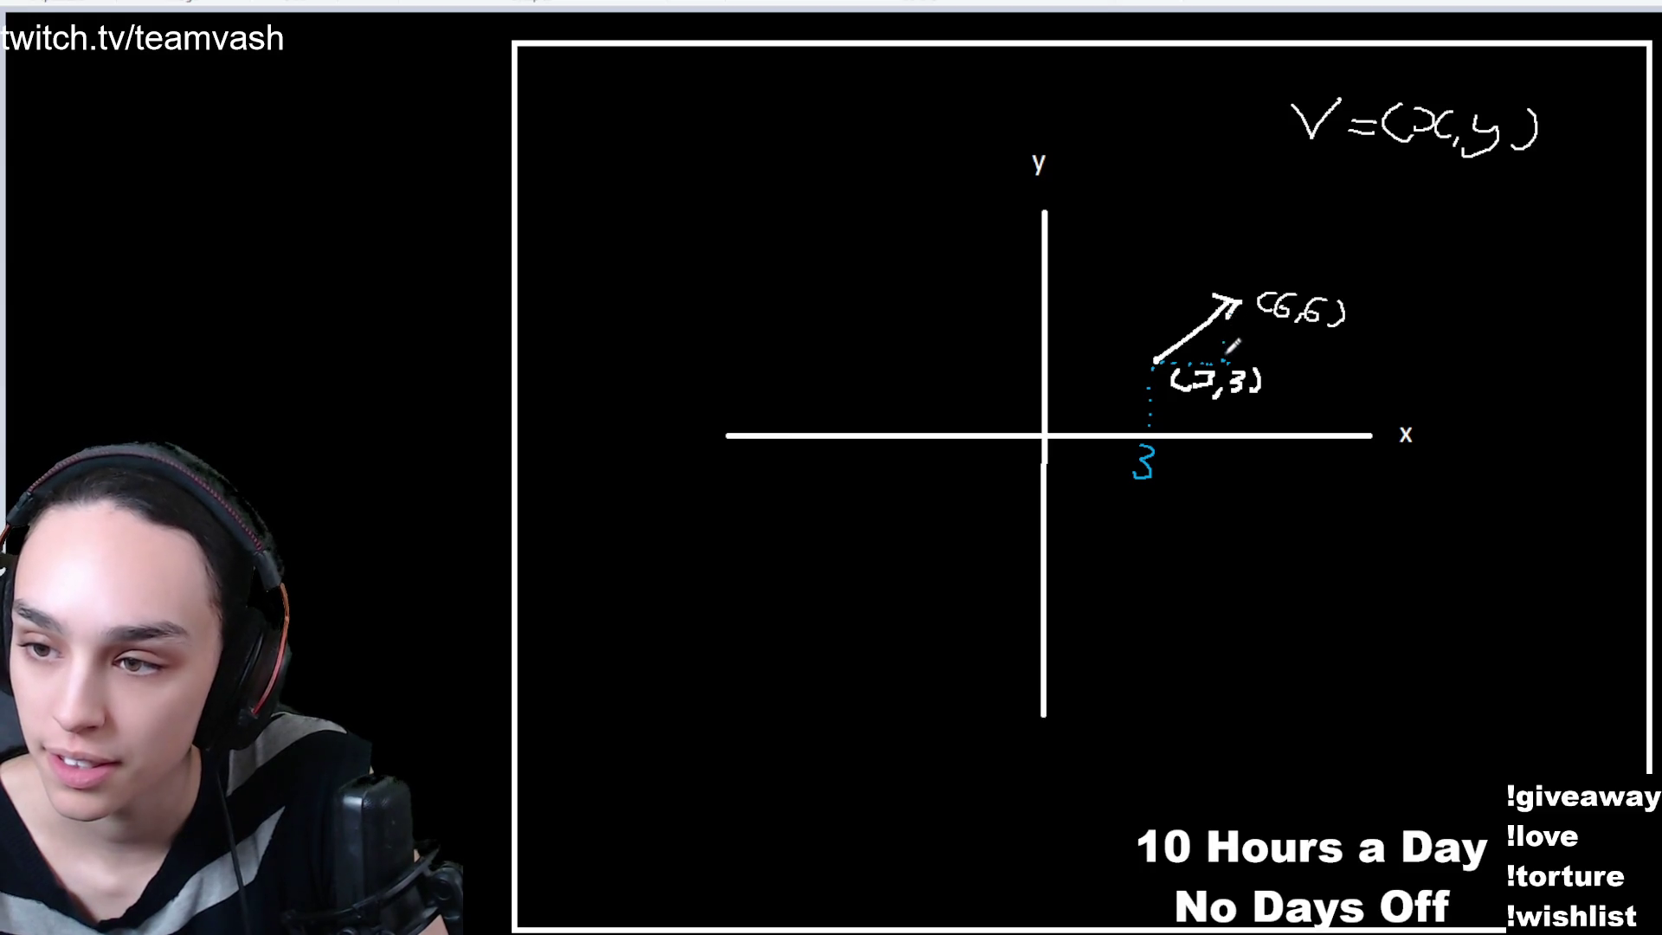
mouse_move(1222, 331)
mouse_down()
mouse_move(1238, 383)
mouse_move(1226, 454)
mouse_move(1204, 466)
mouse_up()
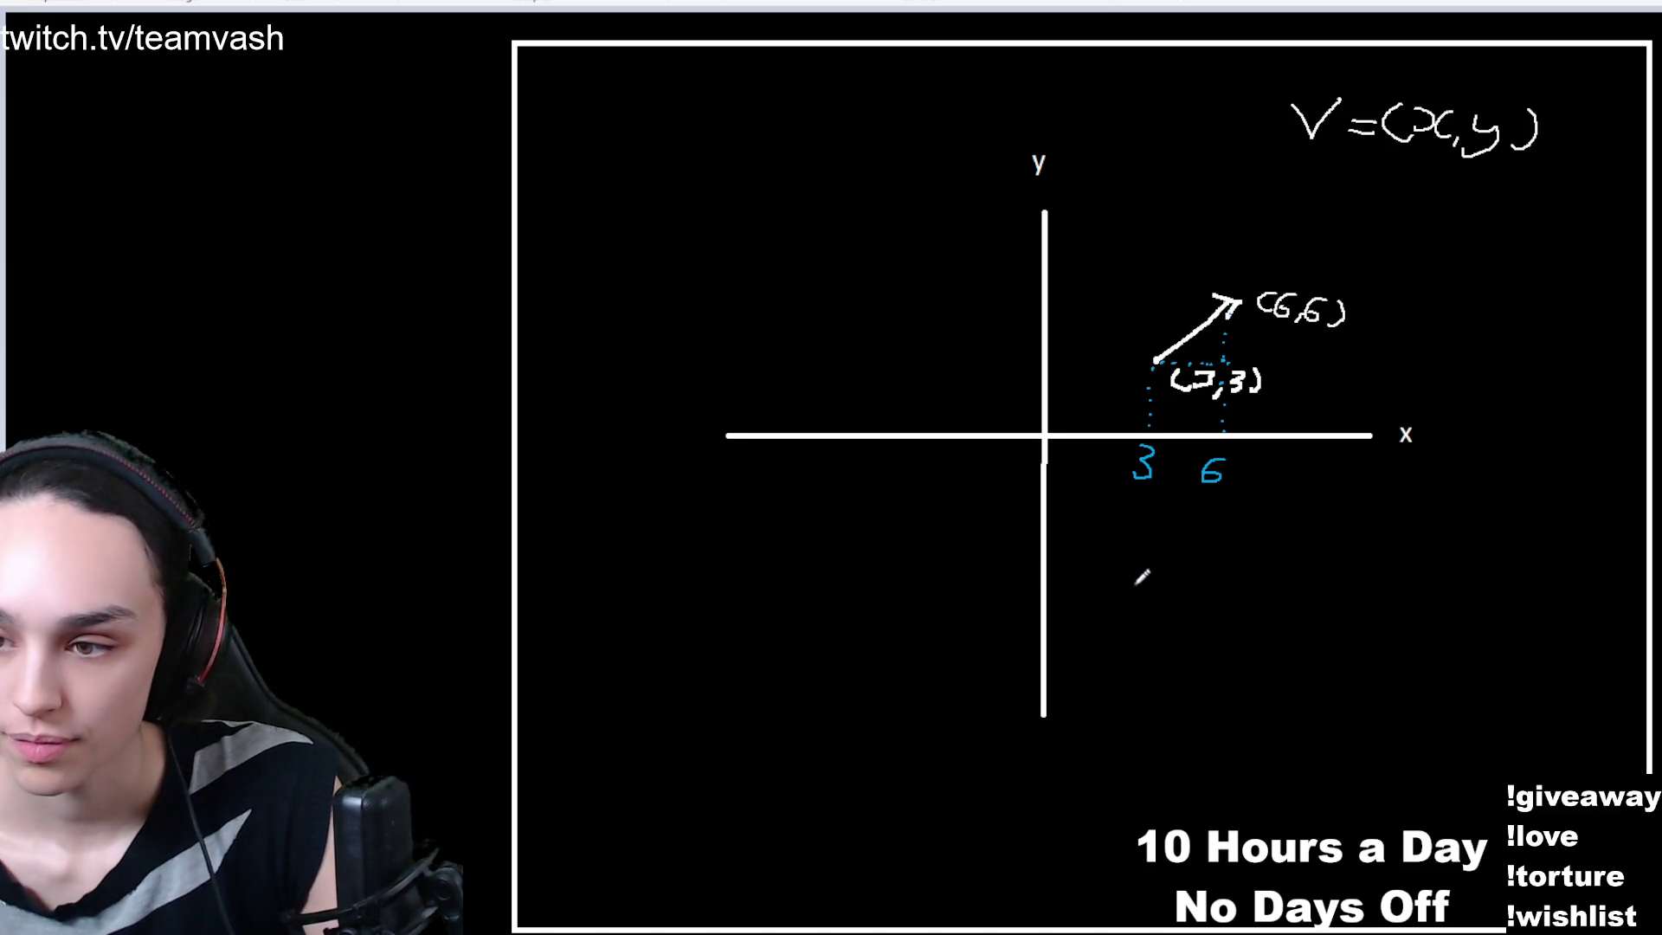
mouse_move(1132, 585)
mouse_down()
mouse_move(1153, 606)
mouse_move(1170, 581)
mouse_move(1173, 608)
mouse_move(1191, 592)
mouse_move(1198, 609)
mouse_up()
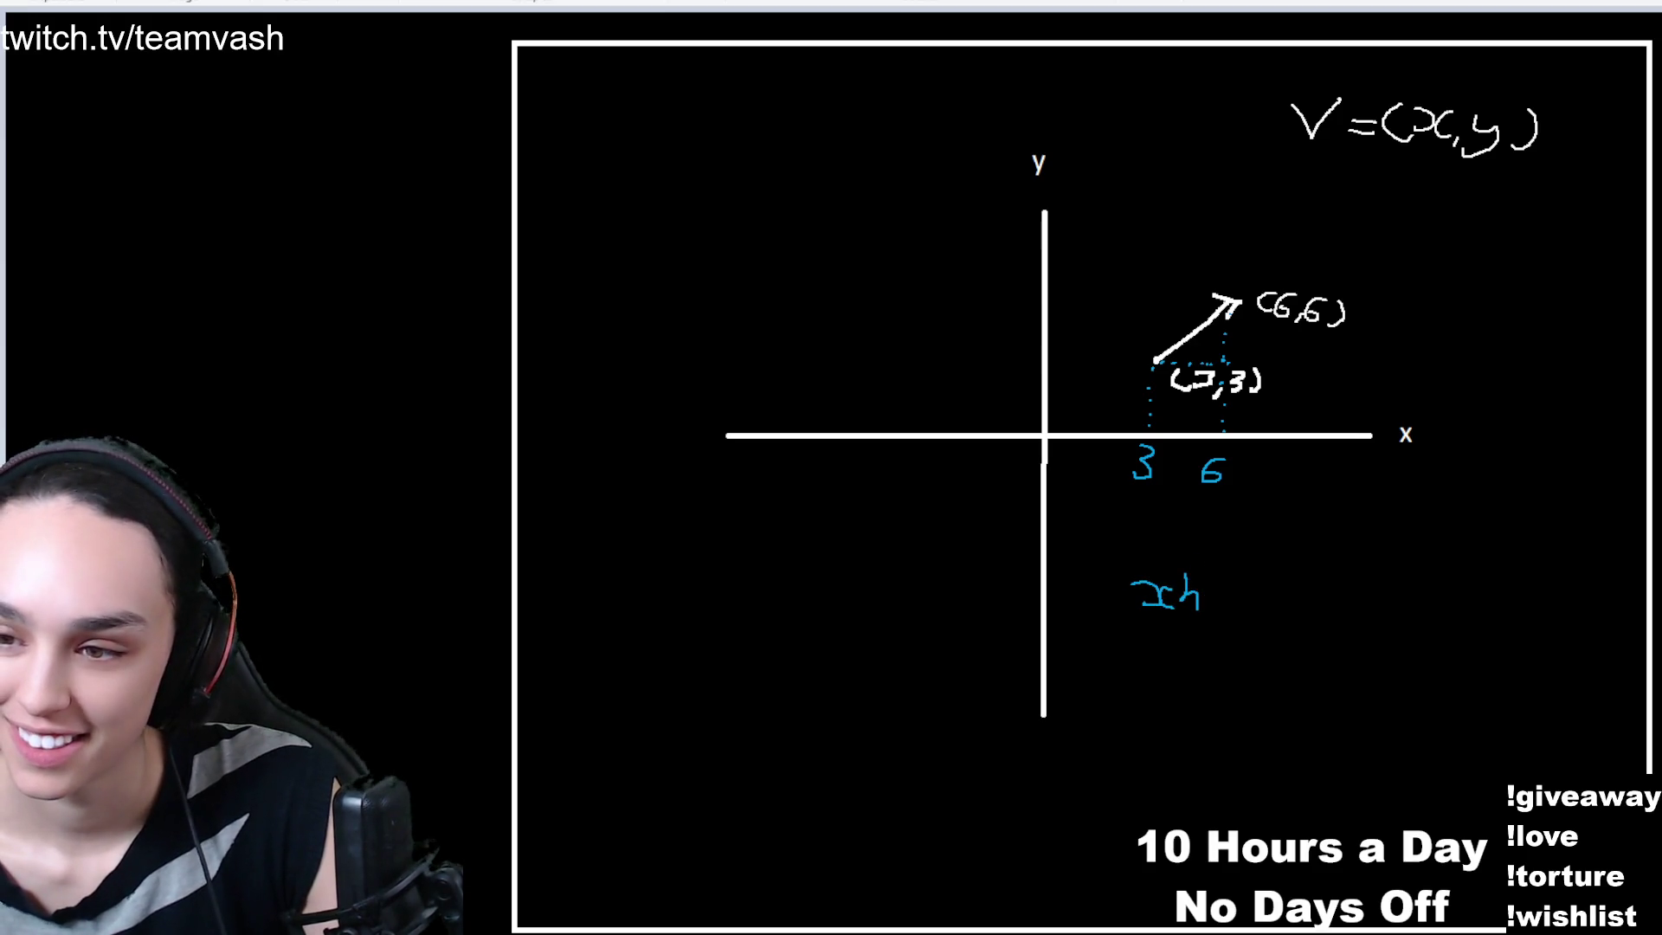
mouse_move(1220, 594)
mouse_down()
mouse_move(1269, 597)
mouse_move(1298, 567)
mouse_move(1304, 608)
mouse_move(1312, 592)
mouse_up()
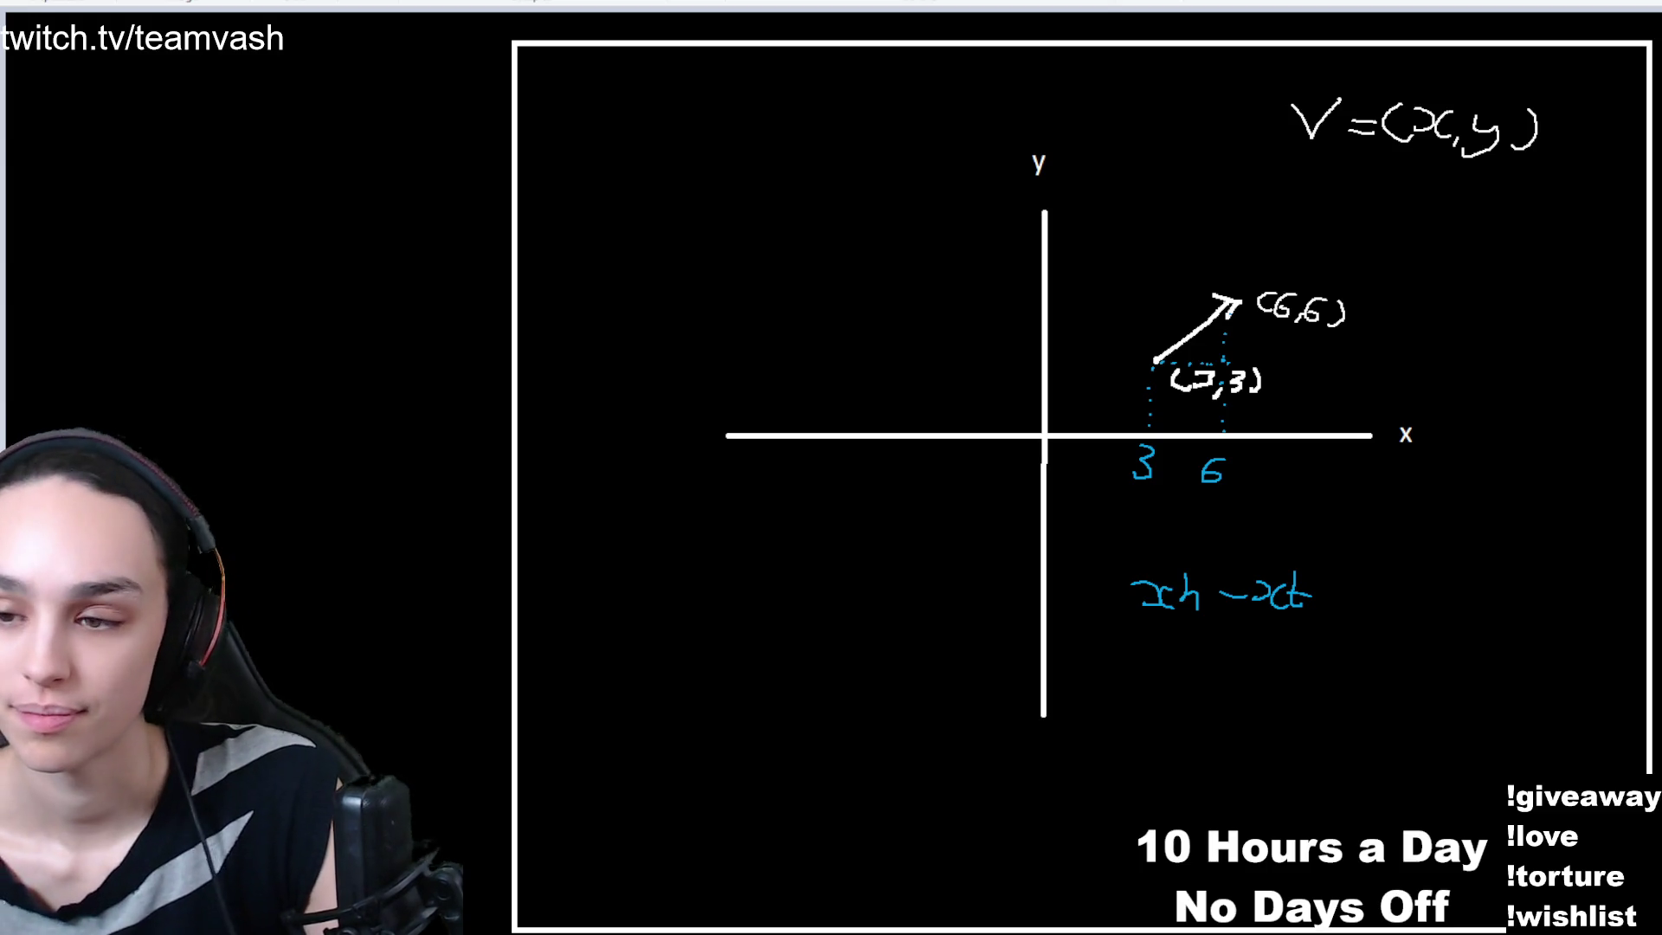
- Write the worked subtraction 6 - 3 = 3 beneath the xh - xt formula
mouse_move(1166, 638)
mouse_down()
mouse_move(1163, 663)
mouse_move(1244, 659)
mouse_move(1235, 672)
mouse_up()
drag(1259, 655, 1278, 663)
drag(1285, 638, 1294, 659)
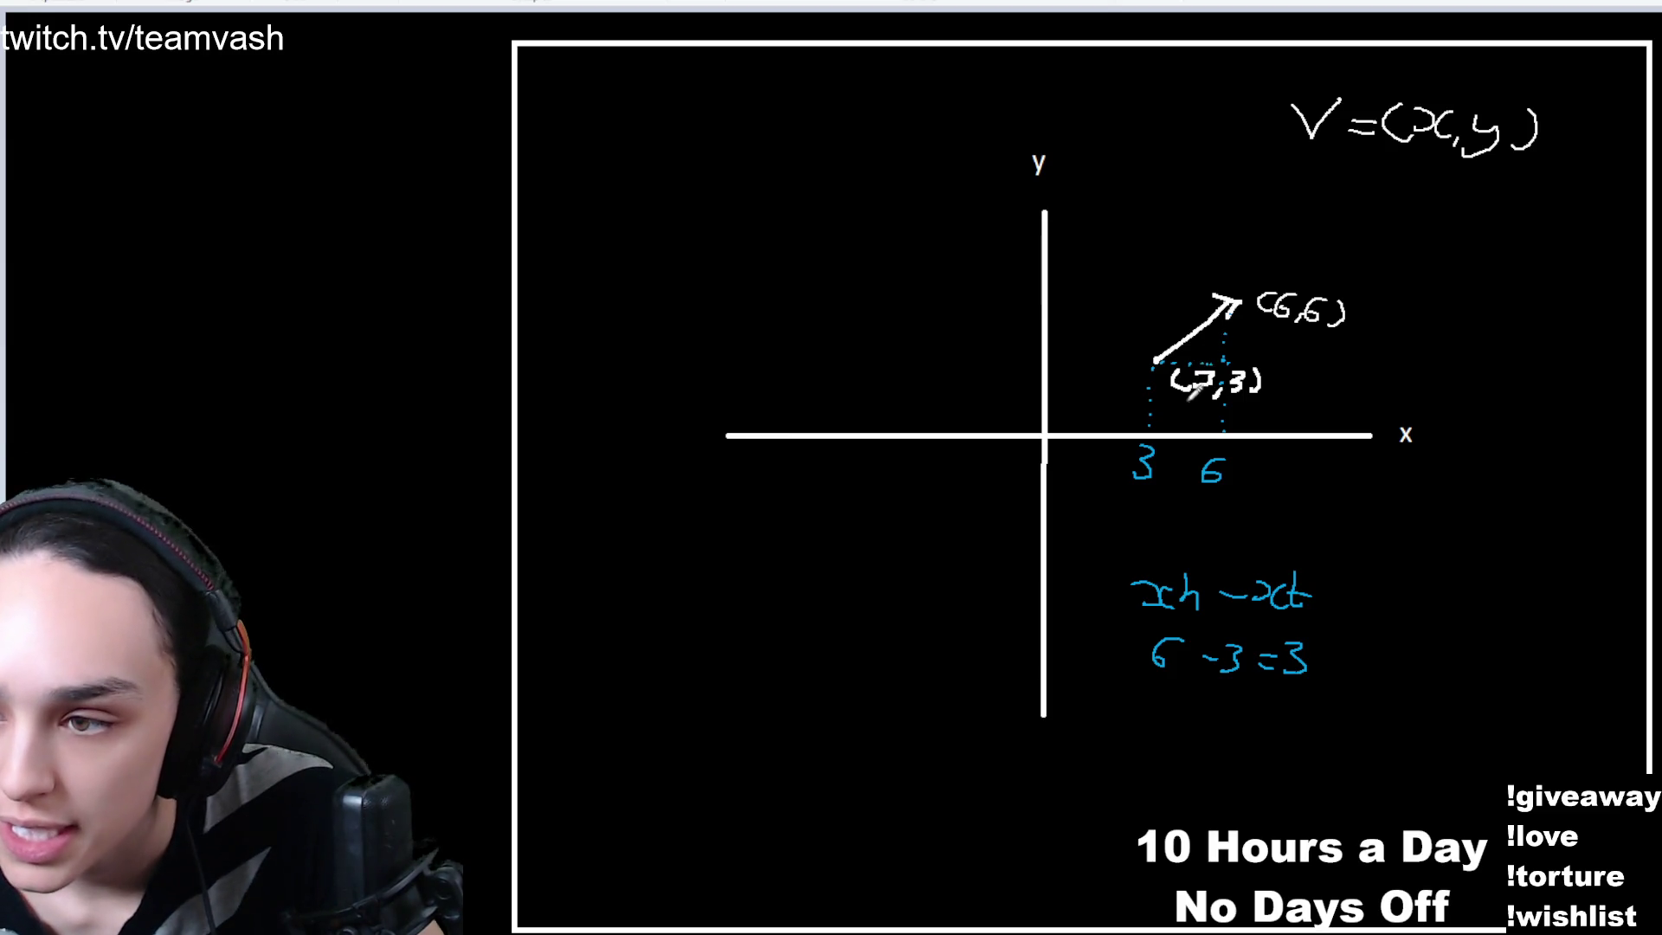
- Write 3 between the guides, =(3 under V=(x,y), and dot a line from the arrowhead to 6 on the y-axis
drag(1177, 404, 1180, 422)
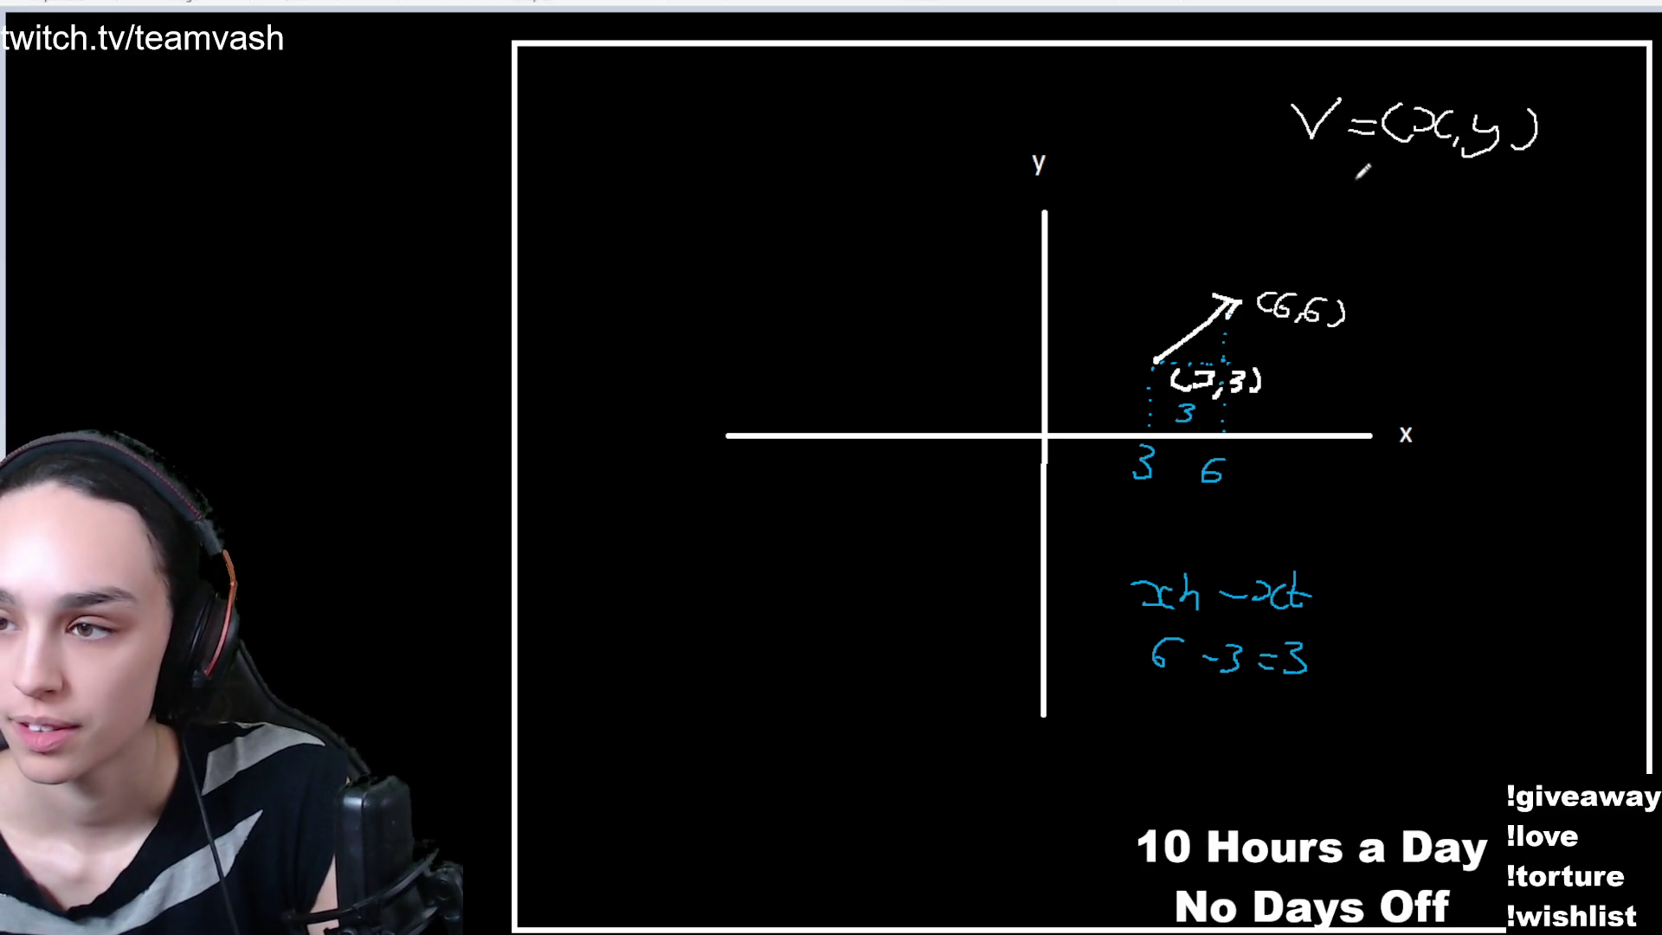
drag(1340, 200, 1360, 196)
drag(1341, 210, 1415, 212)
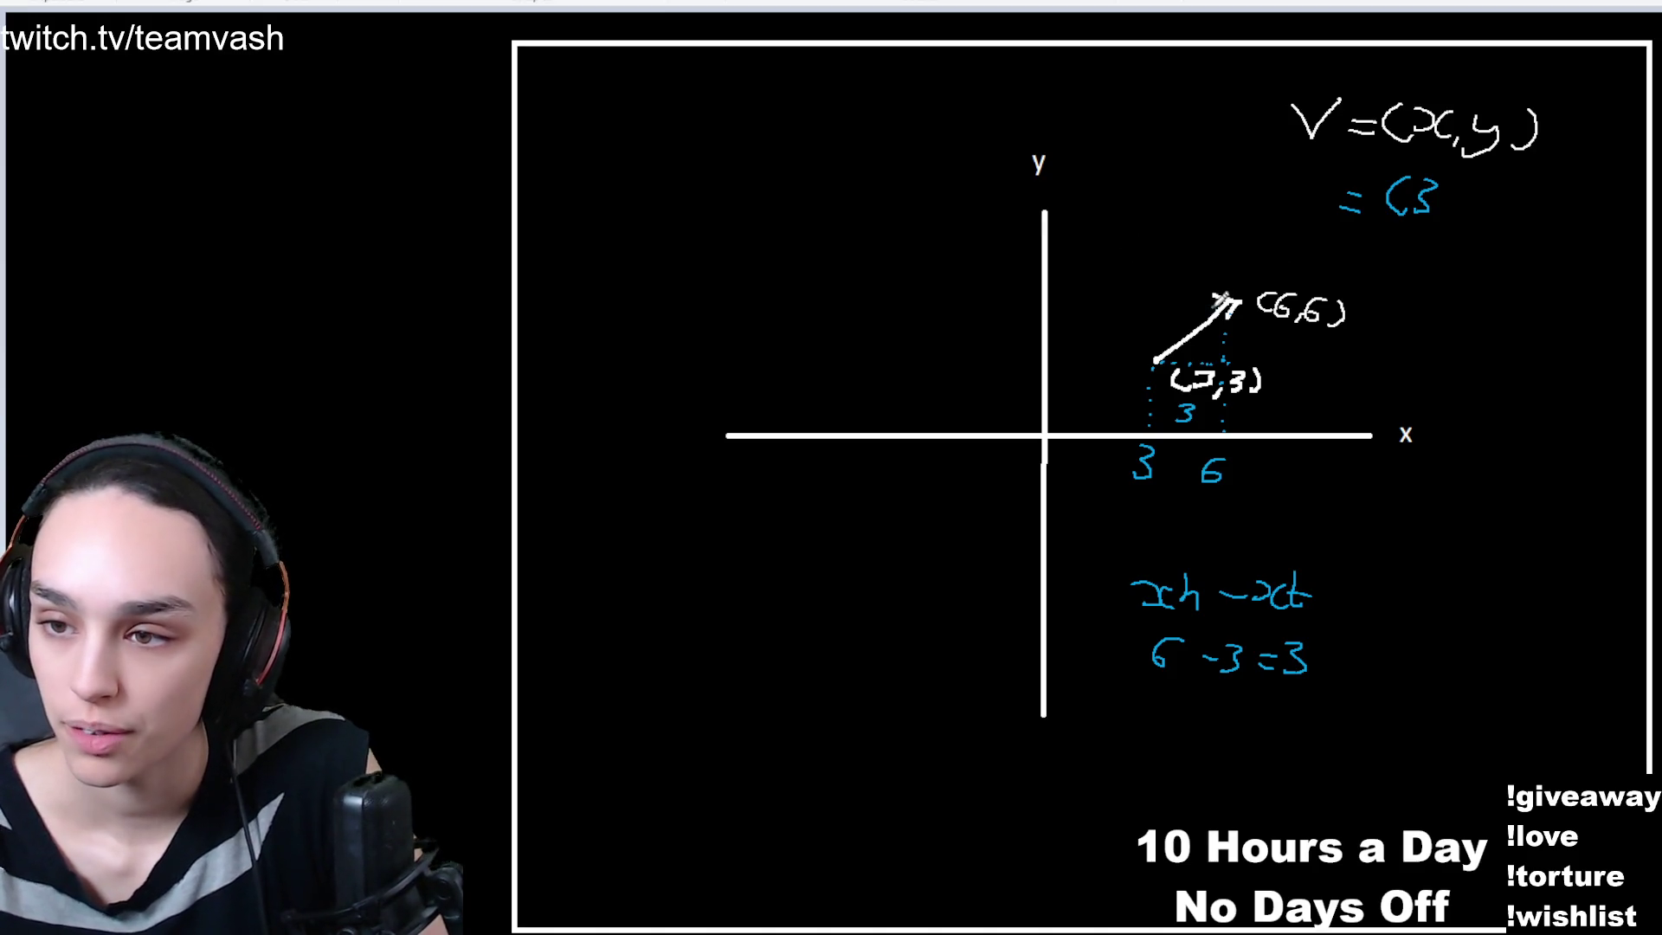
drag(1207, 303, 989, 313)
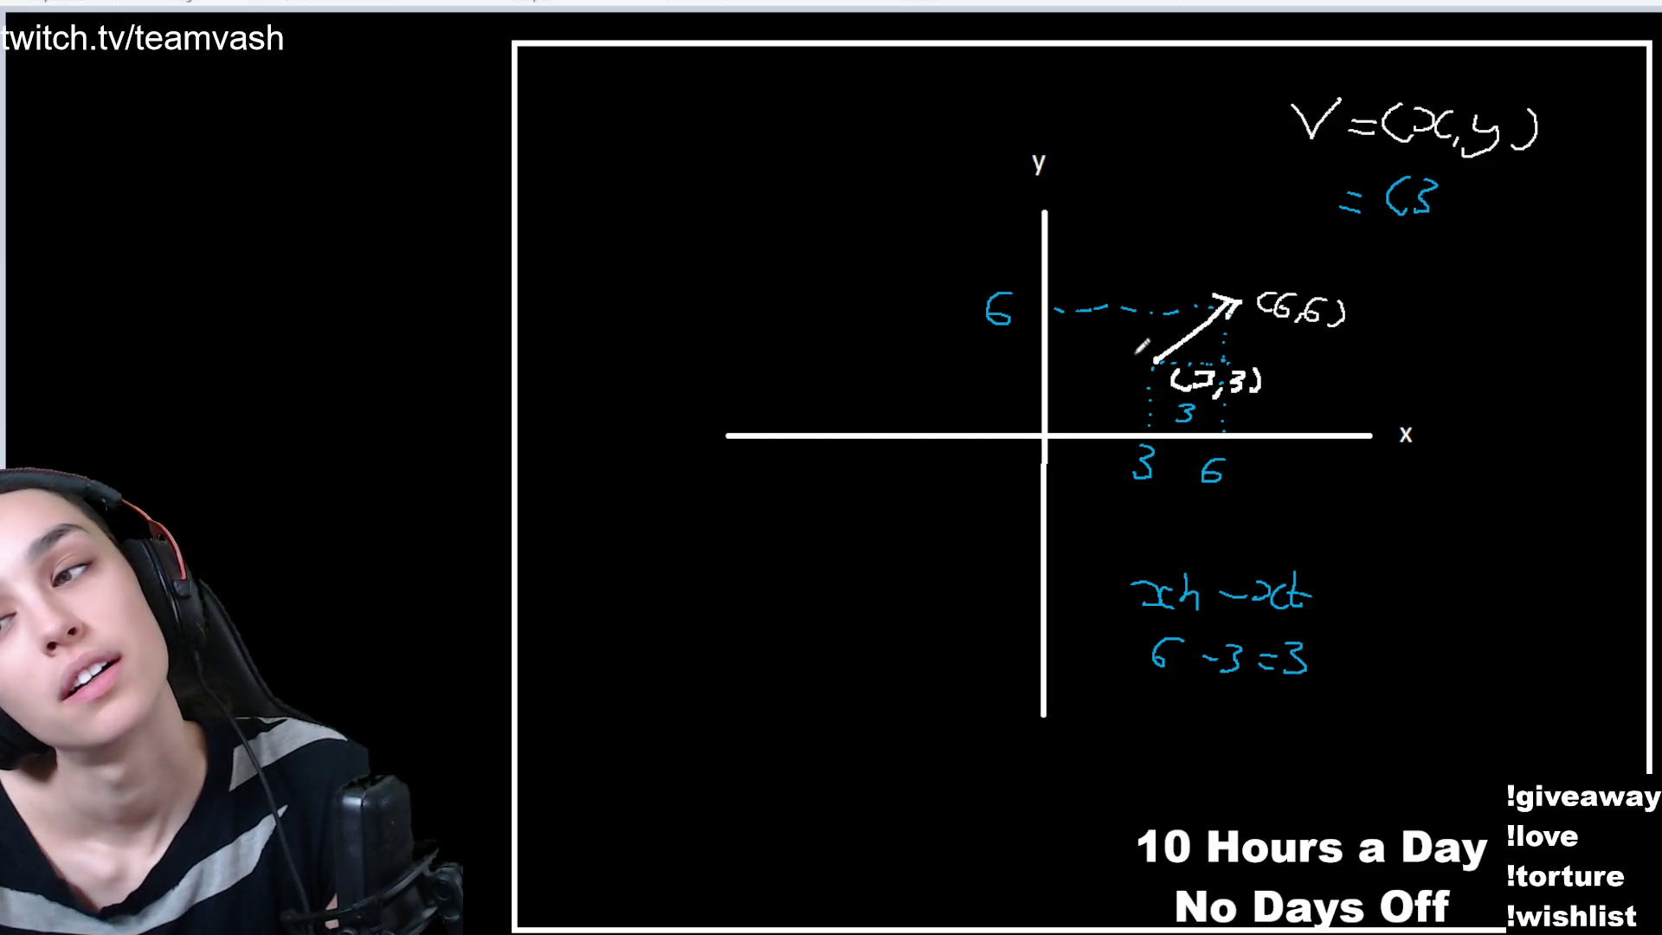
- Dot a line from the arrow's tail left to the y-axis and label it 3
click(1141, 362)
click(1128, 359)
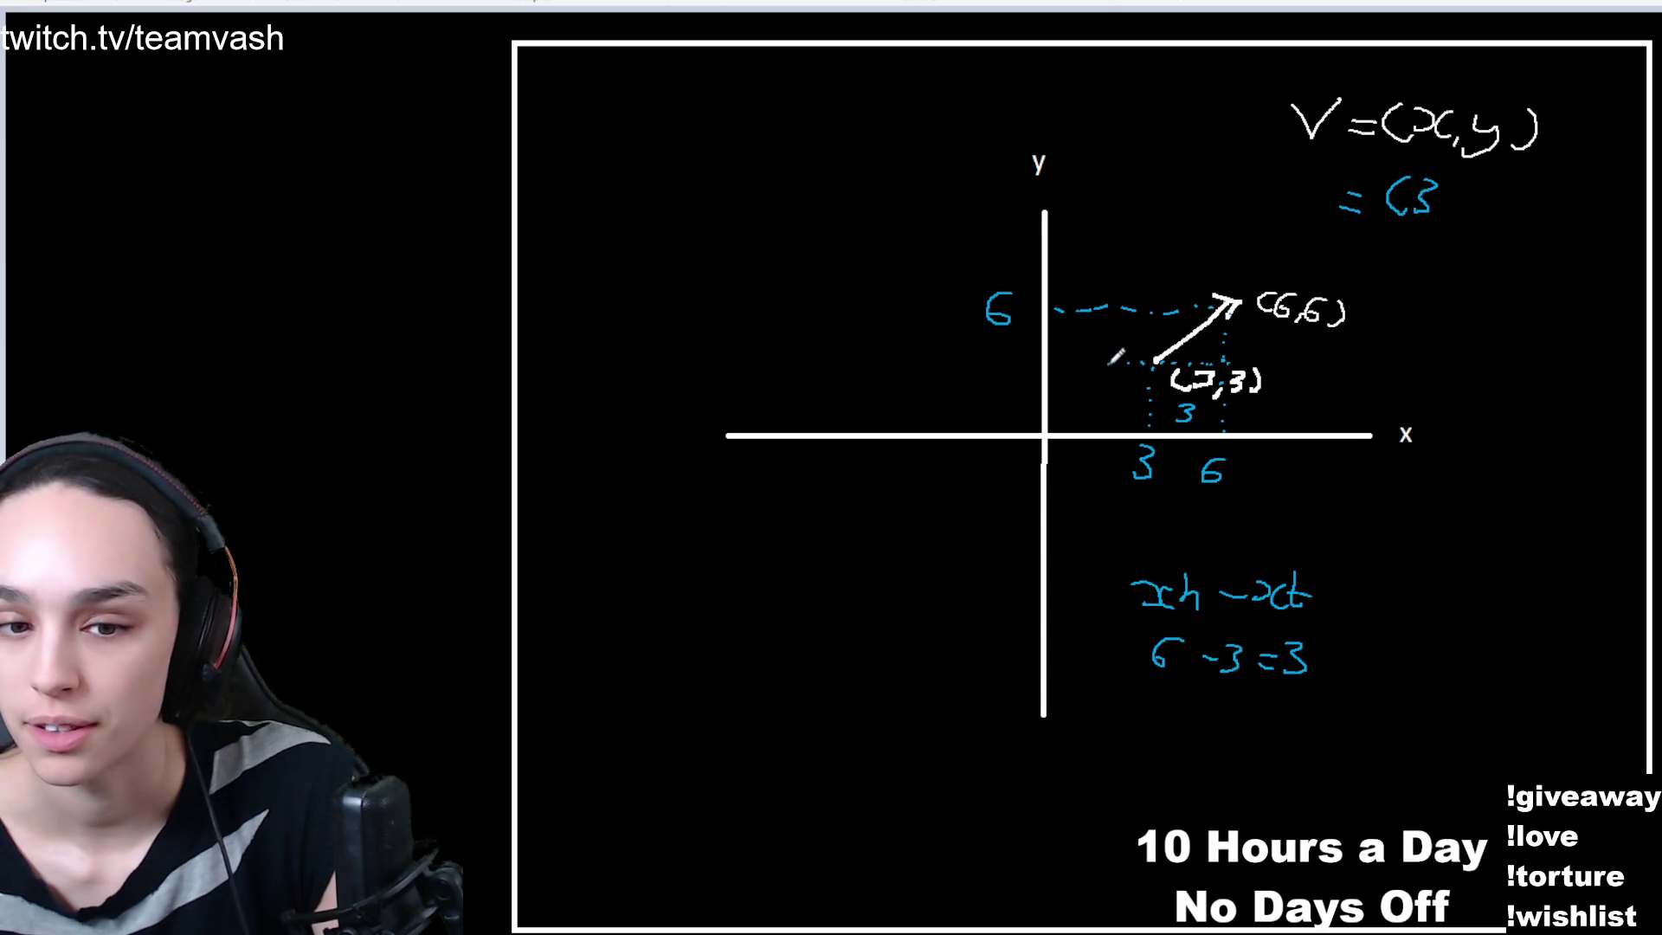
click(1106, 363)
click(1088, 362)
click(1072, 363)
click(1051, 363)
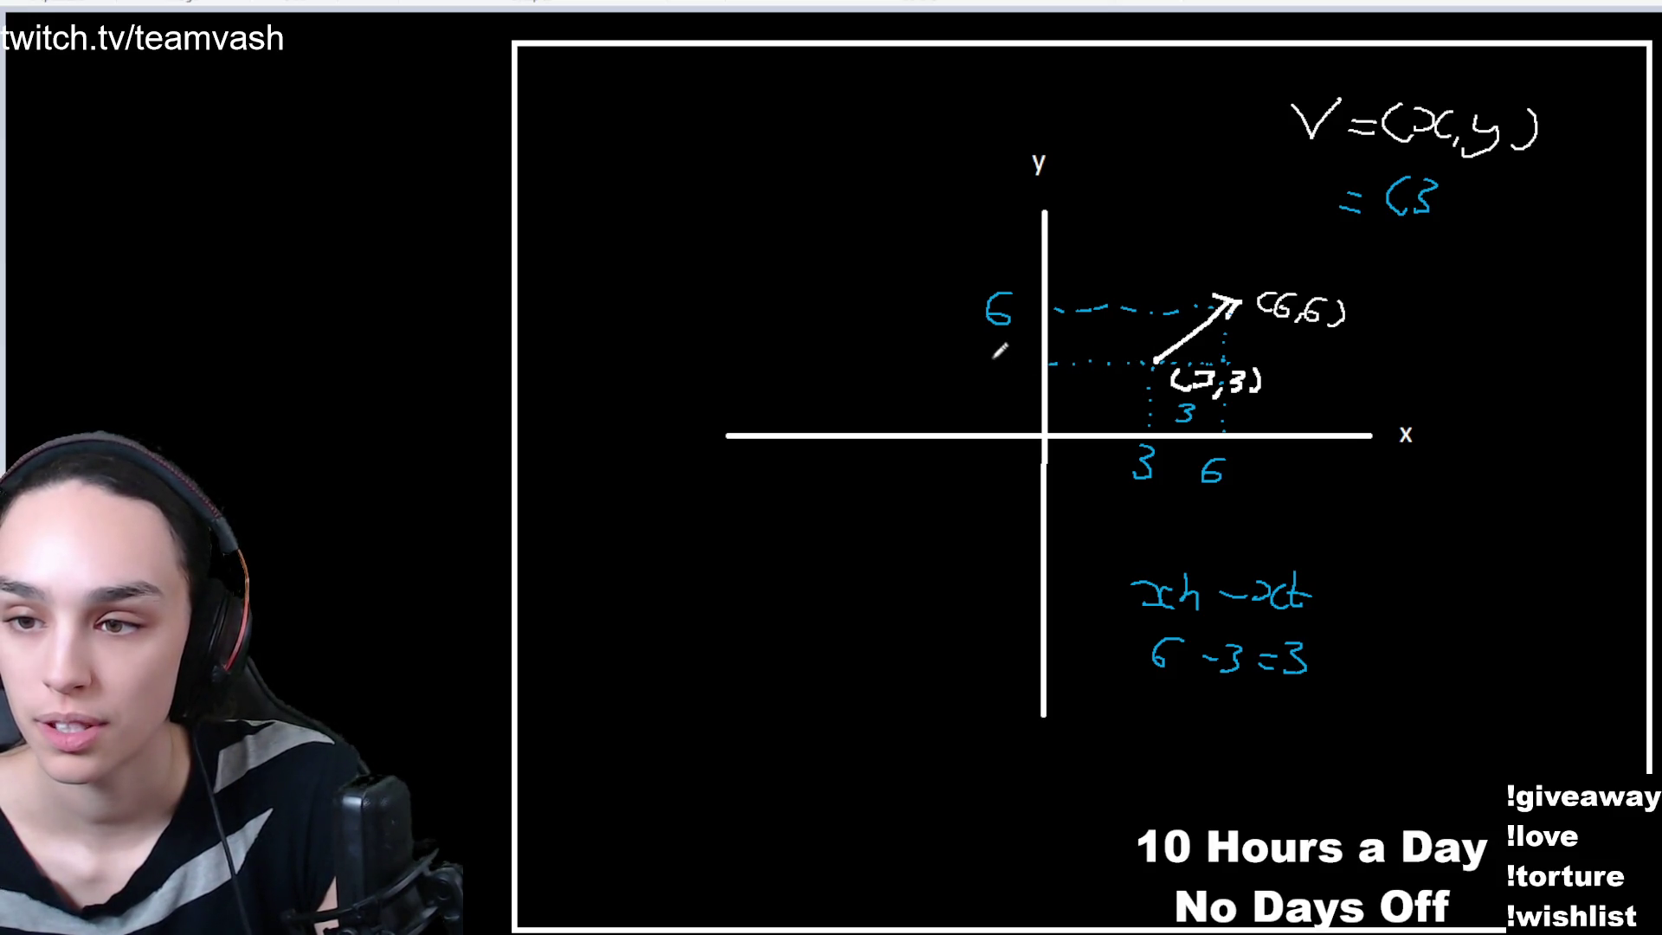
drag(992, 360, 993, 382)
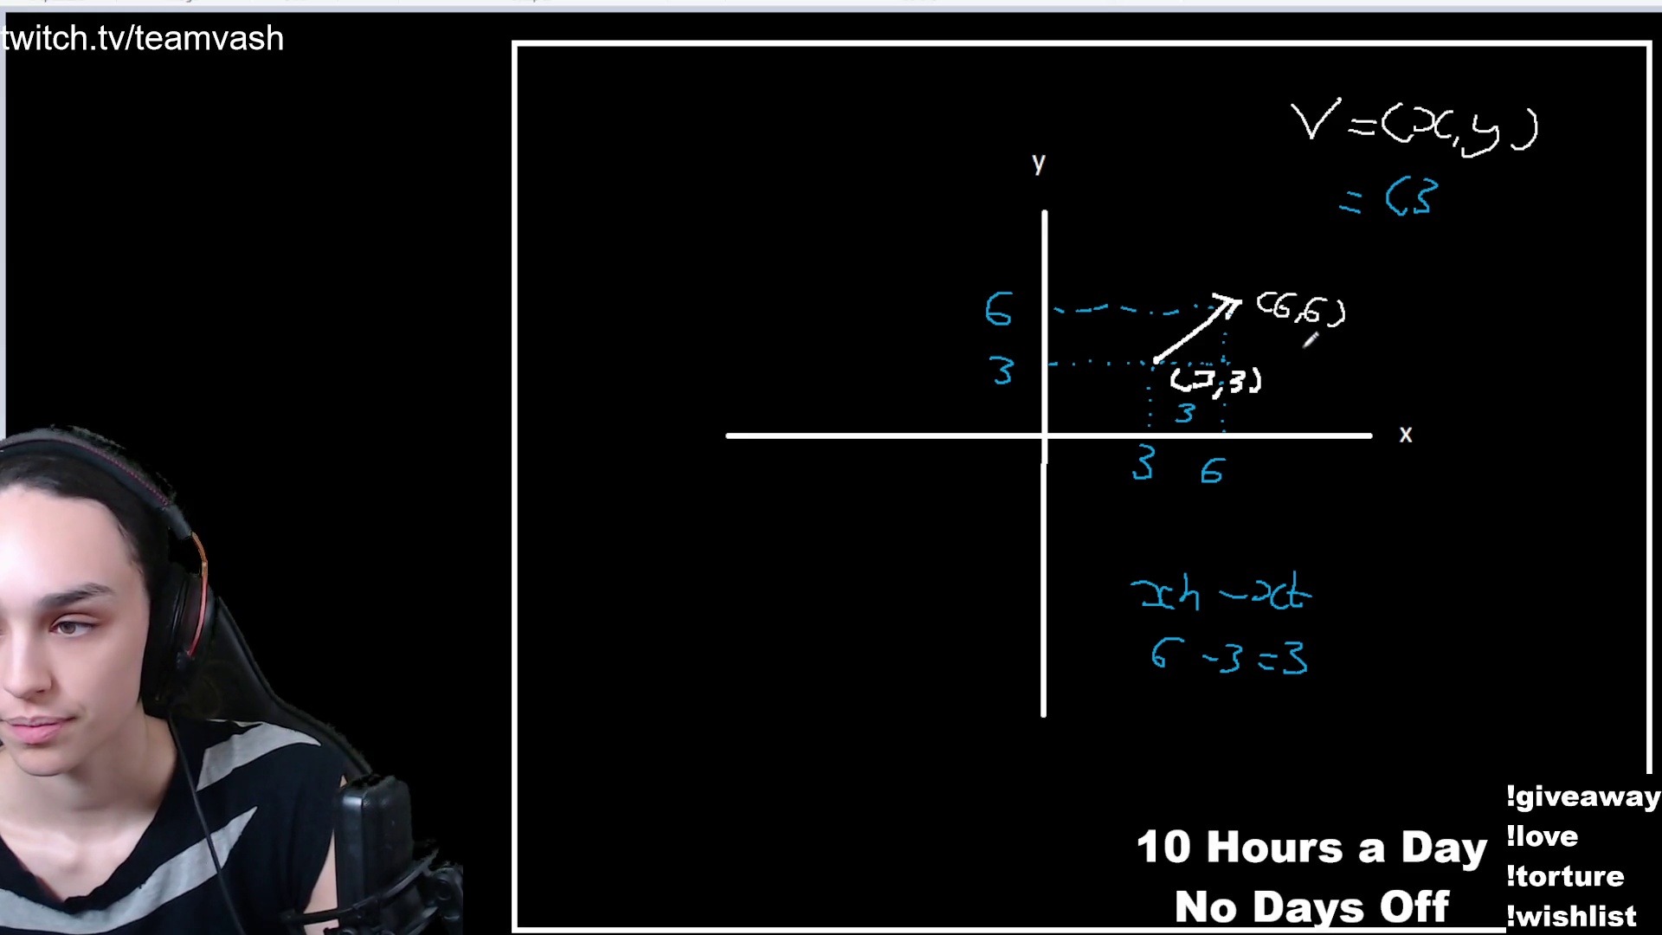
- Replace the undone 6-3 working with a 3 marking the vertical gap by the arrowhead
mouse_move(1329, 350)
mouse_down()
mouse_move(1387, 367)
mouse_move(1432, 353)
mouse_move(1423, 364)
mouse_up()
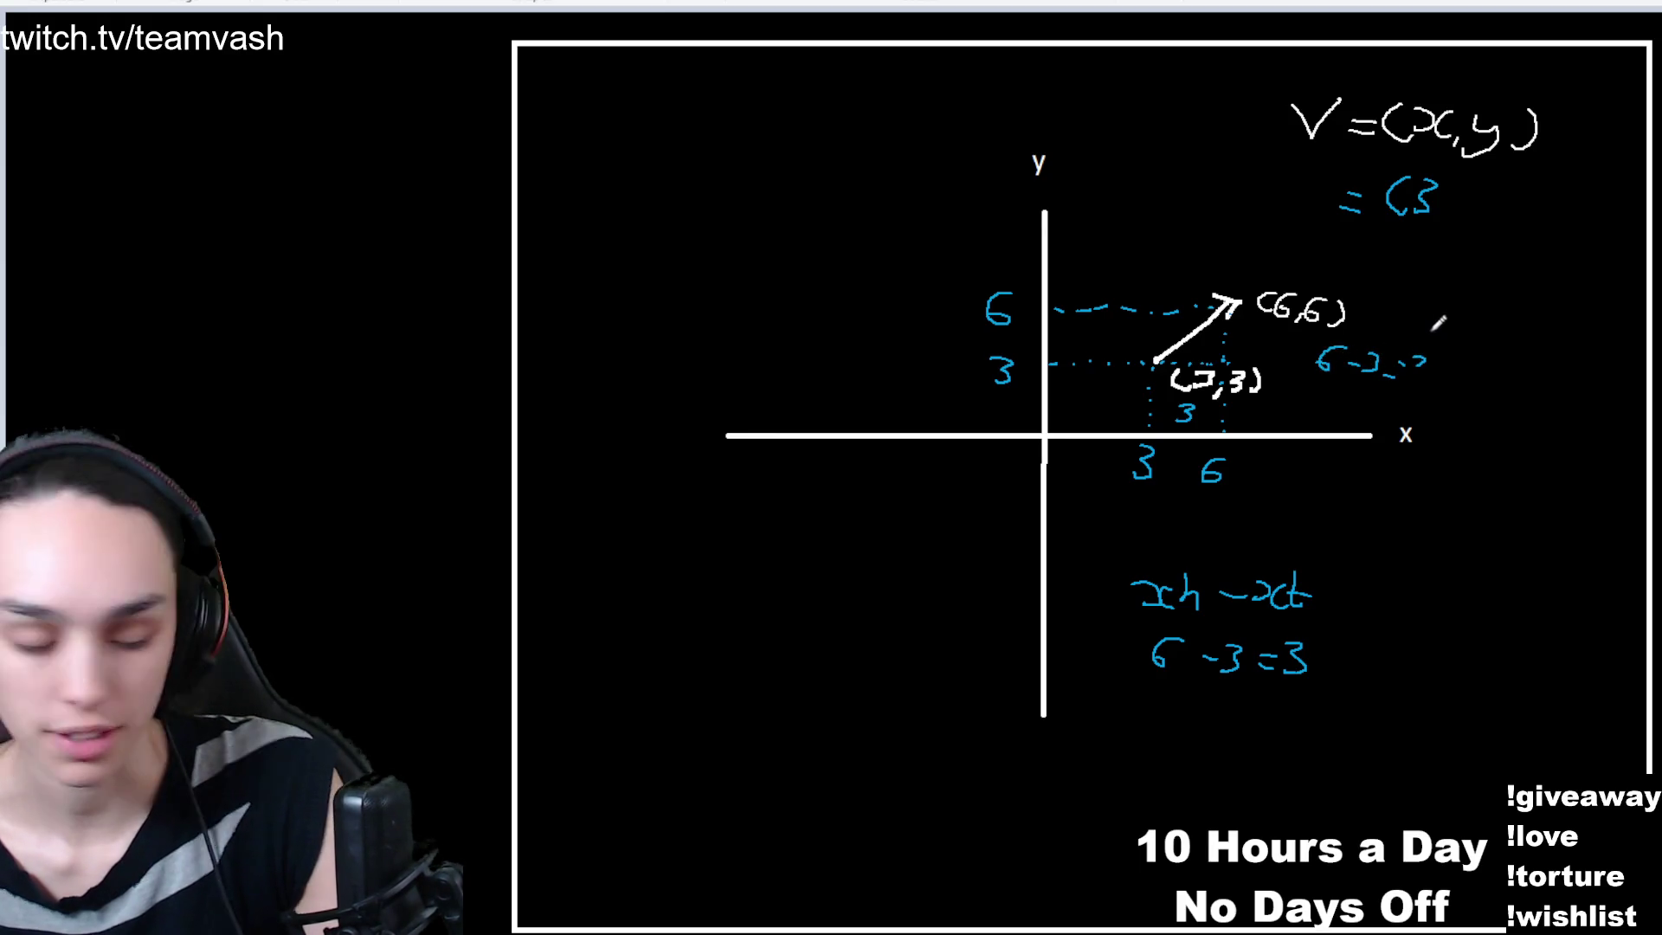
key(ctrl+z)
key(ctrl+z)
key(ctrl+z)
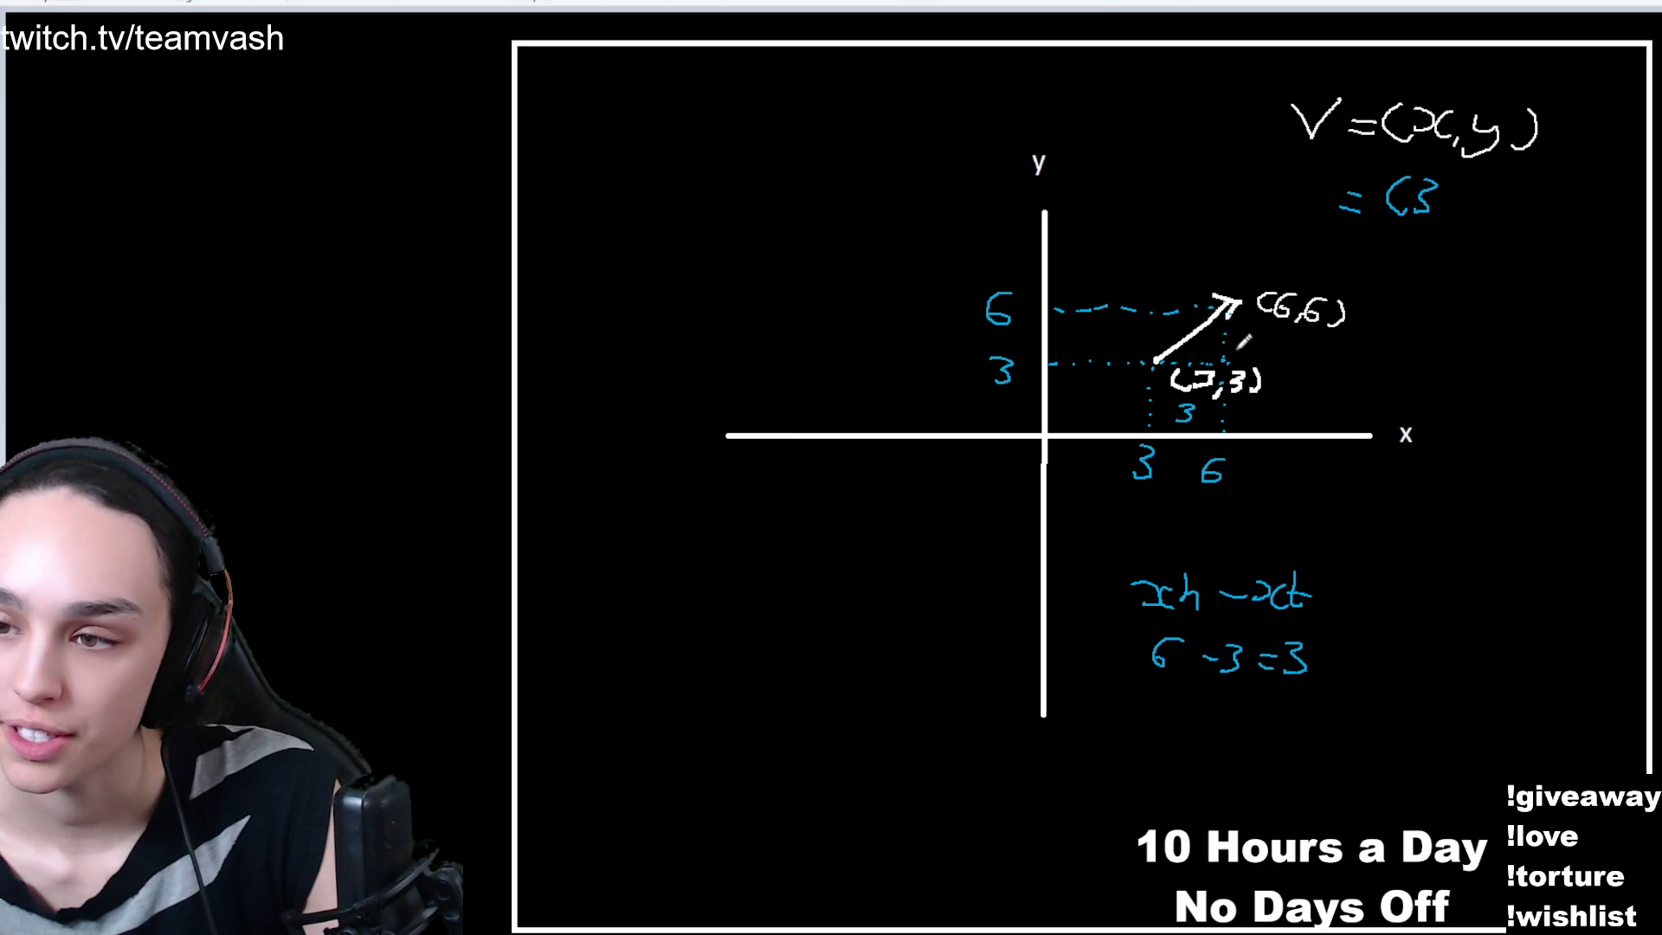
mouse_move(1234, 327)
mouse_down()
mouse_move(1247, 338)
mouse_move(1232, 349)
mouse_up()
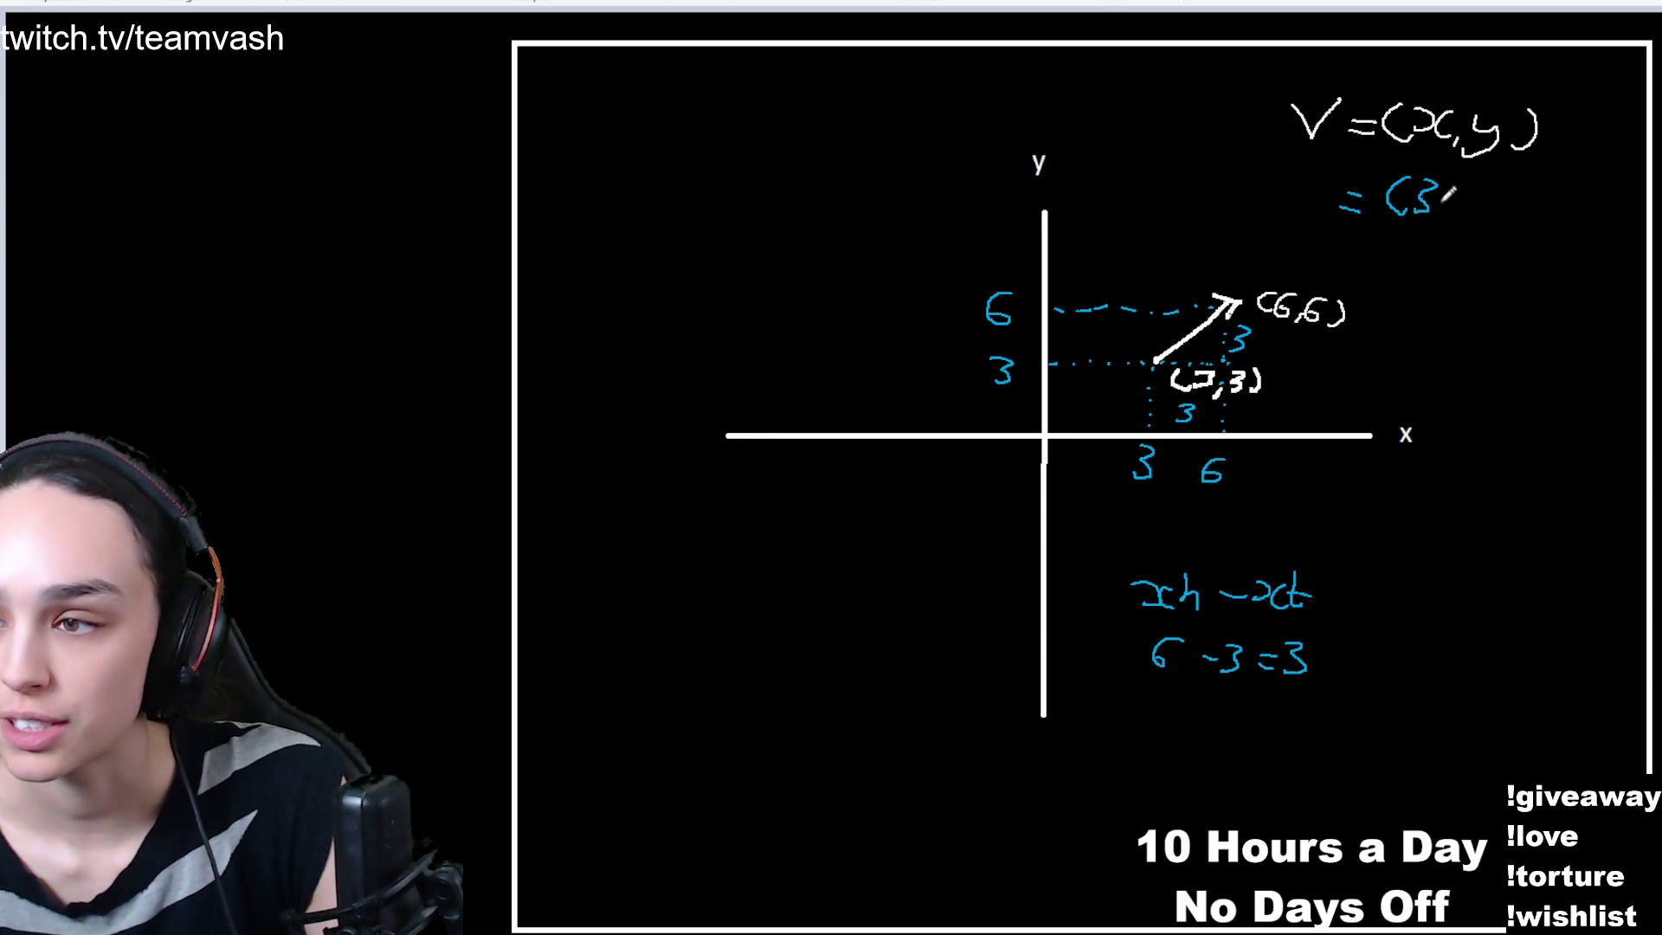
- Finish V's value as =(3,3) and undo the draft point-notation strokes at the bottom
mouse_move(1438, 213)
mouse_down()
mouse_move(1431, 227)
mouse_move(1463, 183)
mouse_move(1454, 223)
mouse_up()
drag(1486, 183, 1485, 212)
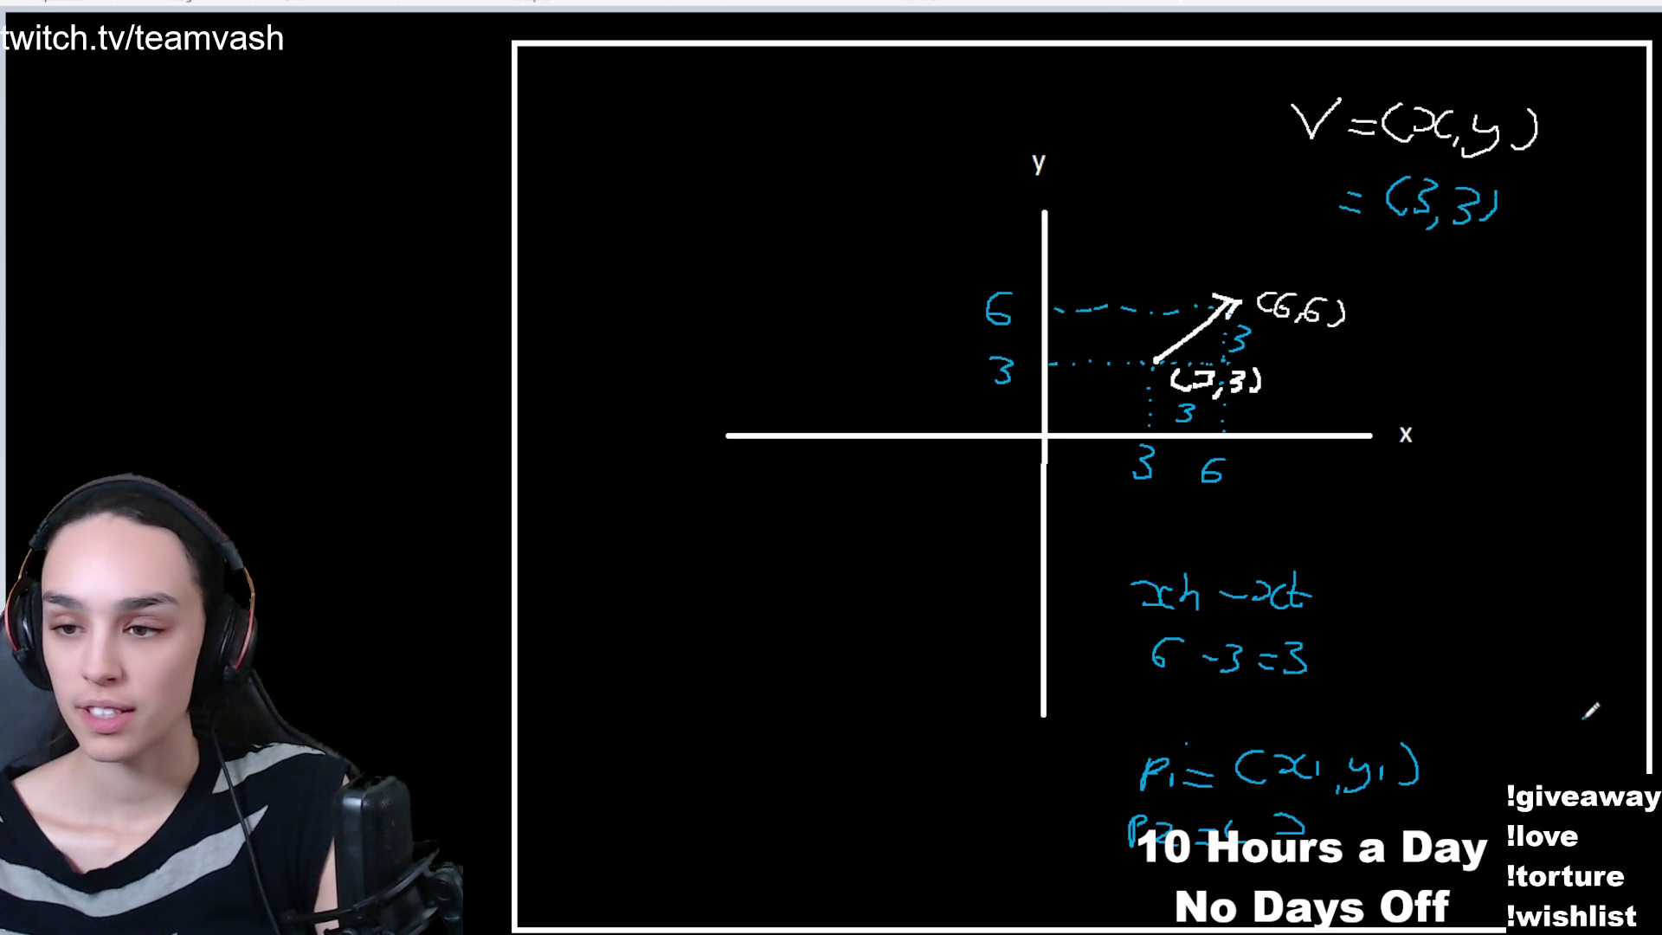
key(ctrl+z)
key(ctrl+z)
key(ctrl+z)
key(ctrl+z)
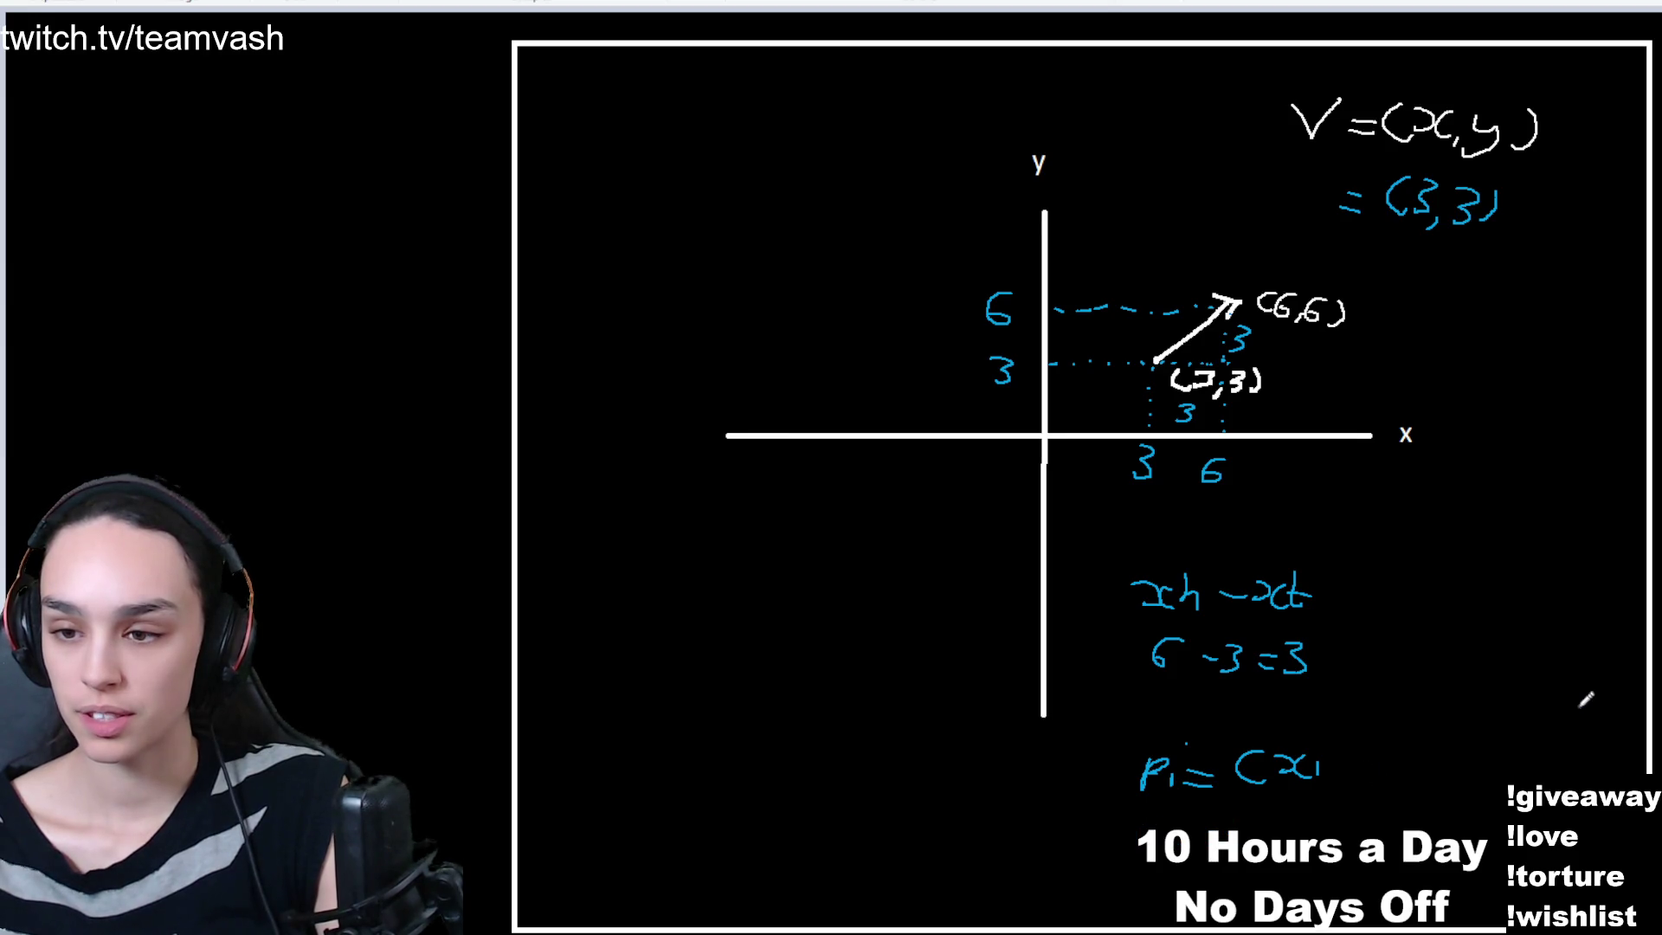
key(ctrl+z)
key(ctrl+z)
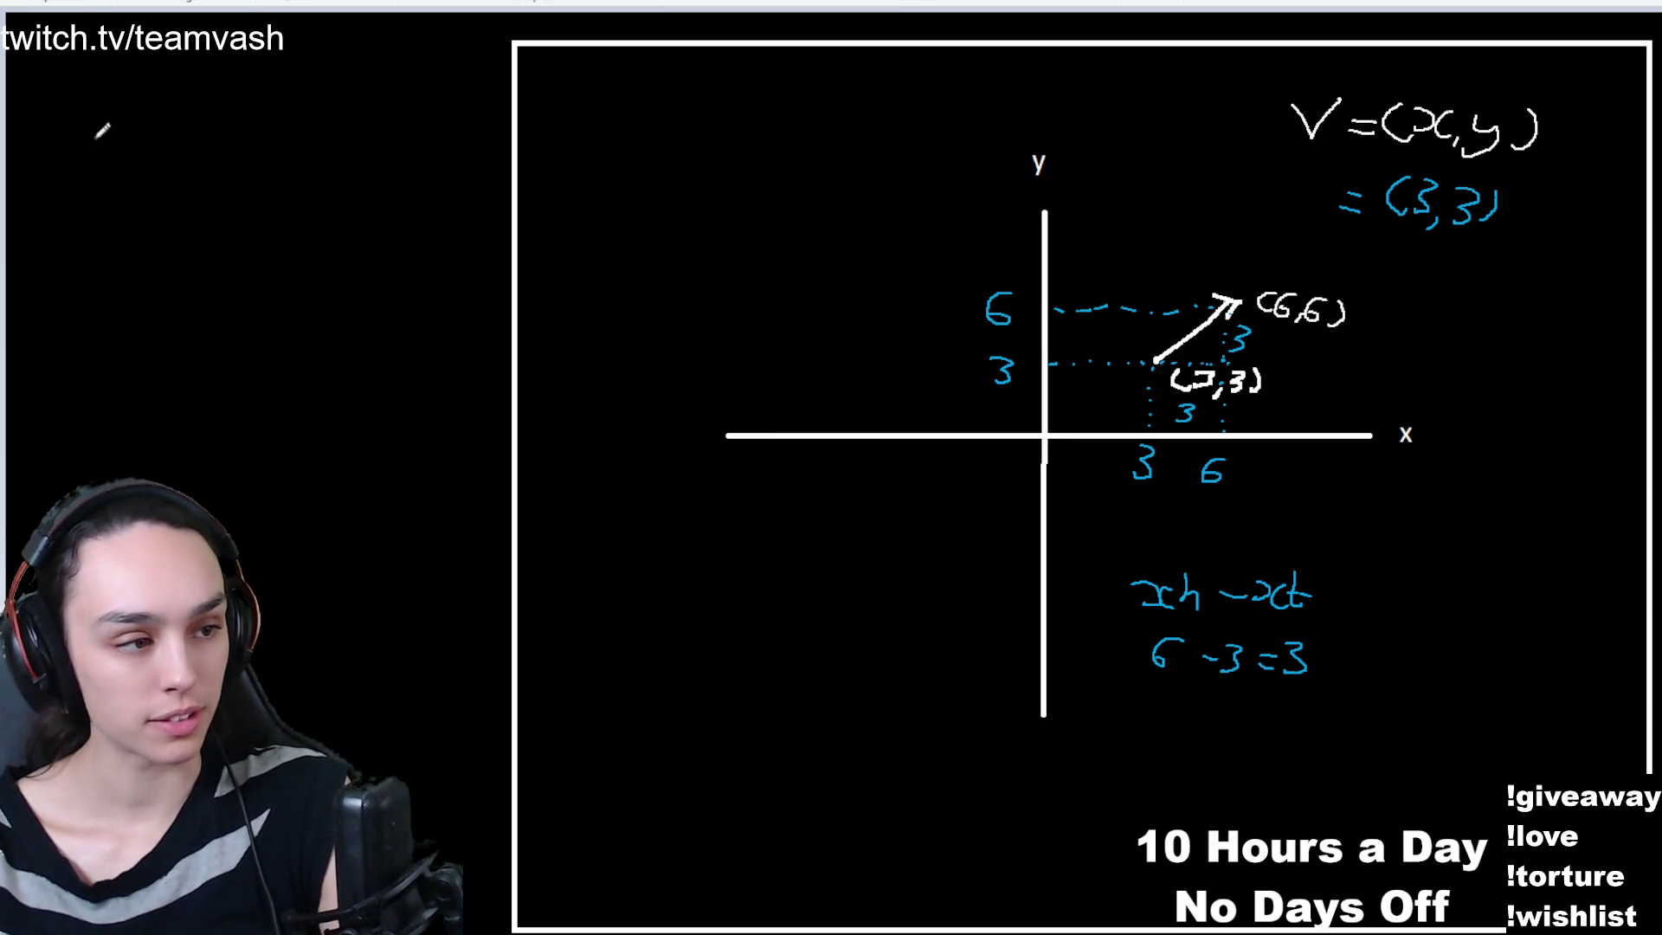
- Handwrite P1=(x1,y1), P2=(x2,y2), and V1→2 = in blue on the left side
mouse_move(92, 138)
mouse_down()
mouse_move(173, 160)
mouse_move(241, 143)
mouse_move(307, 160)
mouse_move(344, 130)
mouse_move(346, 169)
mouse_up()
mouse_move(86, 214)
mouse_down()
mouse_move(363, 217)
mouse_move(356, 232)
mouse_up()
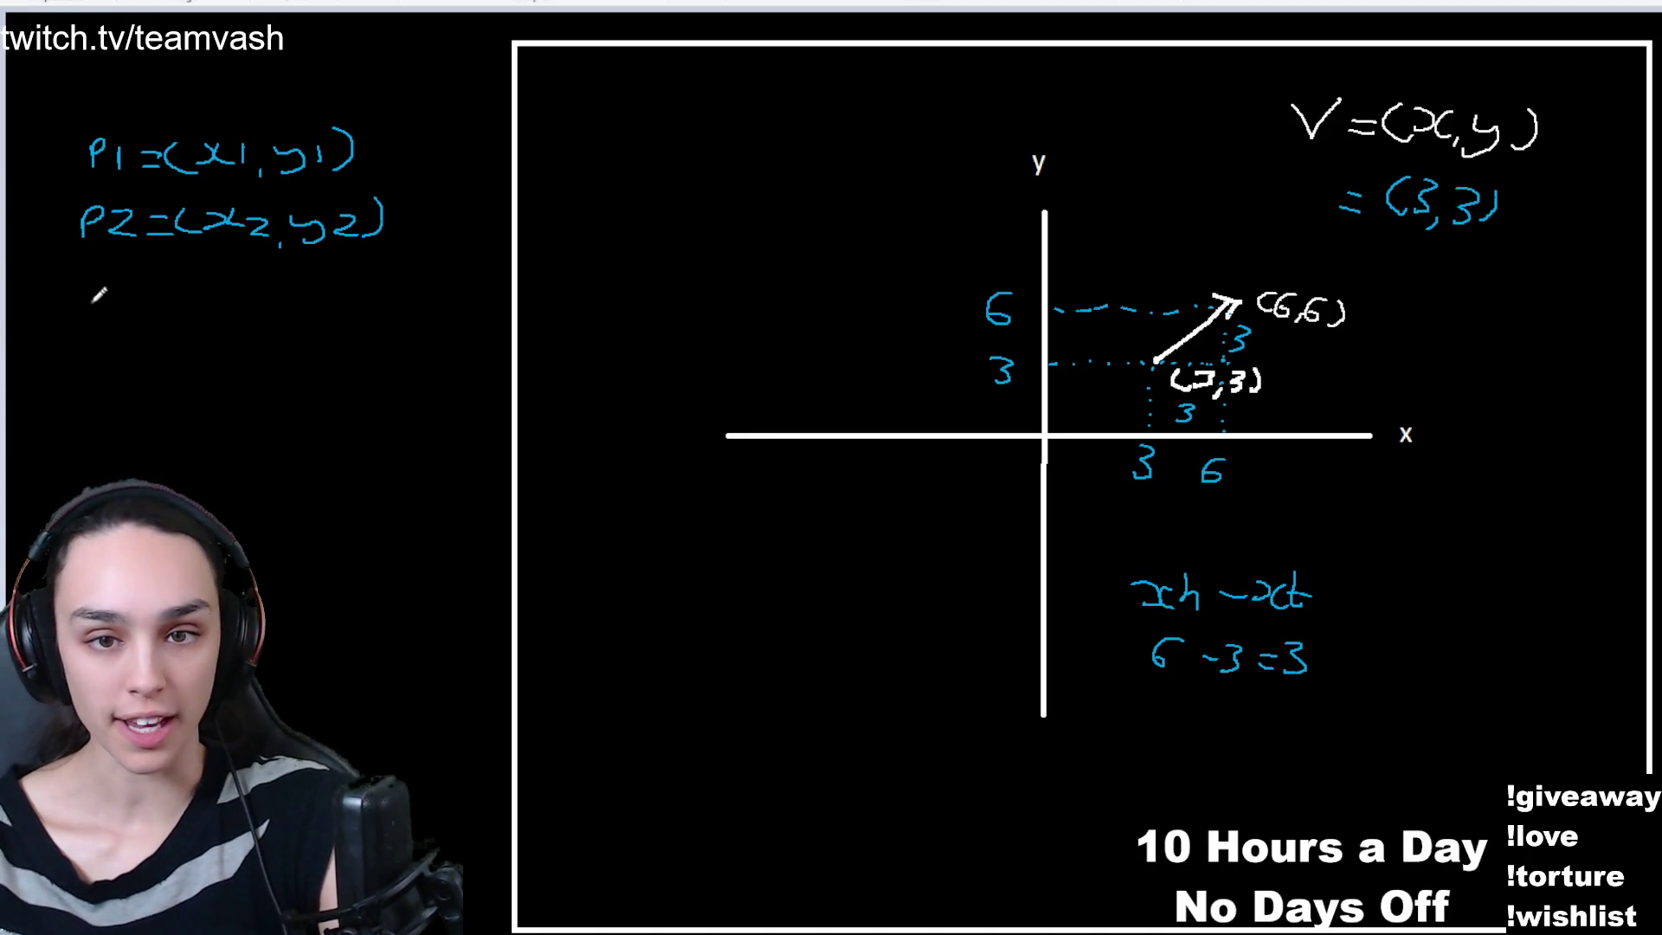
mouse_move(89, 303)
mouse_down()
mouse_move(112, 303)
mouse_move(130, 339)
mouse_move(180, 320)
mouse_up()
mouse_move(182, 319)
mouse_down()
mouse_move(205, 339)
mouse_move(250, 320)
mouse_move(250, 337)
mouse_up()
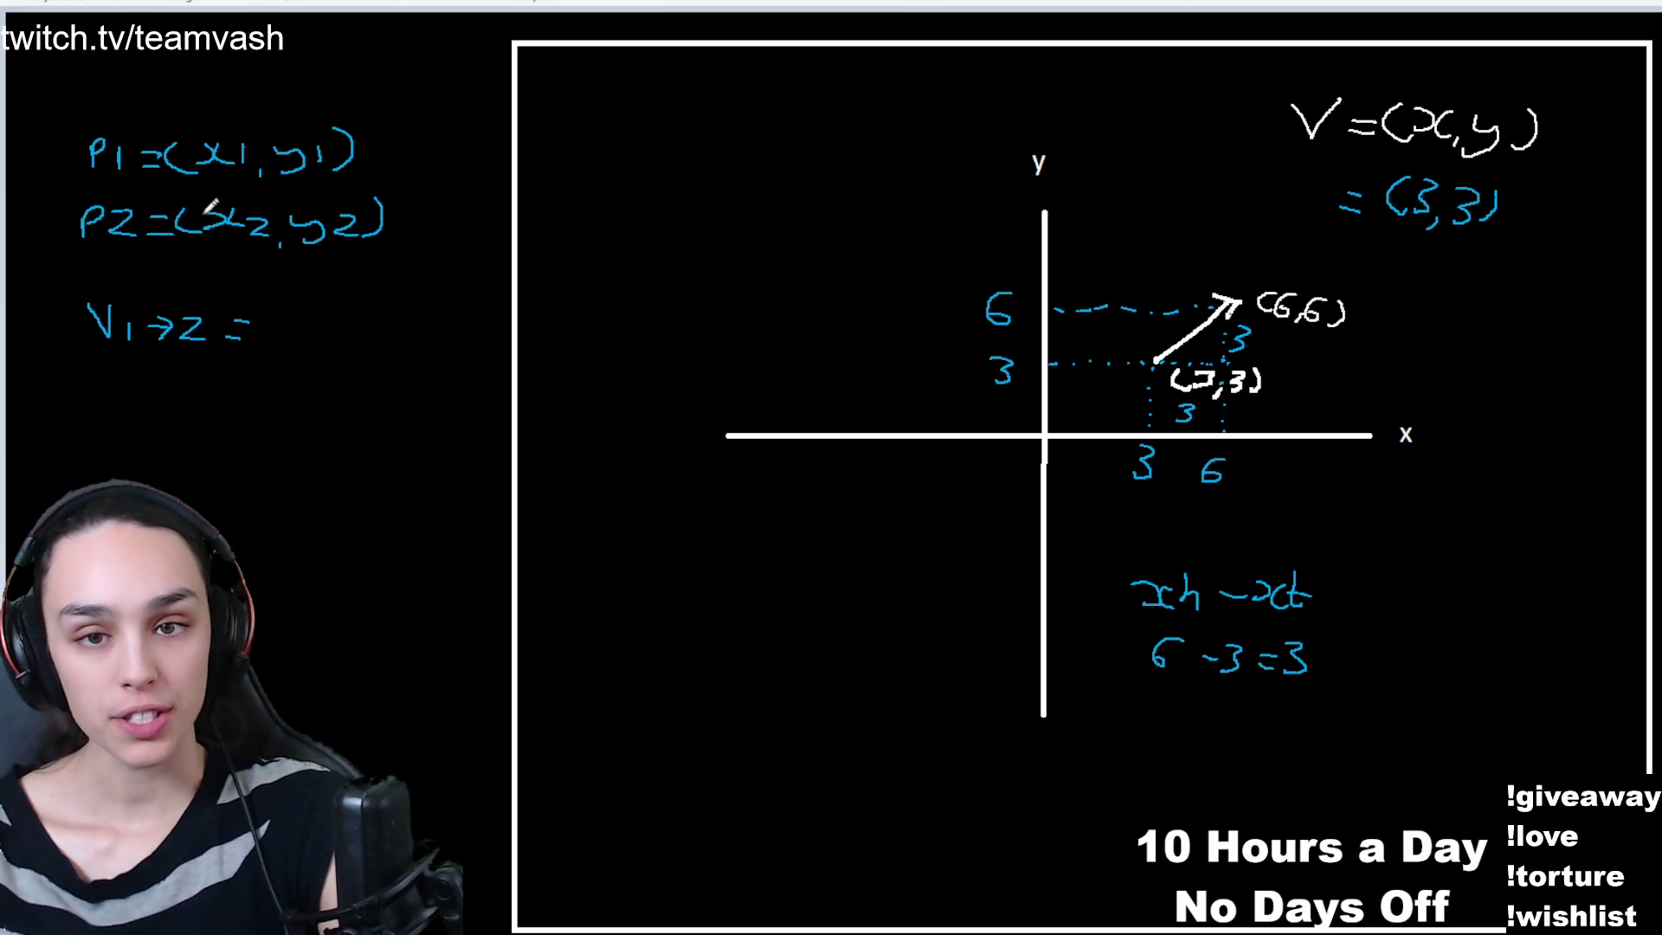
- Write (x2-x1, y2-y1) after V1→2 = to complete the general vector formula
mouse_move(278, 305)
mouse_down()
mouse_move(272, 326)
mouse_move(359, 336)
mouse_up()
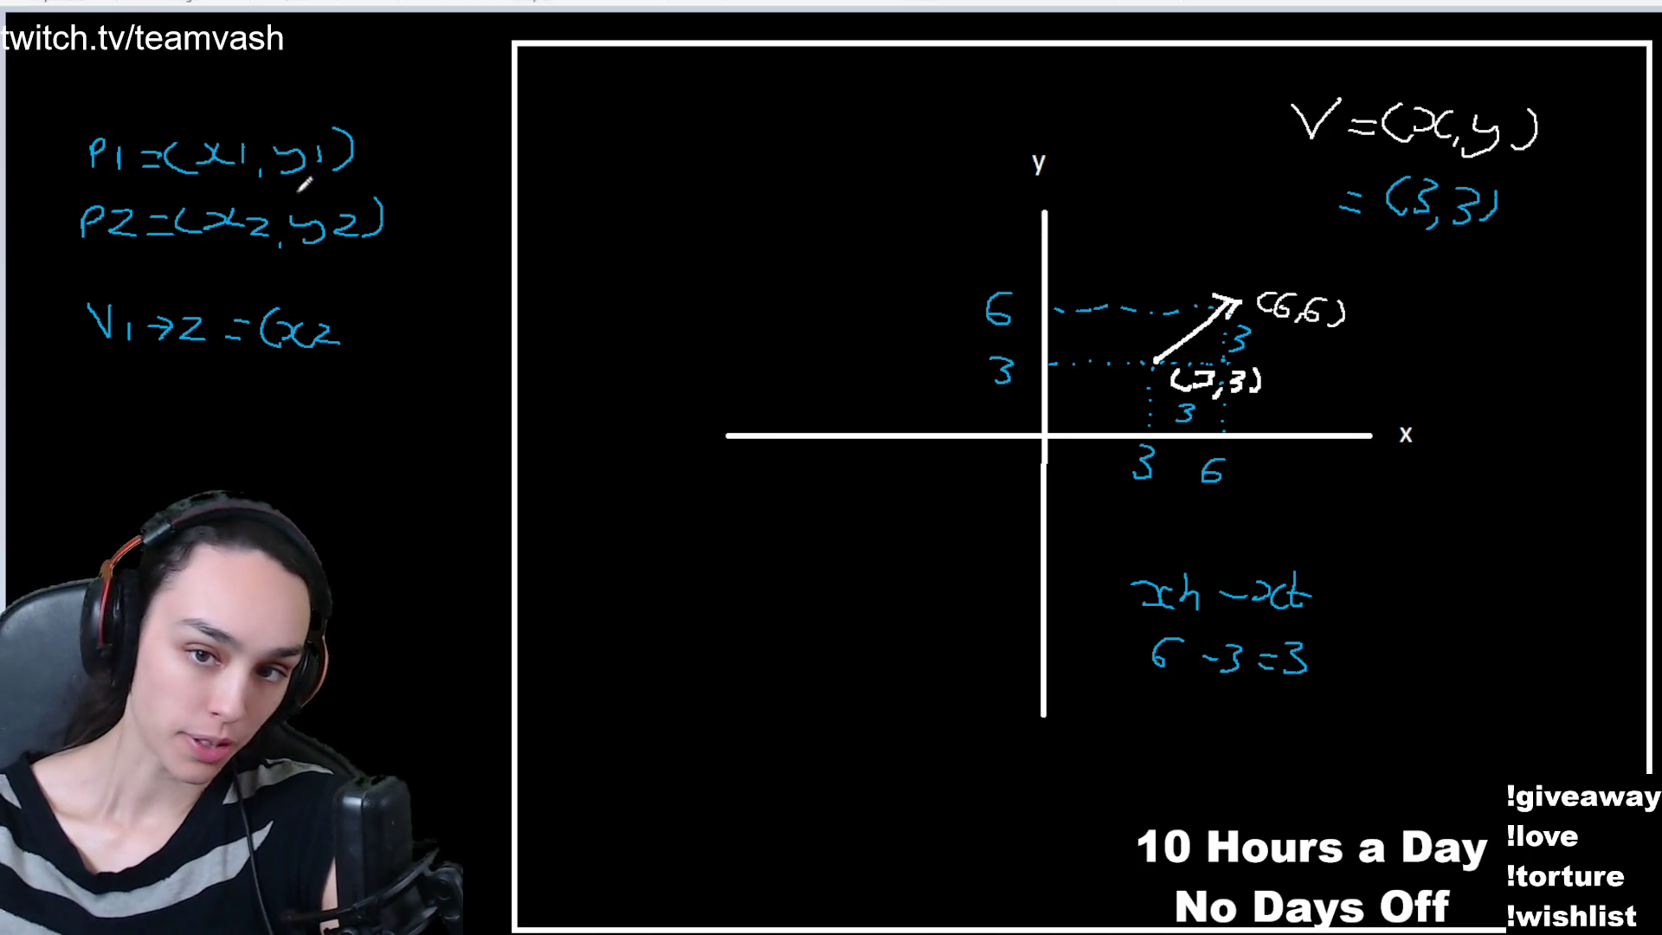
mouse_move(348, 336)
mouse_down()
mouse_move(392, 324)
mouse_move(389, 343)
mouse_move(408, 343)
mouse_up()
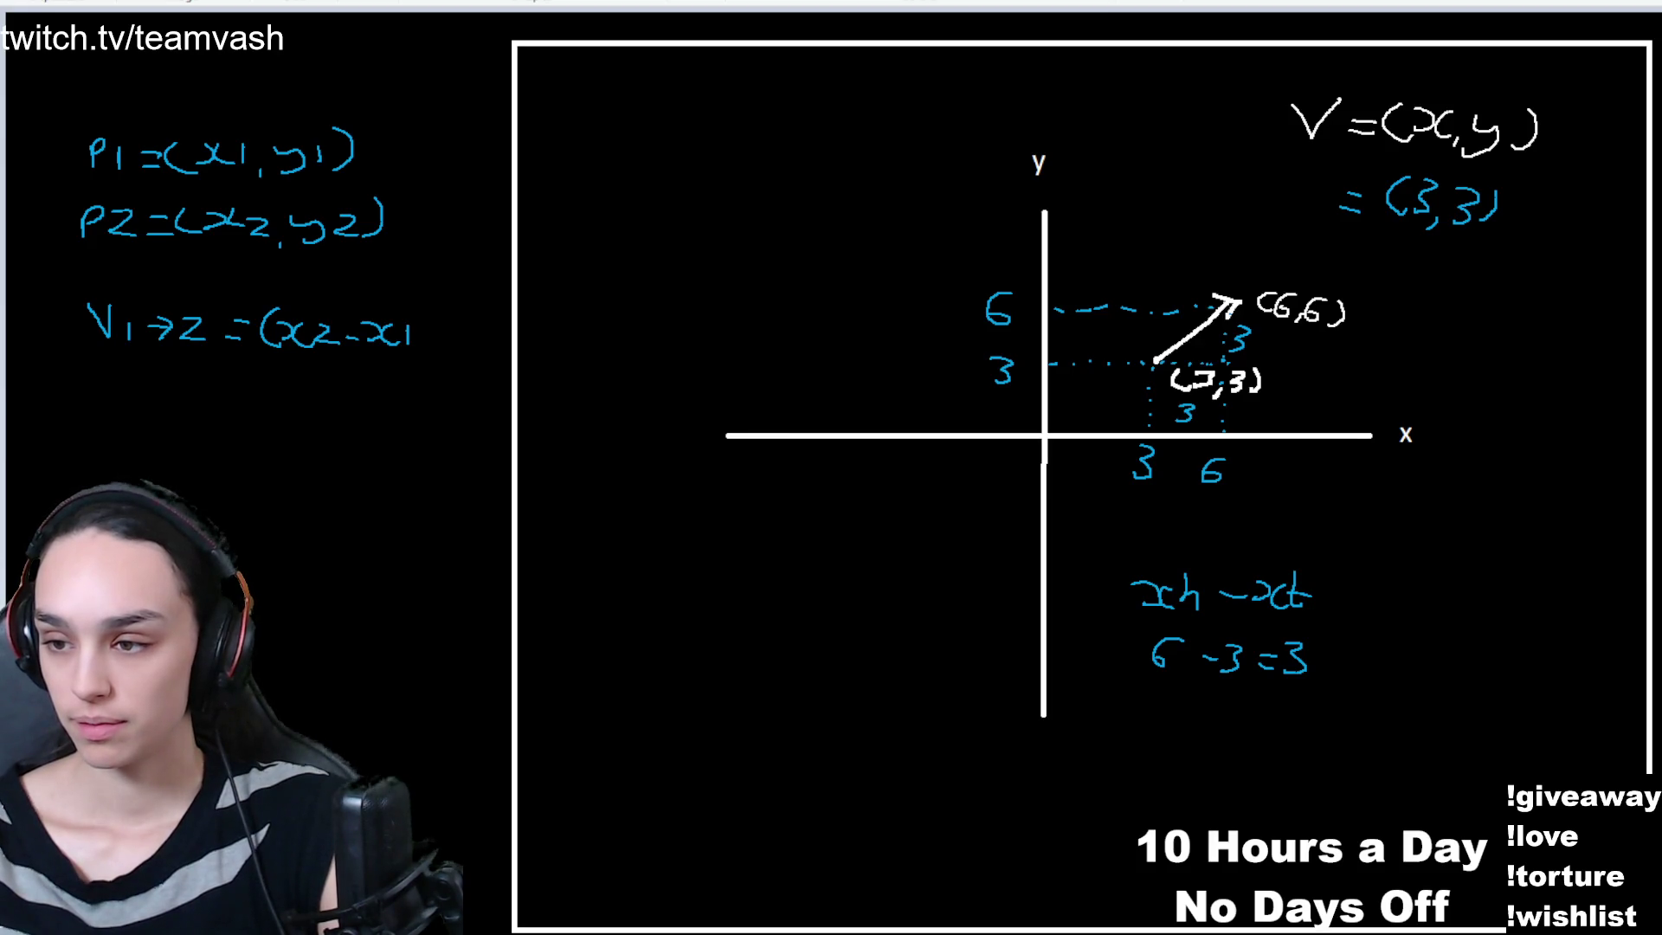
drag(420, 341, 418, 354)
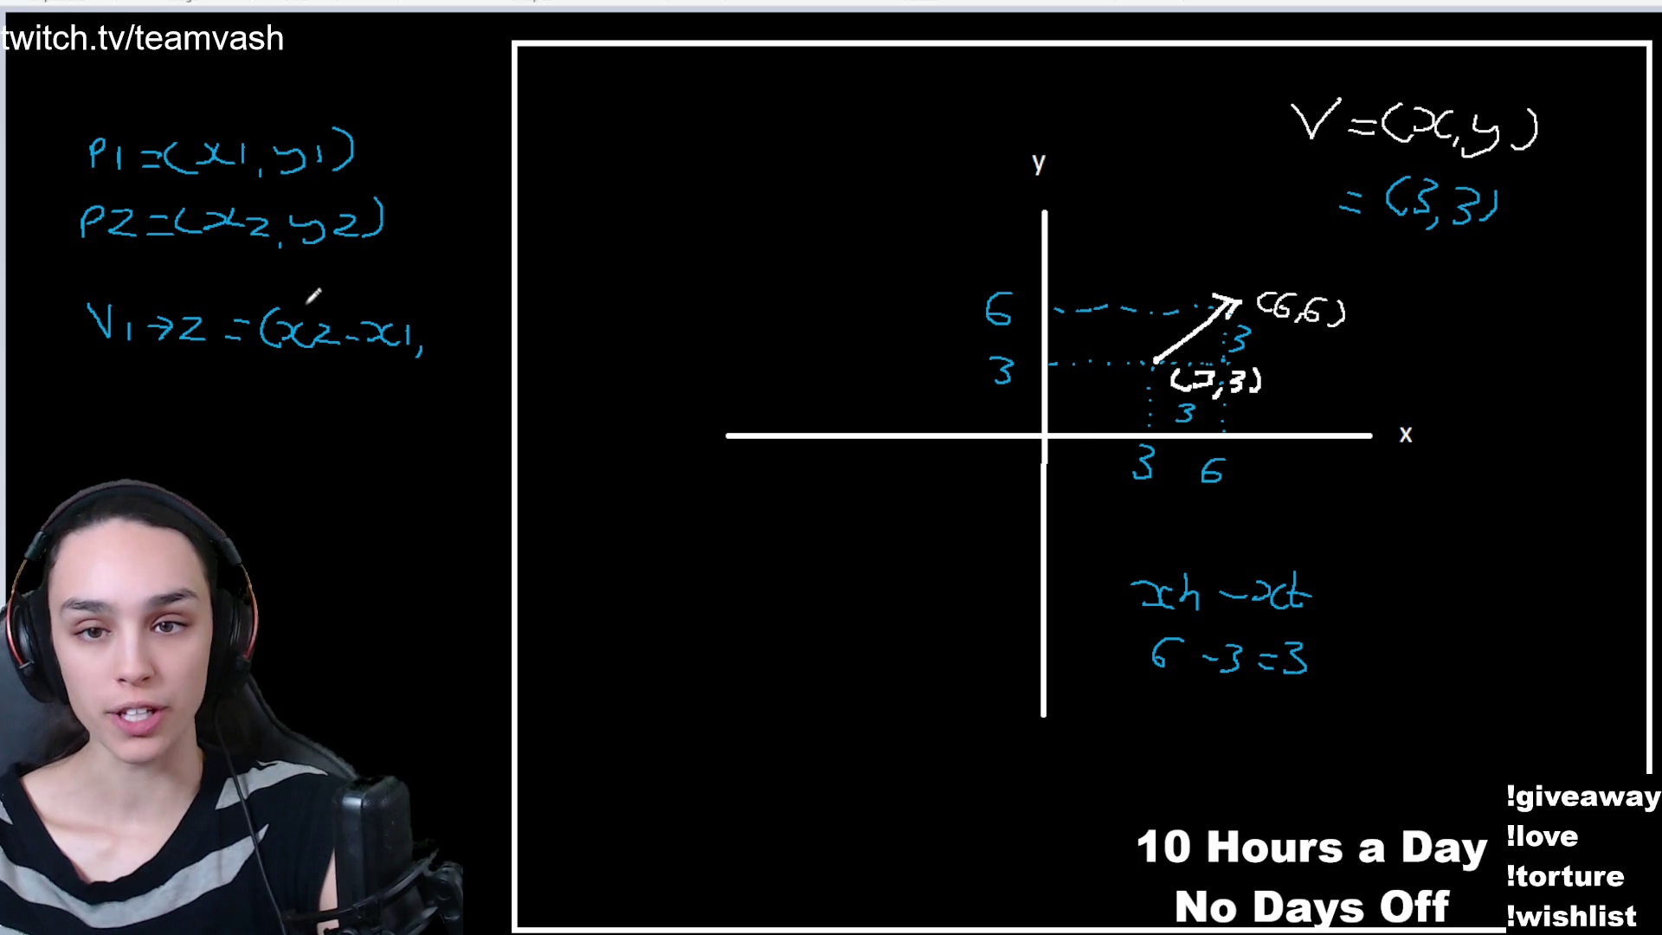
mouse_move(275, 374)
mouse_down()
mouse_move(296, 380)
mouse_move(275, 415)
mouse_move(391, 394)
mouse_up()
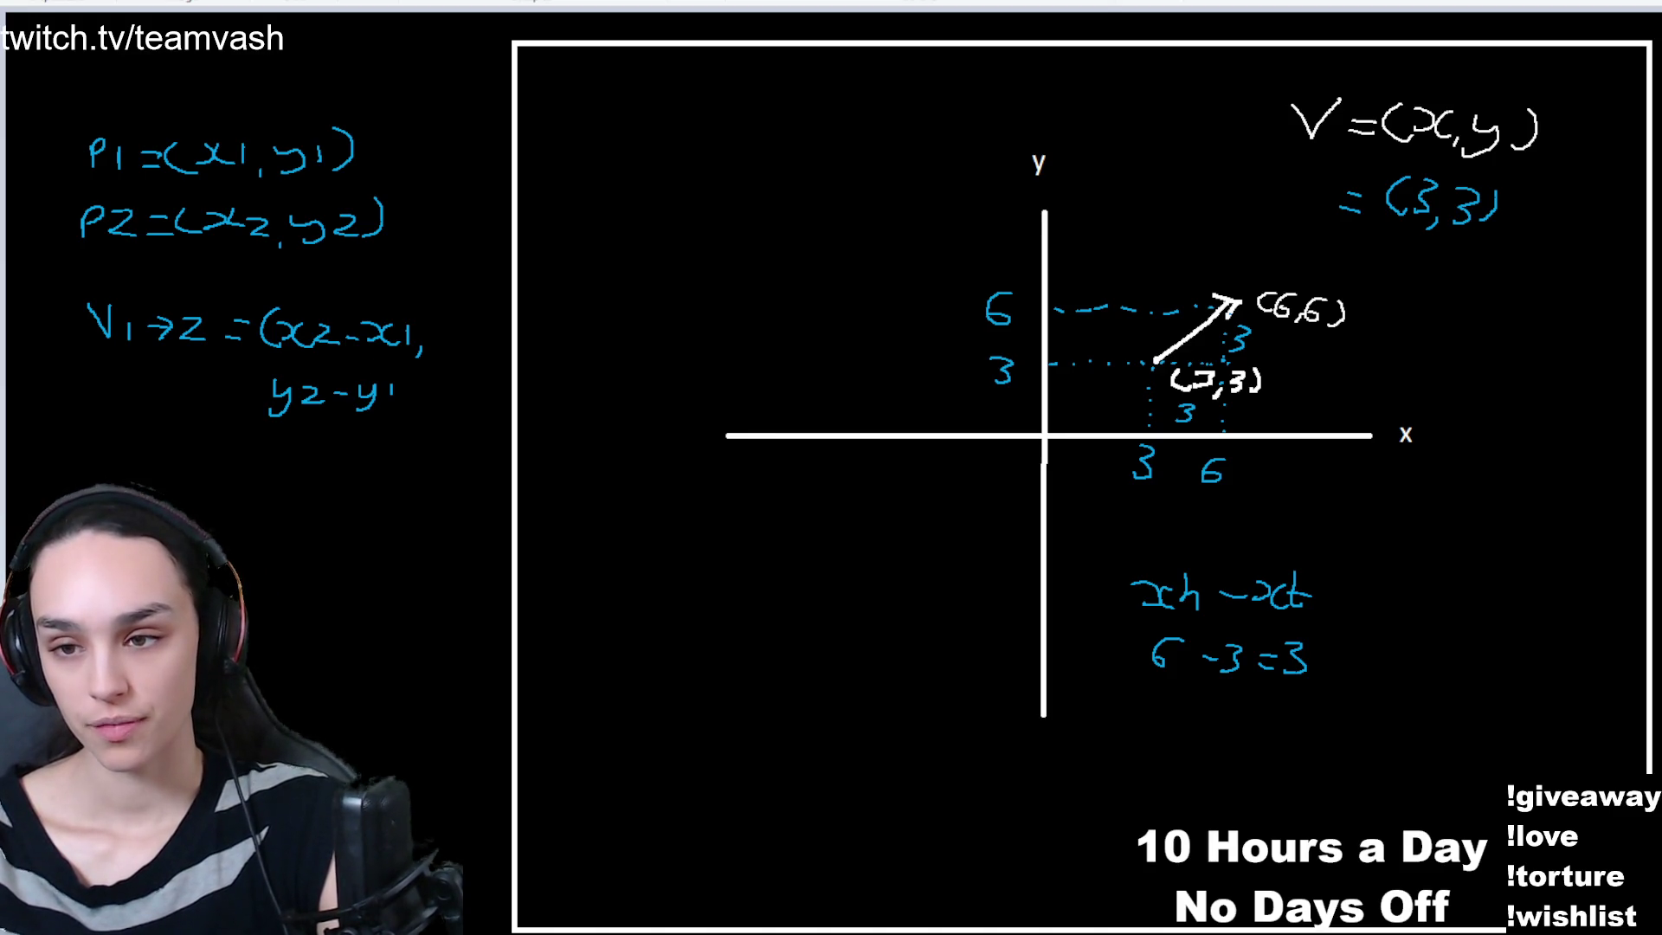
drag(399, 379, 403, 398)
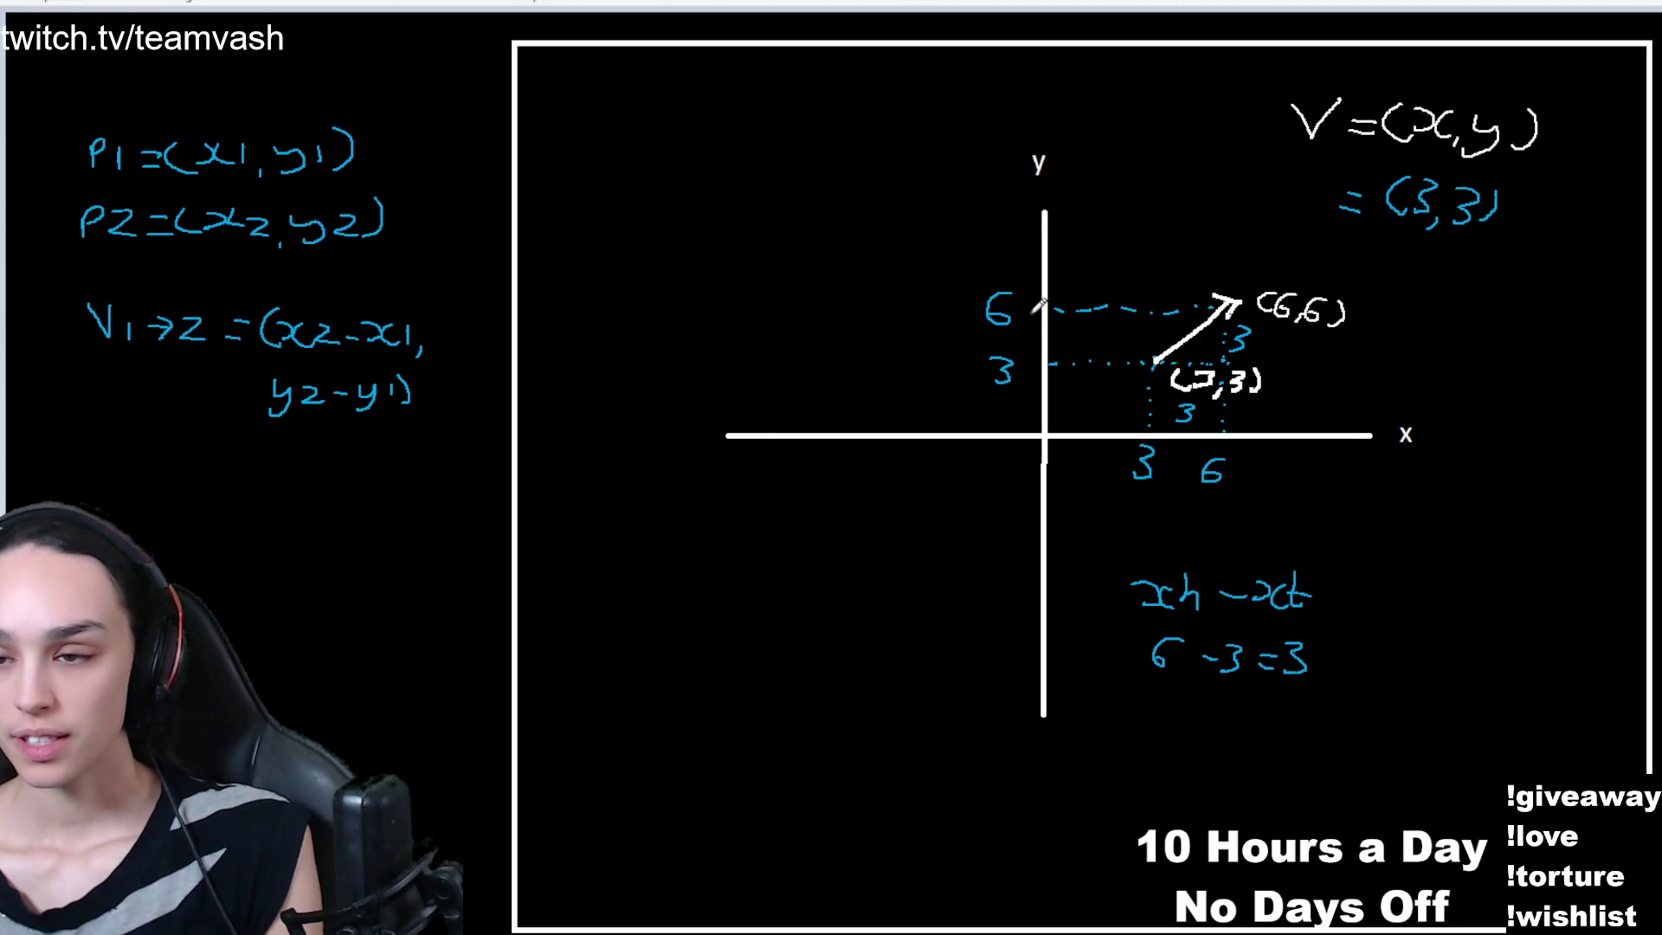
- Draw two blue up-right arrows left of the y-axis, parallel to the plotted vector
mouse_move(770, 350)
mouse_down()
mouse_move(819, 290)
mouse_move(819, 326)
mouse_up()
mouse_move(794, 630)
mouse_down()
mouse_move(900, 537)
mouse_move(903, 575)
mouse_up()
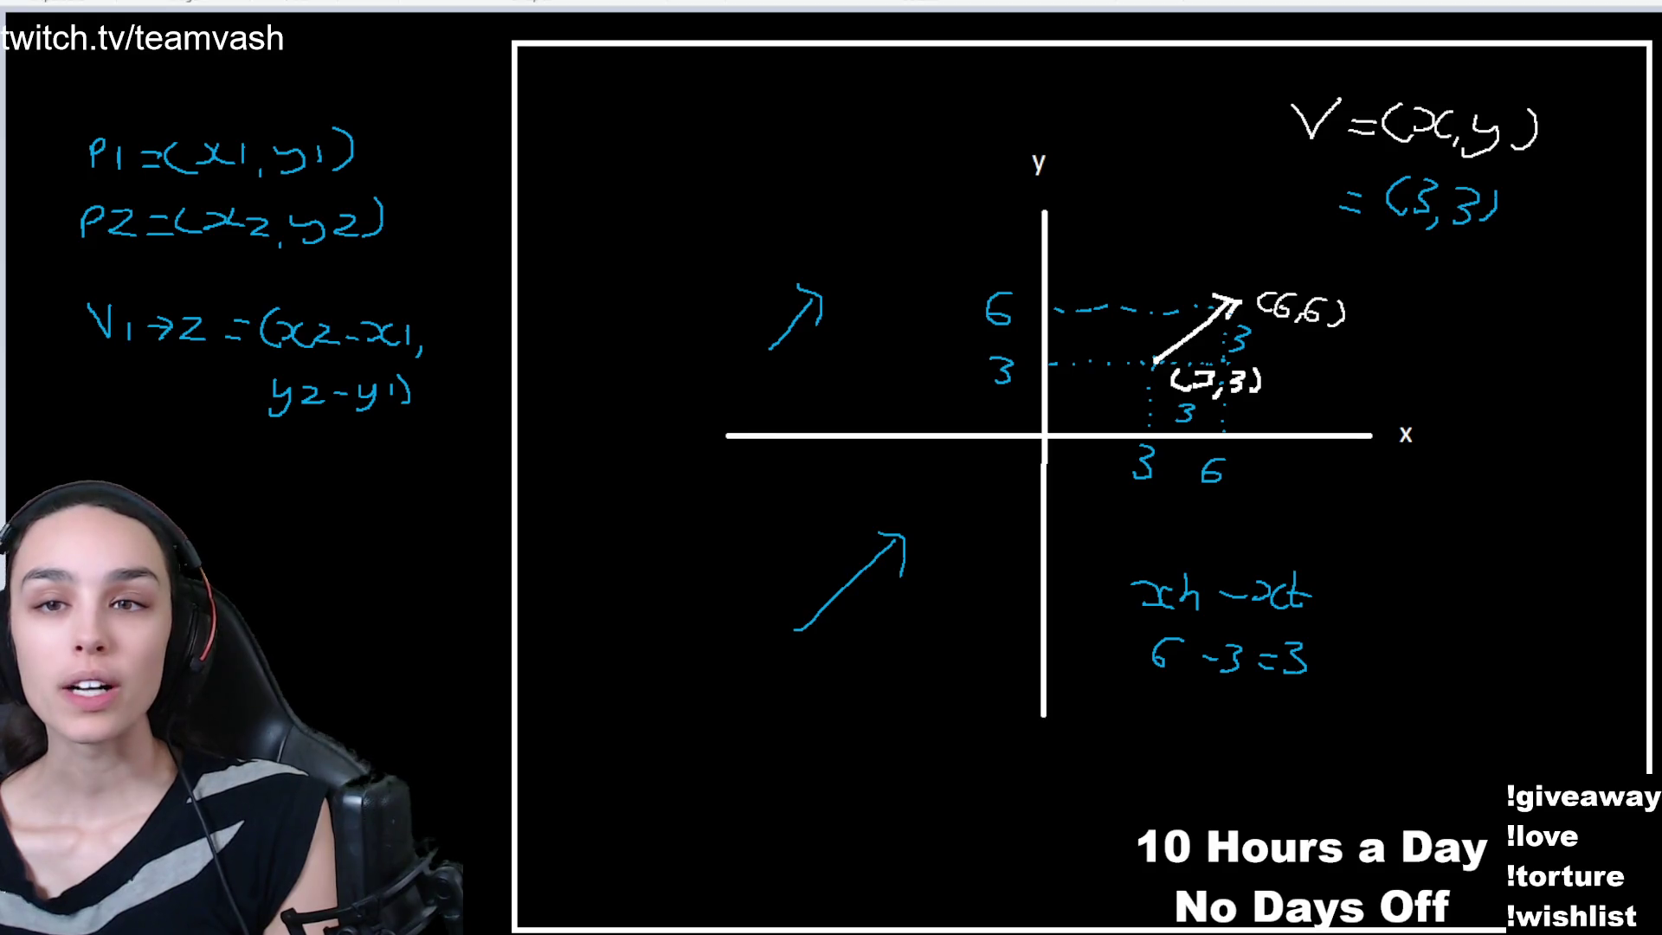
- Select and delete the axes, arrows and workings, keeping the P1, P2 and V1→2 formulas
drag(576, 76, 1590, 762)
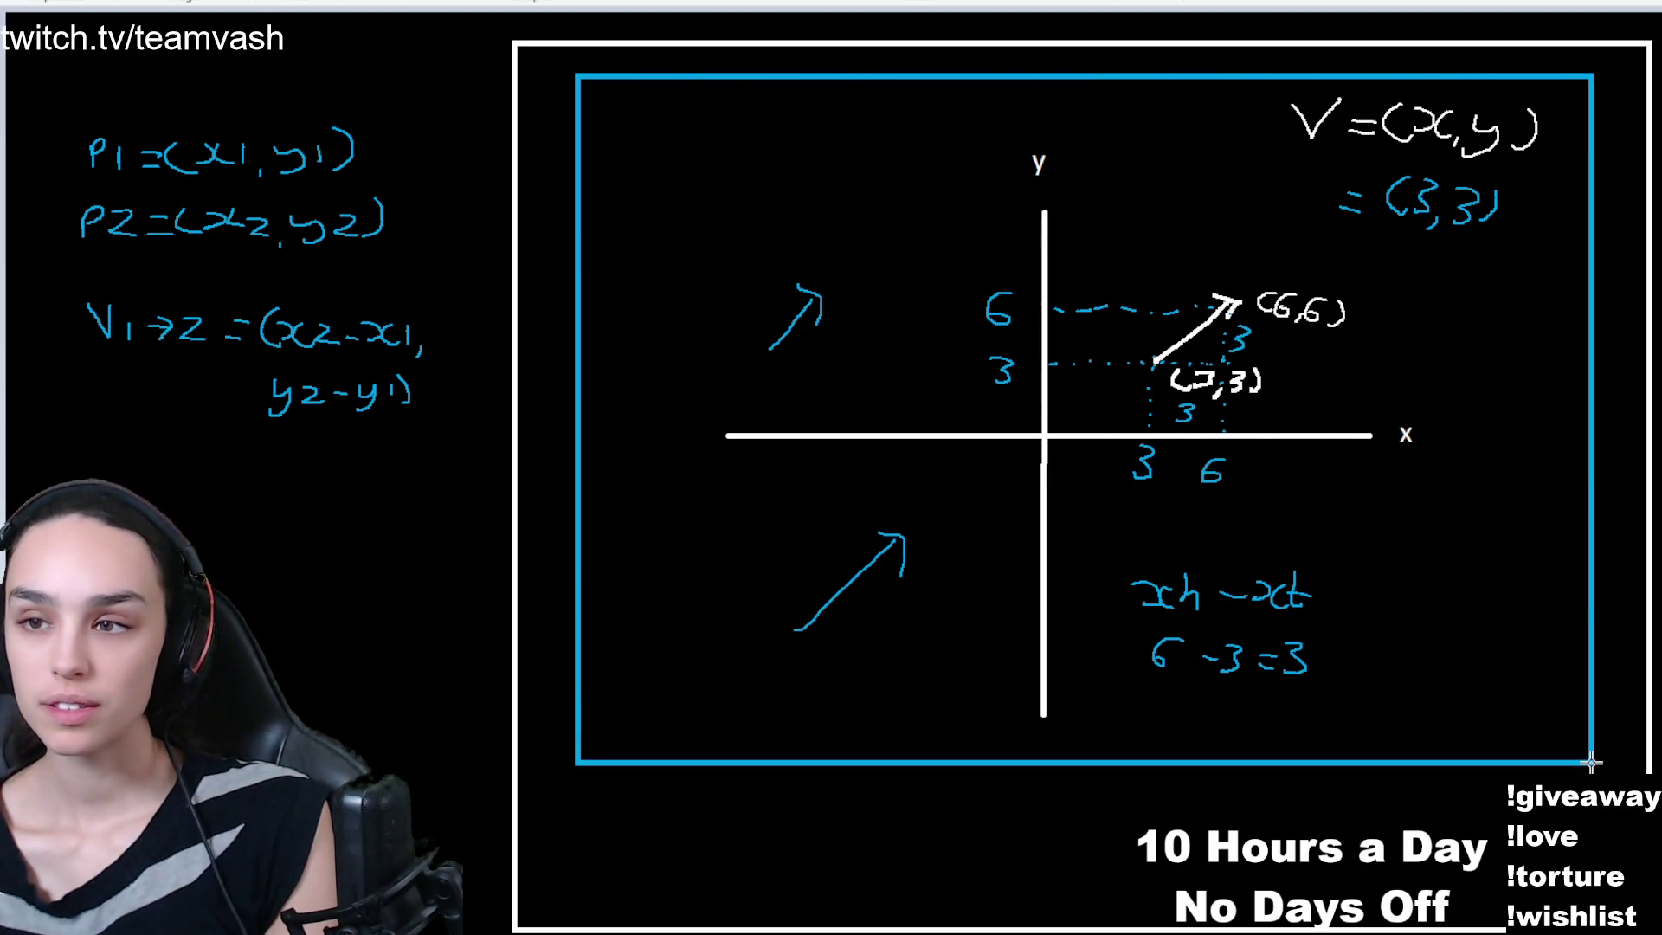
key(ctrl+z)
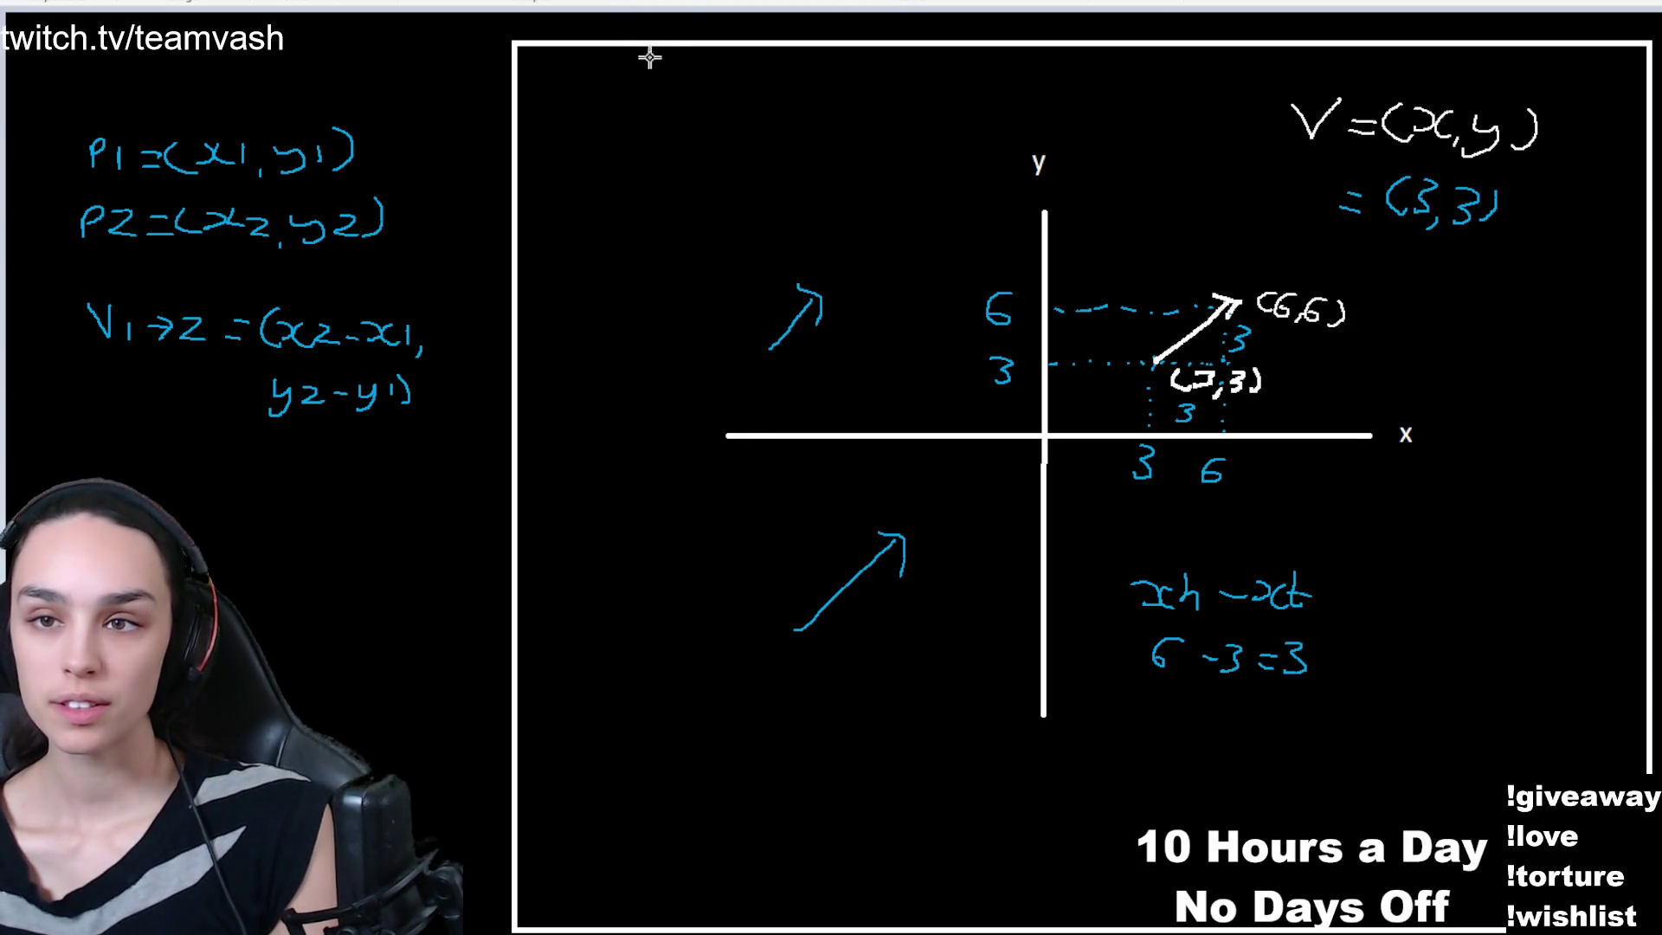
mouse_move(613, 72)
mouse_down()
mouse_move(1454, 638)
mouse_move(1581, 766)
mouse_up()
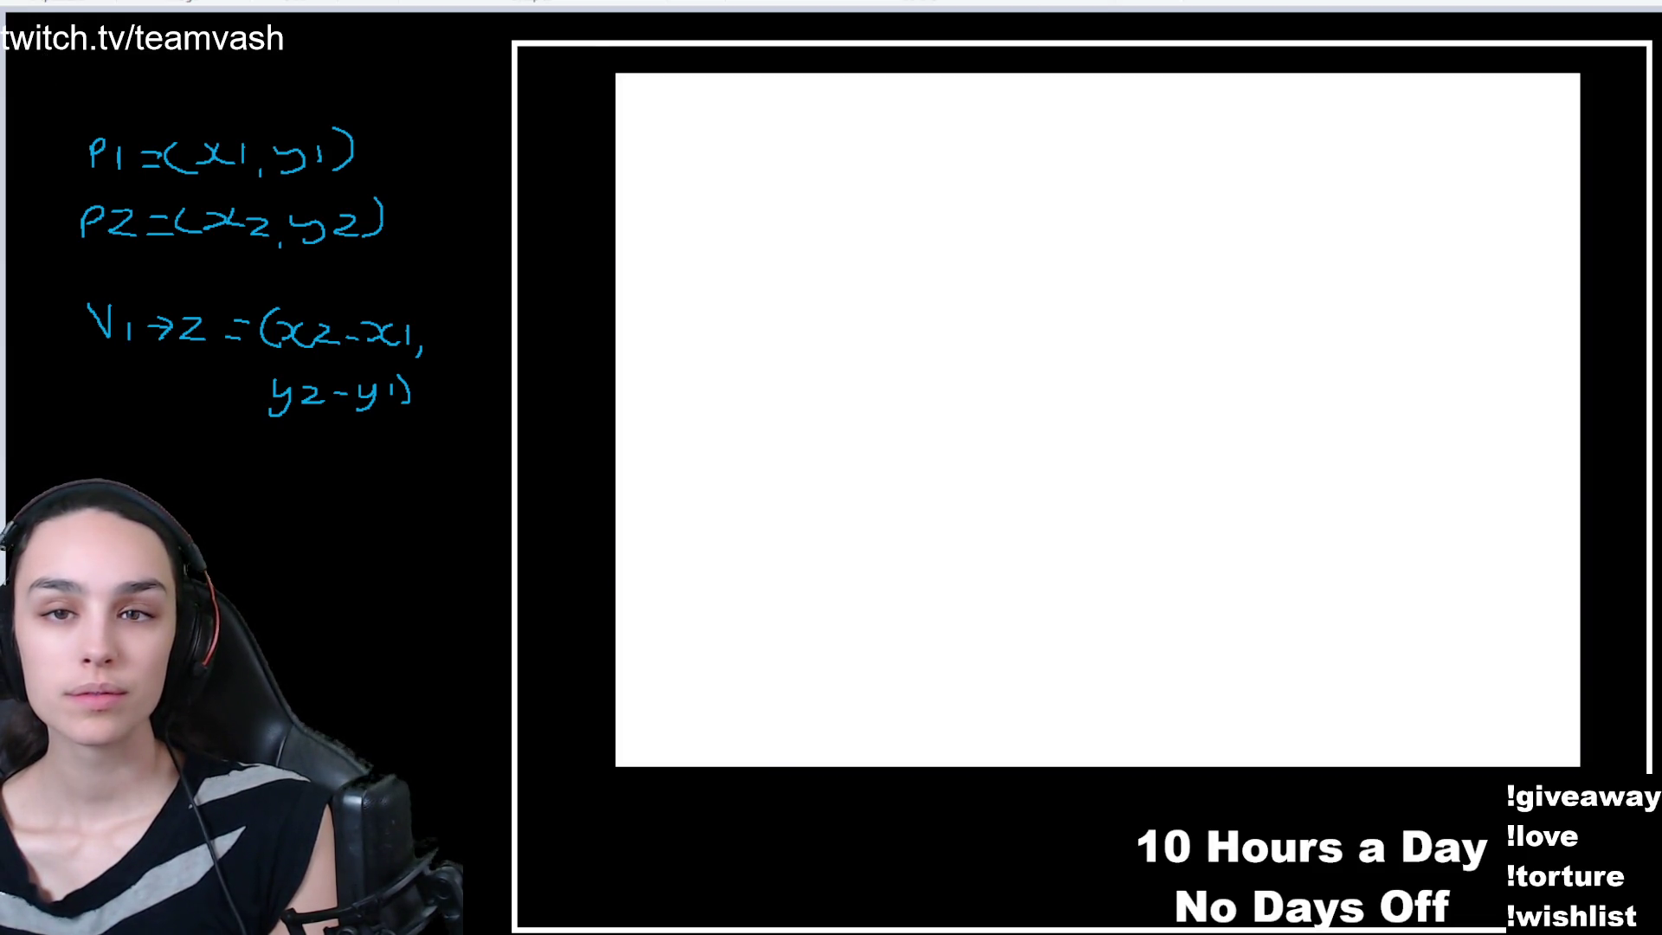
key(Delete)
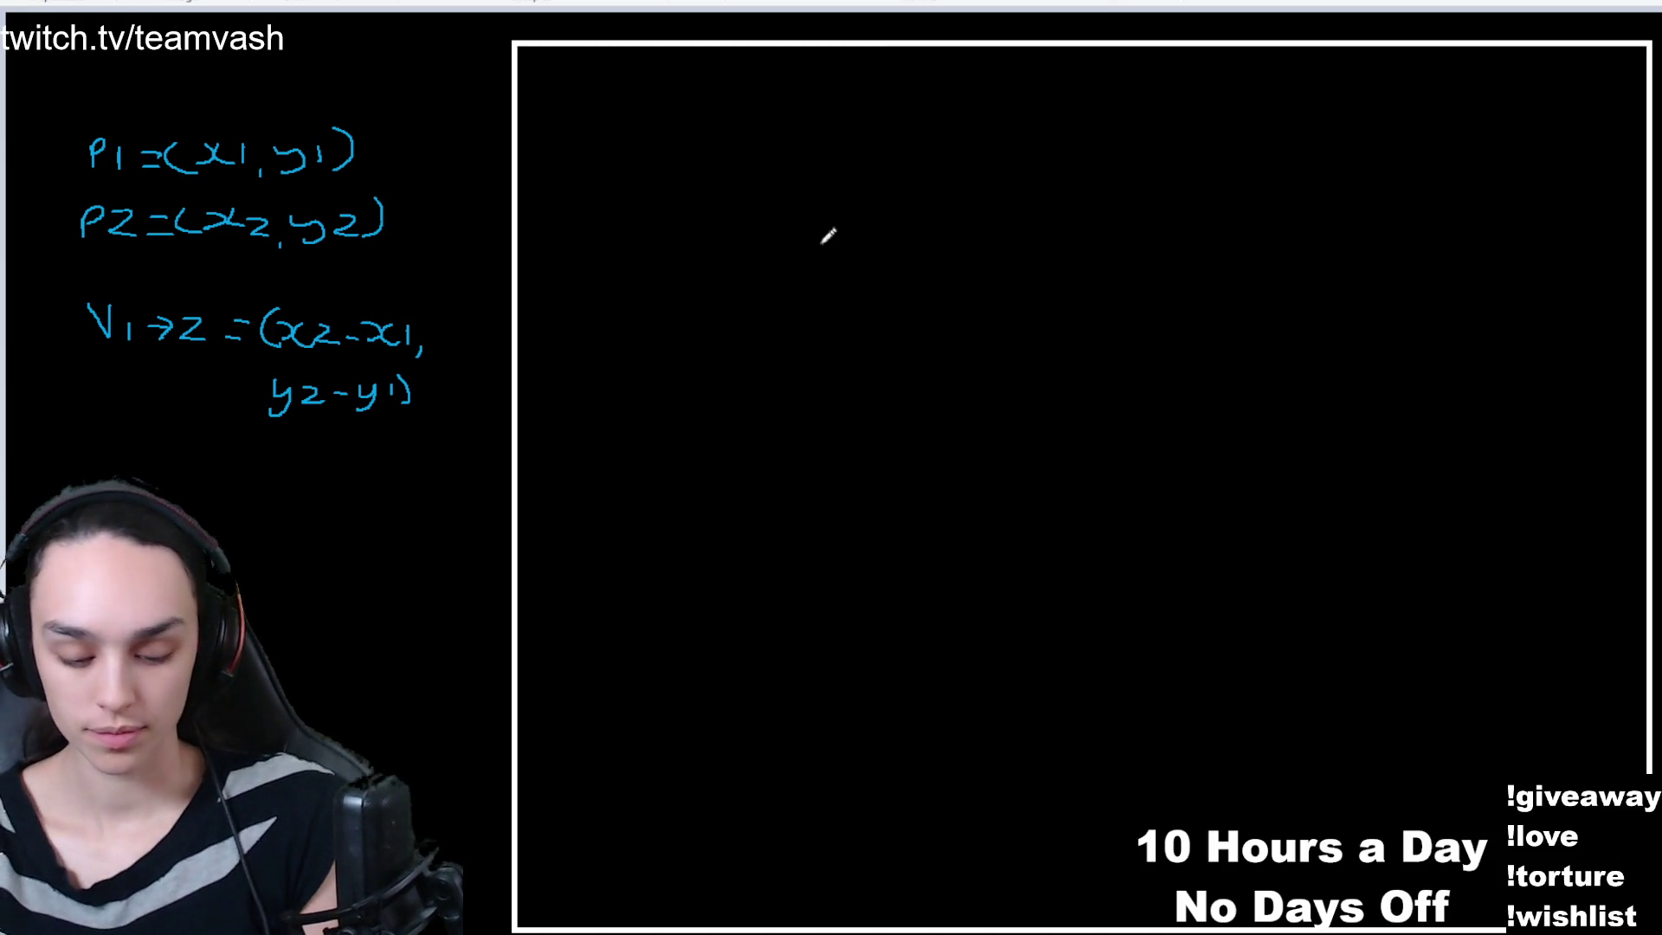
- Draw long x and y axes, label the y-axis, and plot the point (2,-4) below the x-axis
drag(1025, 288, 1041, 623)
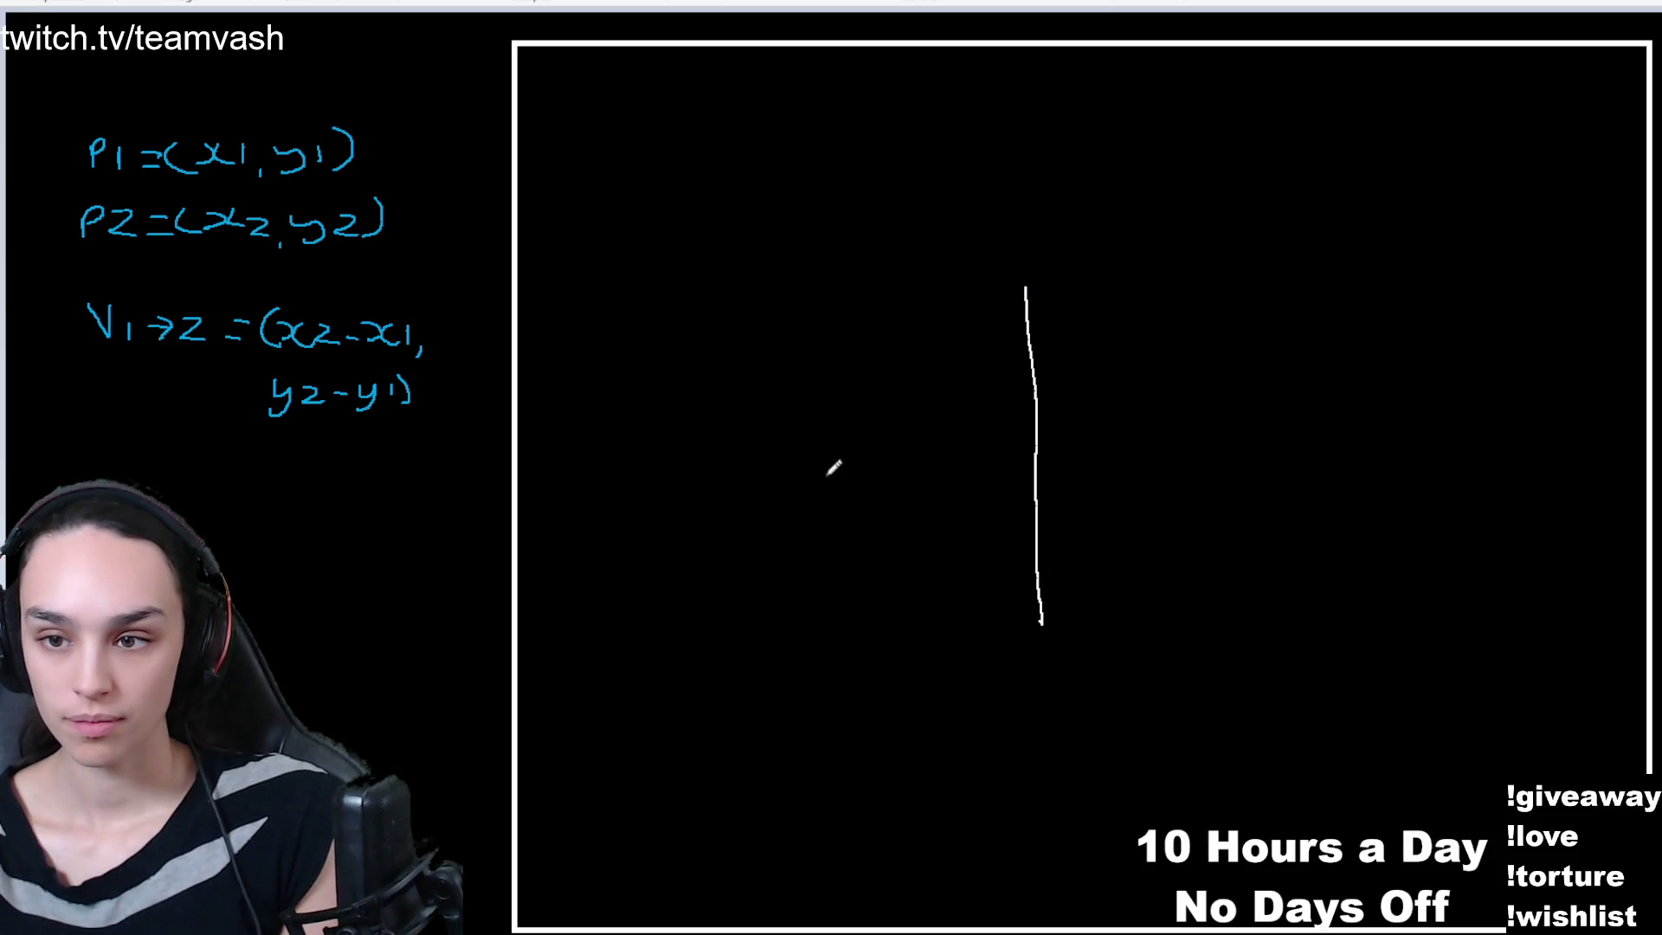
drag(832, 455, 1083, 442)
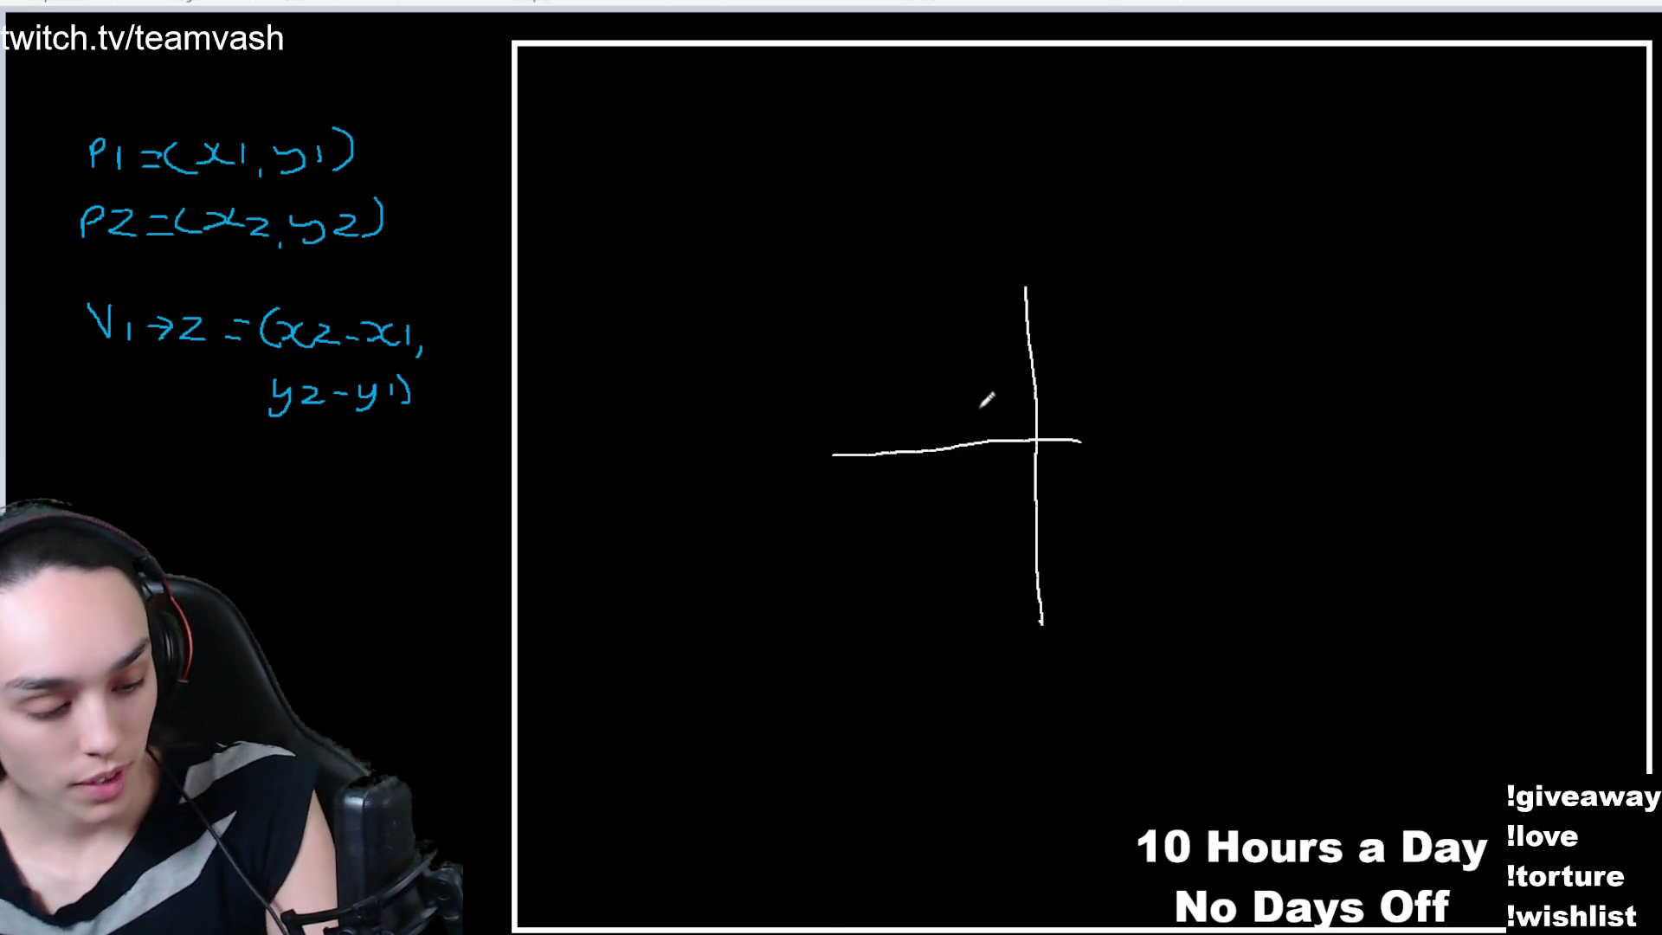
key(ctrl+z)
key(ctrl+z)
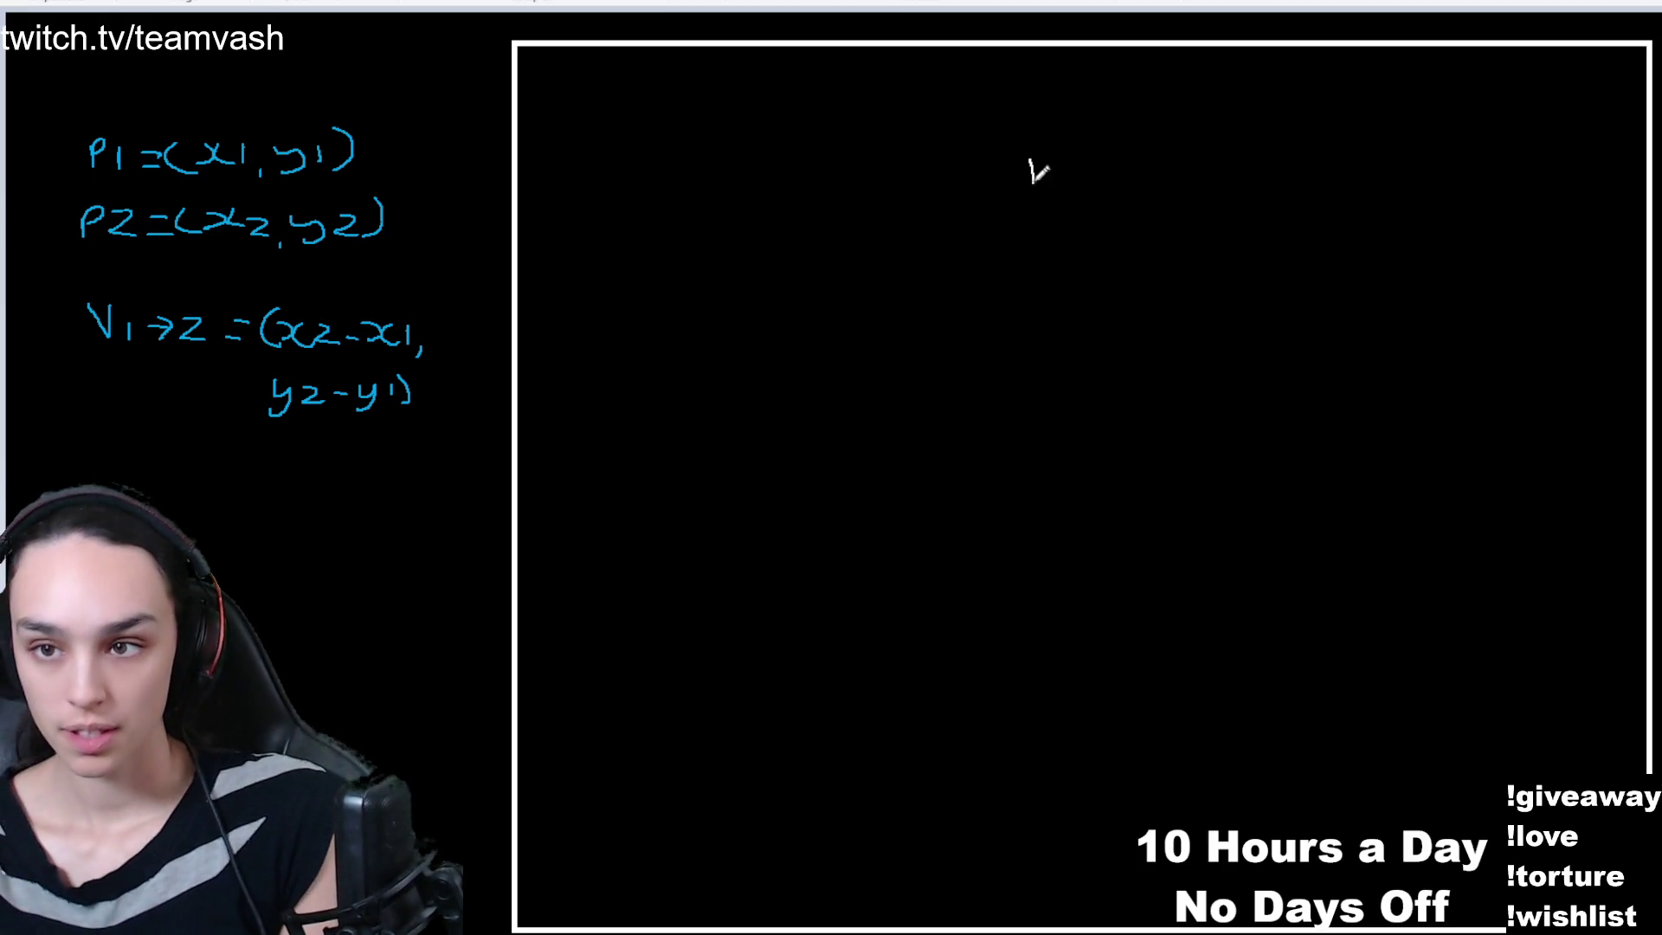
drag(1030, 160, 1030, 778)
mouse_move(629, 451)
mouse_down()
mouse_move(1307, 419)
mouse_move(1474, 437)
mouse_move(1554, 418)
mouse_move(1567, 446)
mouse_up()
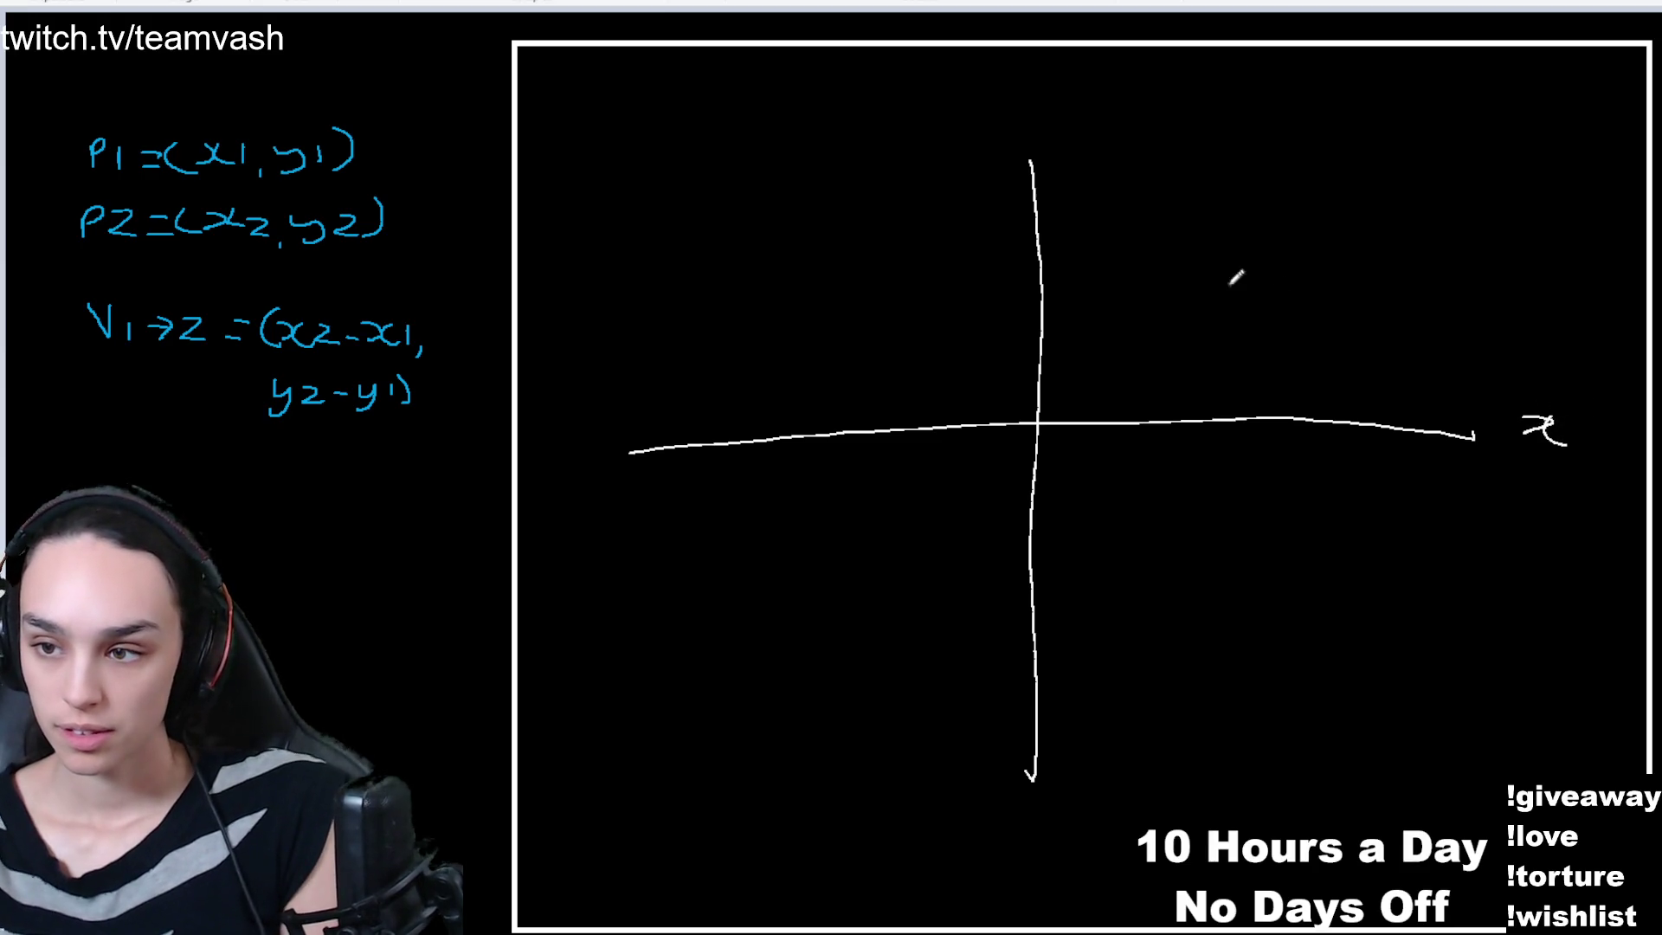
mouse_move(1023, 119)
mouse_down()
mouse_move(1067, 129)
mouse_move(1014, 158)
mouse_up()
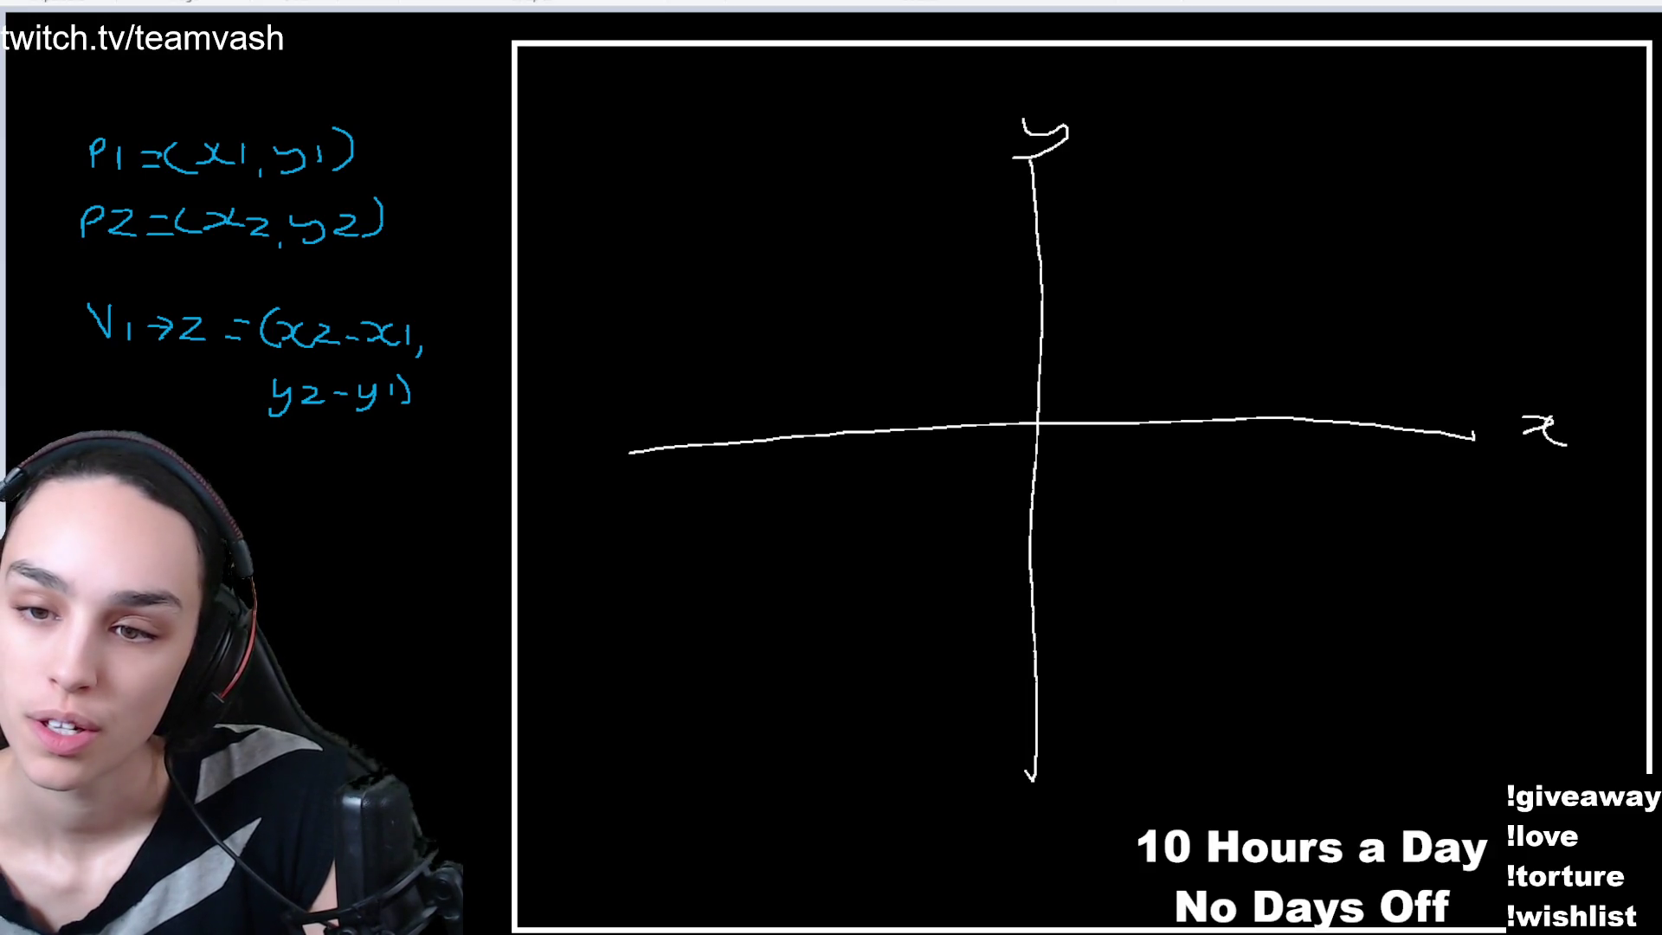
click(1124, 615)
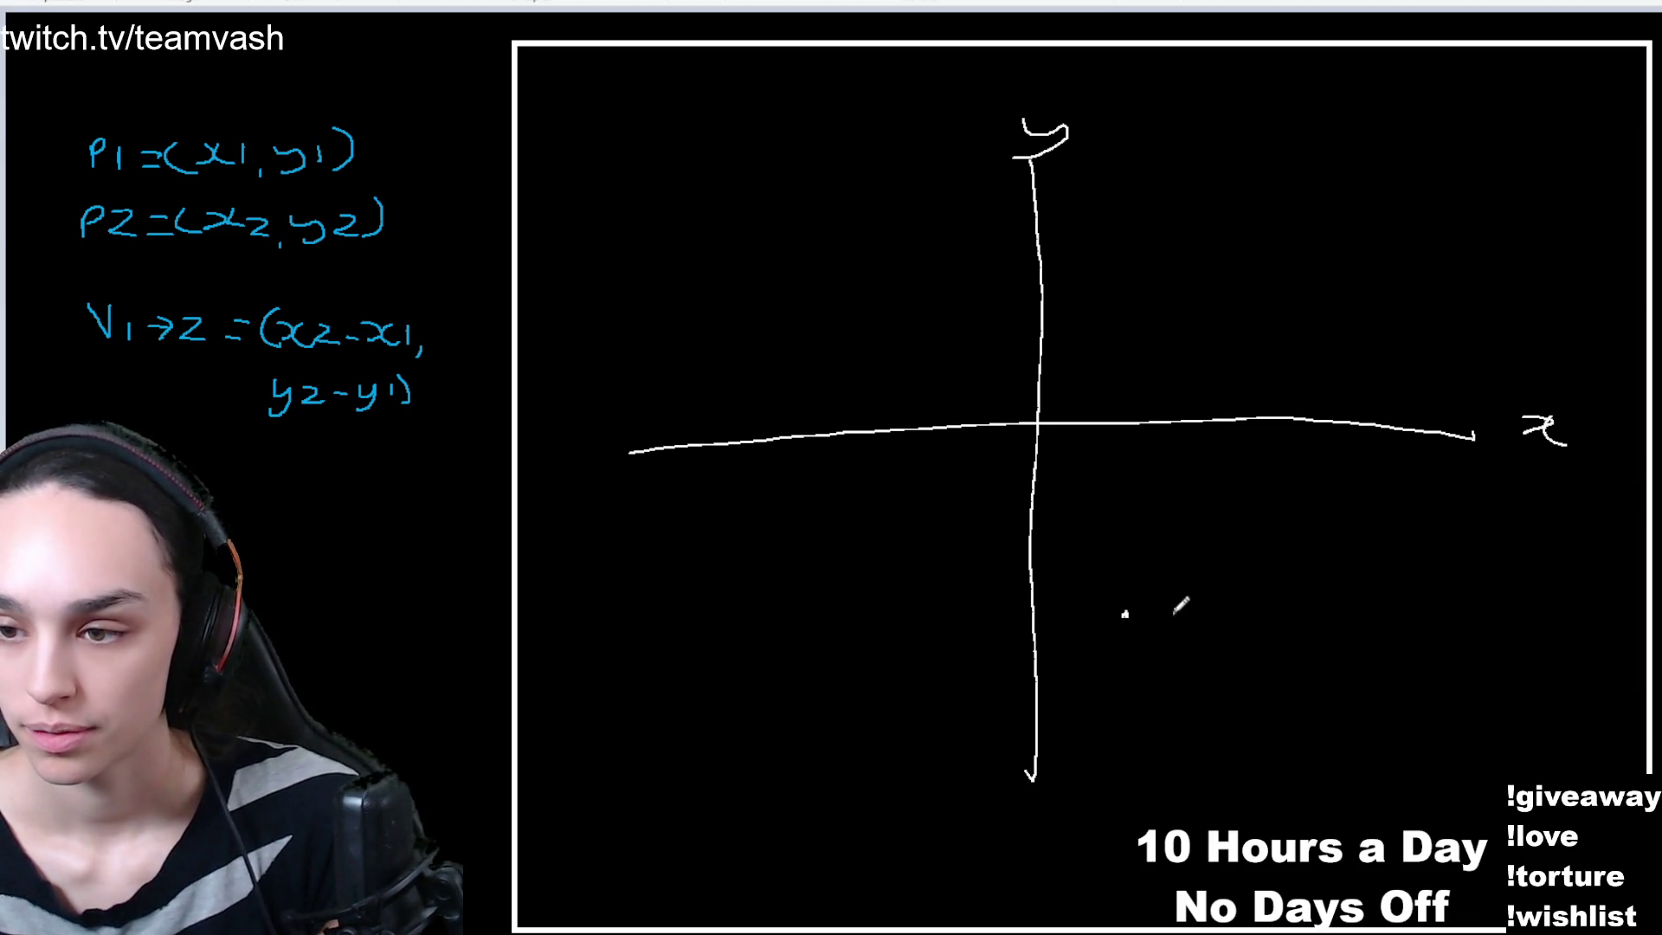
mouse_move(1184, 597)
mouse_down()
mouse_move(1173, 630)
mouse_move(1219, 643)
mouse_move(1269, 607)
mouse_move(1292, 617)
mouse_up()
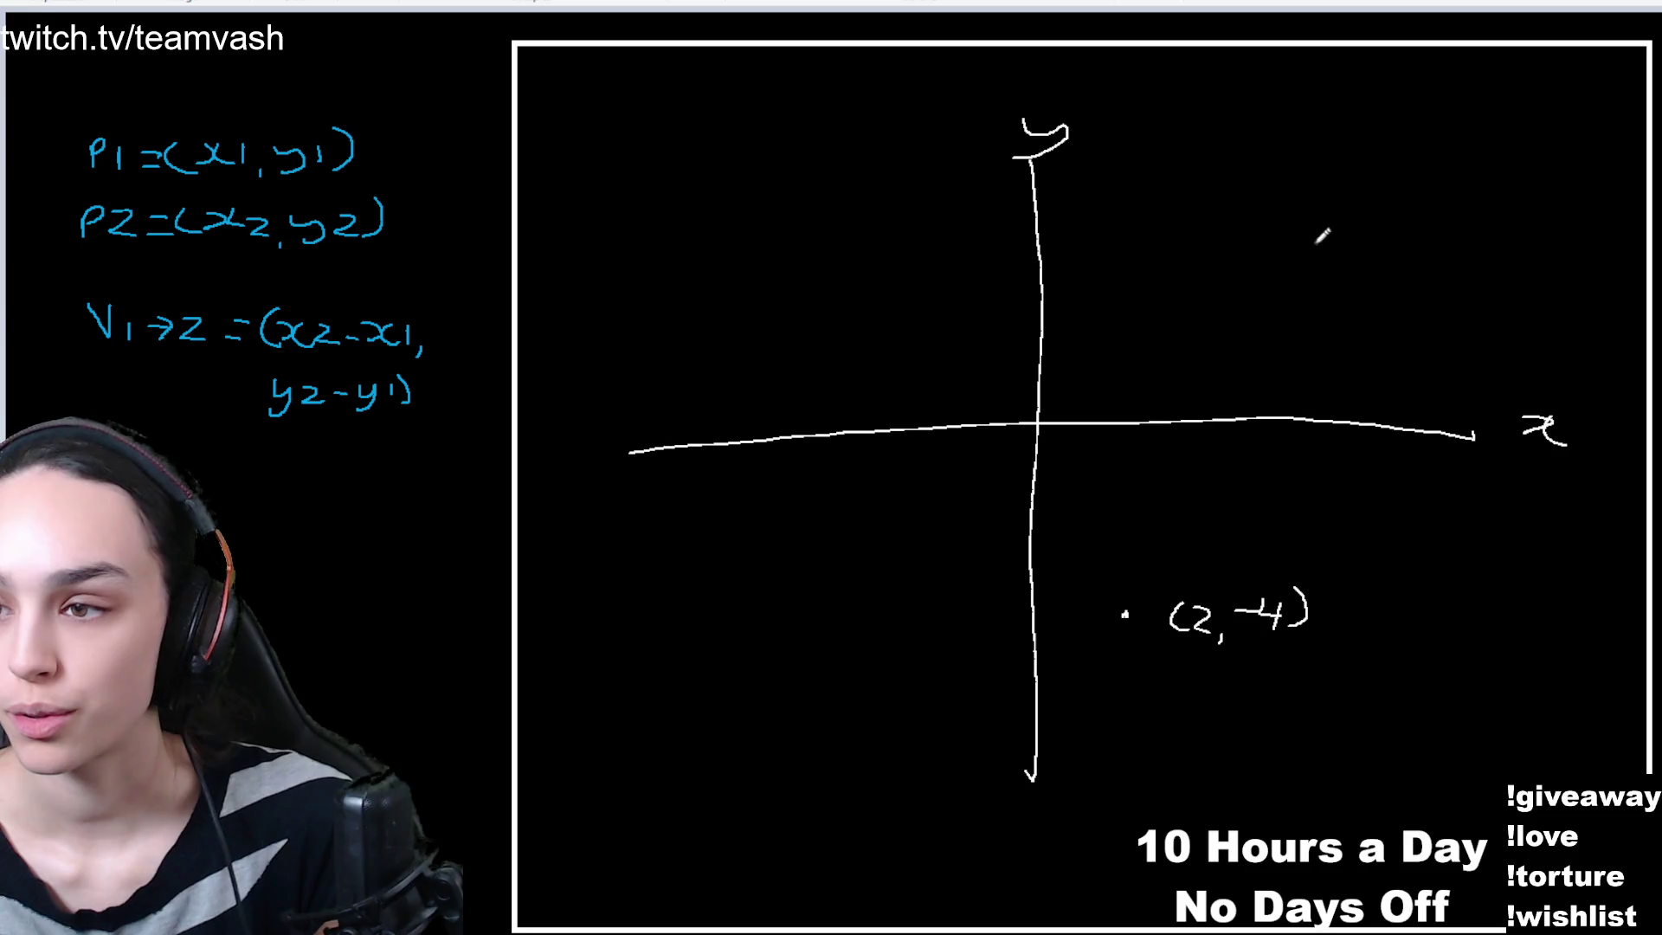
- Dot and label (4,4) in the upper right, then draw a line from (2,-4) to it
click(1287, 247)
mouse_move(1324, 237)
mouse_down()
mouse_move(1319, 262)
mouse_move(1360, 261)
mouse_move(1365, 282)
mouse_move(1408, 260)
mouse_move(1402, 278)
mouse_move(1418, 280)
mouse_up()
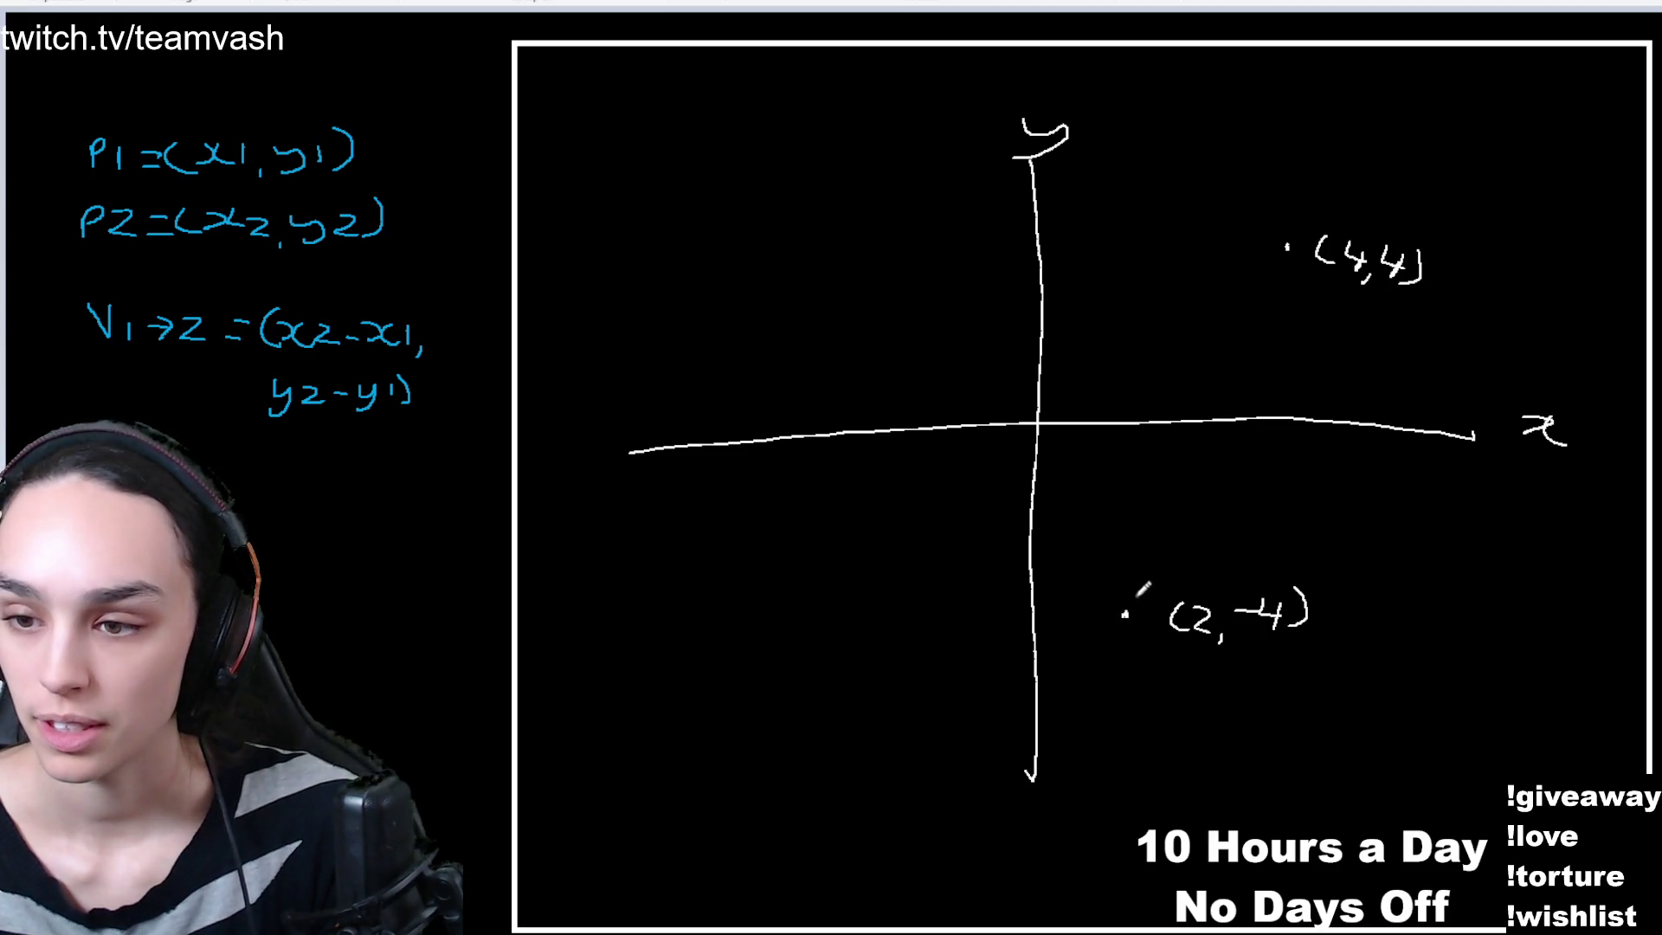
mouse_move(1123, 613)
mouse_down()
mouse_move(1220, 437)
mouse_move(1286, 246)
mouse_move(1293, 276)
mouse_up()
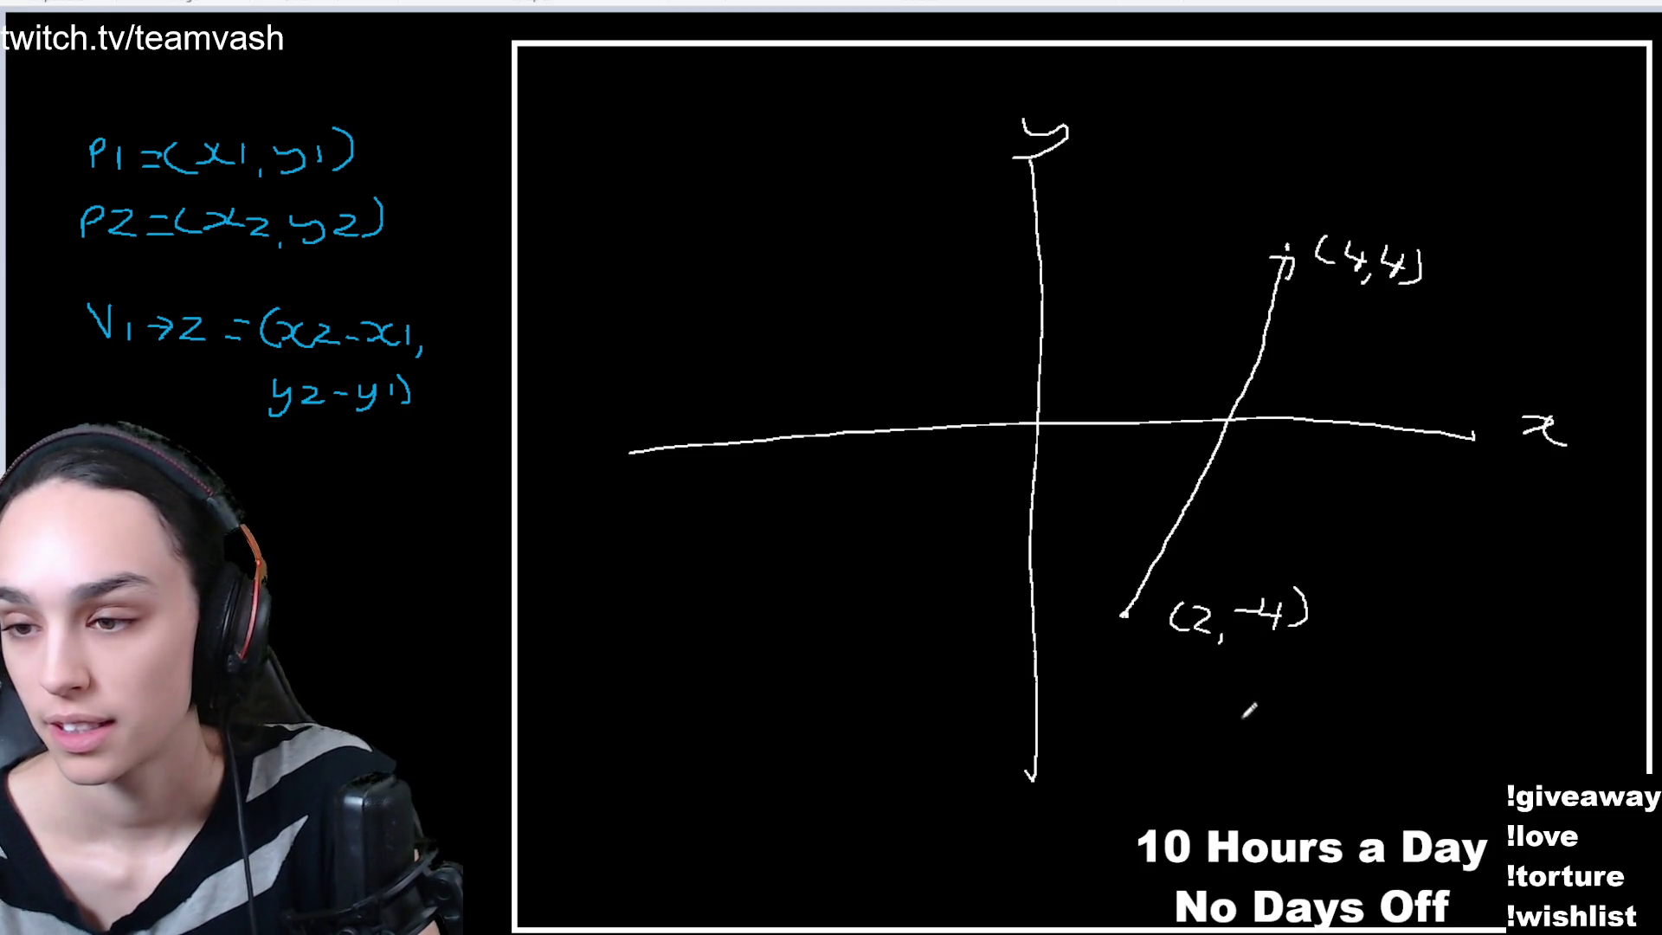
- Handwrite V=(2,8) beneath the (2,-4) label
mouse_move(1233, 712)
mouse_down()
mouse_move(1246, 740)
mouse_move(1261, 710)
mouse_move(1294, 740)
mouse_up()
mouse_move(1291, 729)
mouse_down()
mouse_move(1274, 743)
mouse_move(1296, 752)
mouse_up()
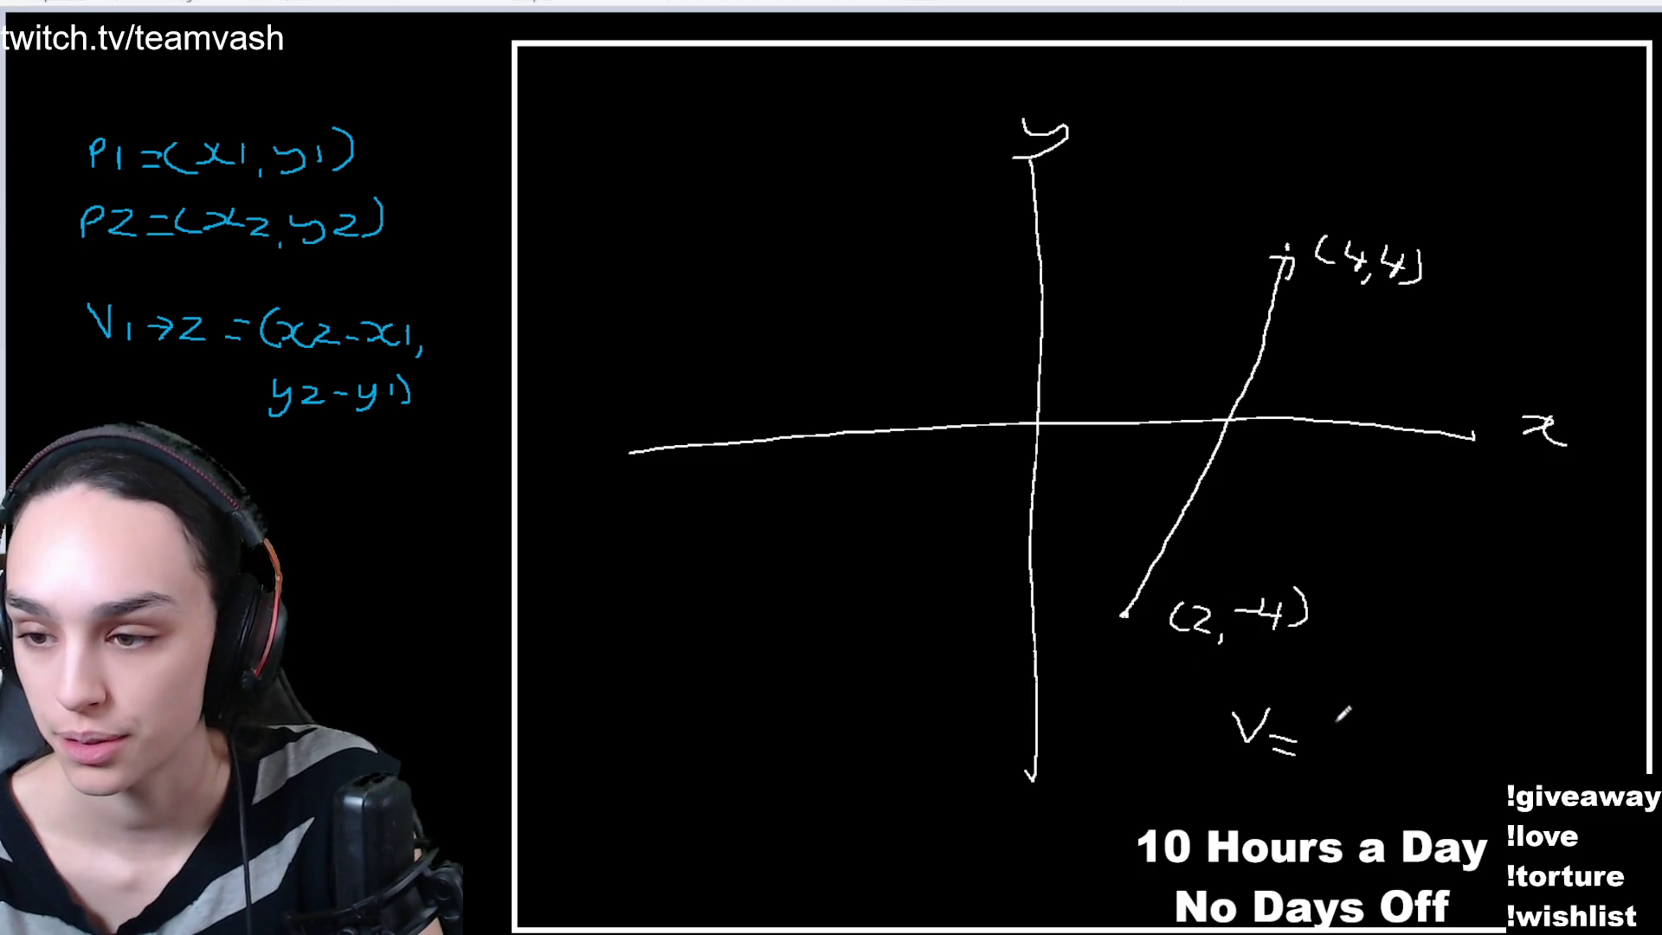
mouse_move(1338, 717)
mouse_down()
mouse_move(1325, 753)
mouse_move(1368, 724)
mouse_move(1343, 751)
mouse_move(1372, 755)
mouse_up()
drag(1390, 749, 1371, 769)
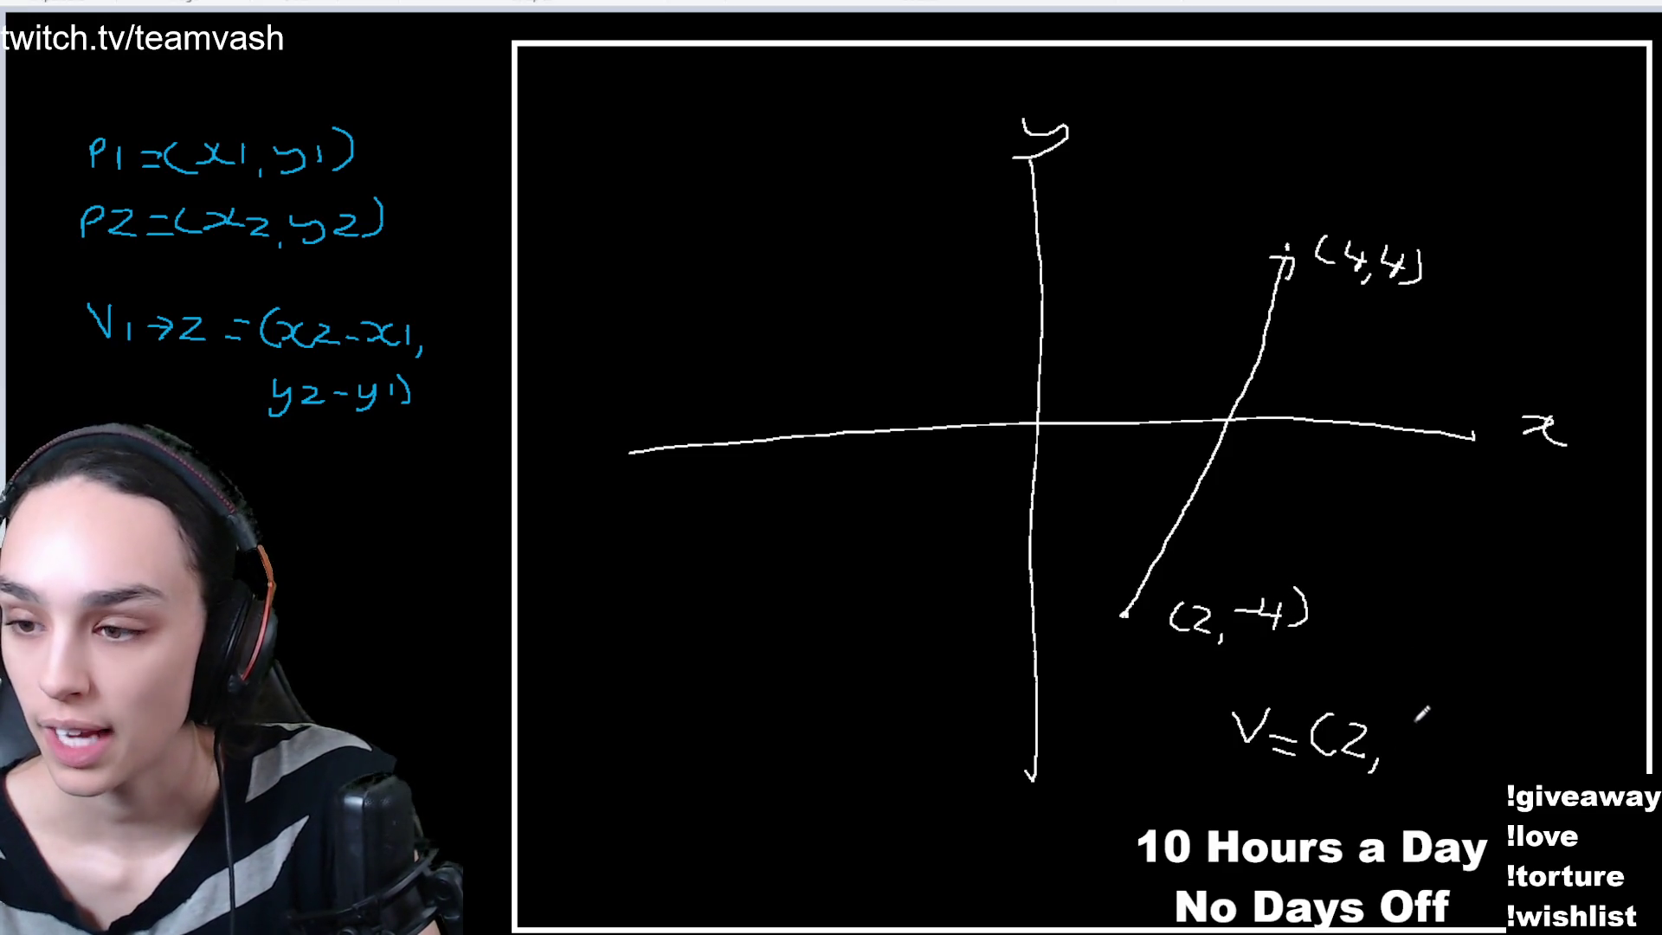
mouse_move(1422, 713)
mouse_down()
mouse_move(1389, 754)
mouse_move(1420, 715)
mouse_move(1428, 758)
mouse_up()
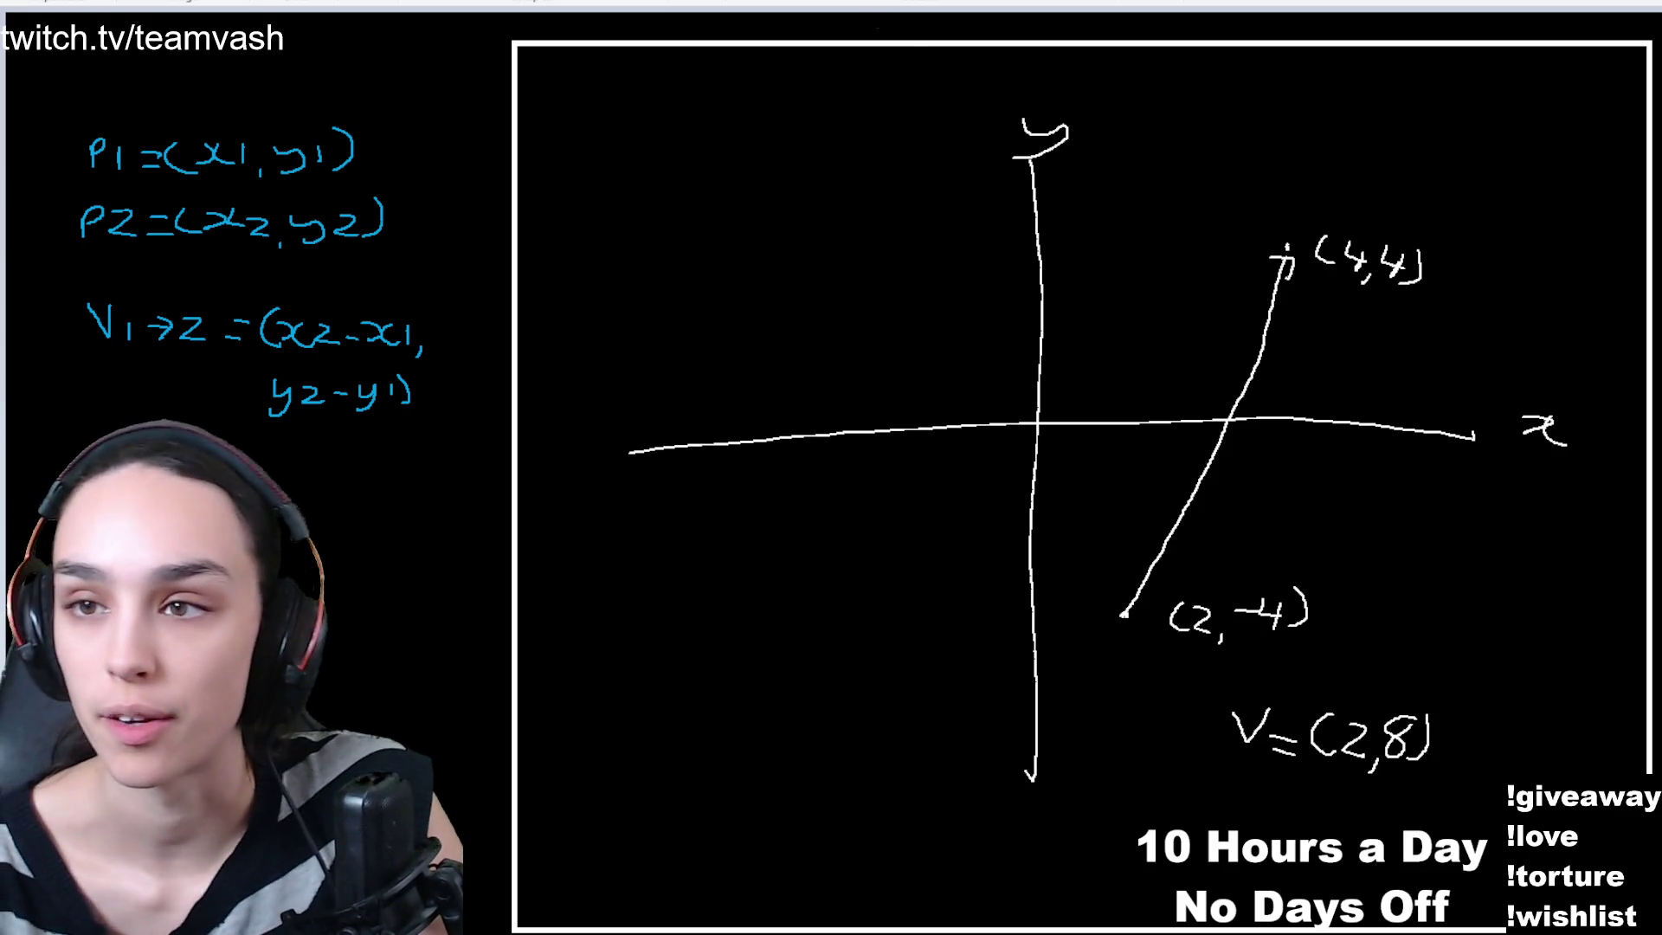
- Dot a horizontal guide line running right from (2,-4)
click(1140, 619)
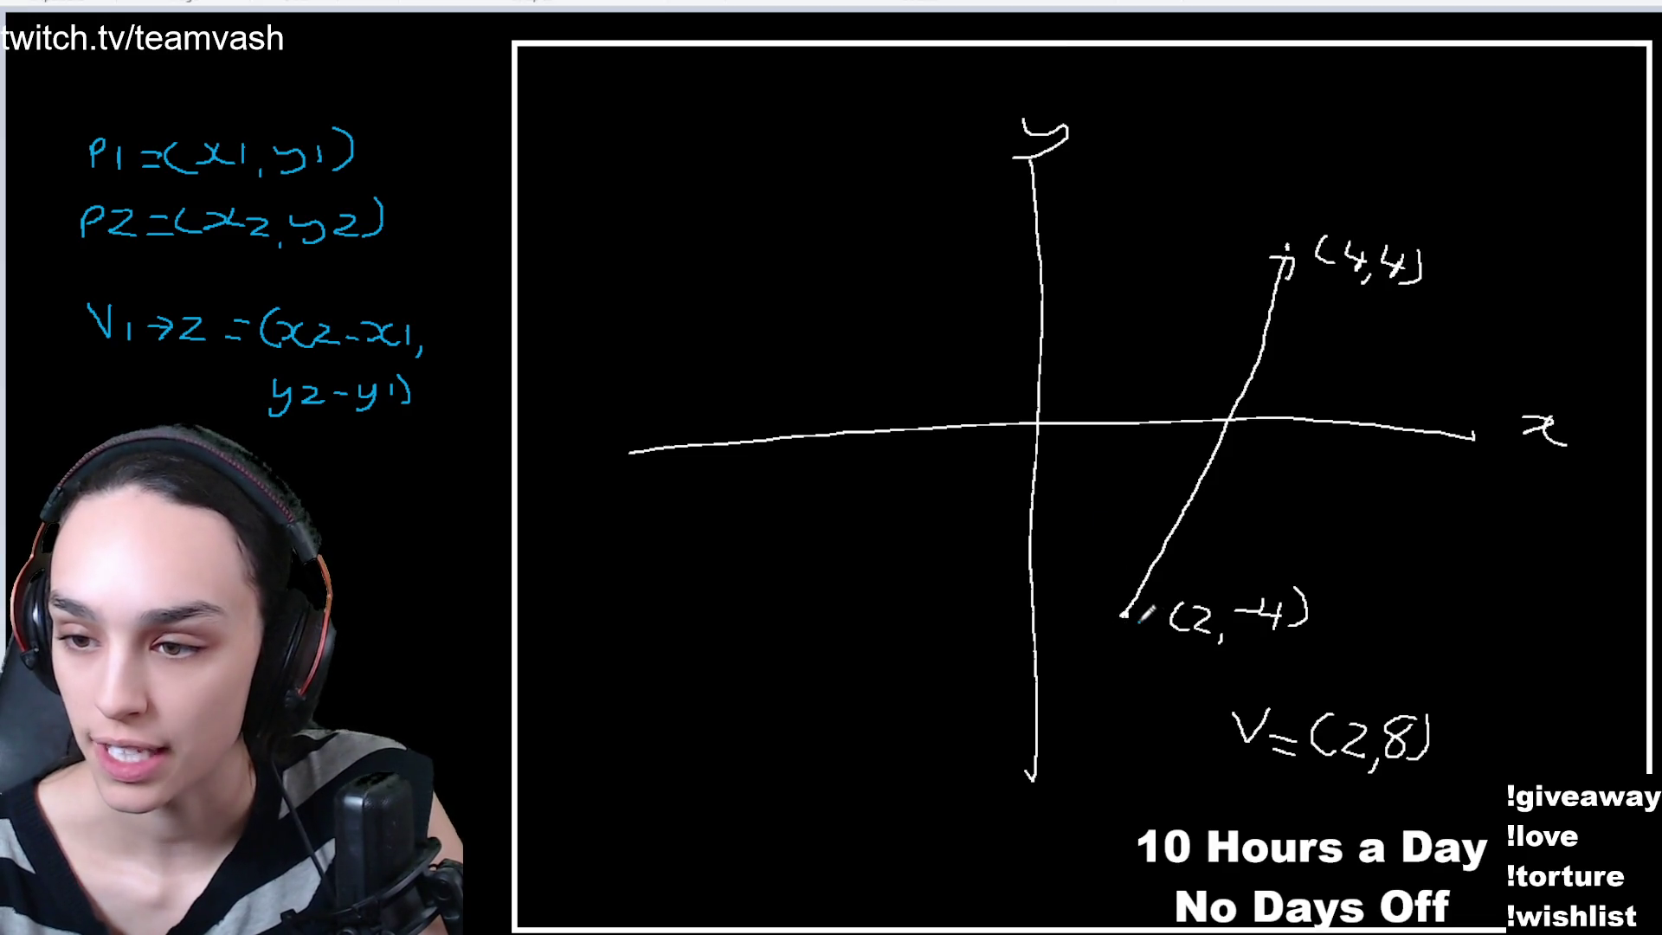
click(1158, 620)
click(1230, 620)
click(1248, 619)
click(1266, 620)
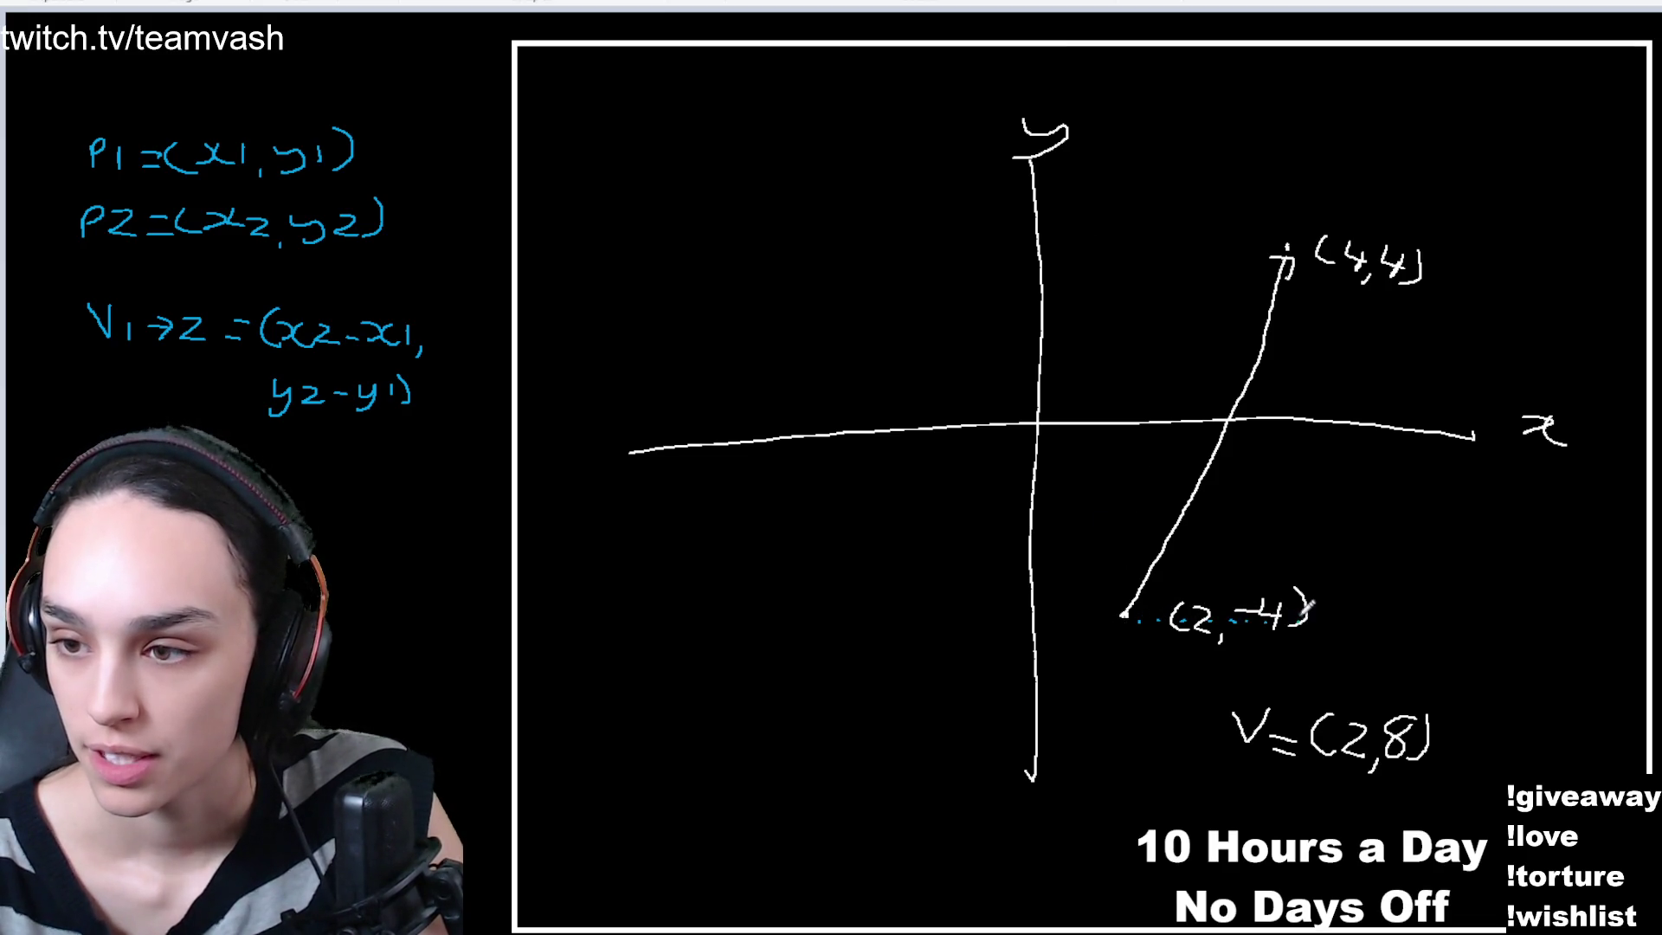
- Dot a vertical guide line running up to the point (4,4)
click(1289, 570)
click(1292, 524)
click(1296, 501)
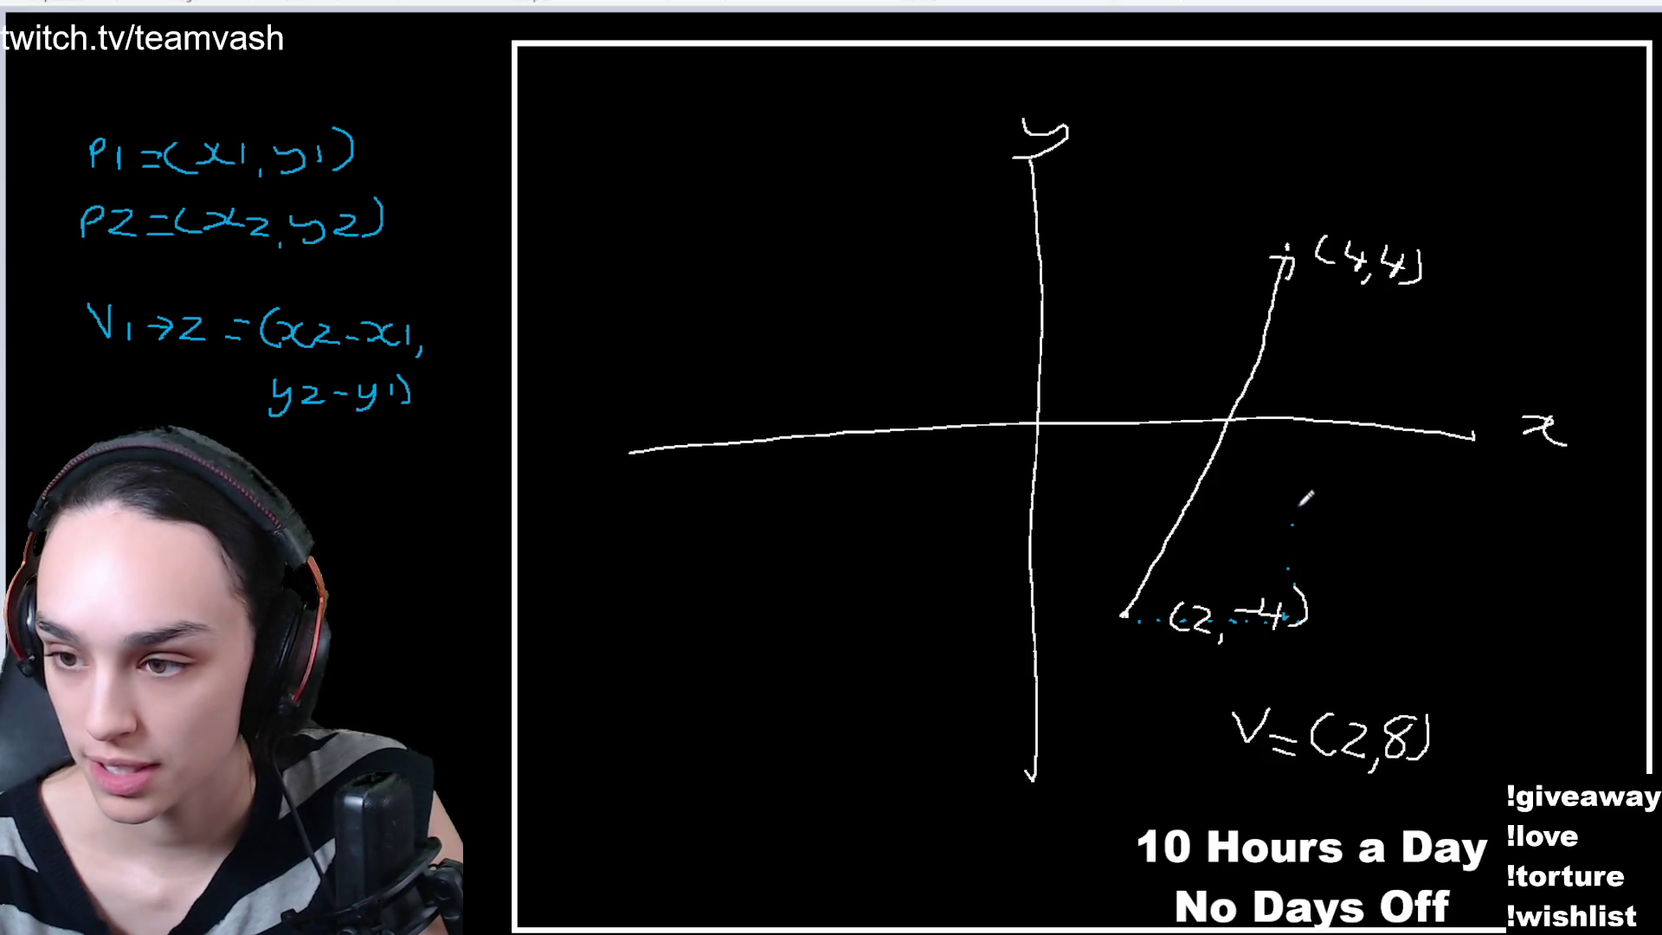
click(1298, 477)
click(1302, 458)
click(1308, 407)
click(1306, 380)
click(1304, 355)
click(1303, 333)
click(1298, 316)
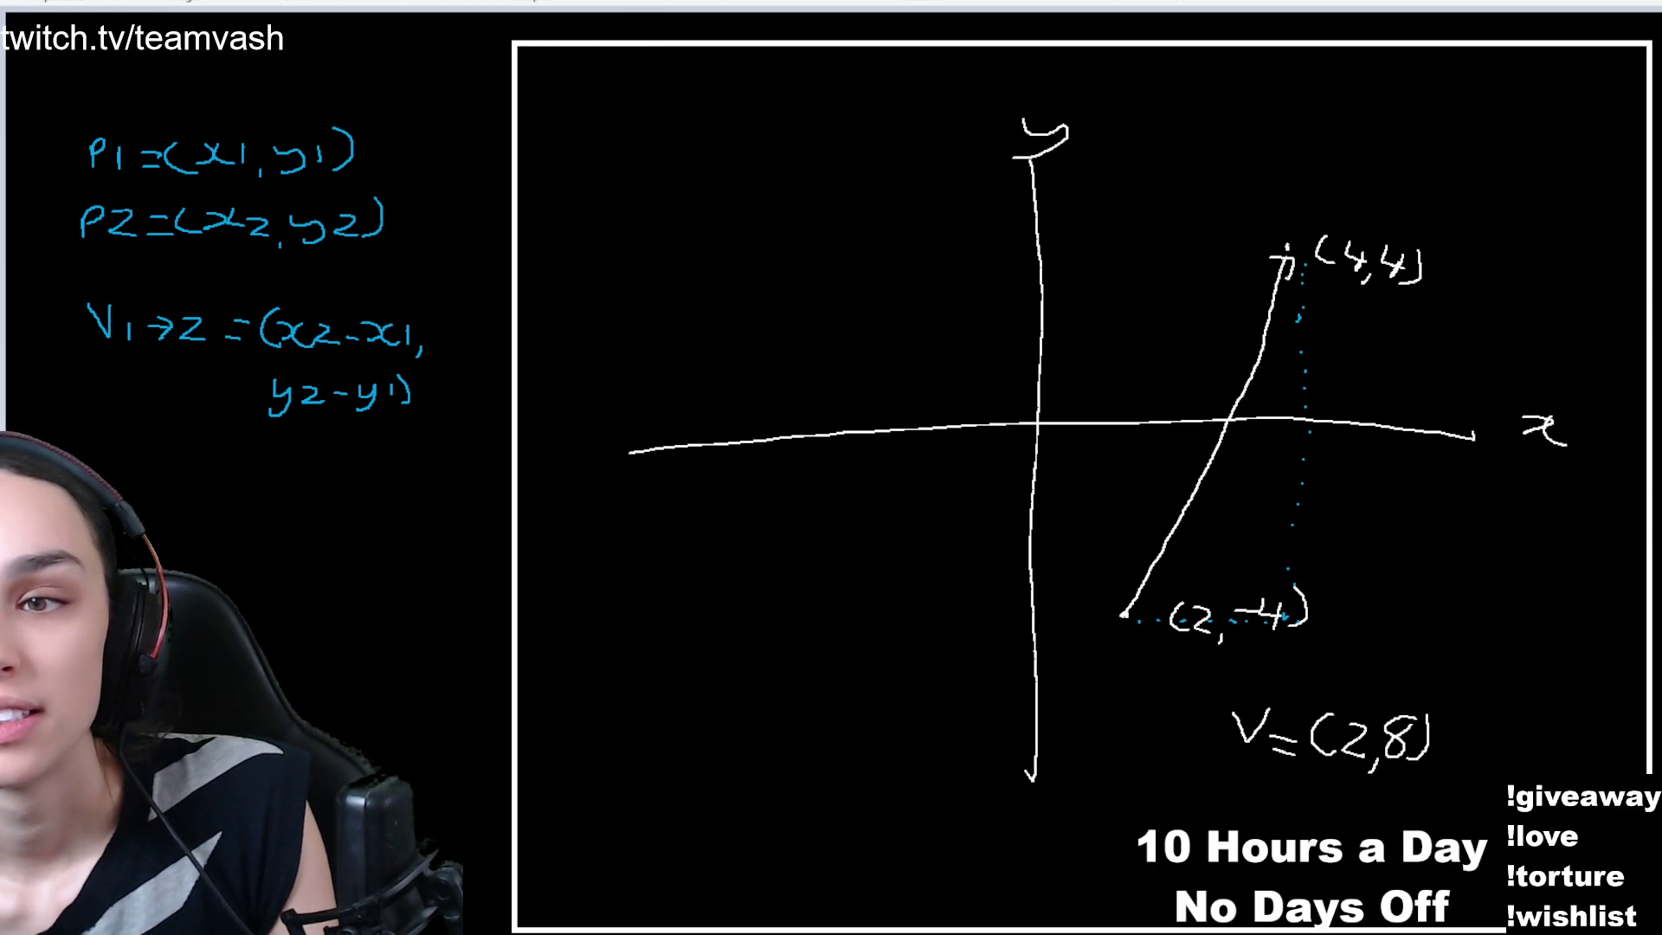
- Cover the whole graph with a black filled rectangle, leaving only the blue formulas
drag(635, 77, 825, 283)
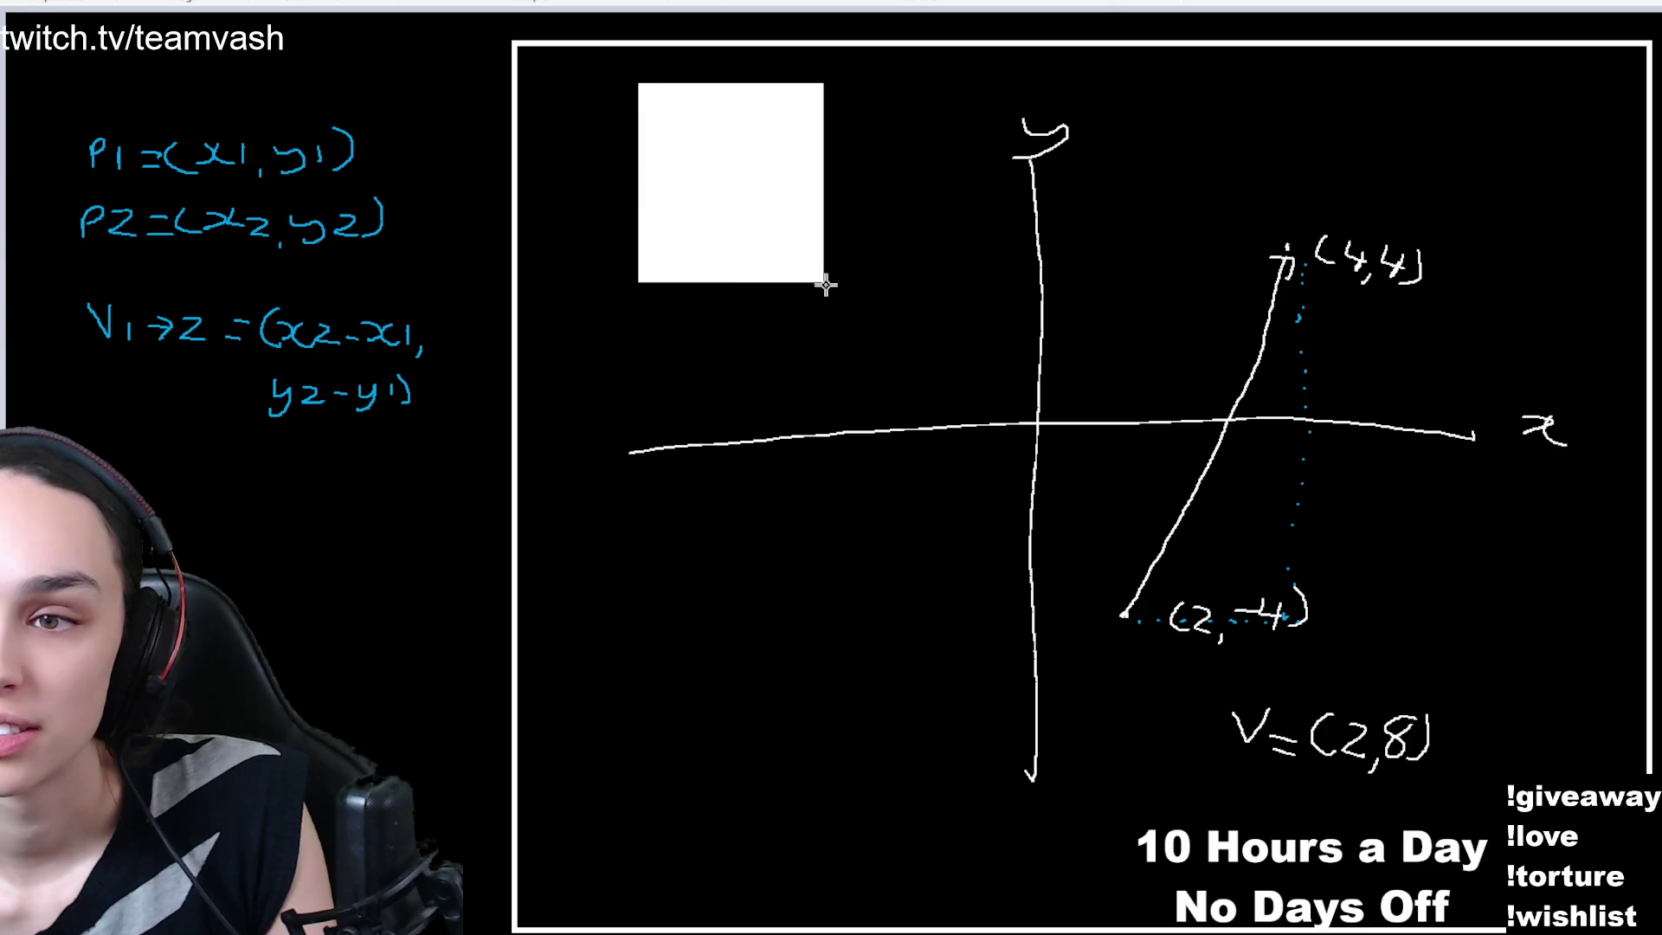
key(Delete)
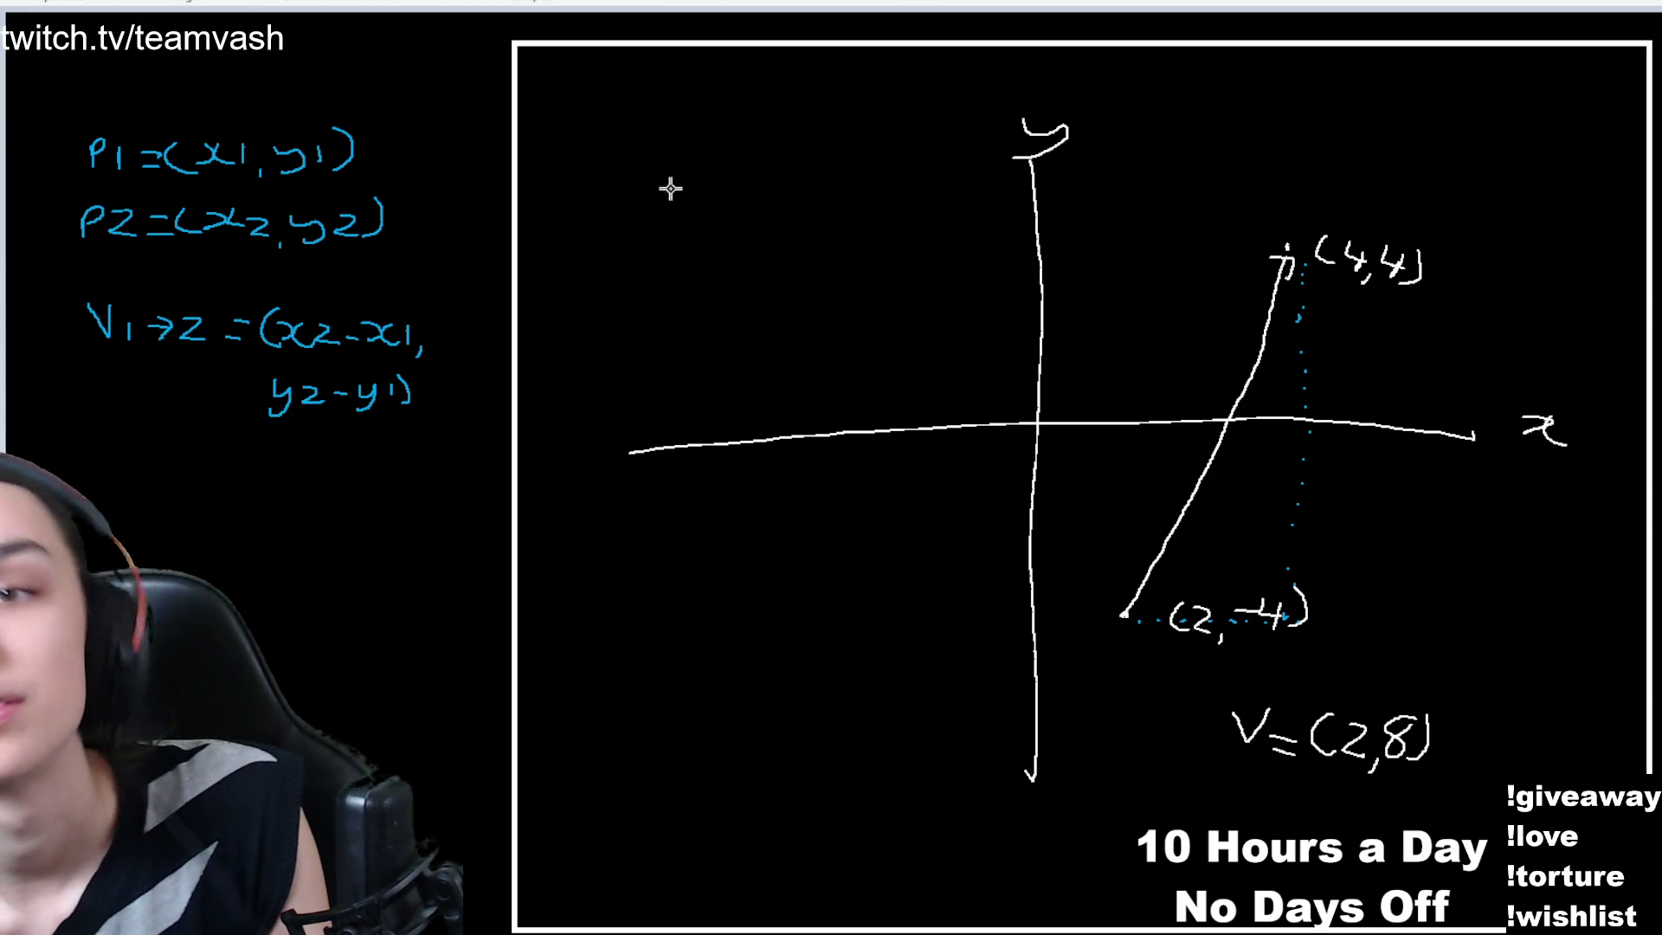
mouse_move(637, 86)
mouse_down()
mouse_move(1180, 544)
mouse_move(1551, 427)
mouse_move(1581, 866)
mouse_up()
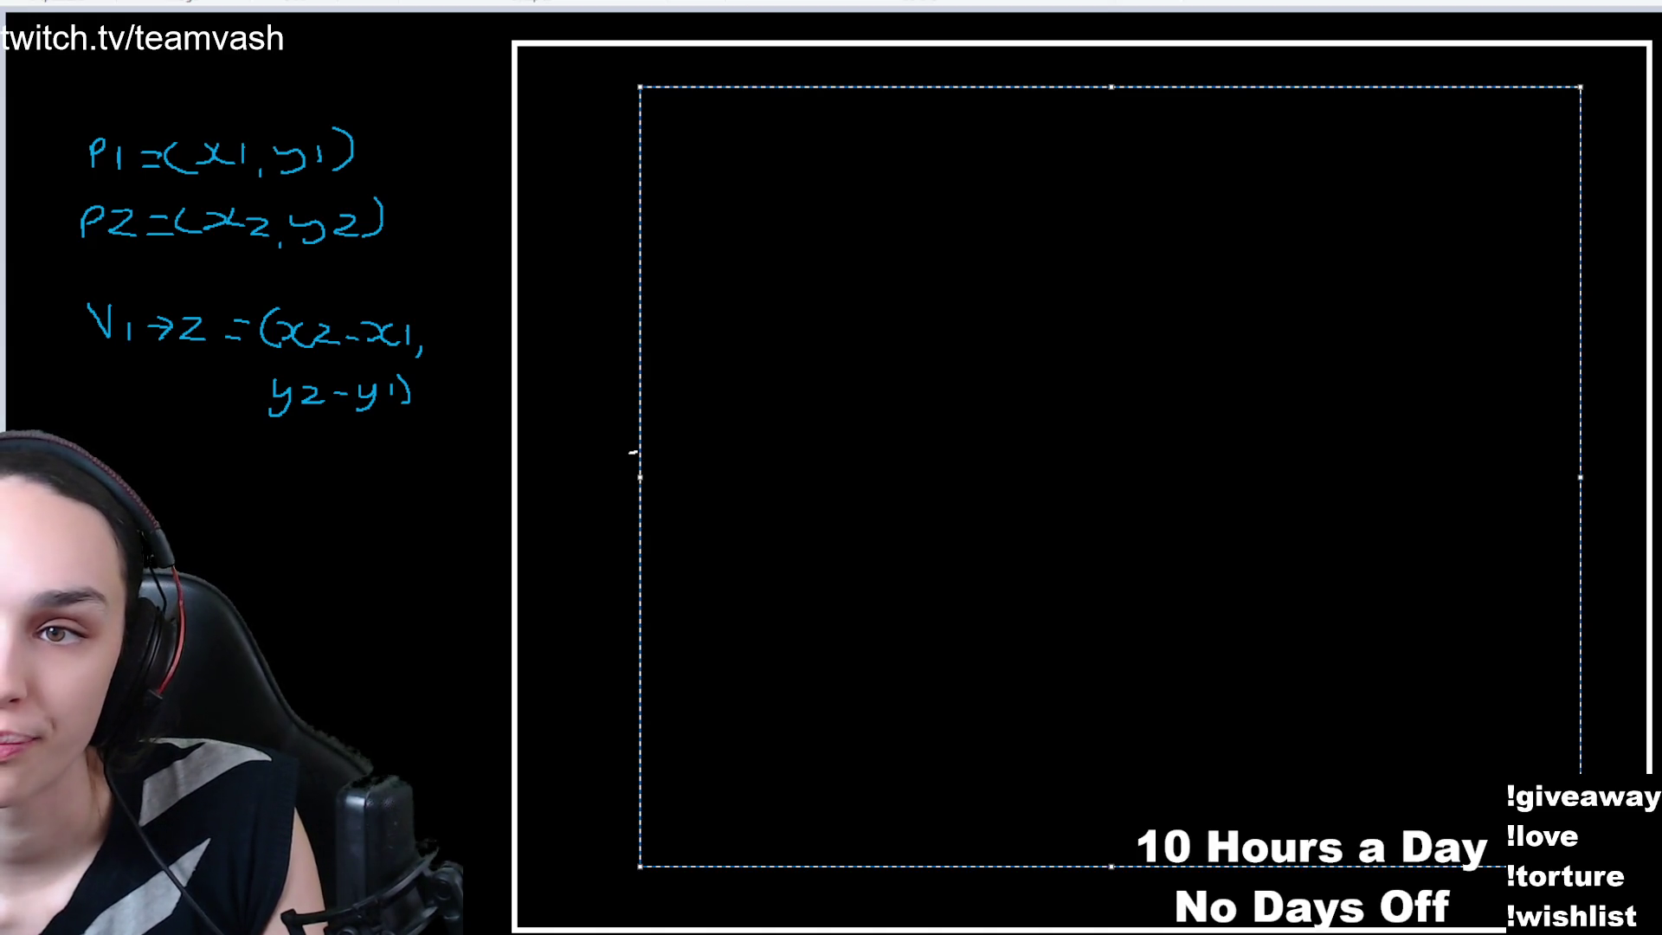
click(632, 451)
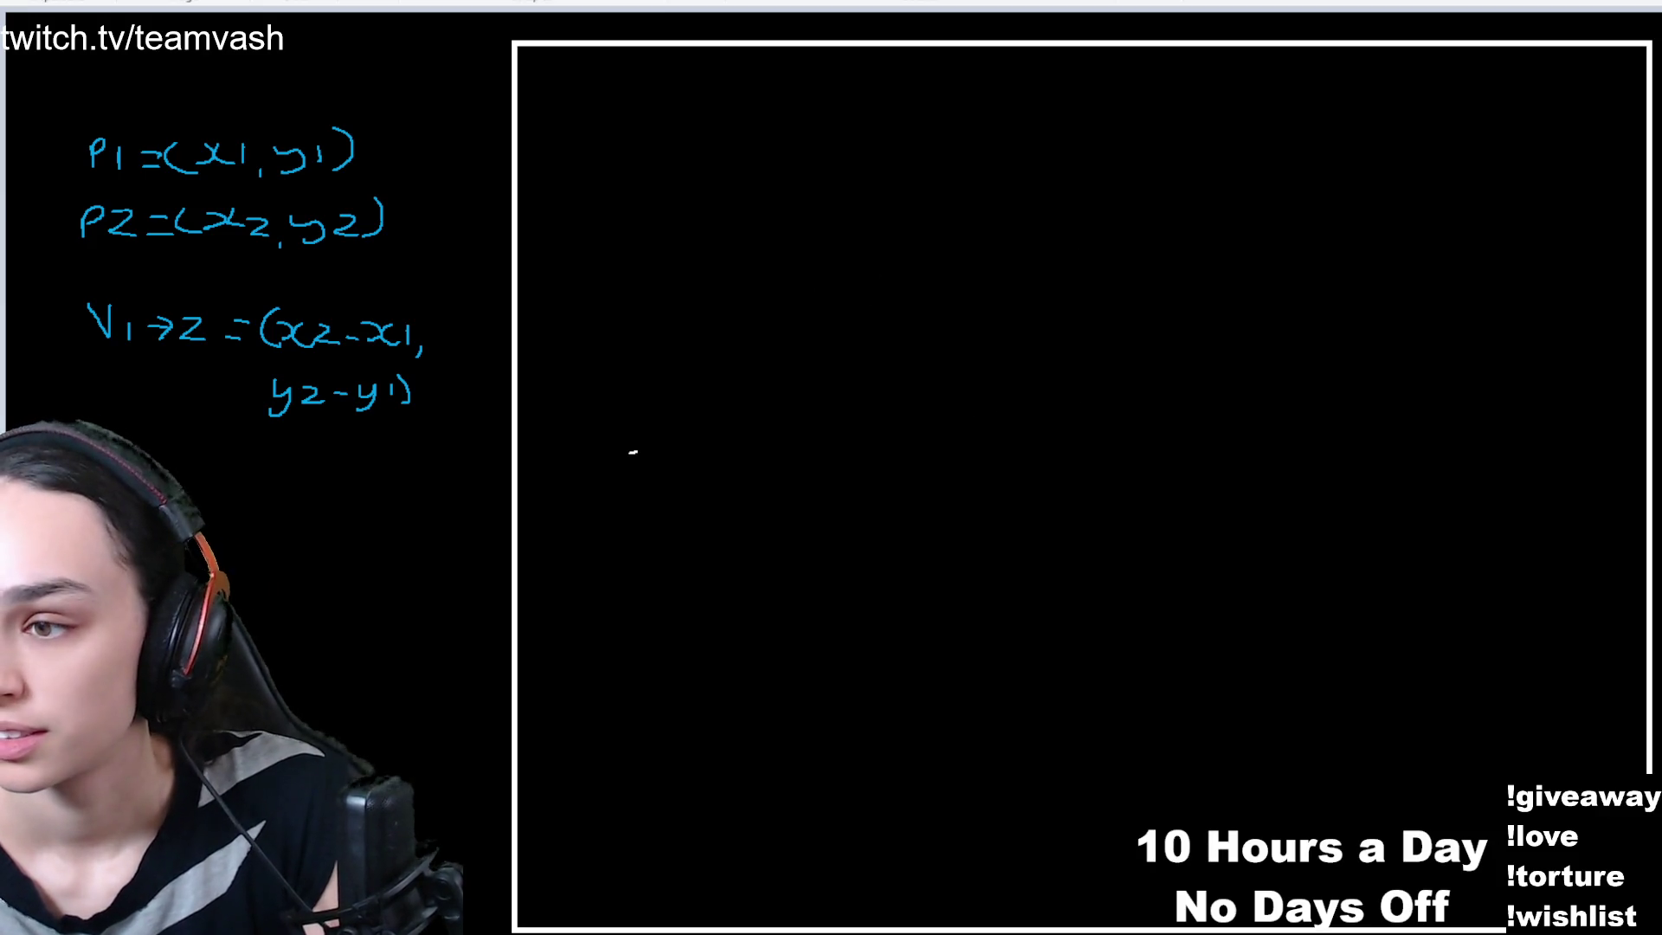
- Draw a blue vertical Z axis and a red diagonal x axis, each with arrowhead and label
mouse_move(1039, 205)
mouse_down()
mouse_move(1043, 614)
mouse_move(1023, 801)
mouse_up()
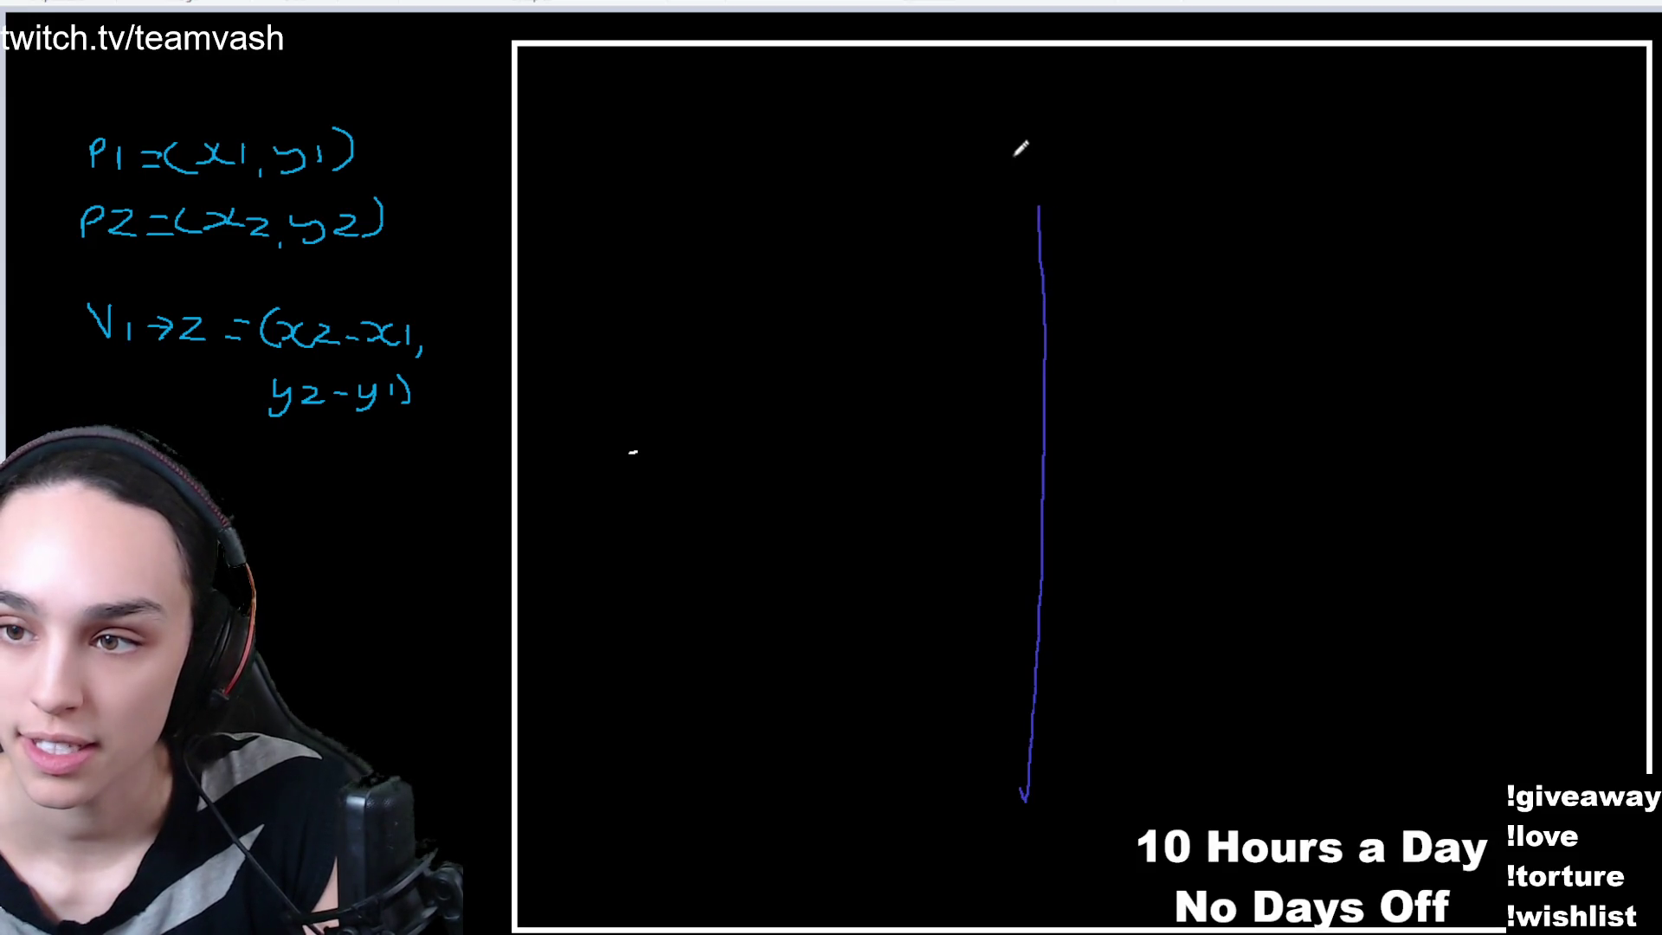
drag(1003, 161, 1057, 221)
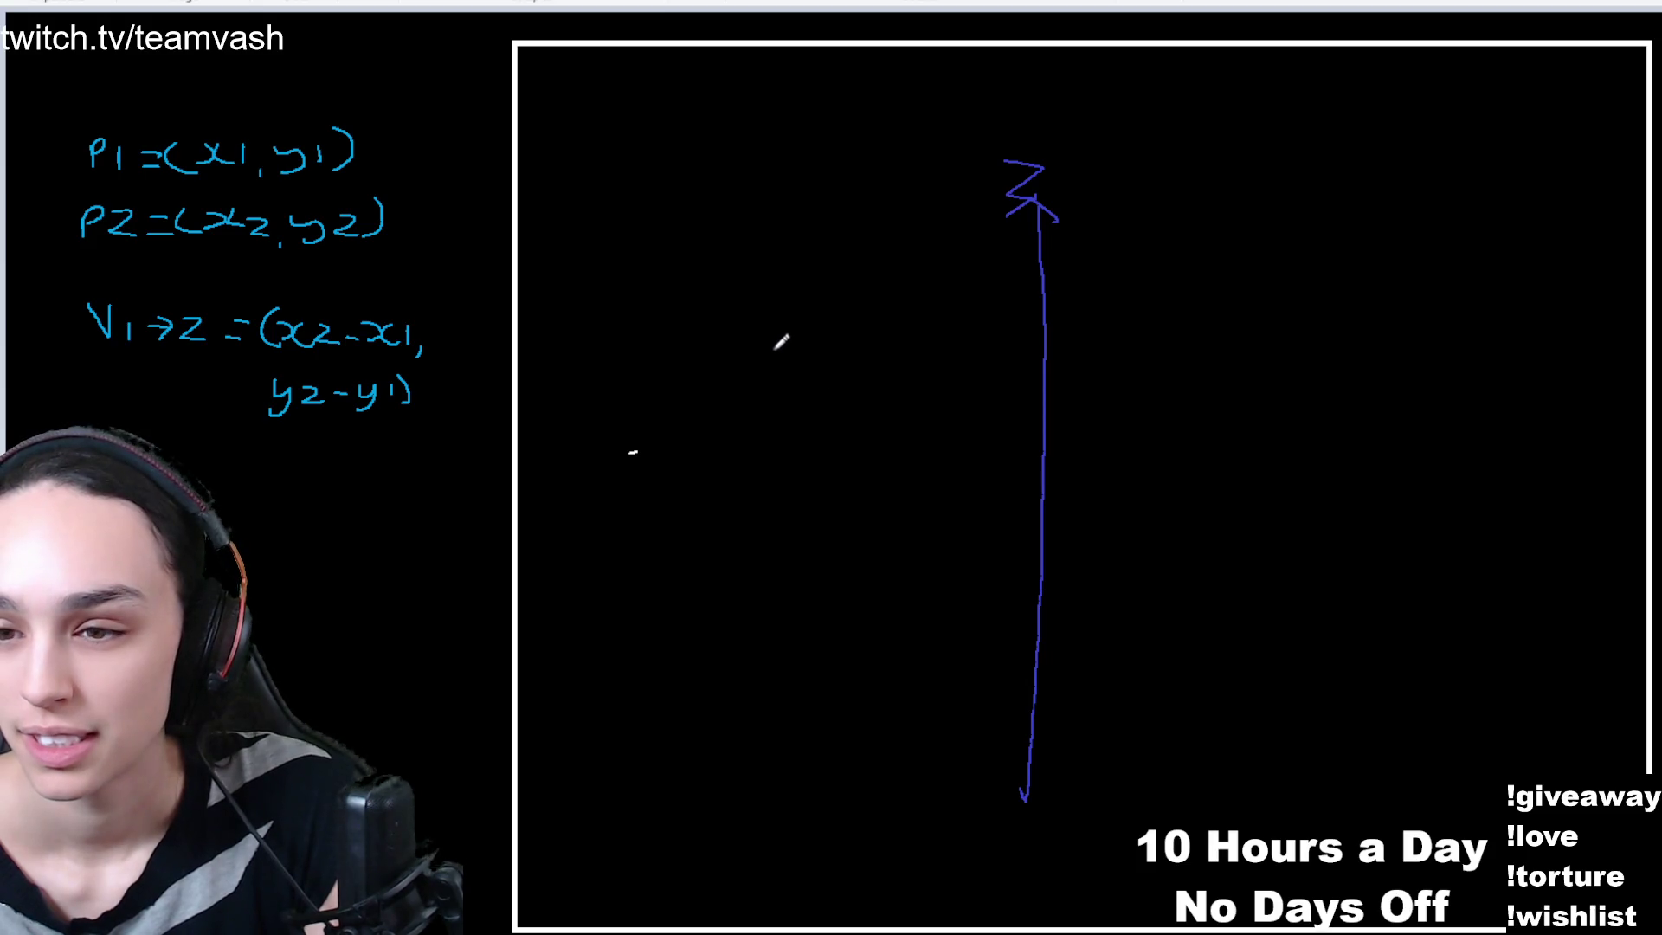
mouse_move(772, 351)
mouse_down()
mouse_move(1208, 566)
mouse_move(1283, 615)
mouse_move(1257, 643)
mouse_move(1318, 645)
mouse_up()
drag(1324, 622, 1293, 647)
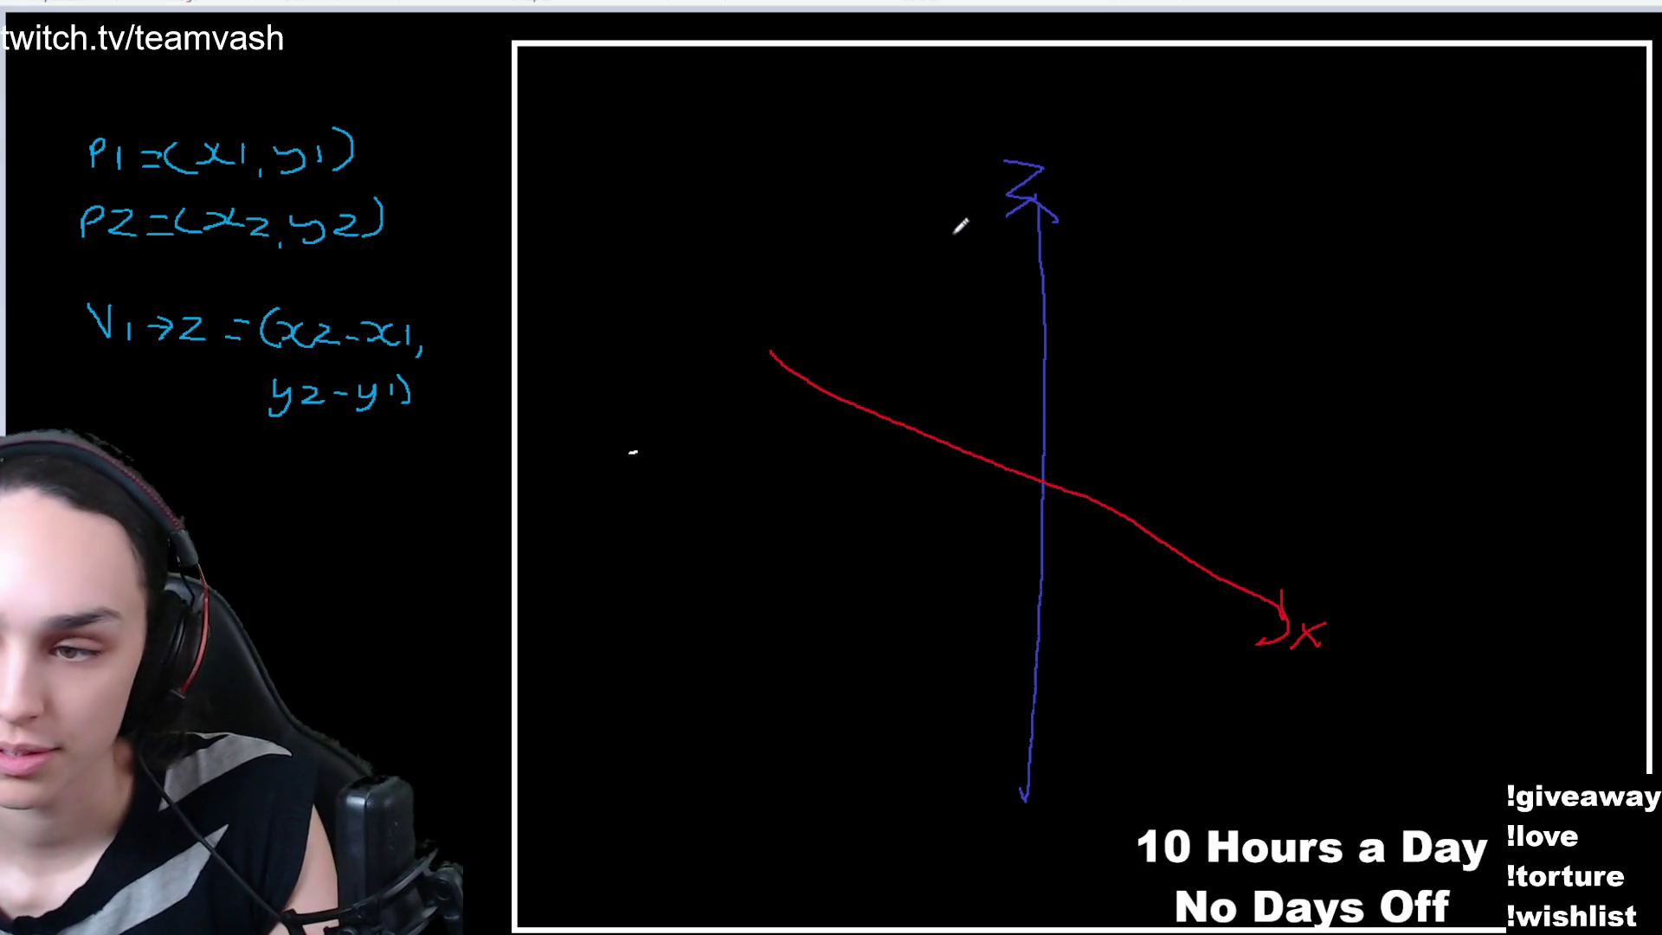
- Draw the green y axis through the origin with its arrowhead and y label
drag(1009, 302, 1037, 311)
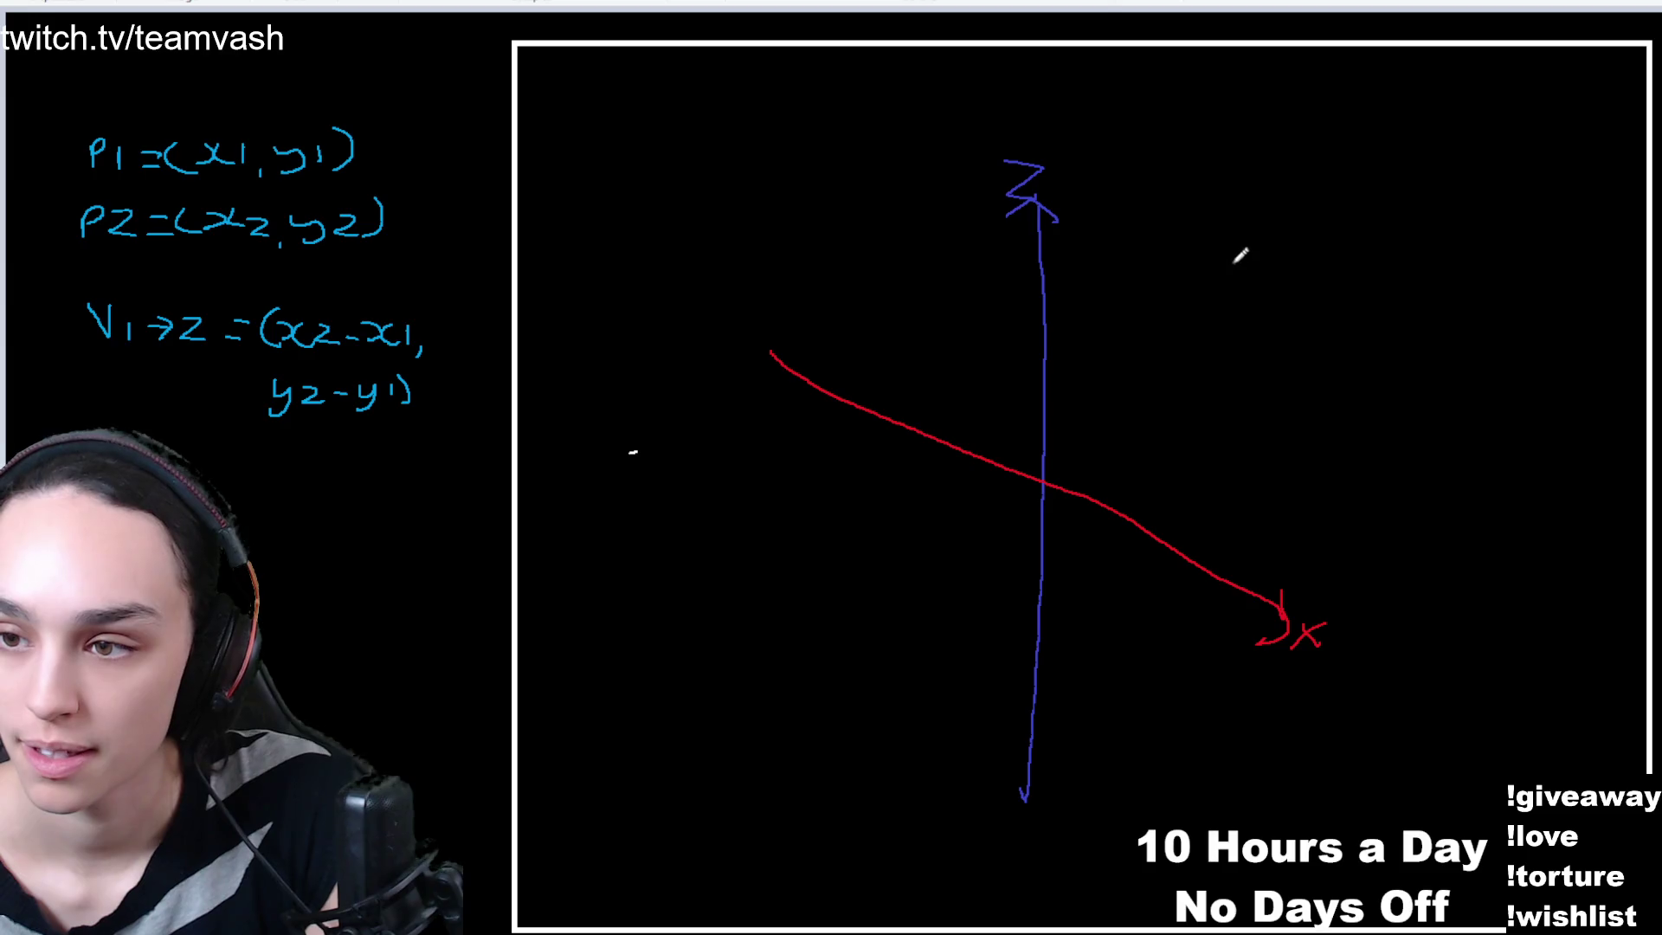
mouse_move(1247, 255)
mouse_down()
mouse_move(1105, 375)
mouse_move(1027, 471)
mouse_up()
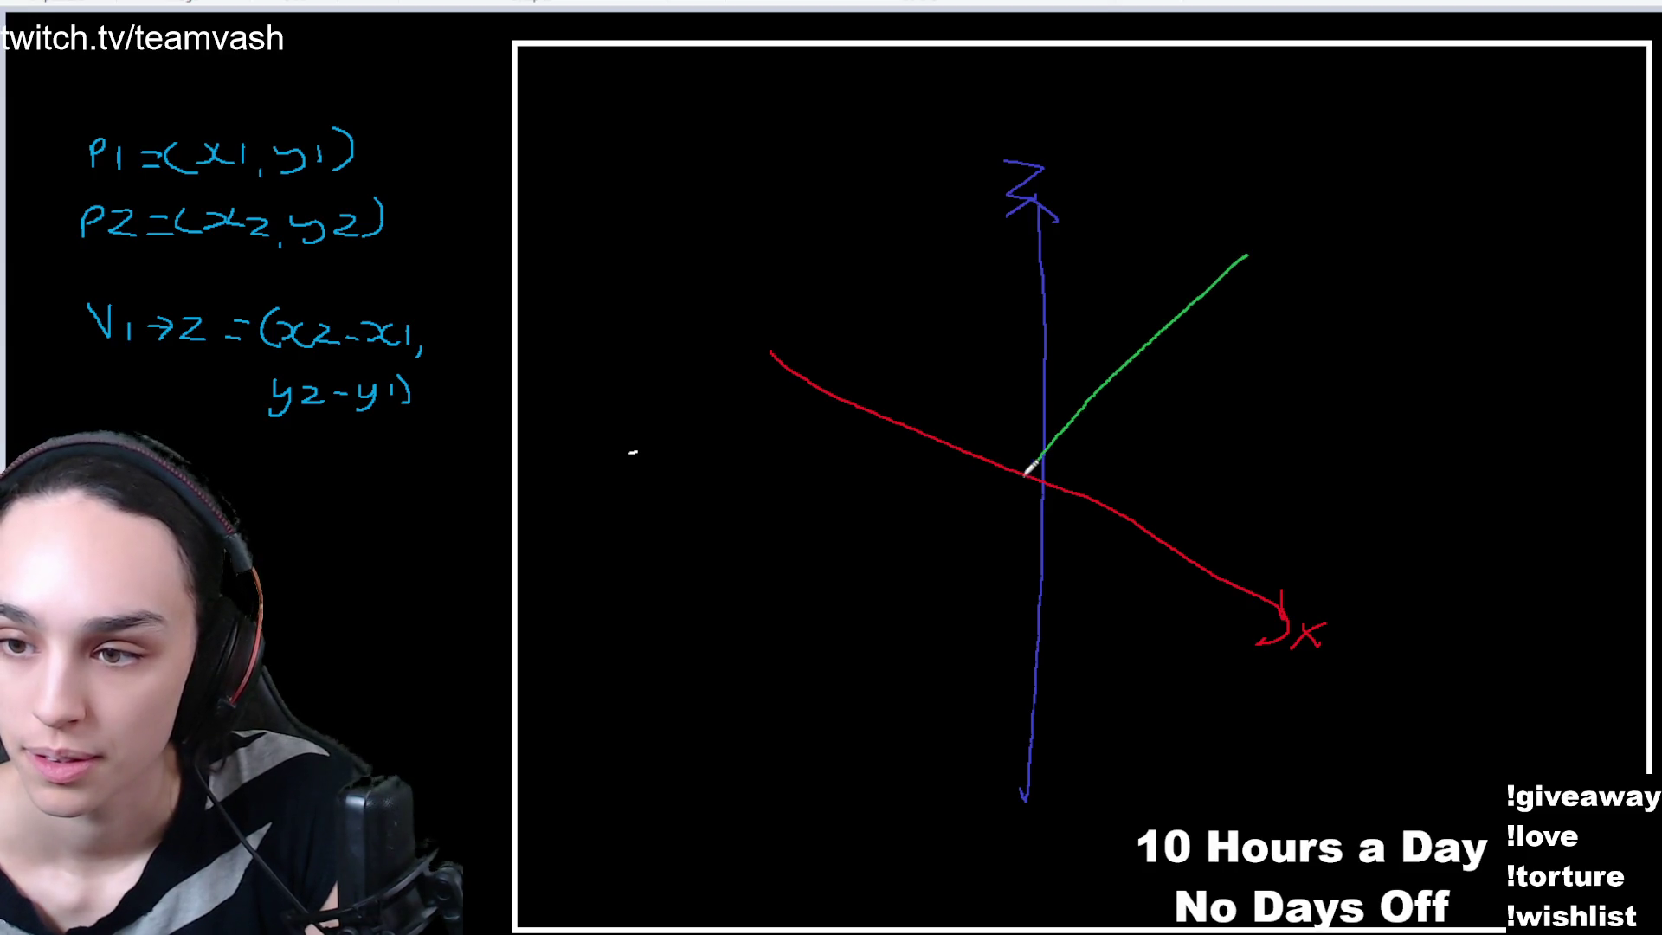
key(ctrl+z)
mouse_move(1234, 270)
mouse_down()
mouse_move(1073, 452)
mouse_move(765, 703)
mouse_move(805, 710)
mouse_up()
mouse_move(711, 735)
mouse_down()
mouse_move(720, 751)
mouse_move(692, 777)
mouse_up()
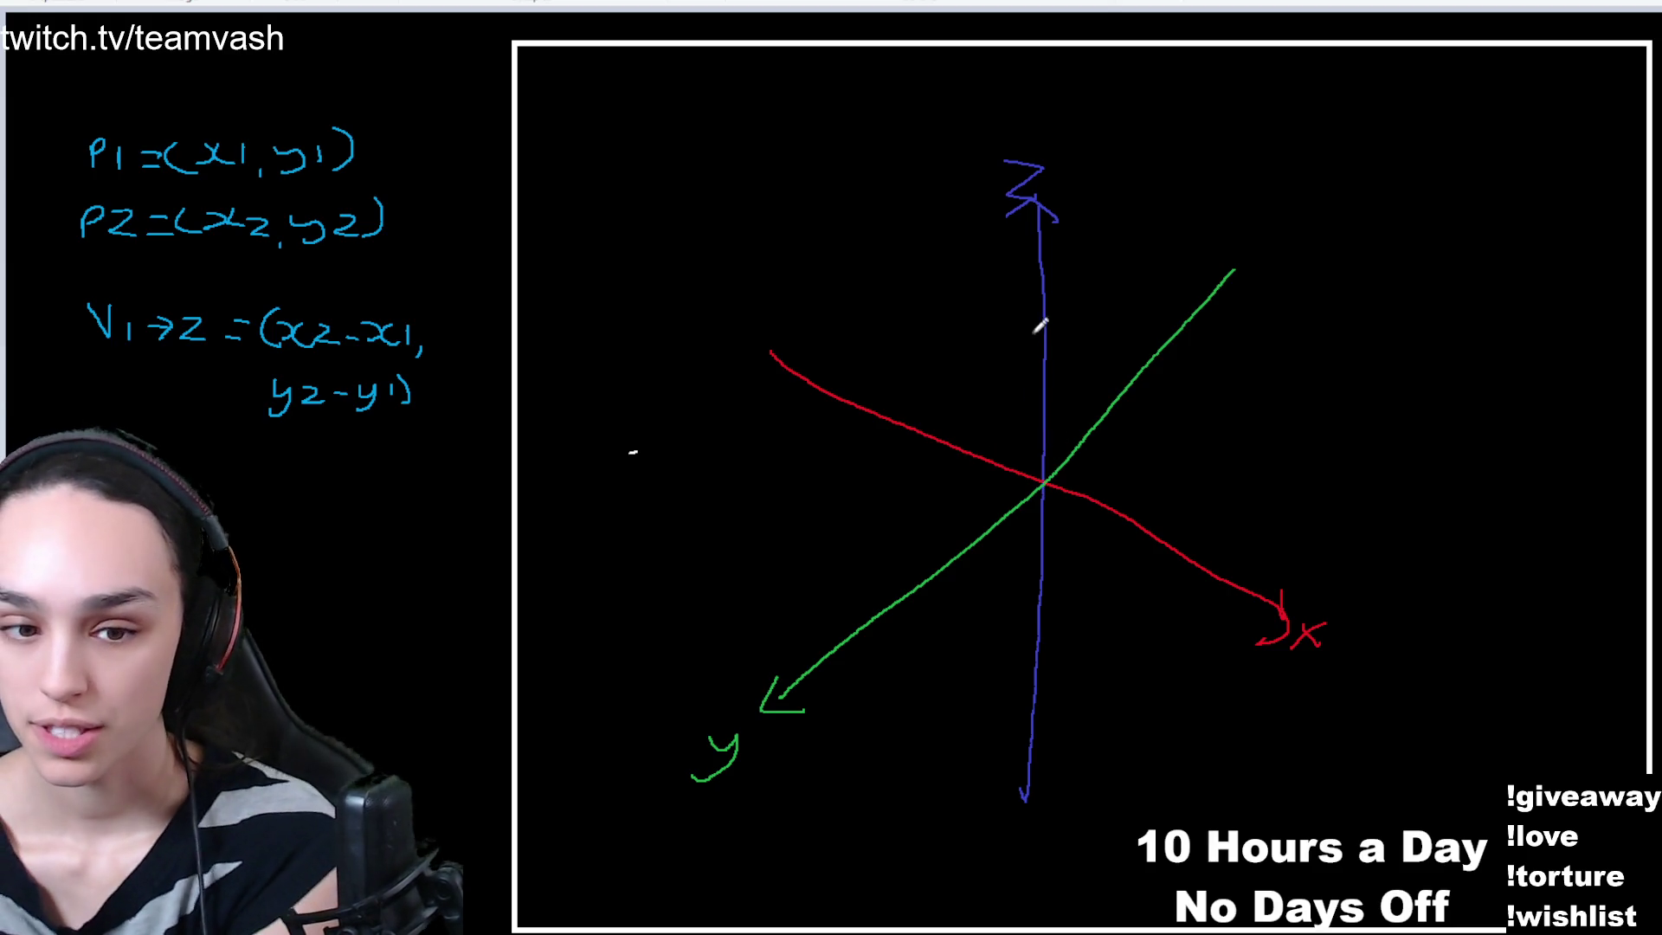
- Mark (0,0,7) on the Z axis and add tick marks along the red x and green y axes
mouse_move(1039, 290)
mouse_down()
mouse_move(1073, 301)
mouse_move(1086, 277)
mouse_move(1091, 310)
mouse_move(1111, 279)
mouse_move(1119, 310)
mouse_move(1156, 317)
mouse_up()
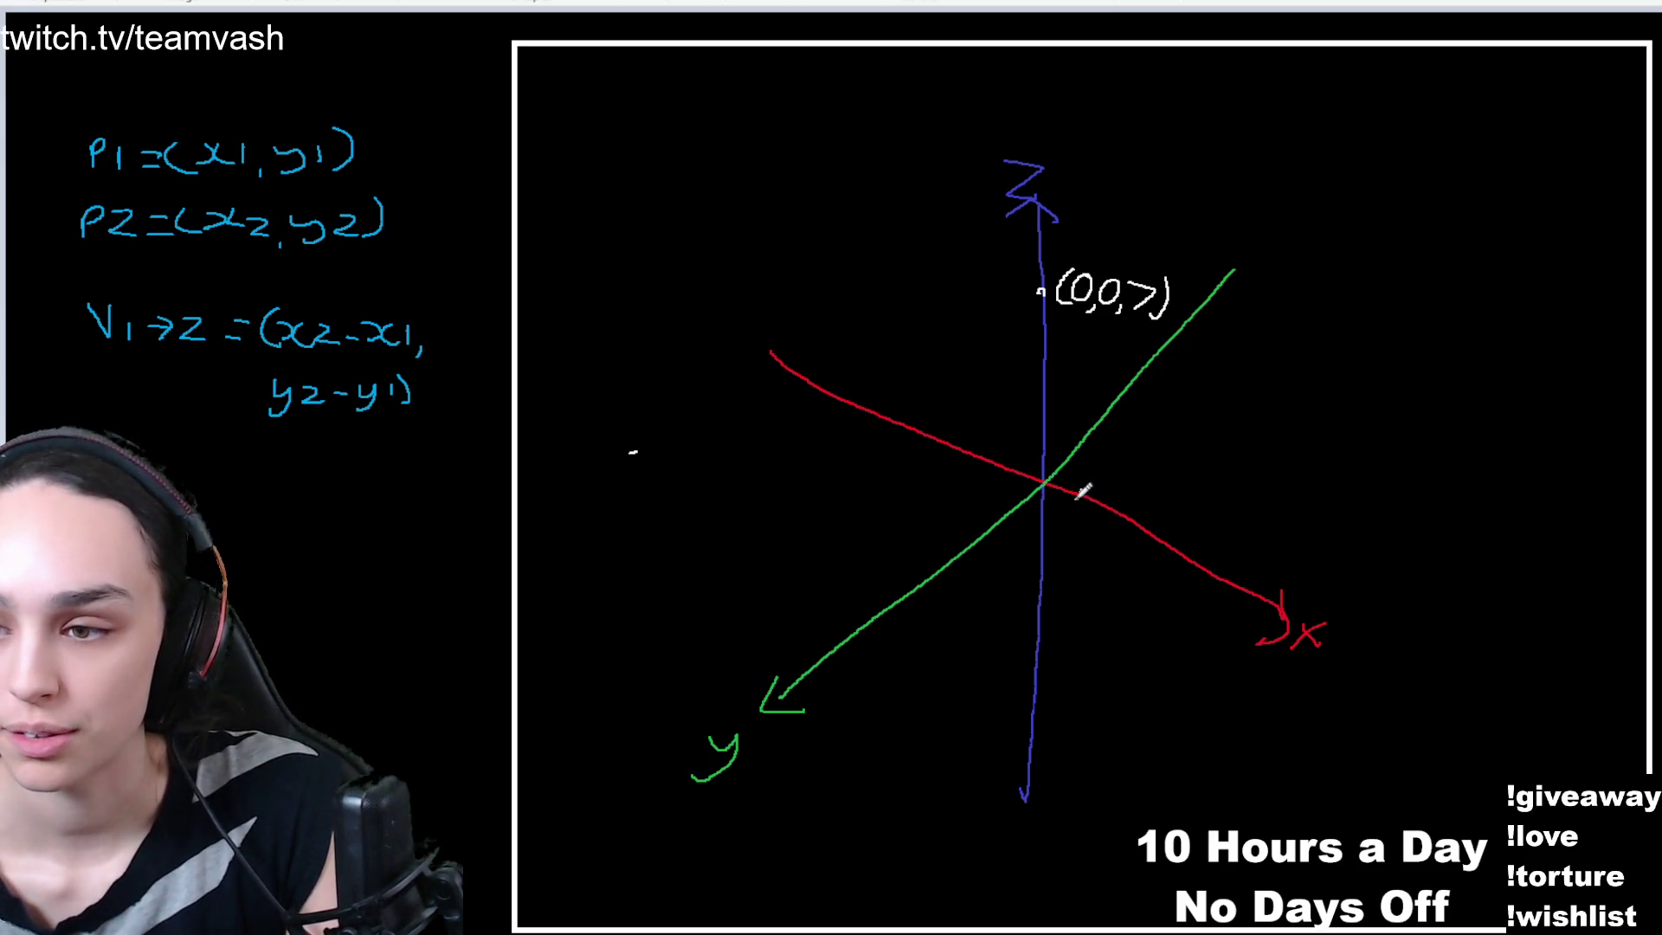
drag(1076, 490, 1156, 536)
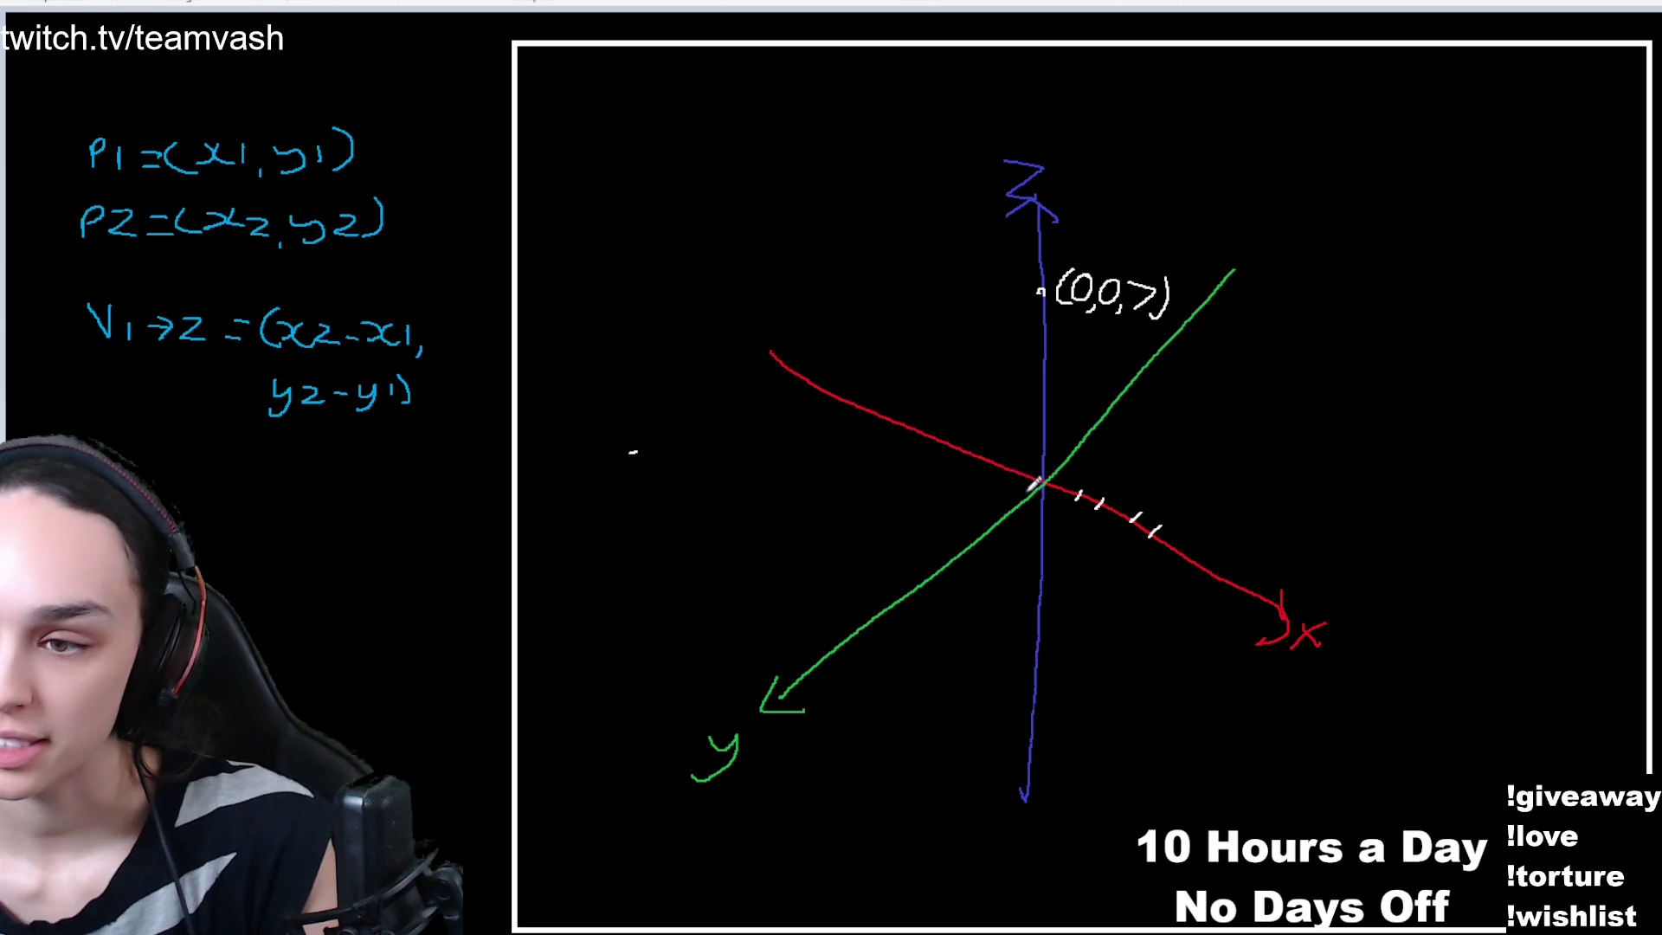
drag(1015, 496, 977, 549)
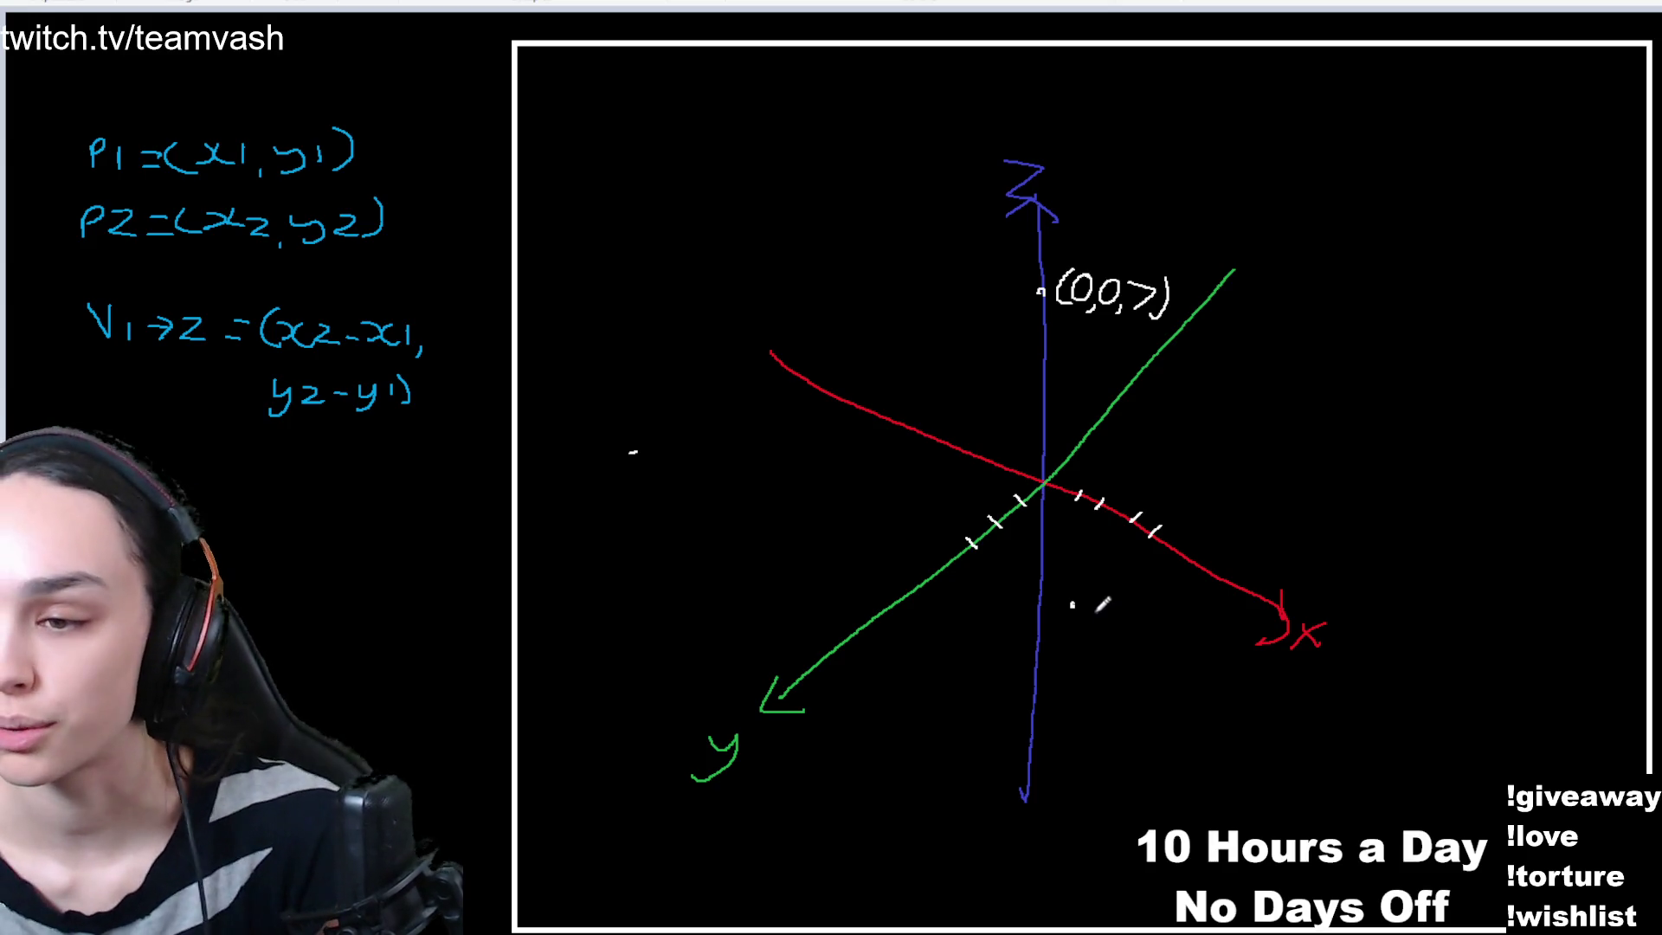
- Label the lower point (4,3,0) and dot a guide line from it to the x-axis tick
mouse_move(1106, 600)
mouse_down()
mouse_move(1101, 625)
mouse_move(1175, 635)
mouse_up()
mouse_move(1205, 617)
mouse_down()
mouse_move(1219, 607)
mouse_move(1198, 638)
mouse_up()
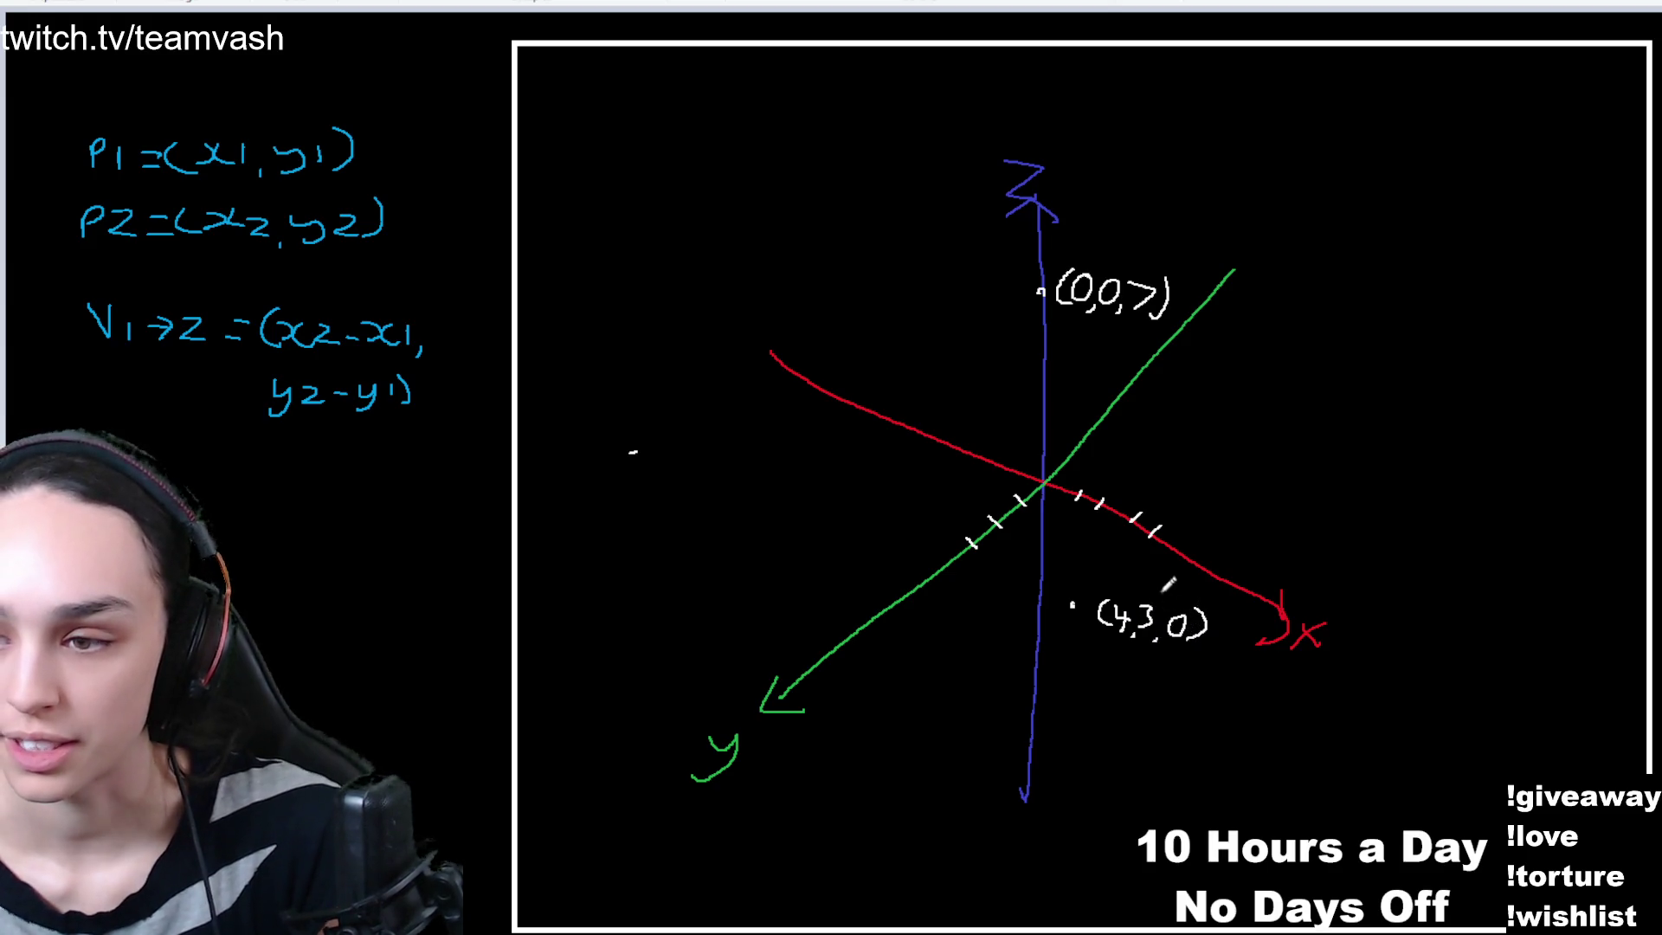
click(1141, 545)
click(1132, 553)
click(1121, 564)
click(1111, 575)
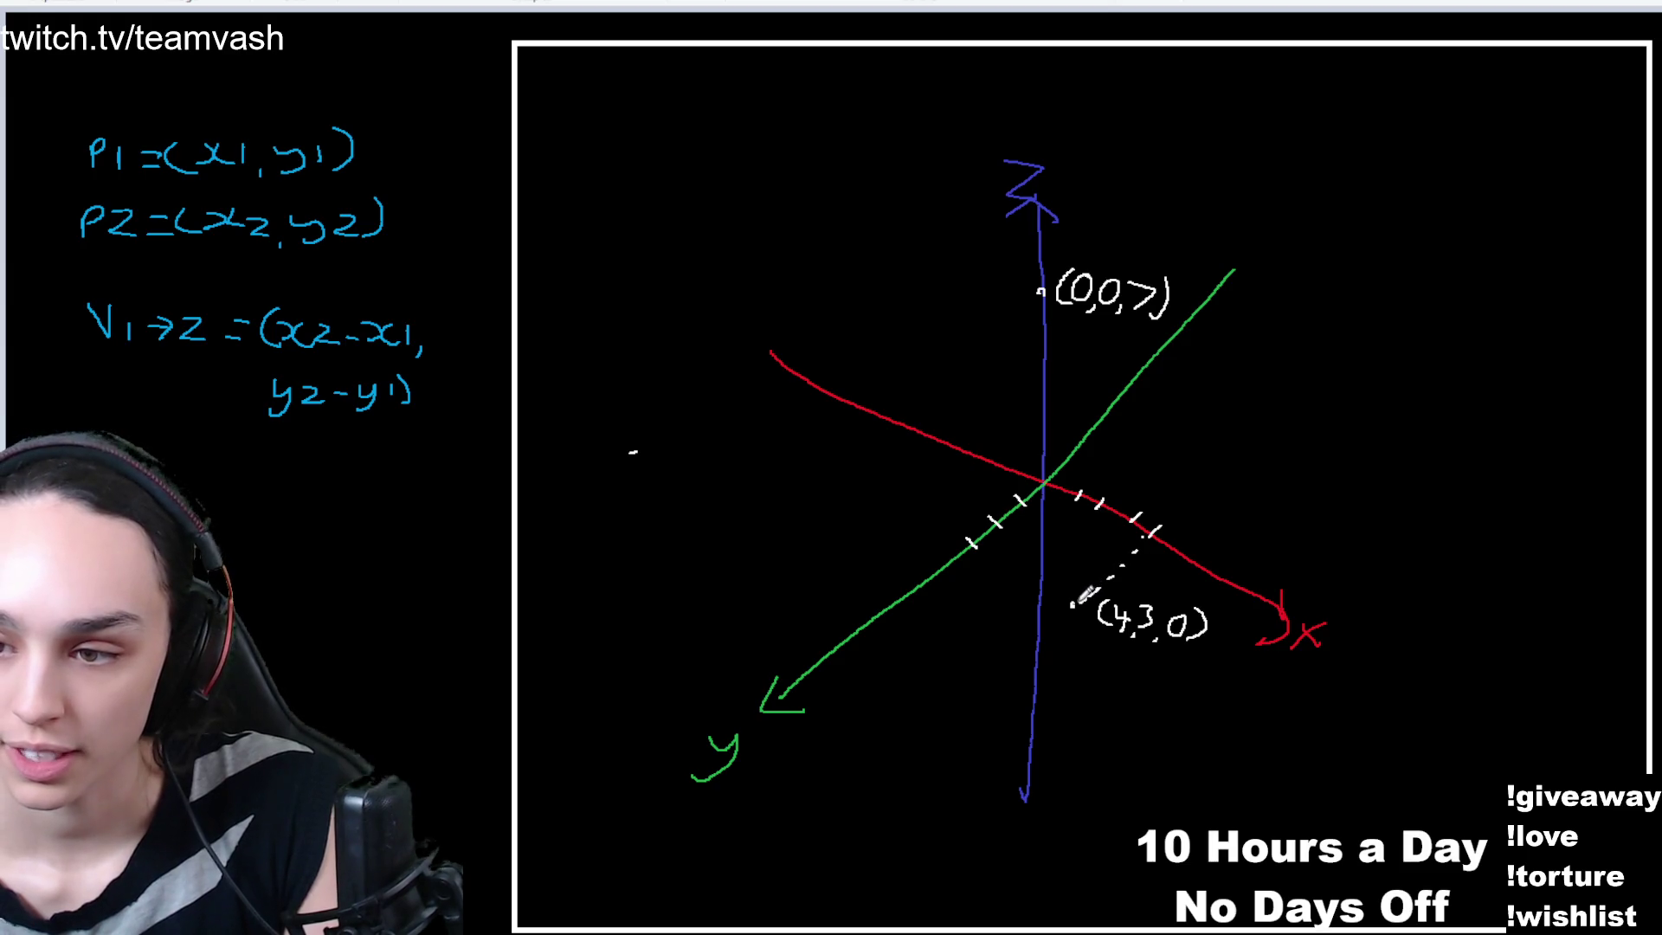
- Draw a dashed guide from (4,3,0) to the y-axis ticks and write V=( ) on the right
mouse_move(1082, 594)
mouse_down()
mouse_move(1038, 592)
mouse_move(975, 548)
mouse_up()
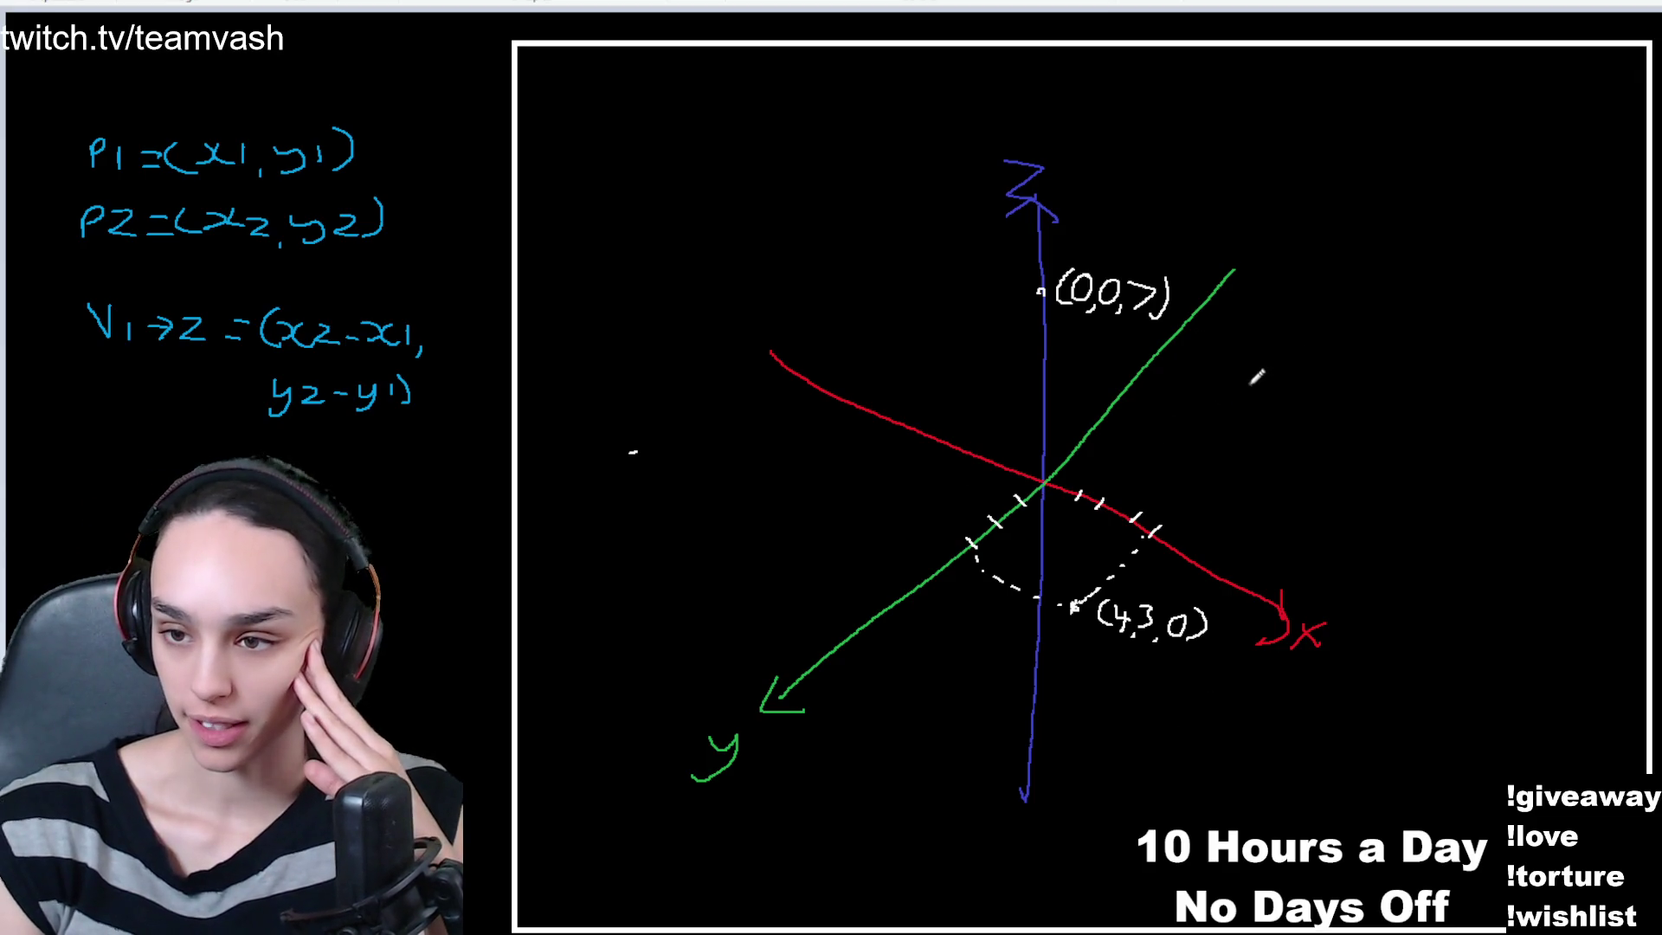
mouse_move(1250, 382)
mouse_down()
mouse_move(1305, 380)
mouse_move(1320, 416)
mouse_move(1366, 422)
mouse_up()
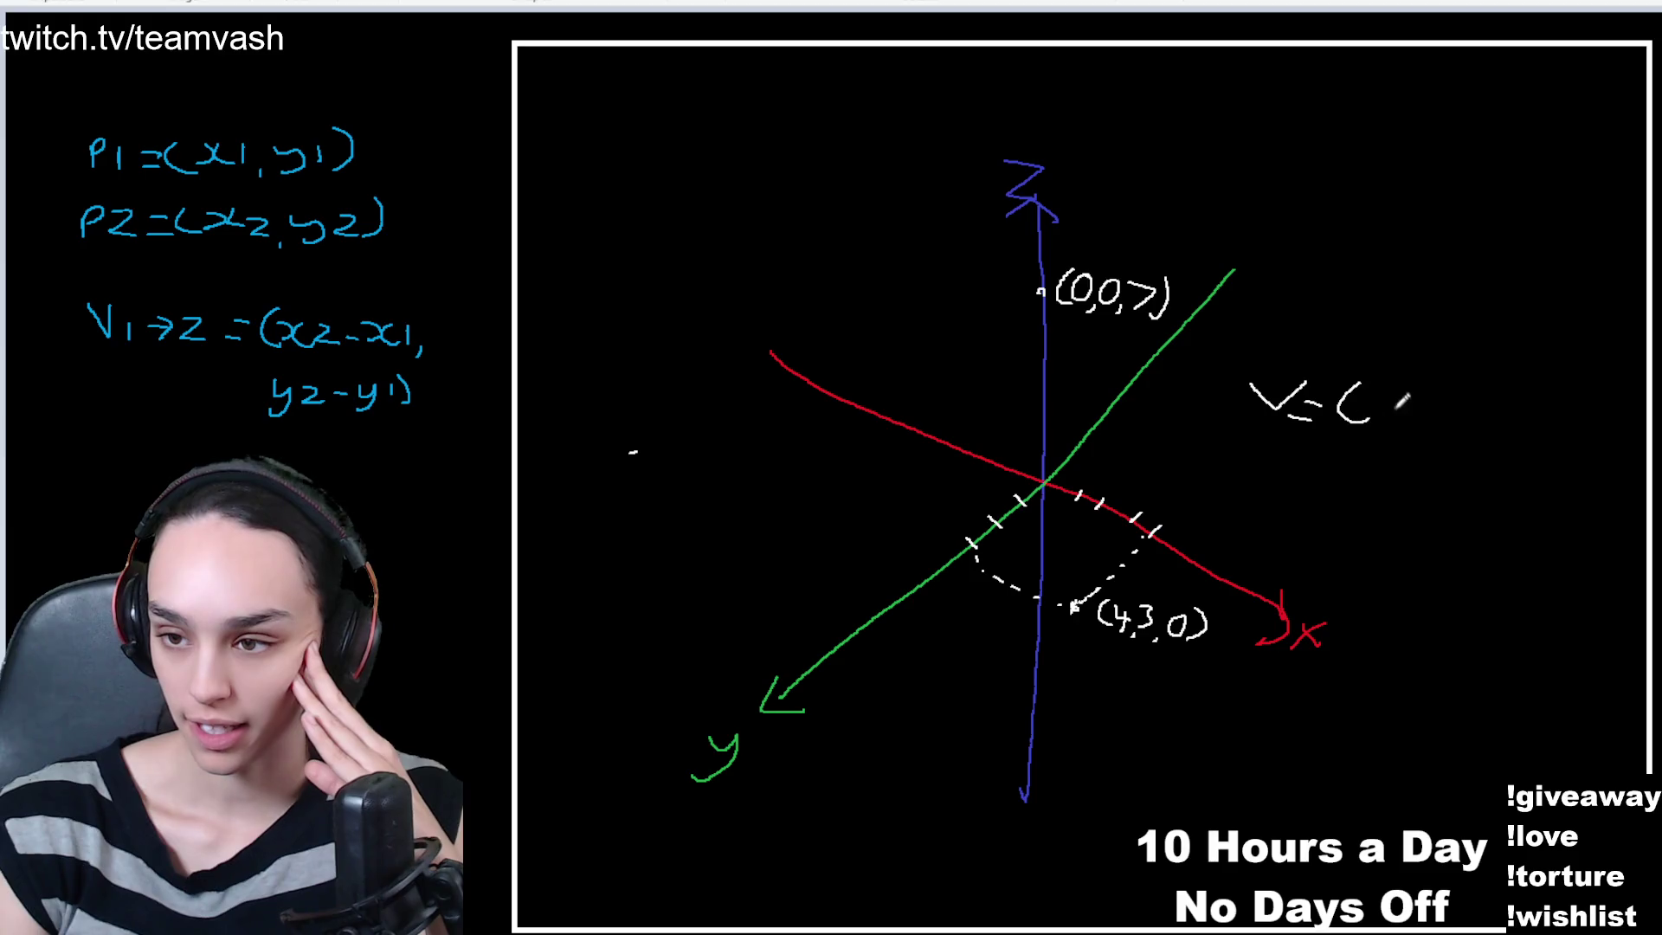
drag(1544, 378, 1537, 421)
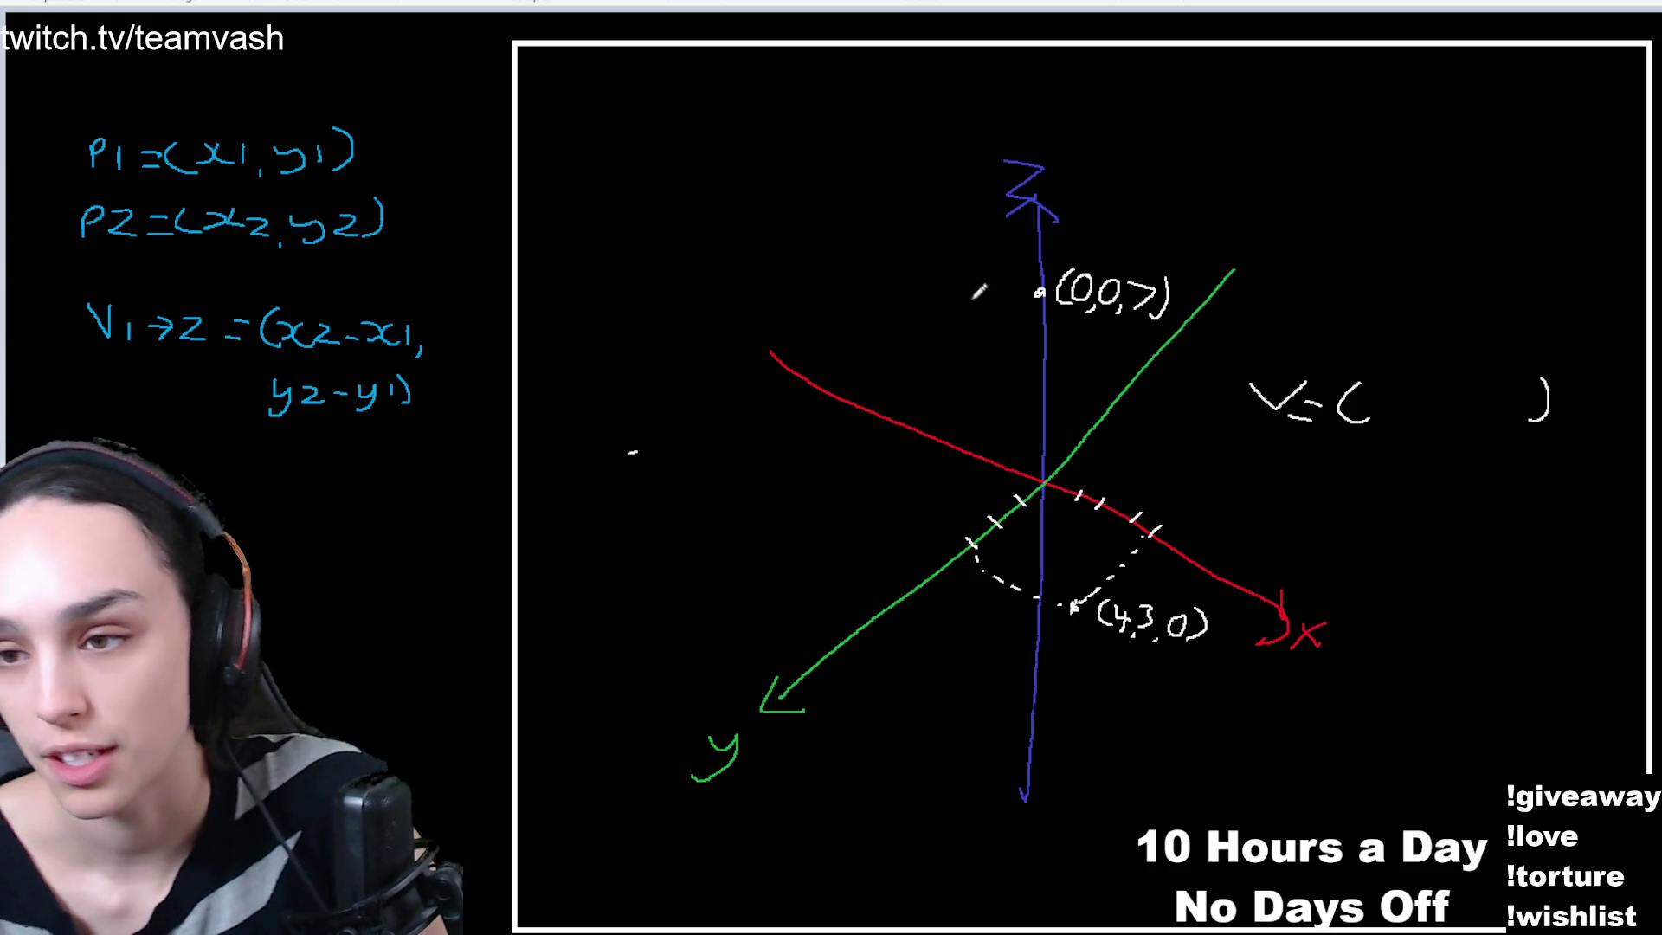
- Label (0,0,7) as P1 and (4,3,0) as P2, then draw a yellow arrow from P1 to P2
mouse_move(952, 295)
mouse_down()
mouse_move(953, 321)
mouse_move(967, 305)
mouse_move(973, 322)
mouse_up()
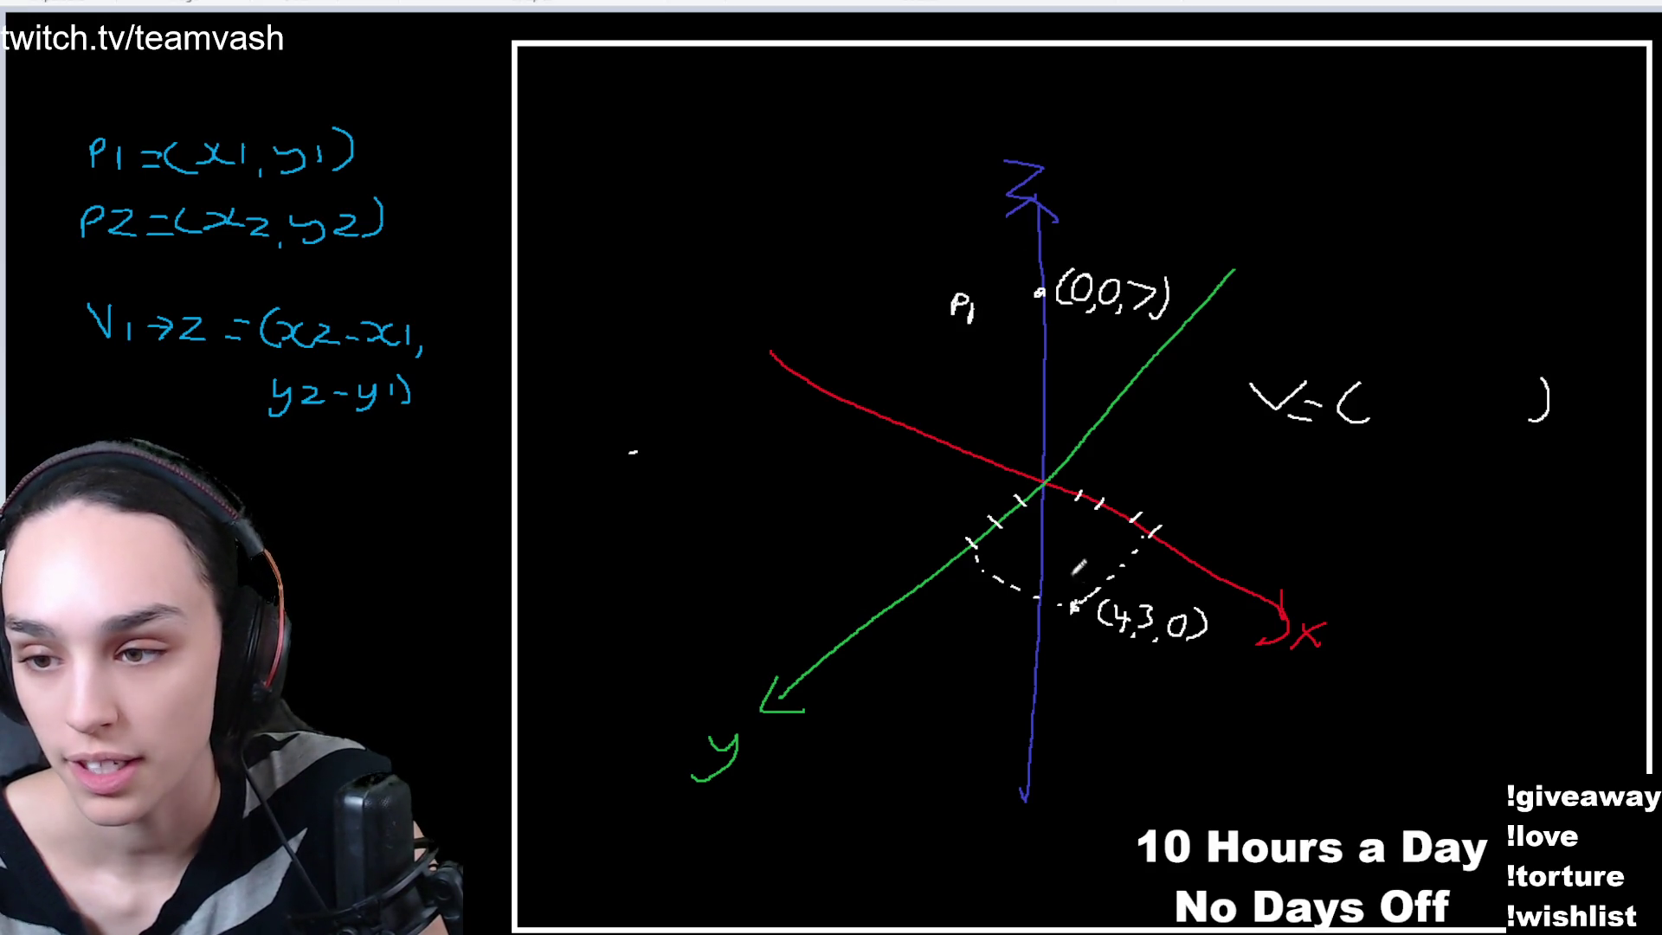
mouse_move(1036, 662)
mouse_down()
mouse_move(1036, 684)
mouse_move(1048, 671)
mouse_move(1068, 695)
mouse_up()
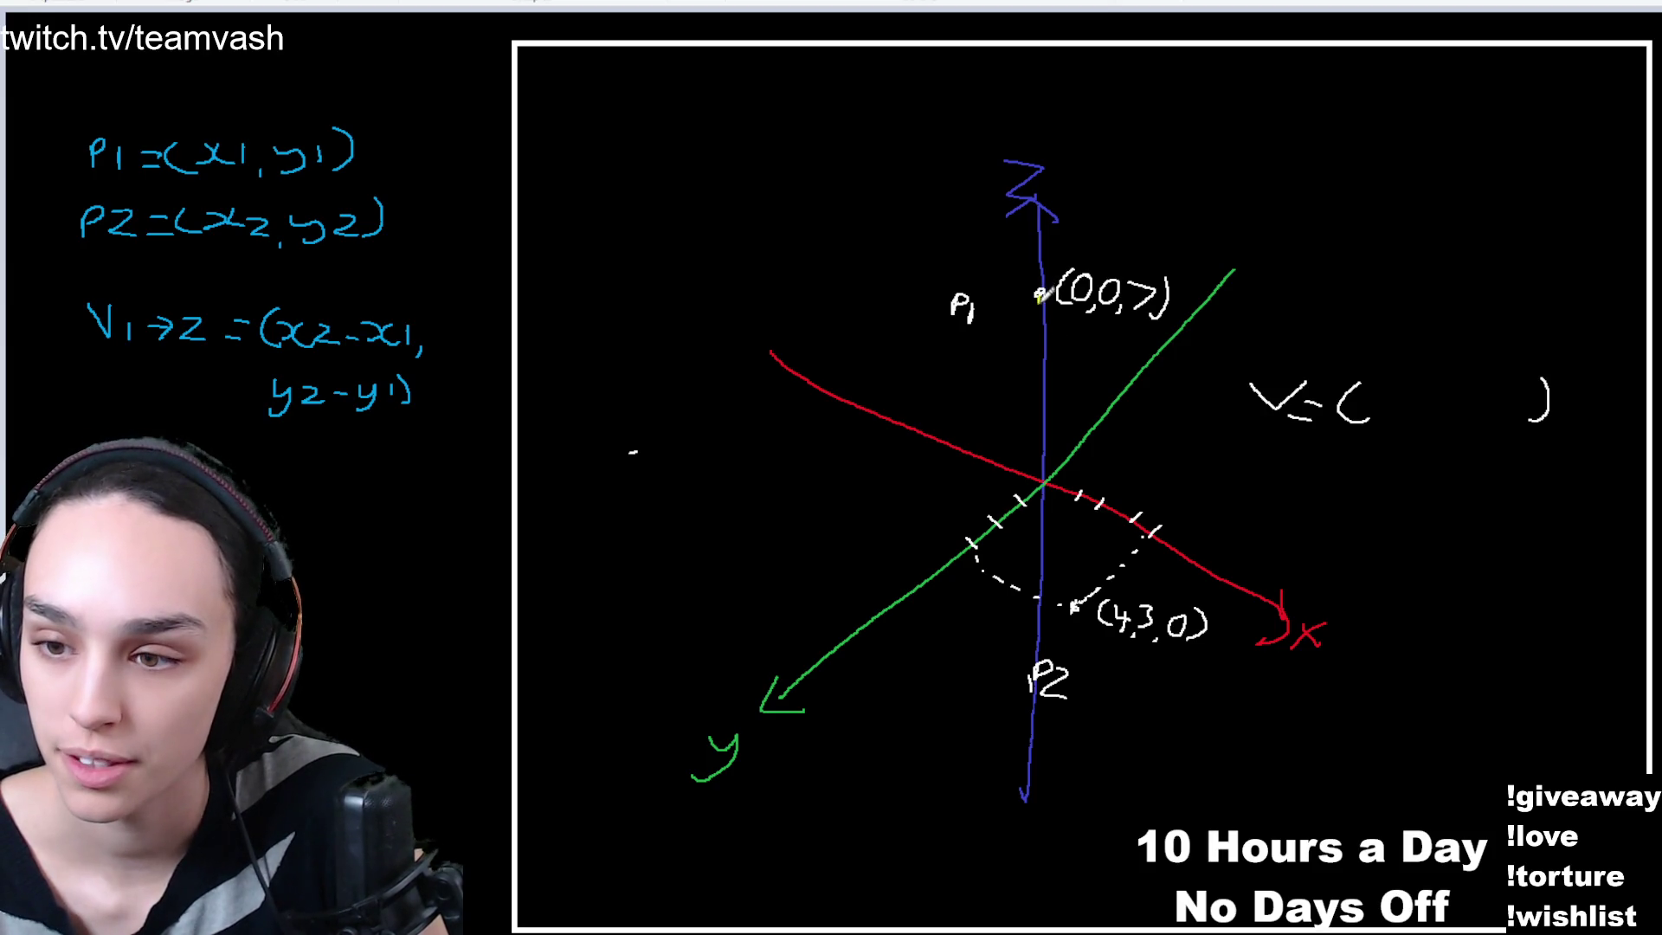
drag(1039, 295, 1064, 596)
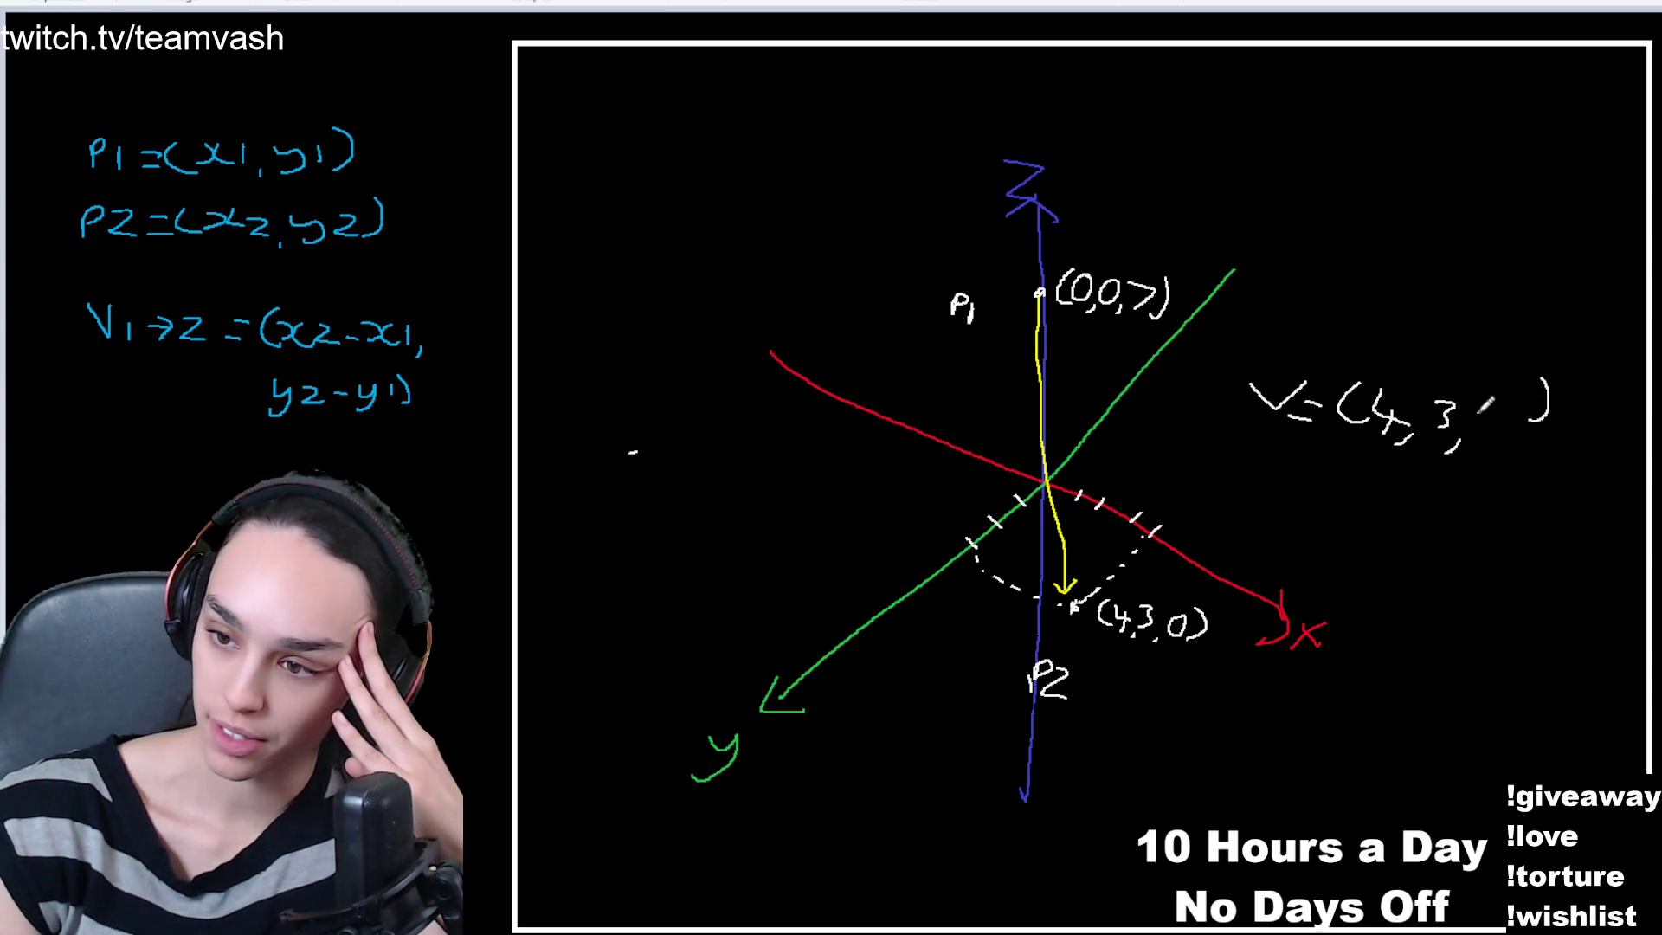
- Write -7 as the third component of V and add another tick on the red x-axis
drag(1482, 416, 1512, 425)
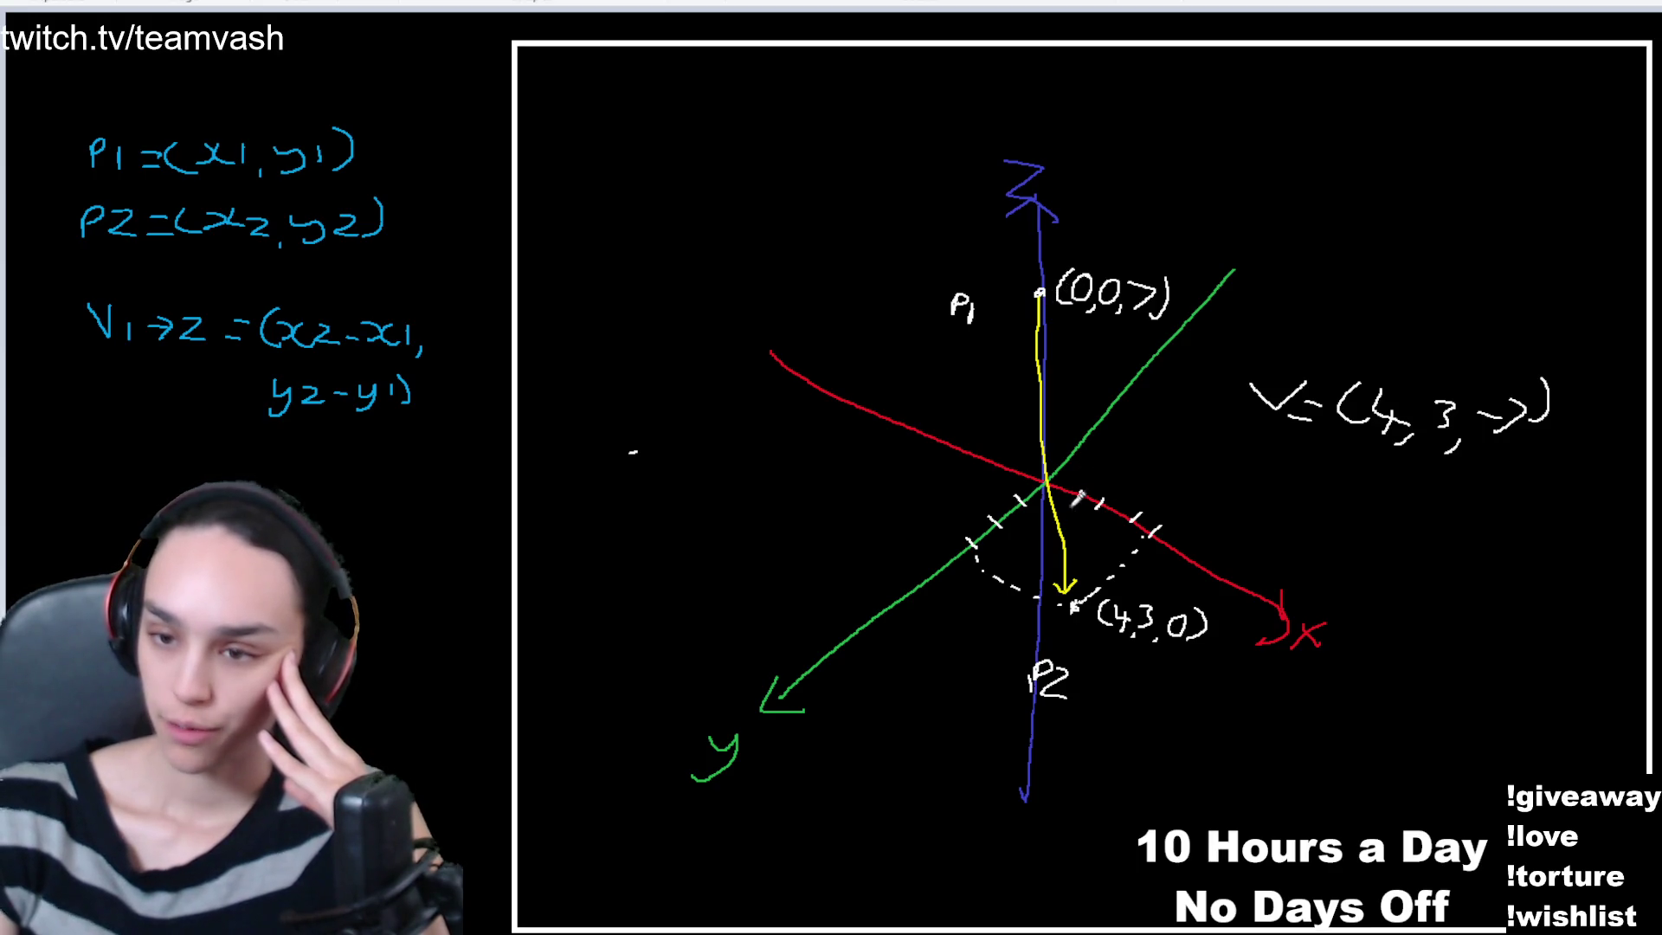
drag(1154, 517, 1148, 530)
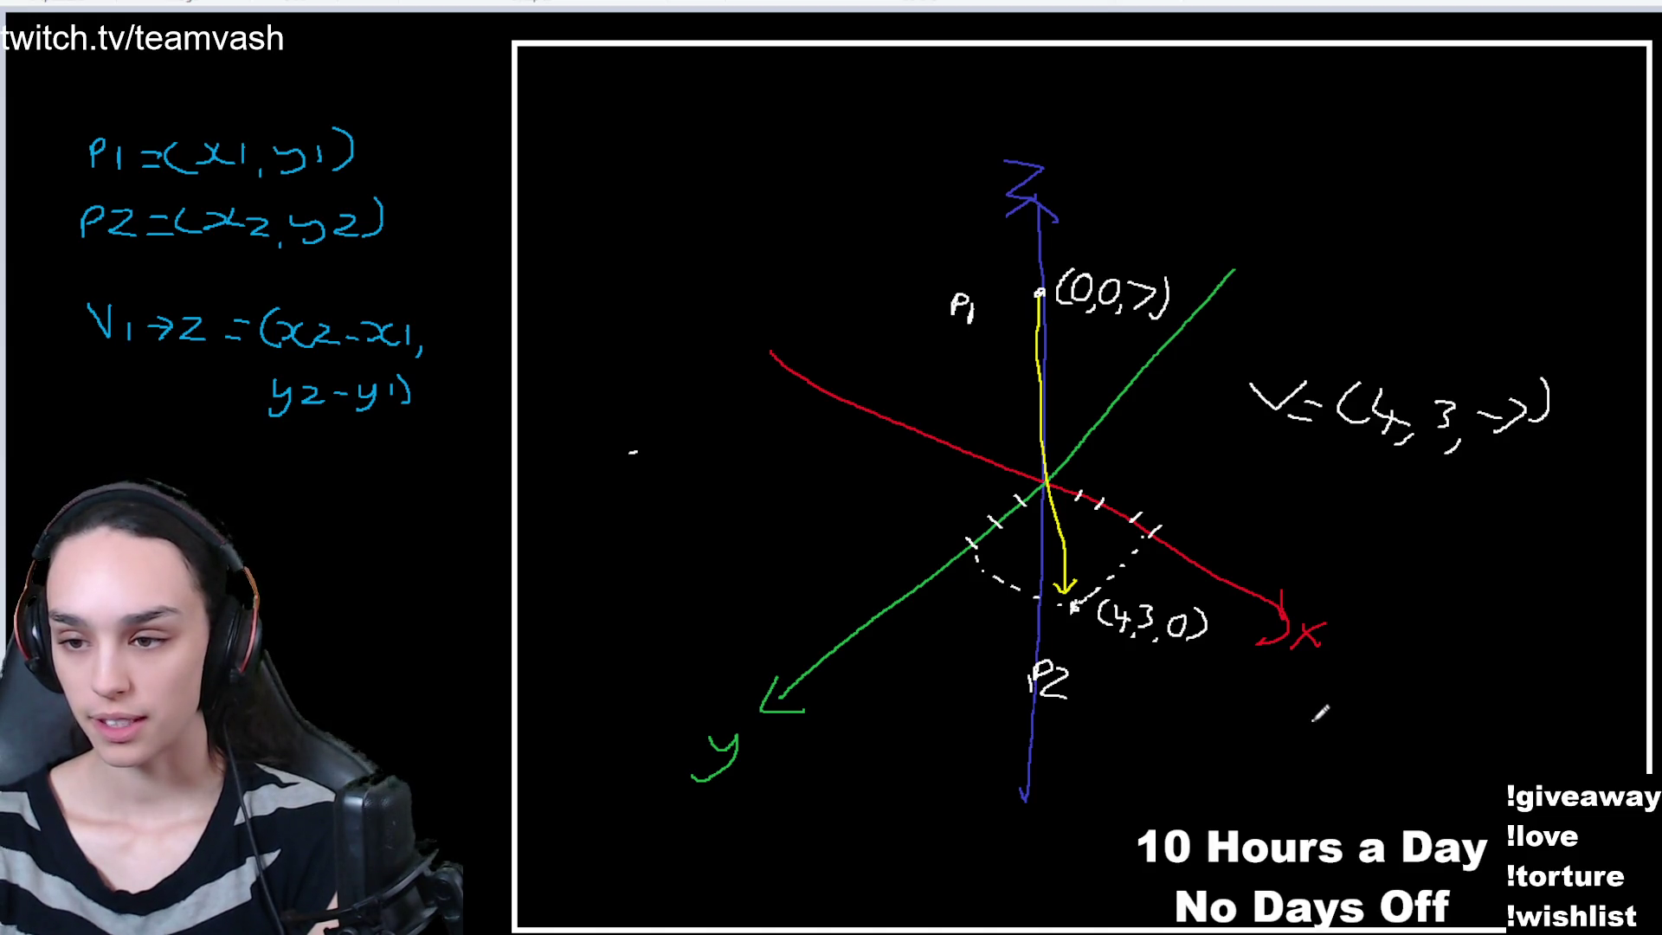
- Write the reversed vector (-4,-3,7) in parentheses at lower right, then sketch a curved arrow top right
drag(1314, 721, 1315, 770)
drag(1517, 709, 1506, 760)
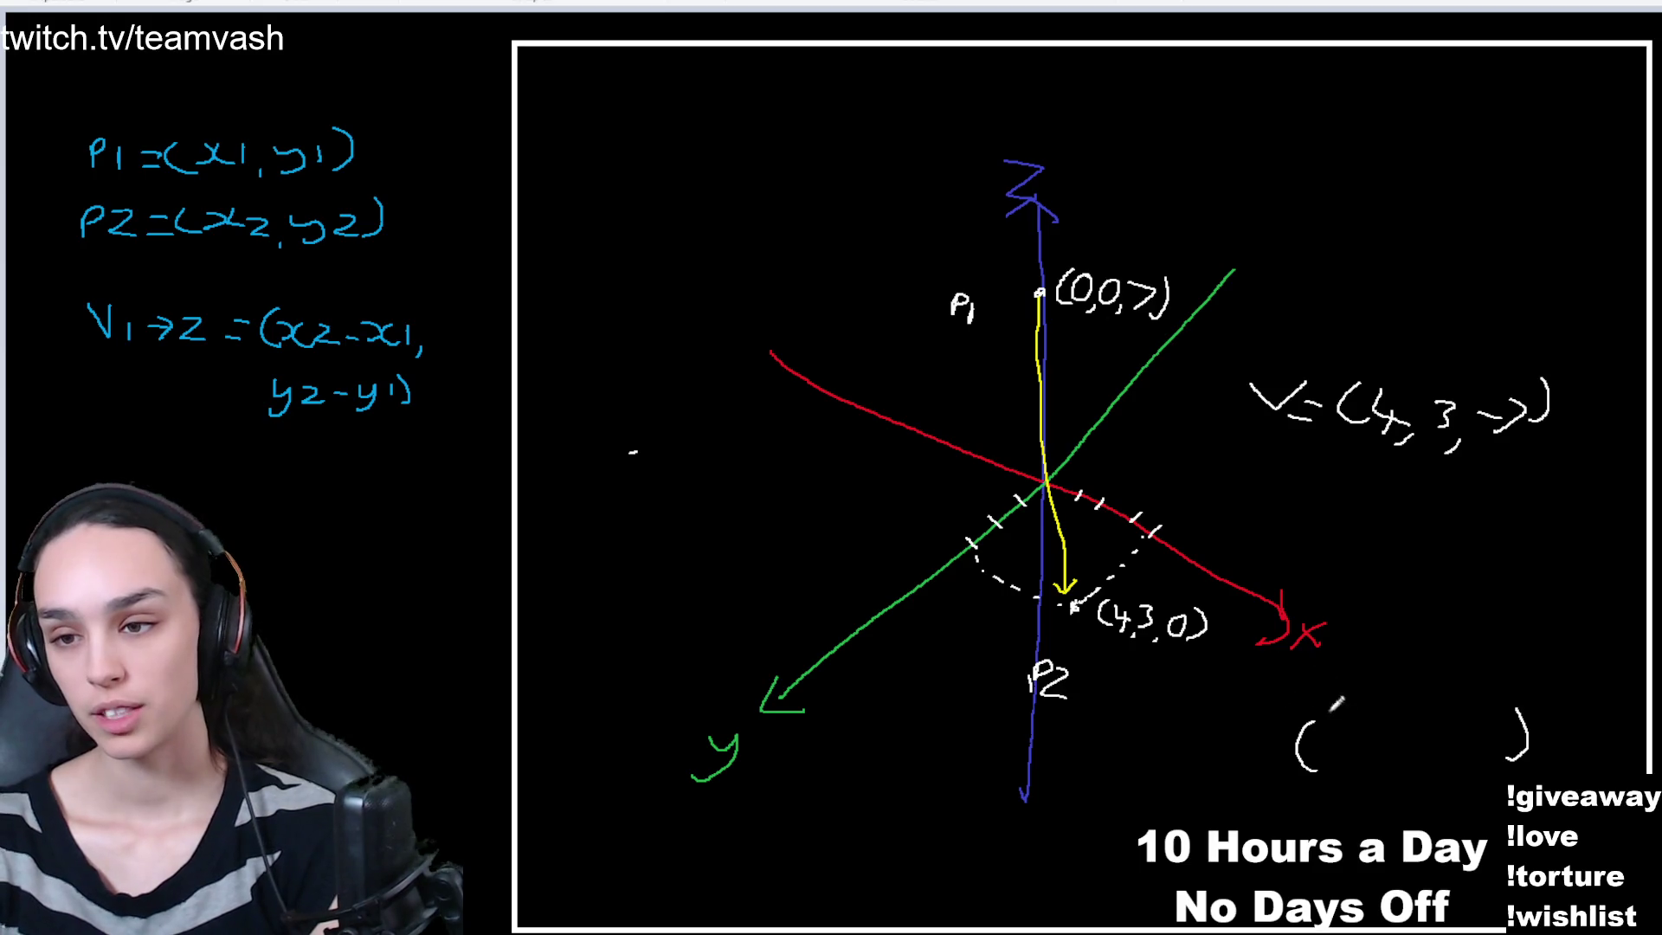
mouse_move(1315, 754)
mouse_down()
mouse_move(1380, 746)
mouse_move(1362, 781)
mouse_up()
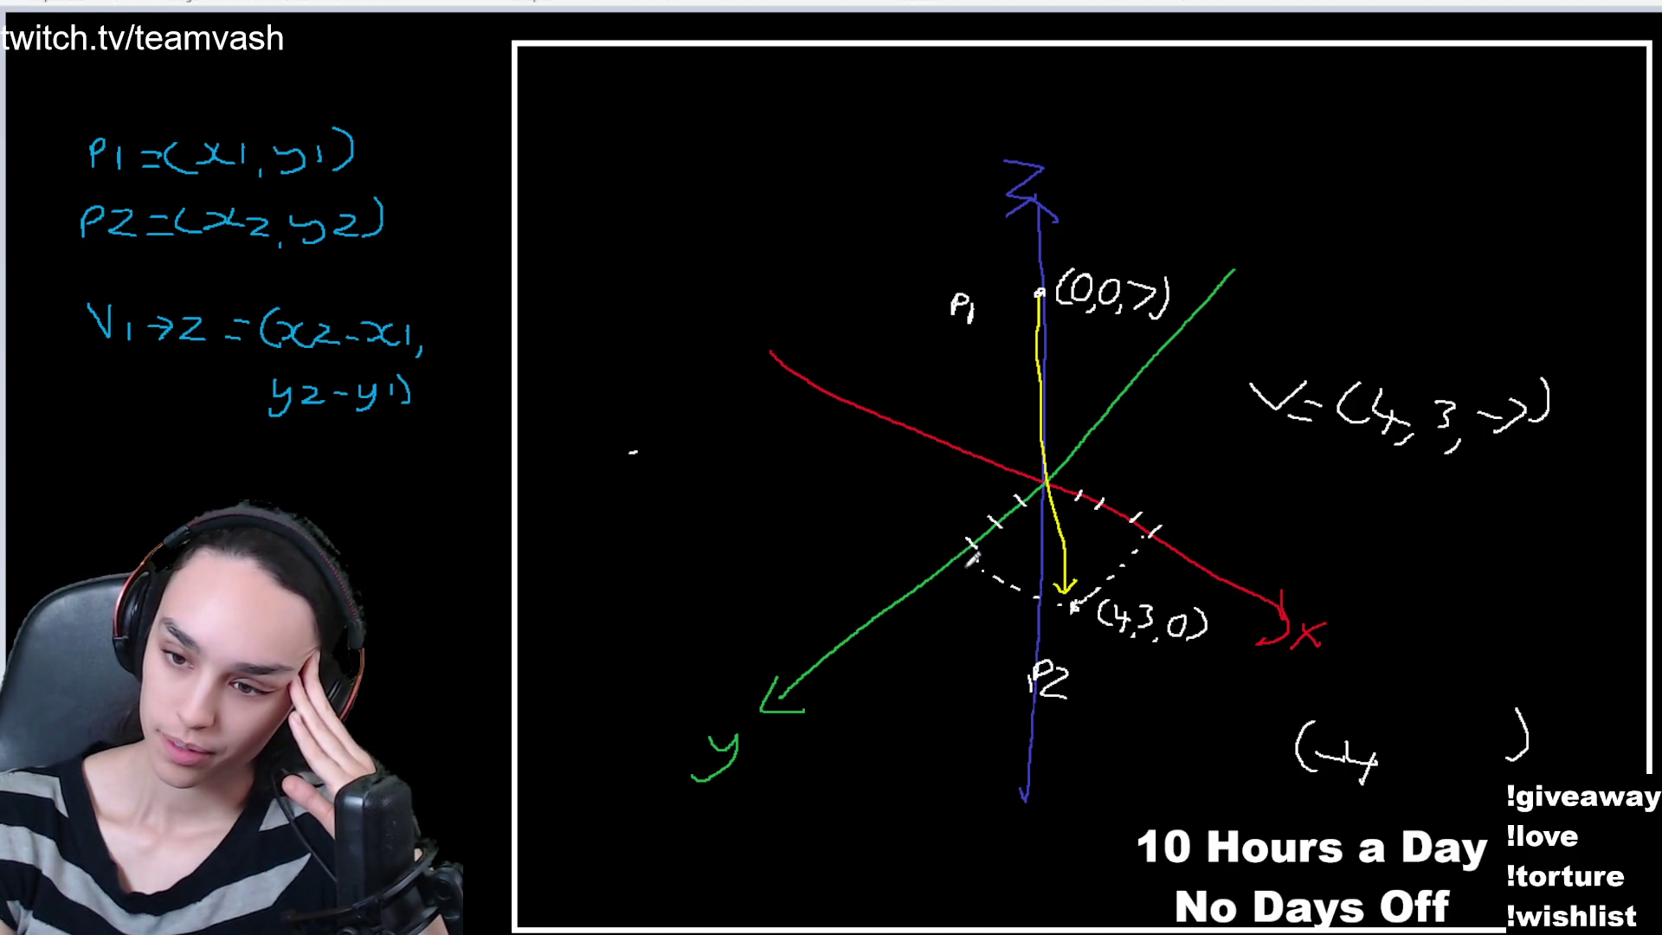
mouse_move(1387, 773)
mouse_down()
mouse_move(1374, 801)
mouse_move(1420, 772)
mouse_up()
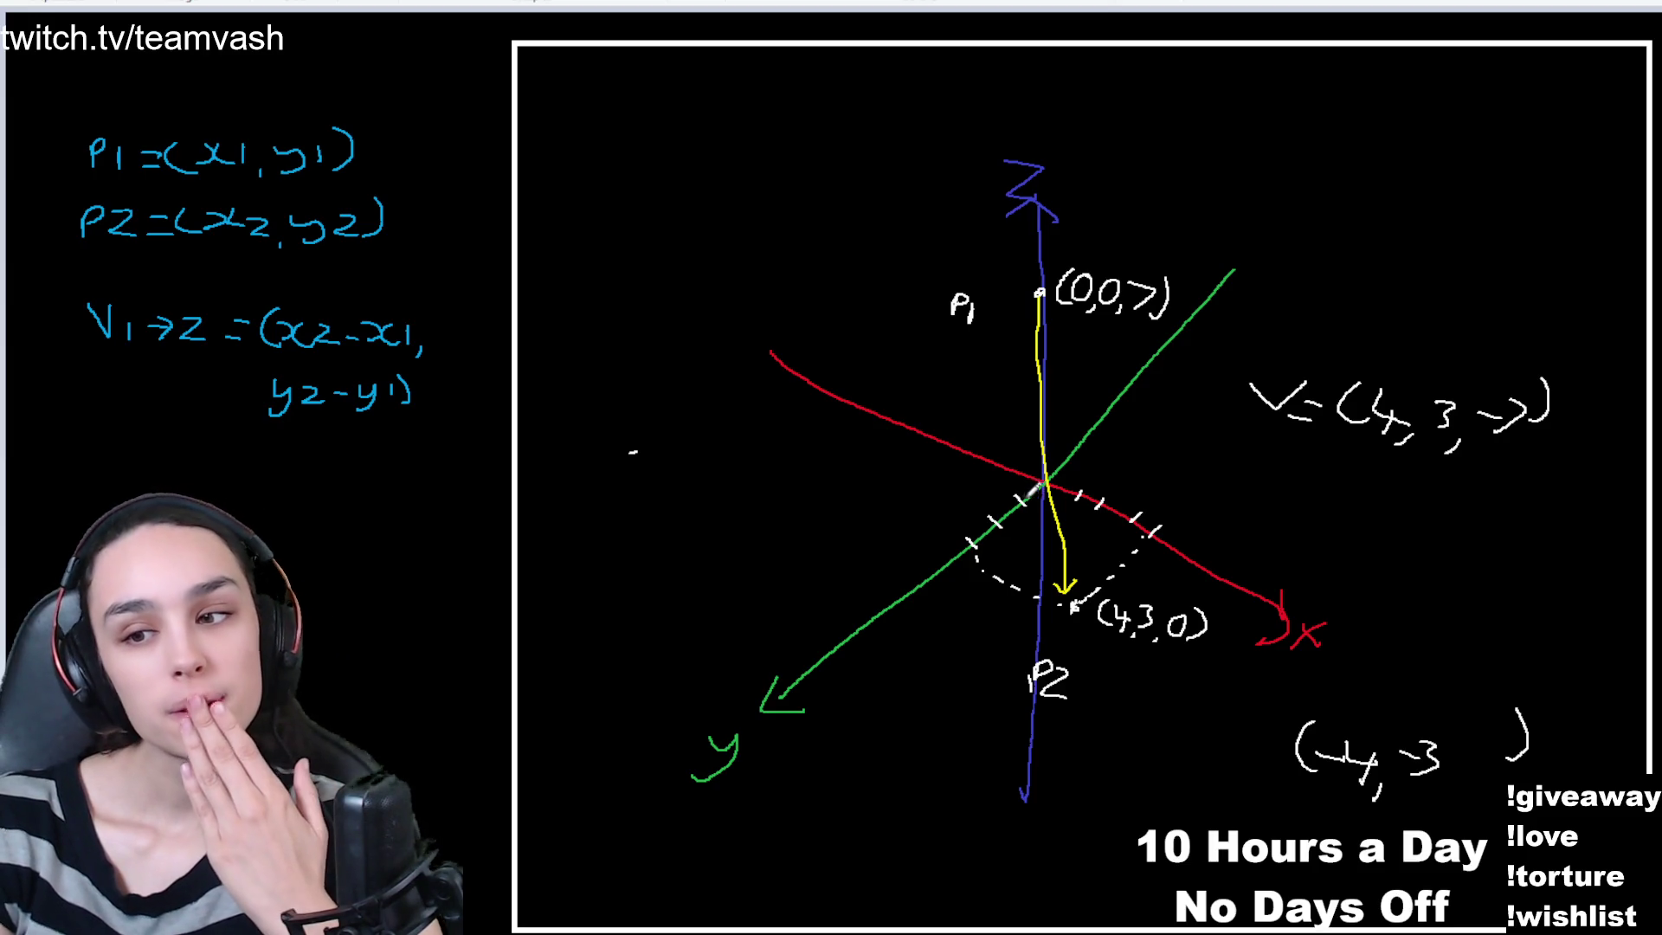
drag(1452, 773, 1443, 789)
mouse_move(1475, 732)
mouse_down()
mouse_move(1511, 717)
mouse_move(1473, 775)
mouse_up()
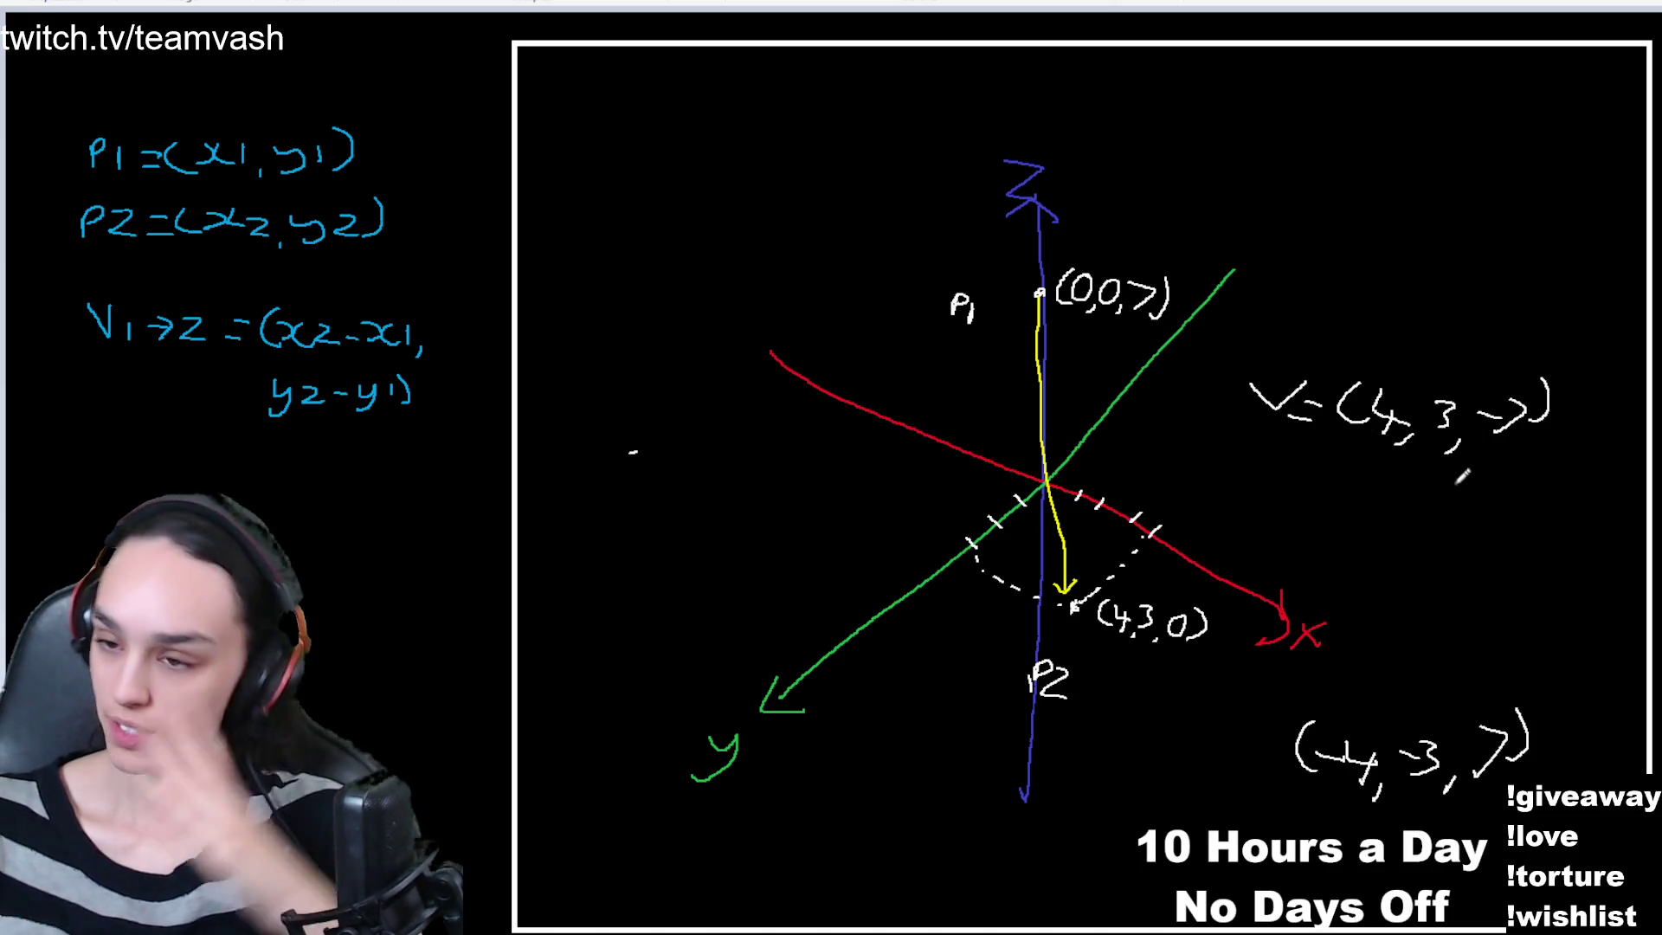
mouse_move(1314, 219)
mouse_down()
mouse_move(1340, 148)
mouse_move(1357, 149)
mouse_move(1382, 167)
mouse_move(1342, 246)
mouse_move(1359, 250)
mouse_up()
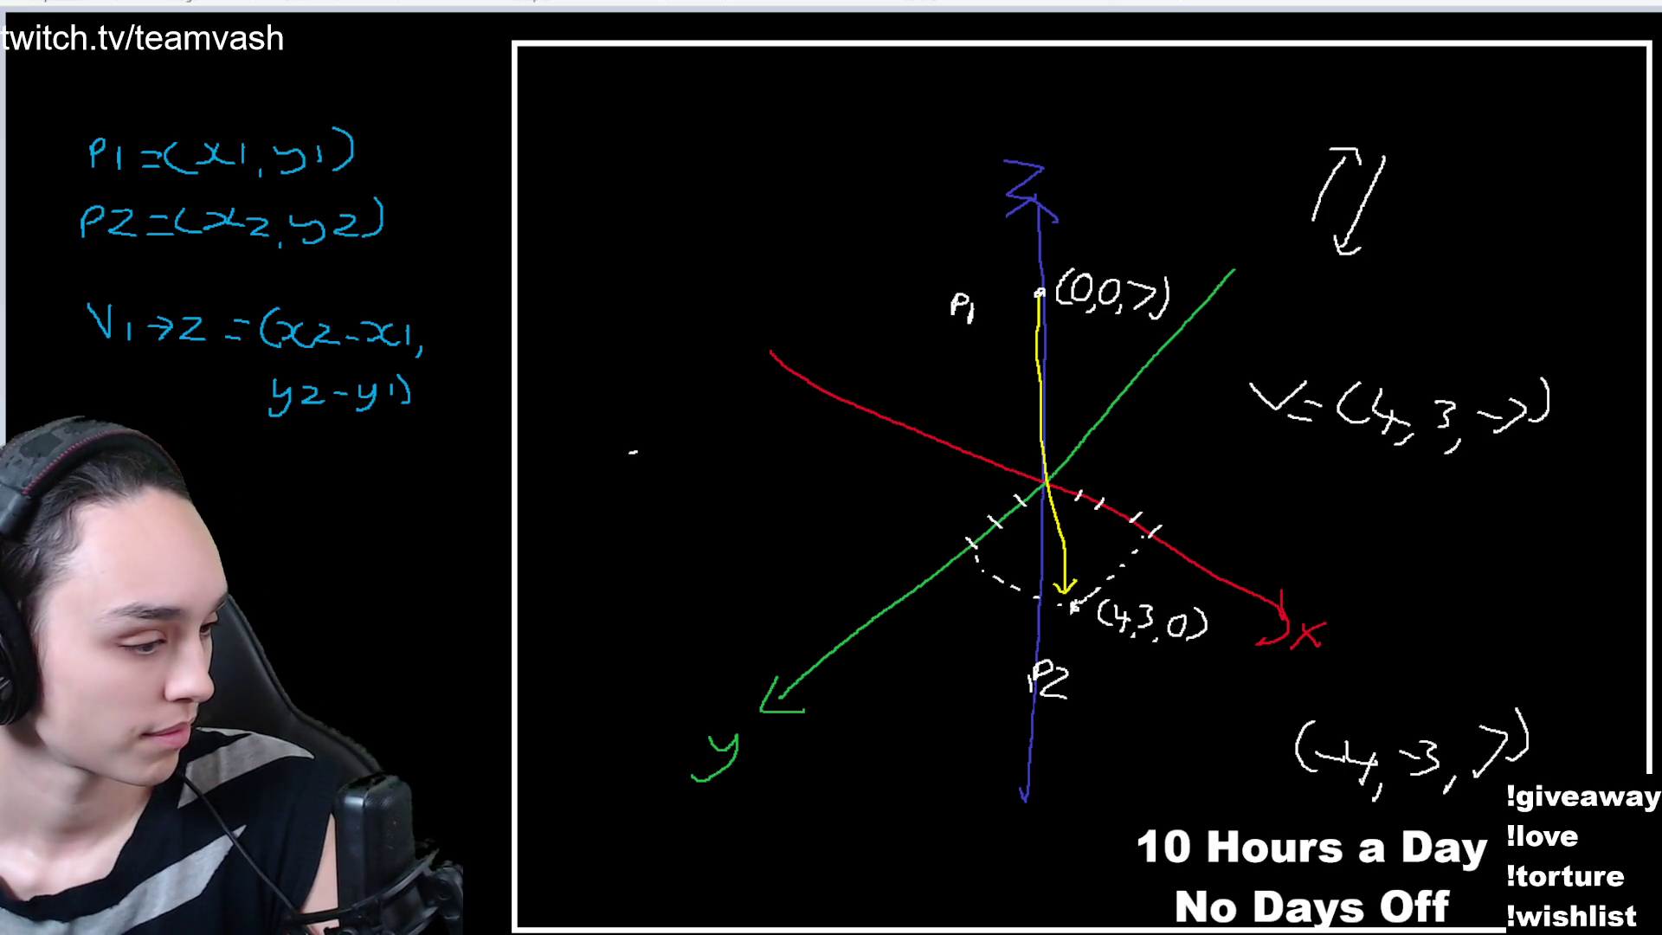
- Switch from Paint back to the Unreal Editor showing the Lvl_Combat Level Blueprint
key(alt+Tab)
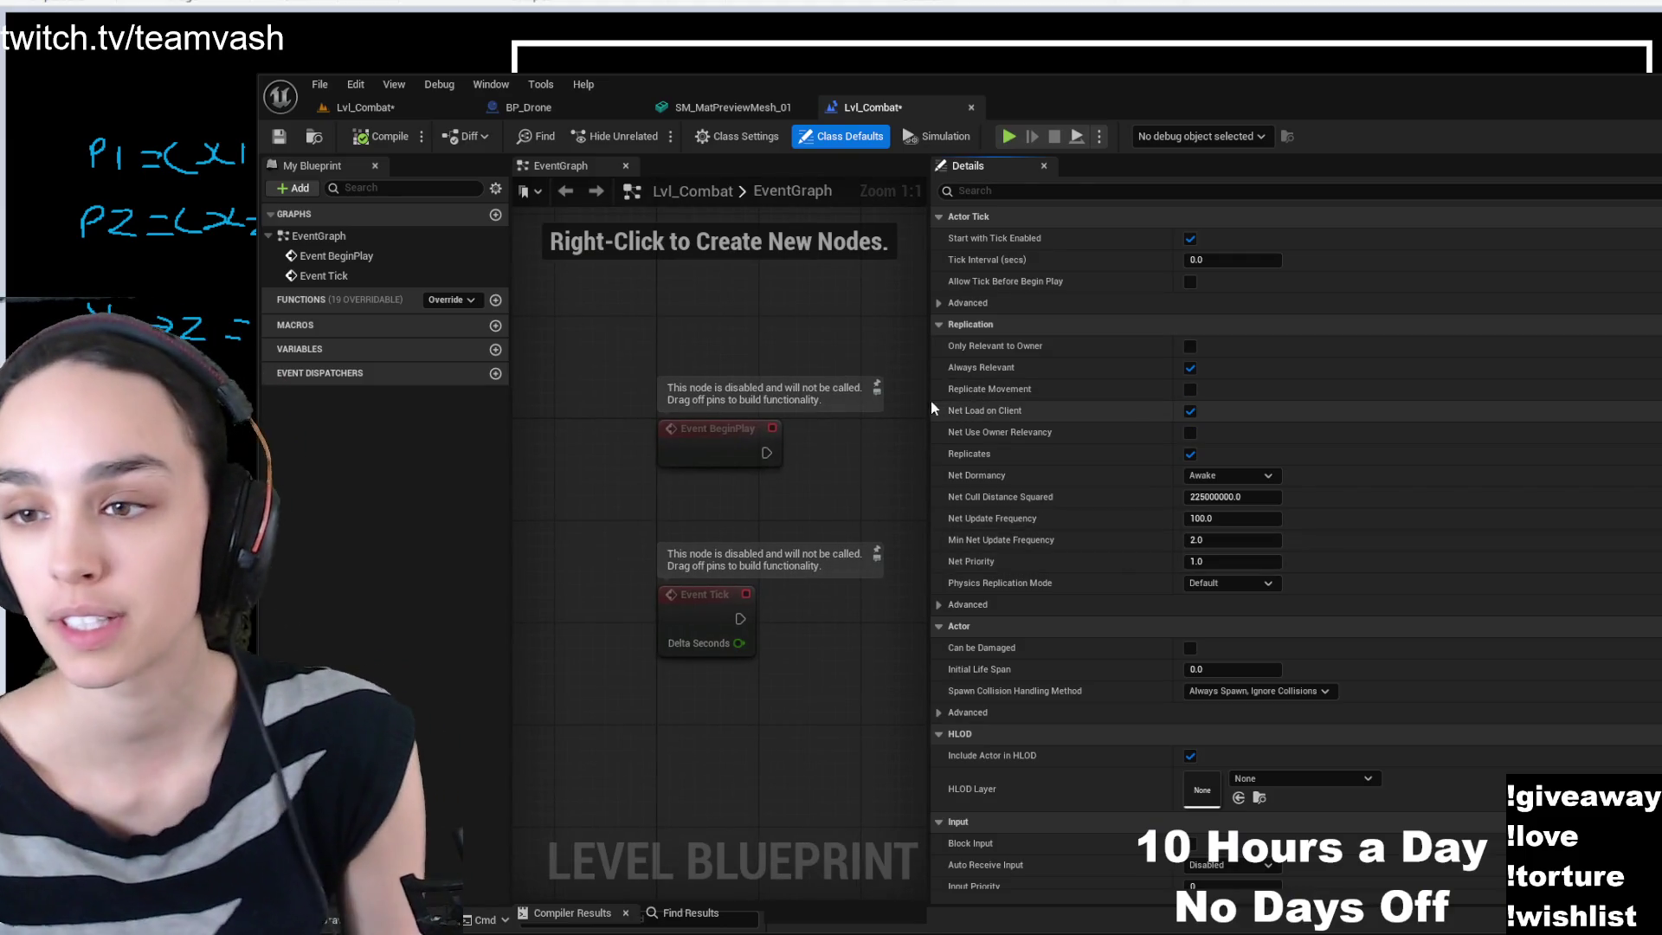
- Paste the Draw Debug Coordinate System node after Event BeginPlay with Duration 600 and Thickness 3
mouse_move(930, 402)
mouse_down()
mouse_move(995, 432)
mouse_move(1407, 465)
mouse_up()
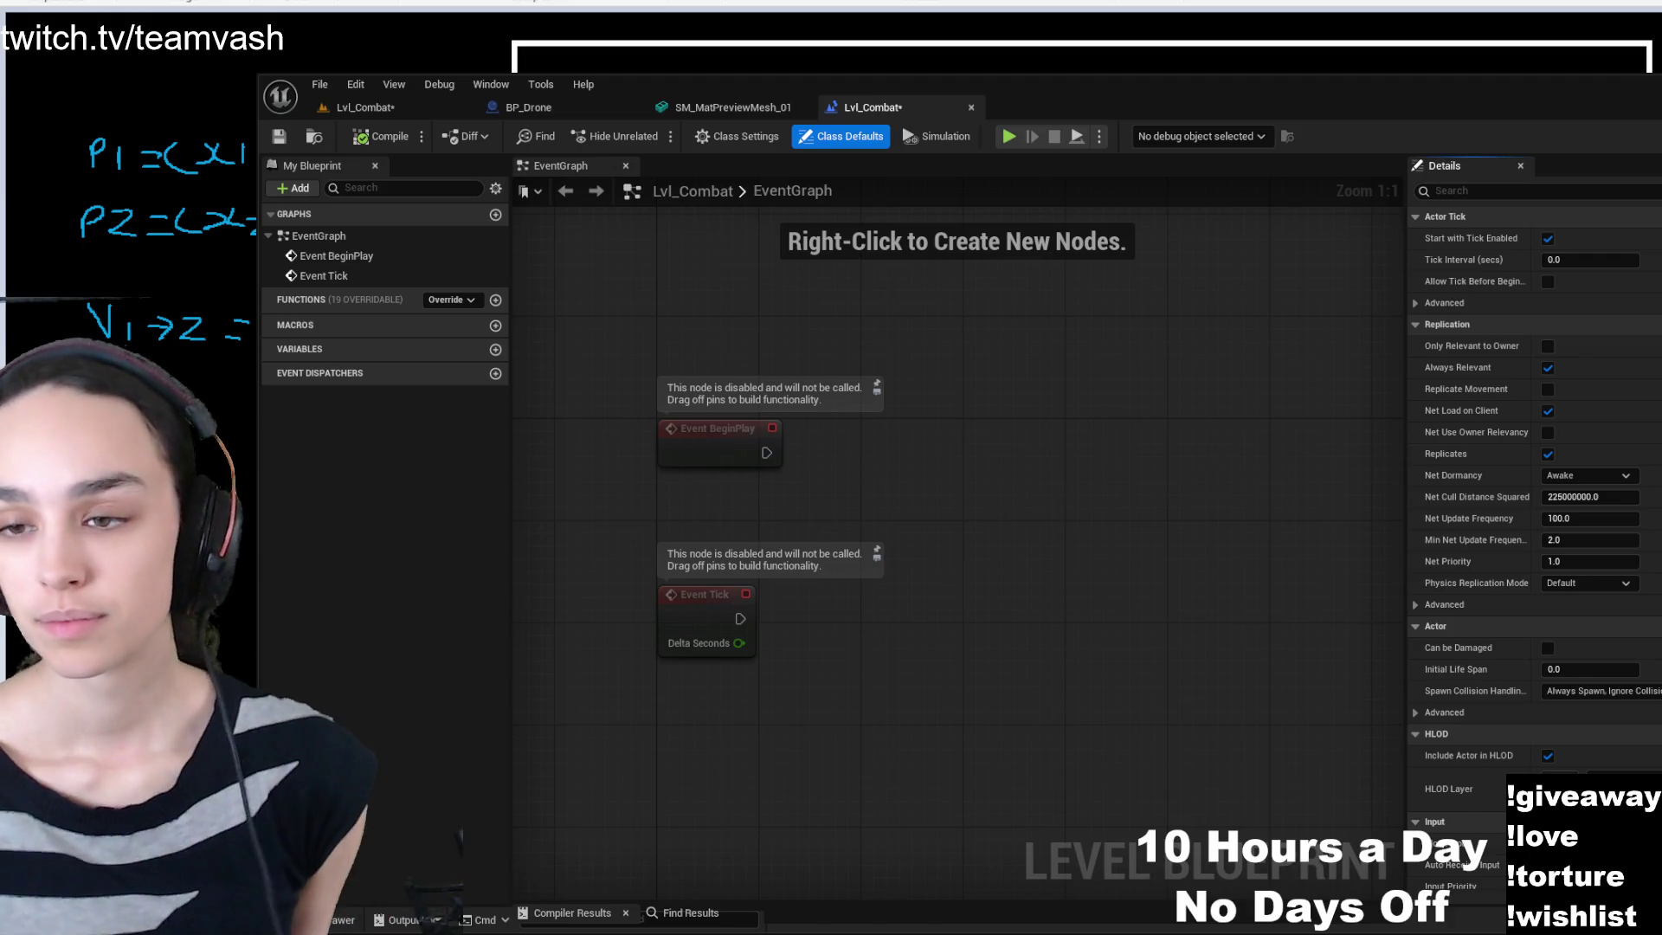
key(ctrl+v)
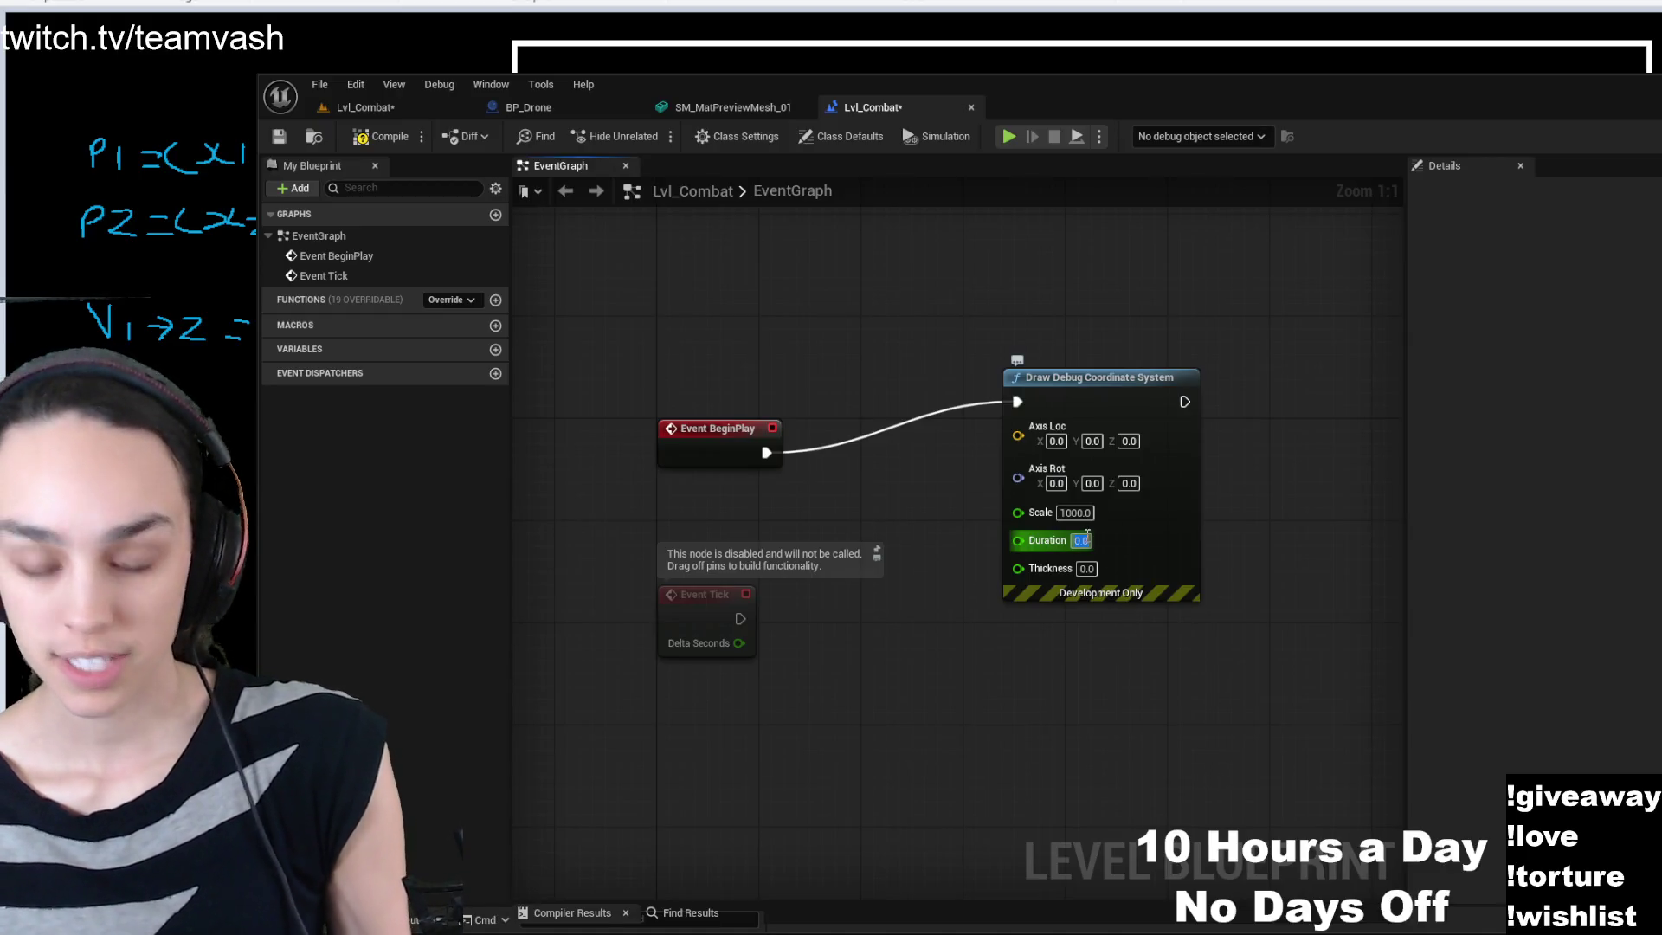
text(600)
key(Return)
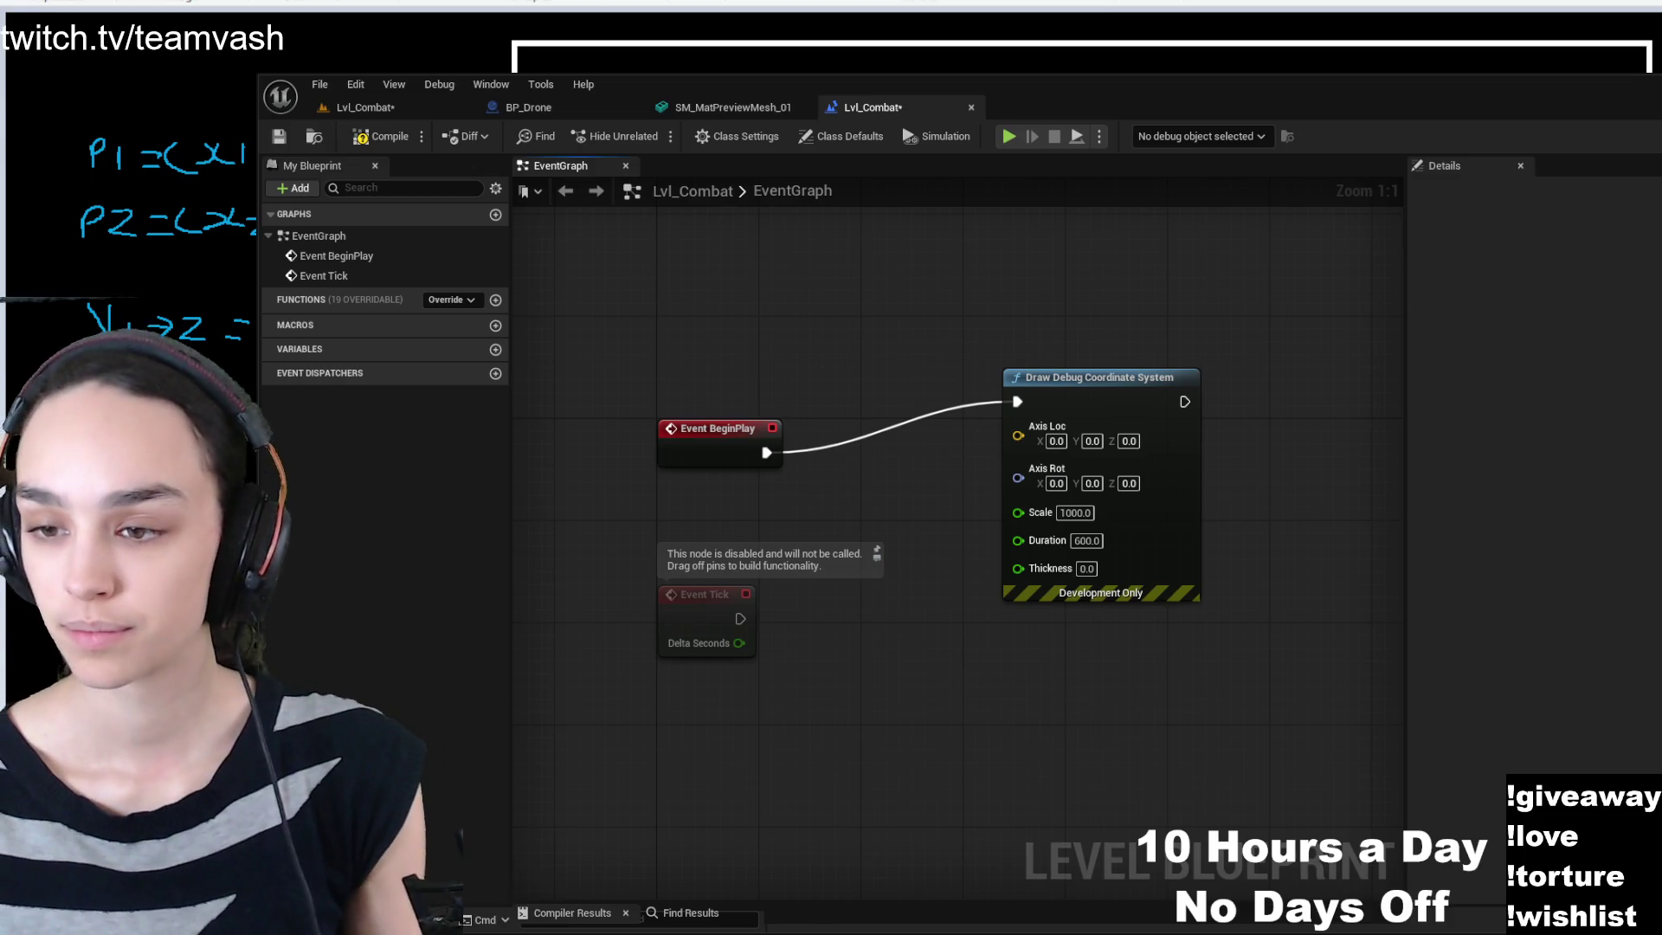
click(1086, 568)
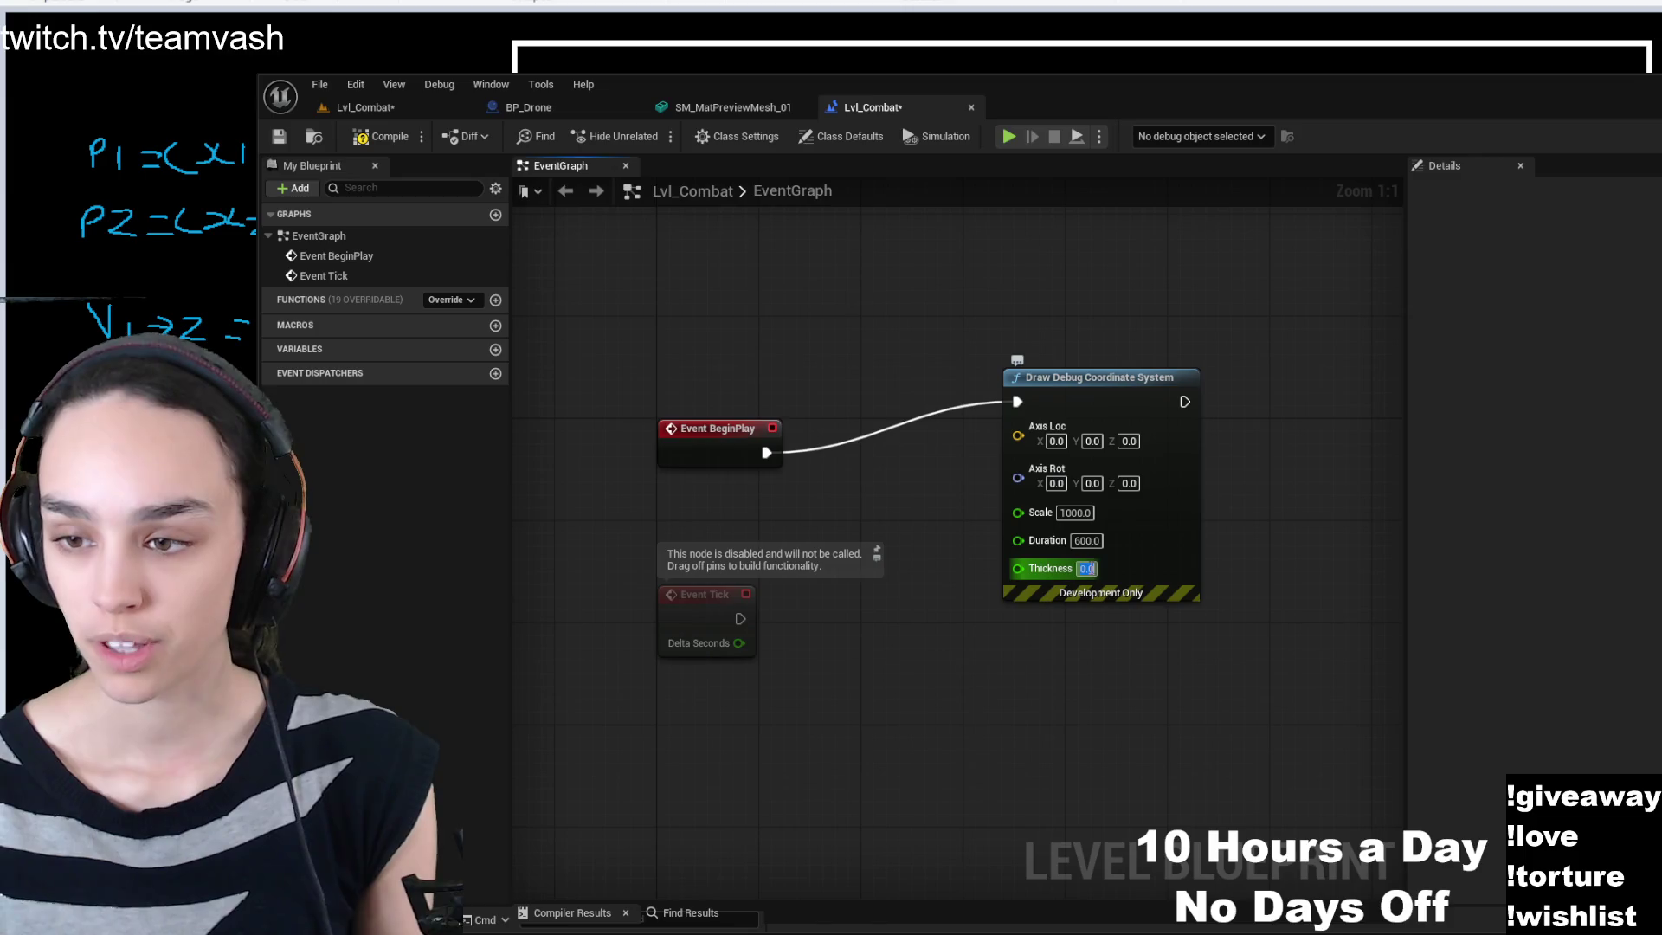
text(3)
key(Return)
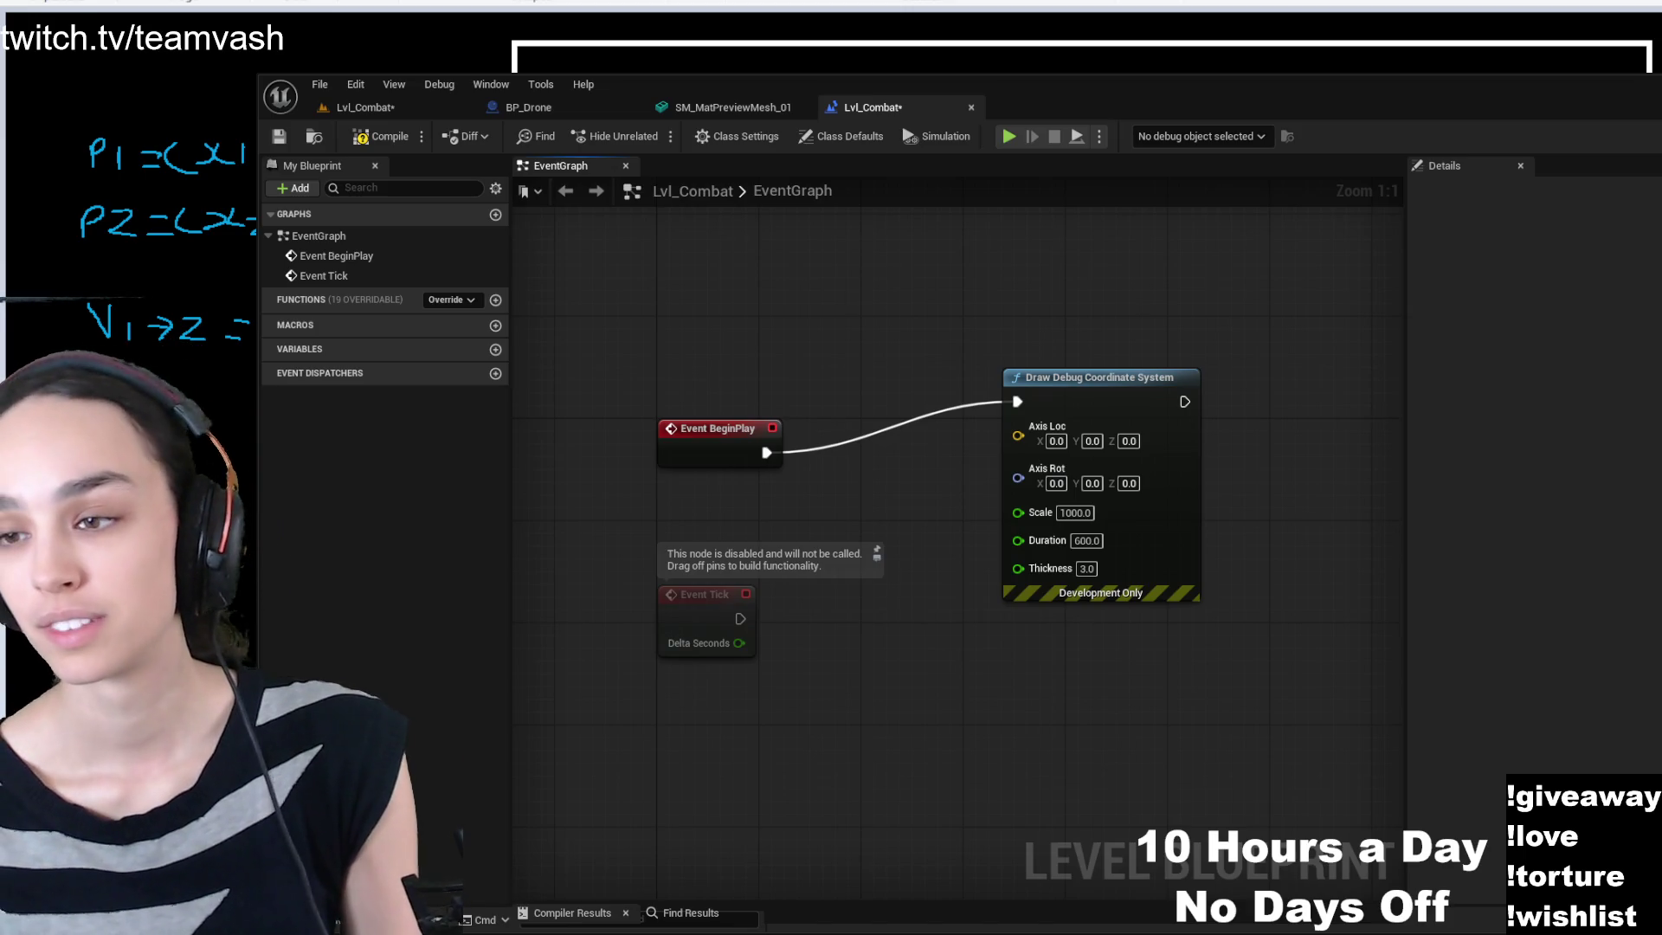
- Save Lvl_Combat, play it, eject to fly around the debug lines, then stop the session
click(279, 136)
click(381, 109)
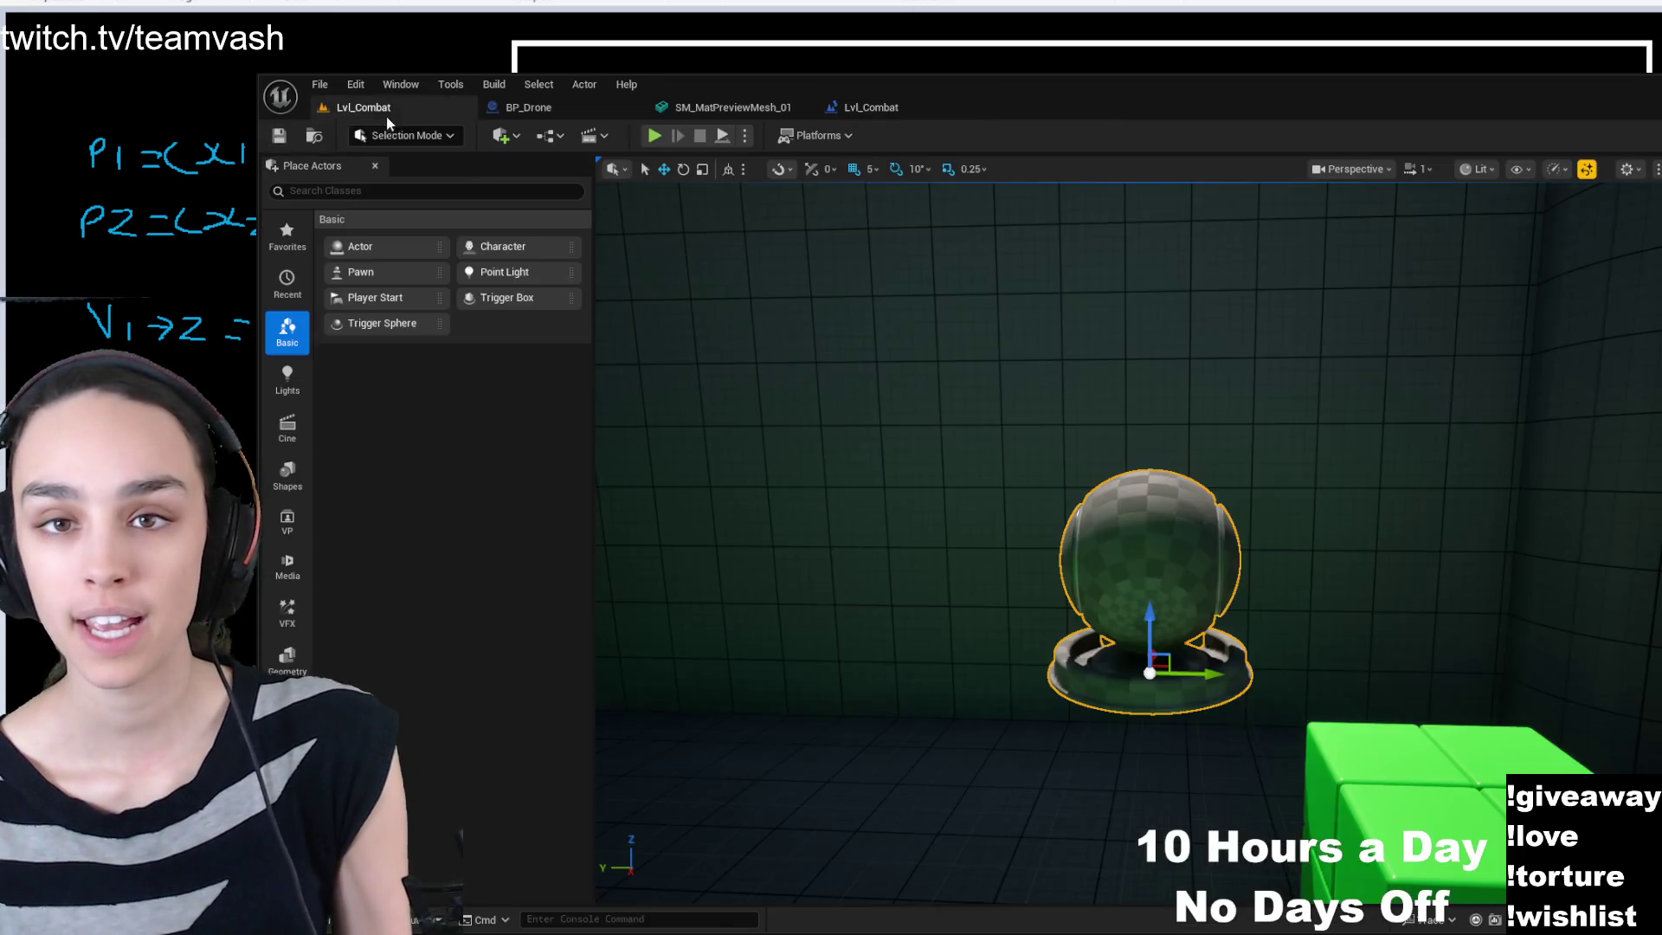
click(654, 135)
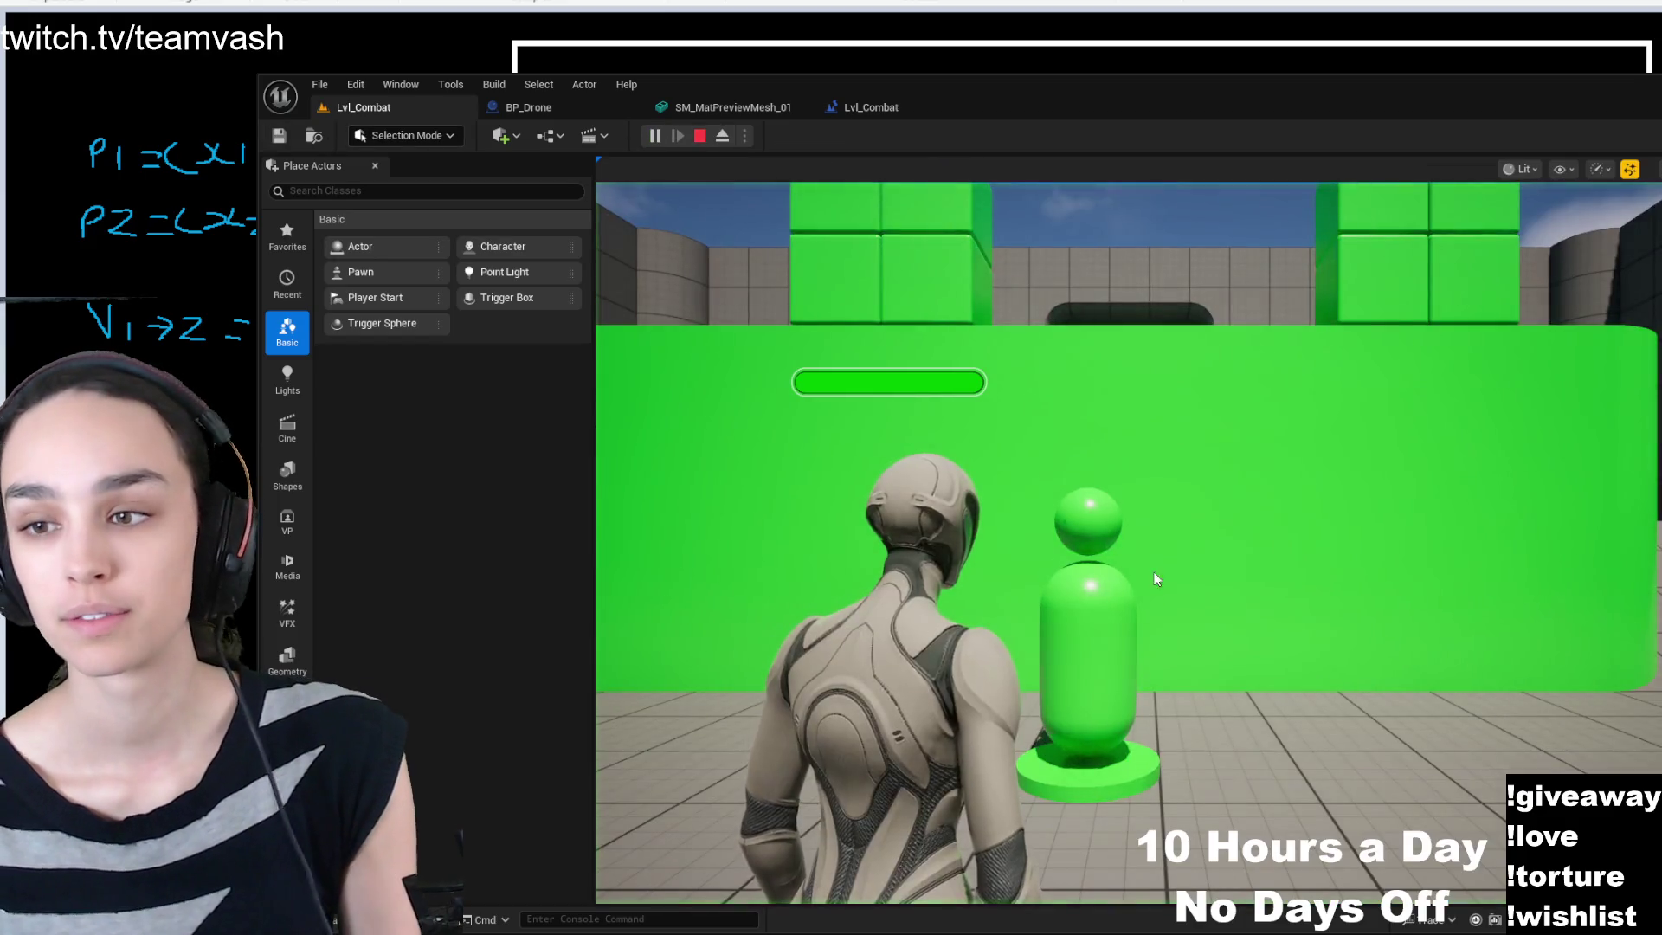
click(721, 136)
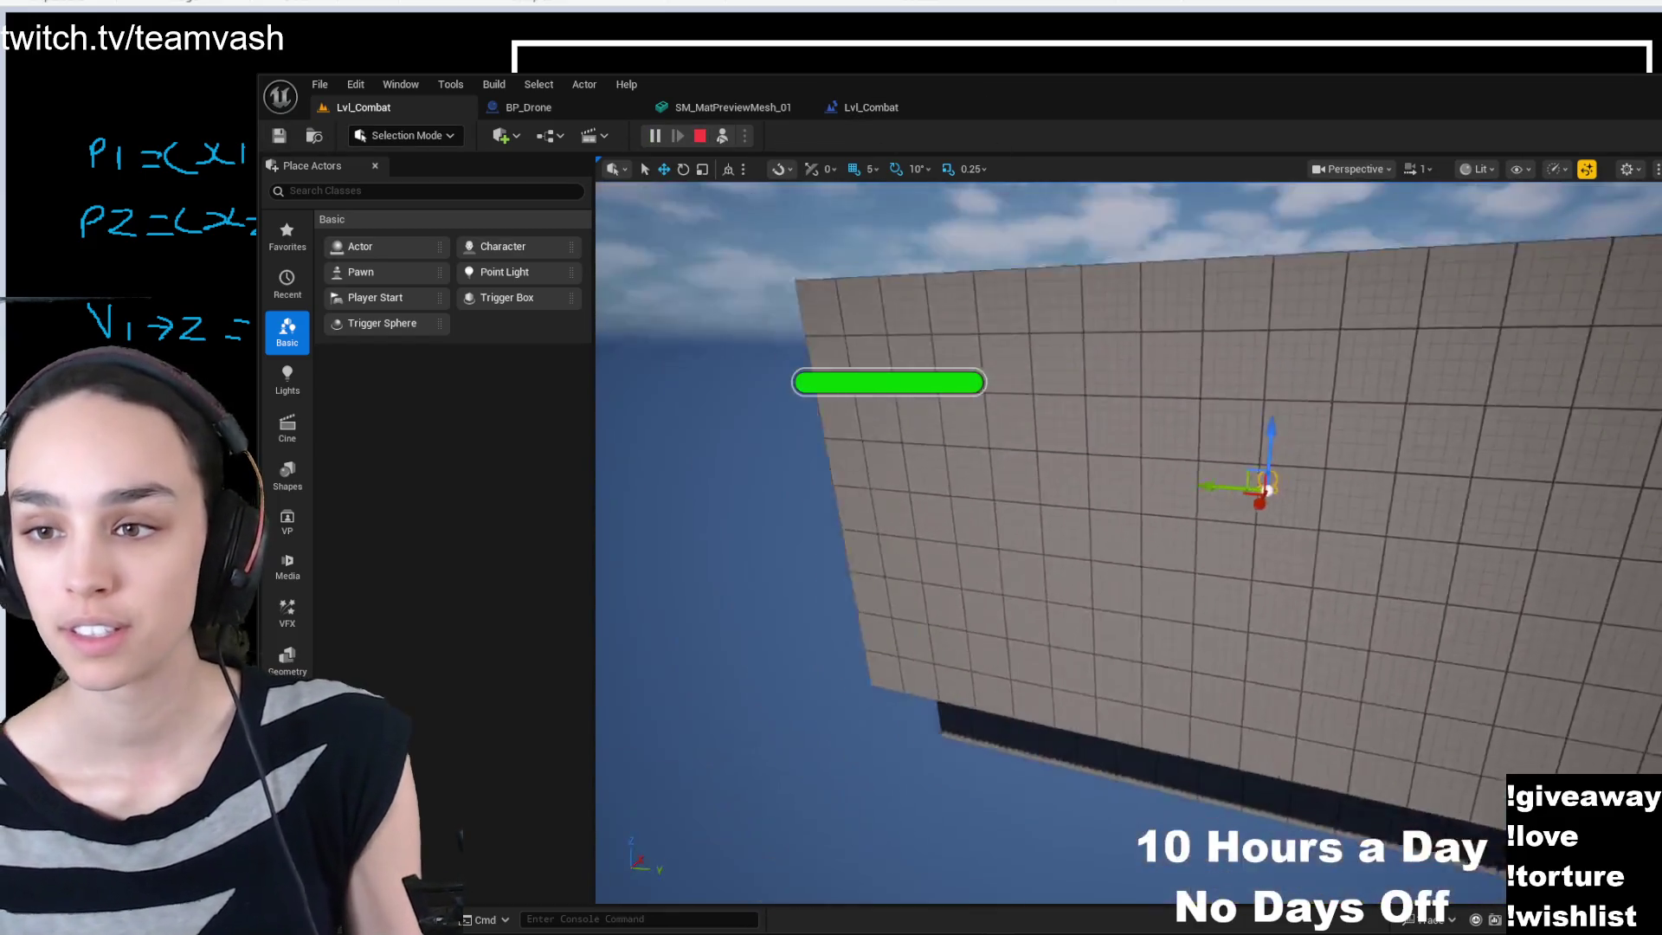
mouse_move(1265, 491)
mouse_down()
mouse_move(1168, 502)
mouse_move(1159, 420)
mouse_move(1156, 467)
mouse_move(1129, 443)
mouse_up()
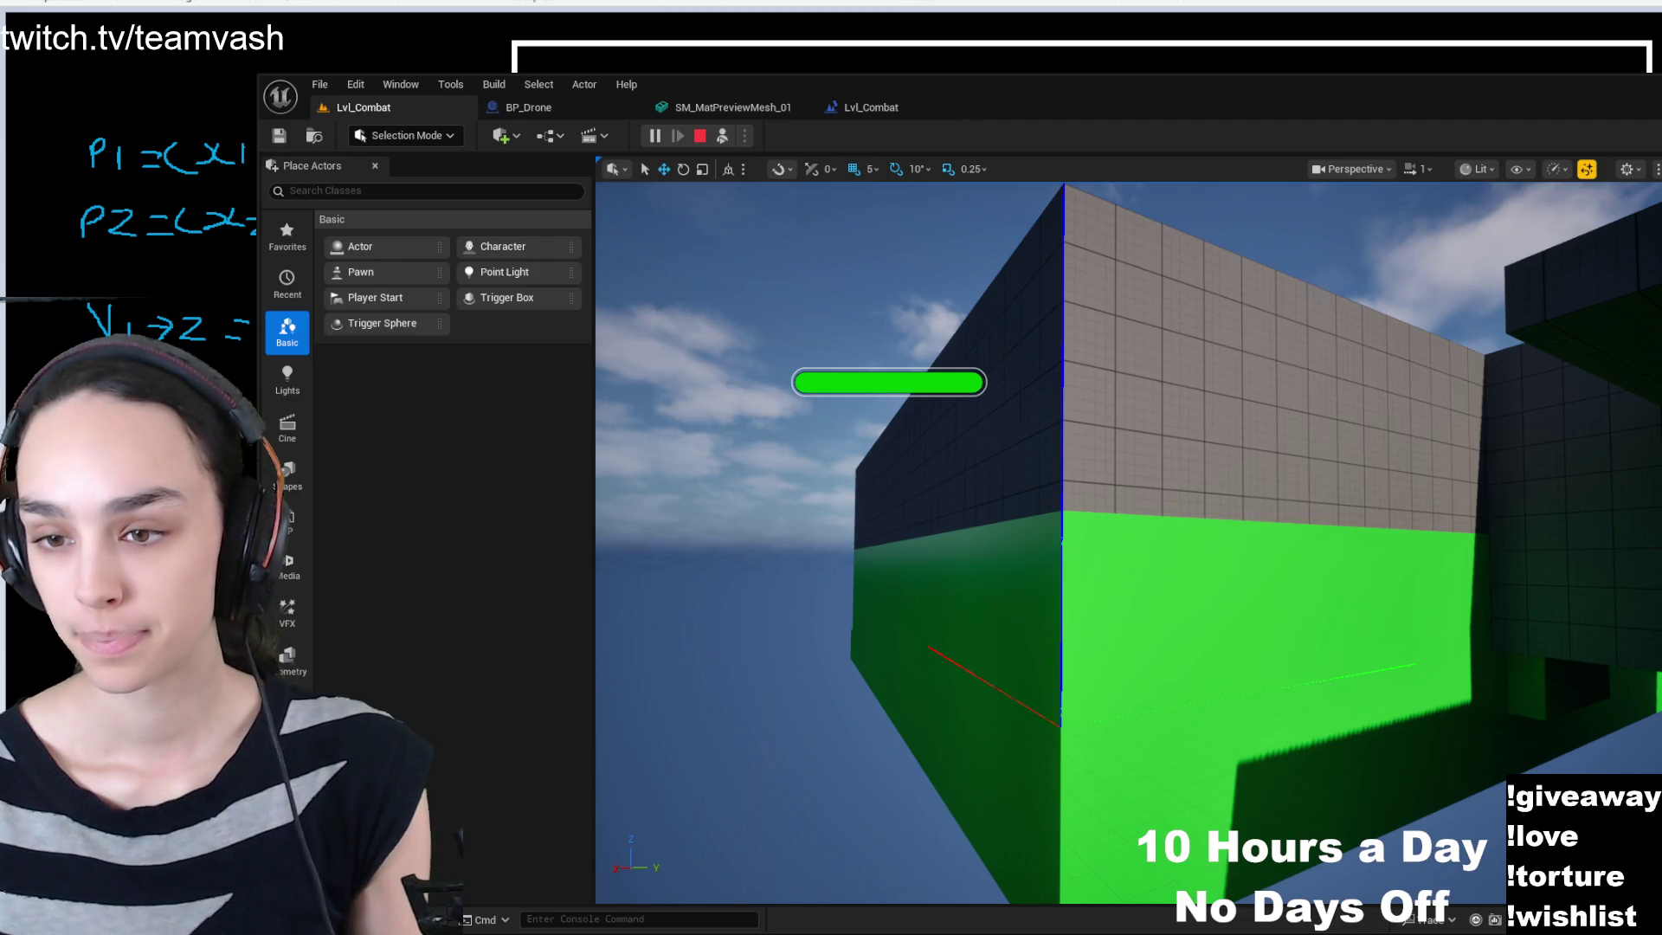
click(698, 137)
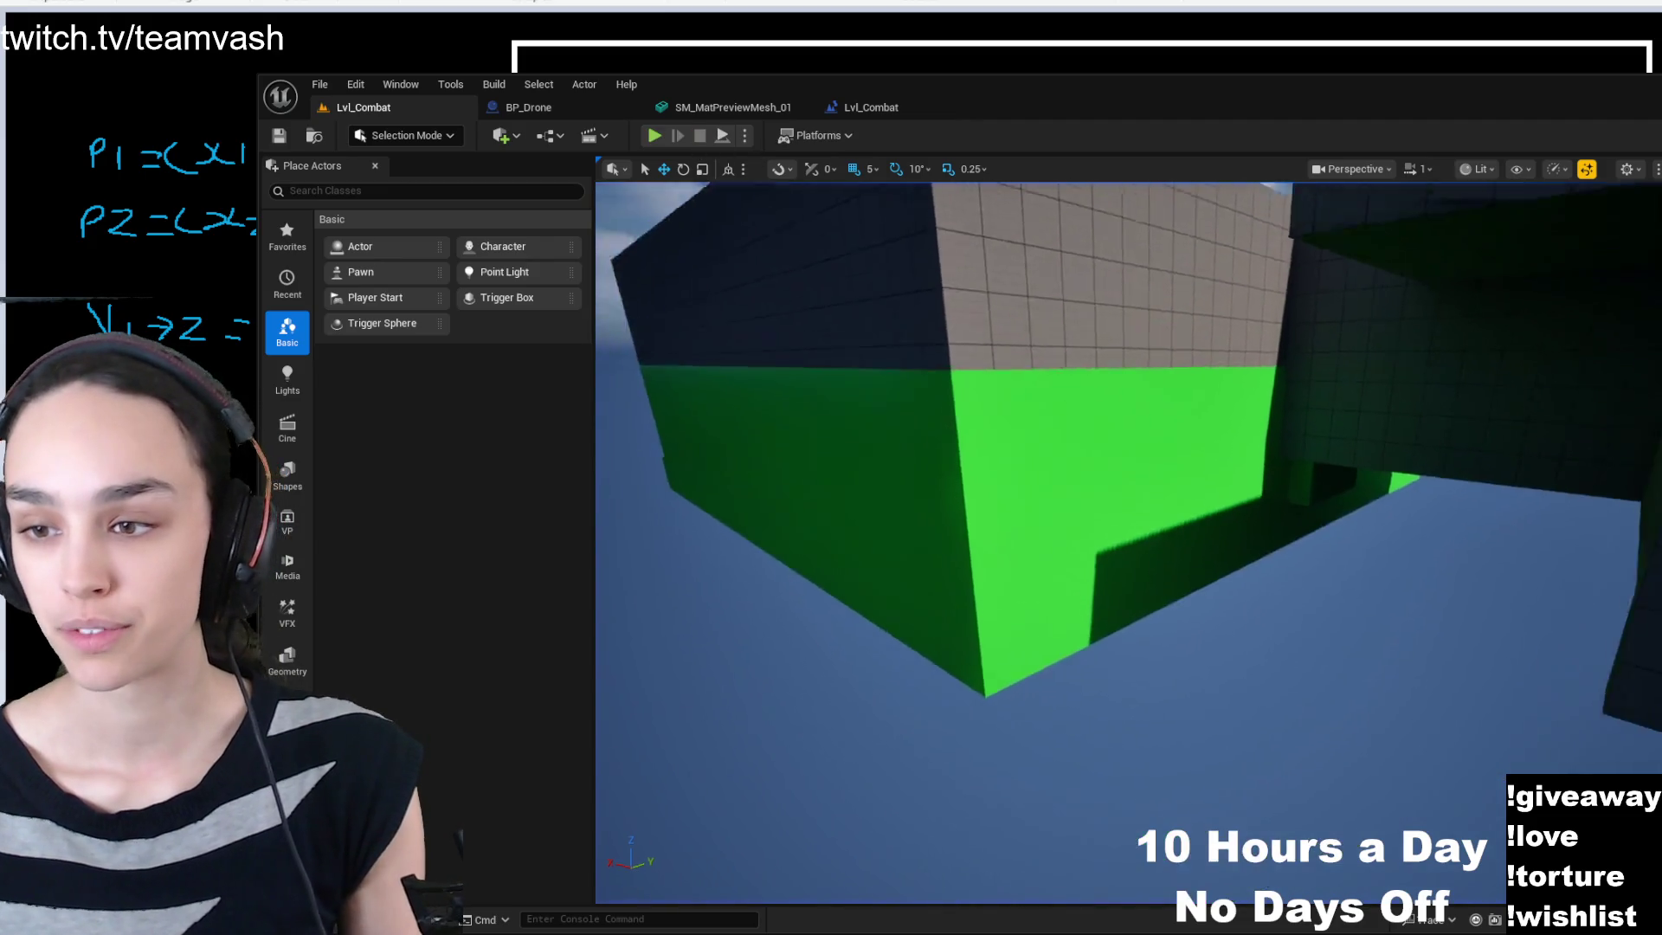
click(983, 259)
mouse_move(983, 259)
mouse_down()
mouse_move(1049, 617)
mouse_move(917, 619)
mouse_move(1138, 408)
mouse_move(1163, 424)
mouse_move(1163, 303)
mouse_move(1159, 653)
mouse_up()
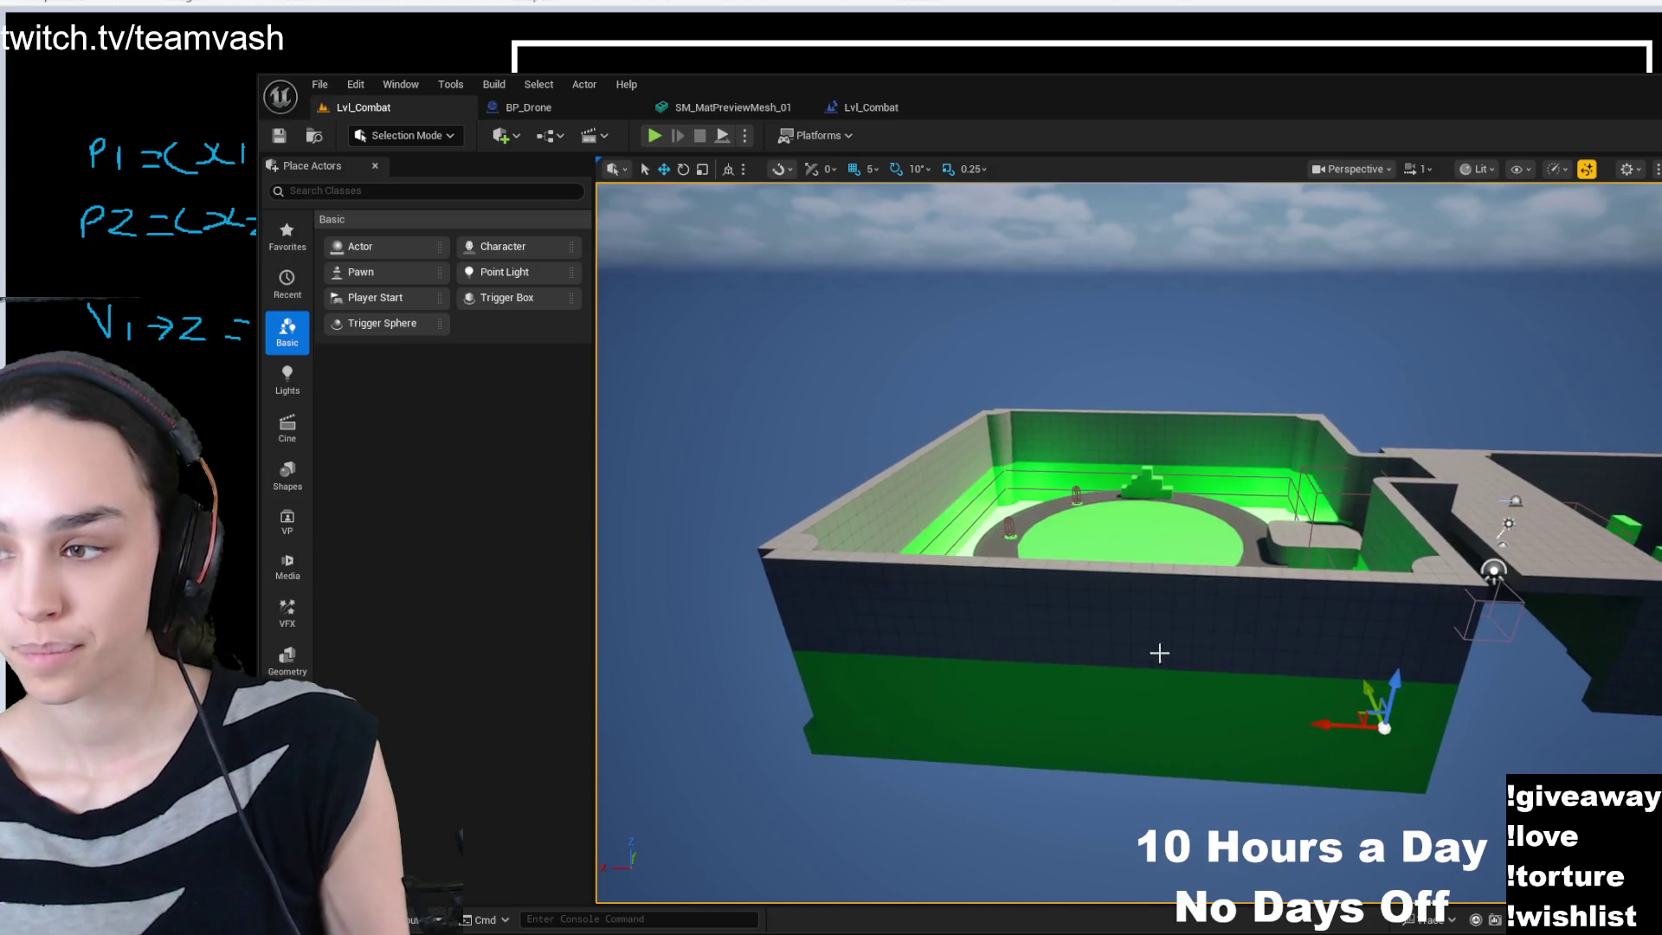
click(1159, 652)
drag(1413, 768, 1372, 727)
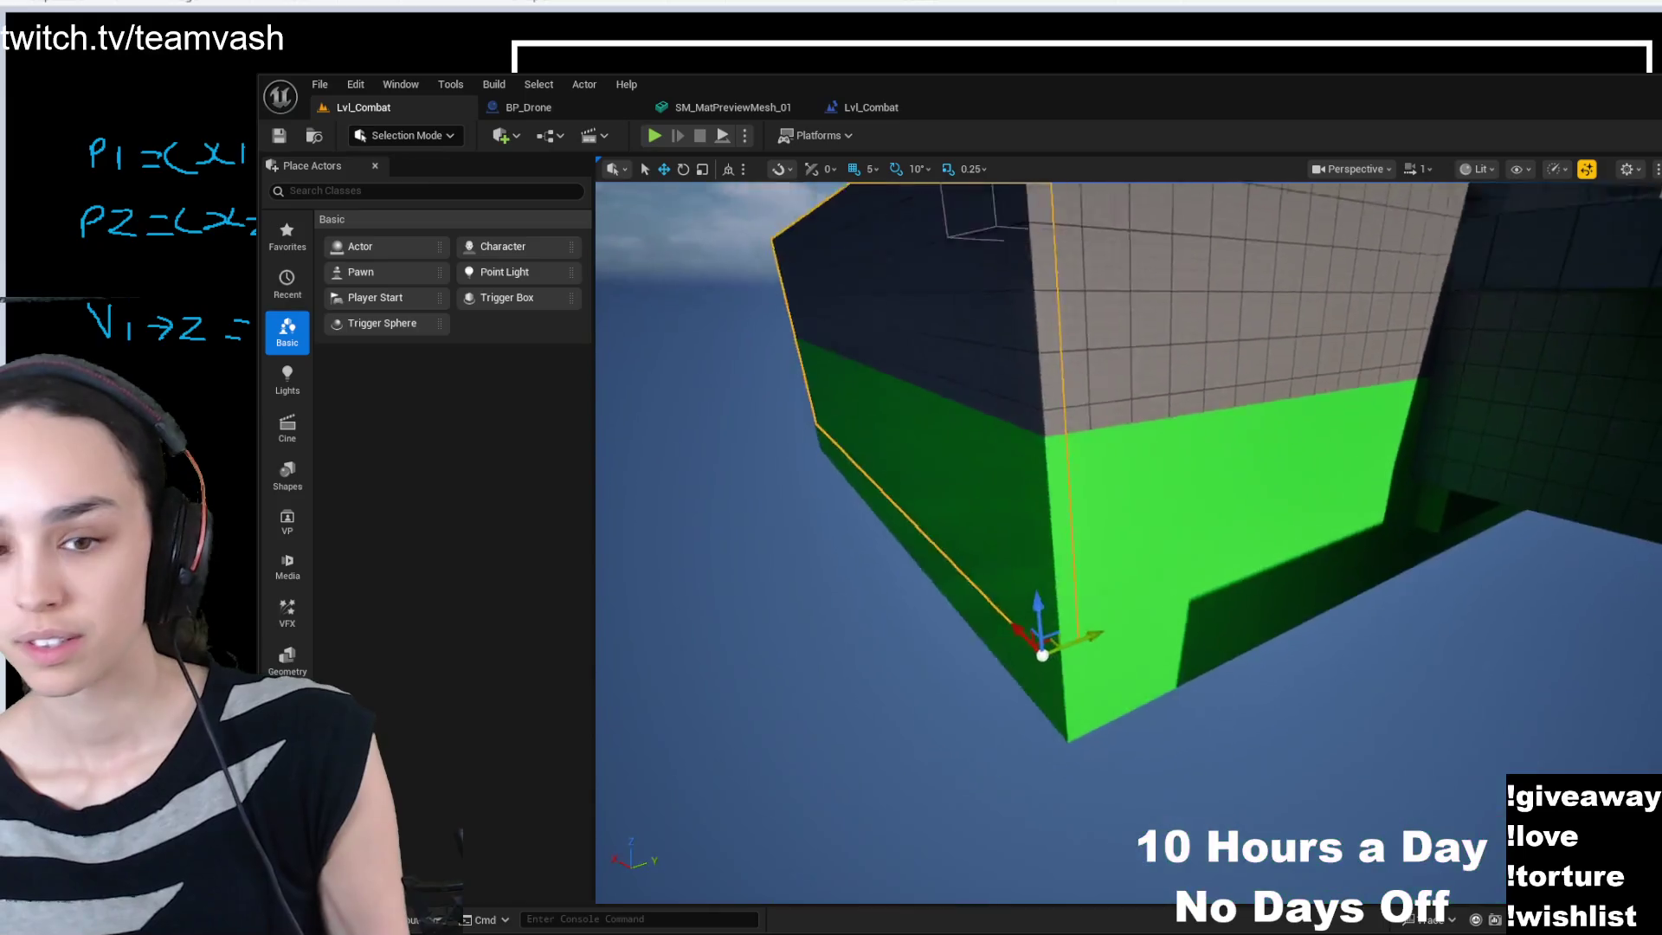
key(f)
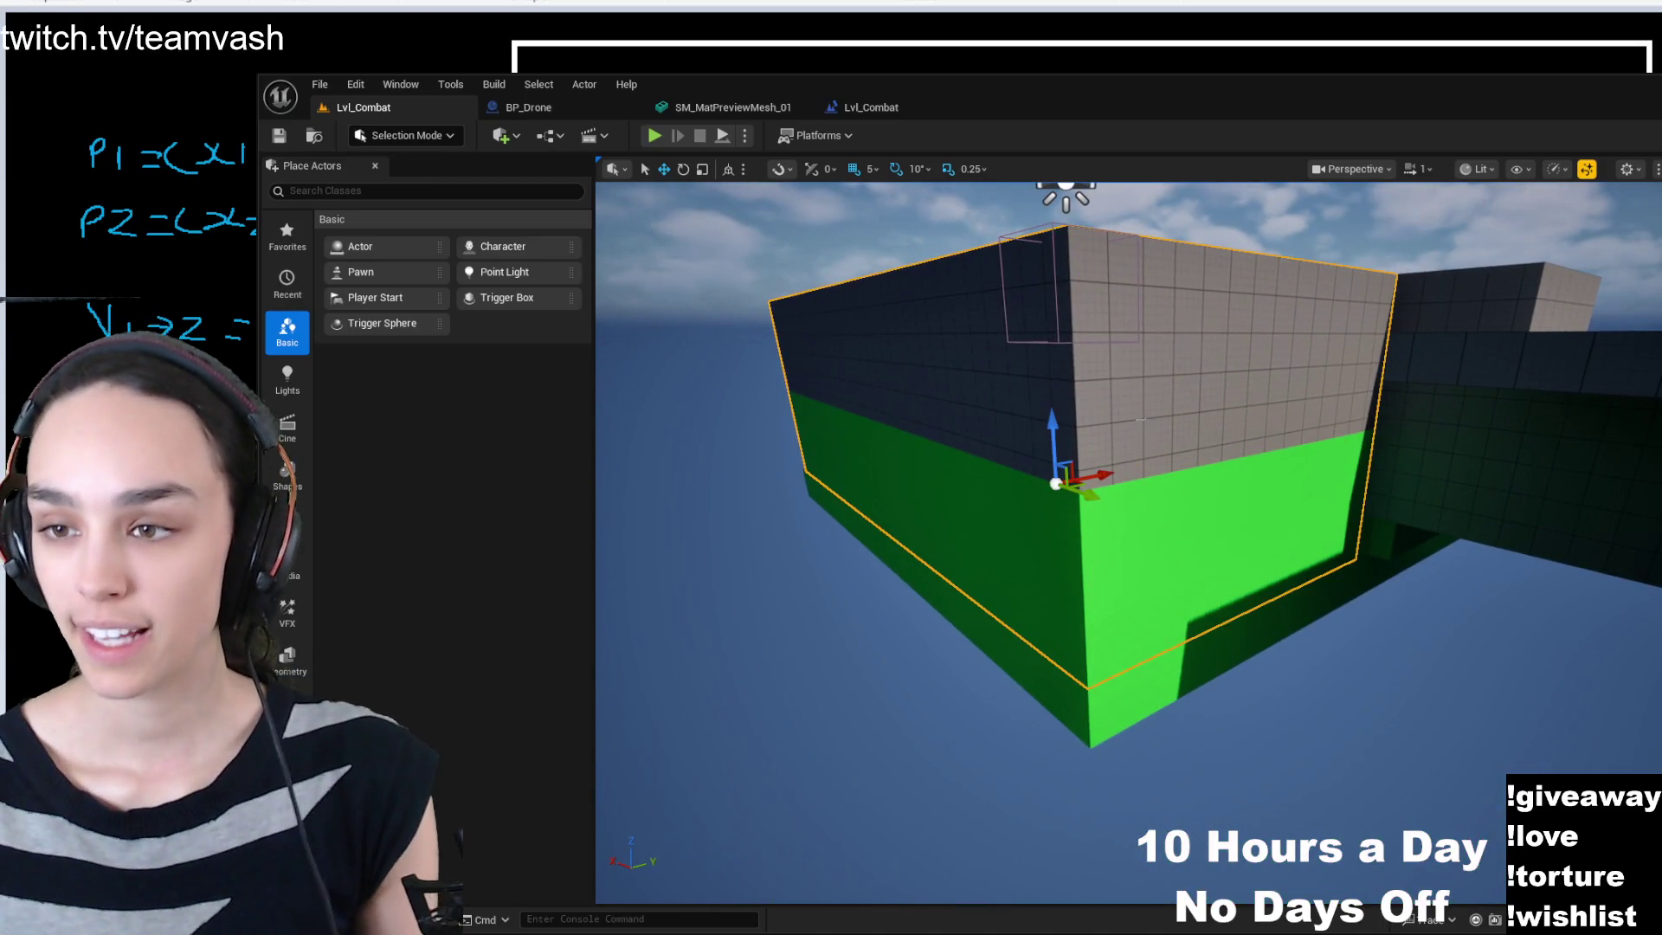
mouse_move(1103, 473)
mouse_down()
mouse_move(999, 484)
mouse_move(942, 459)
mouse_up()
key(f)
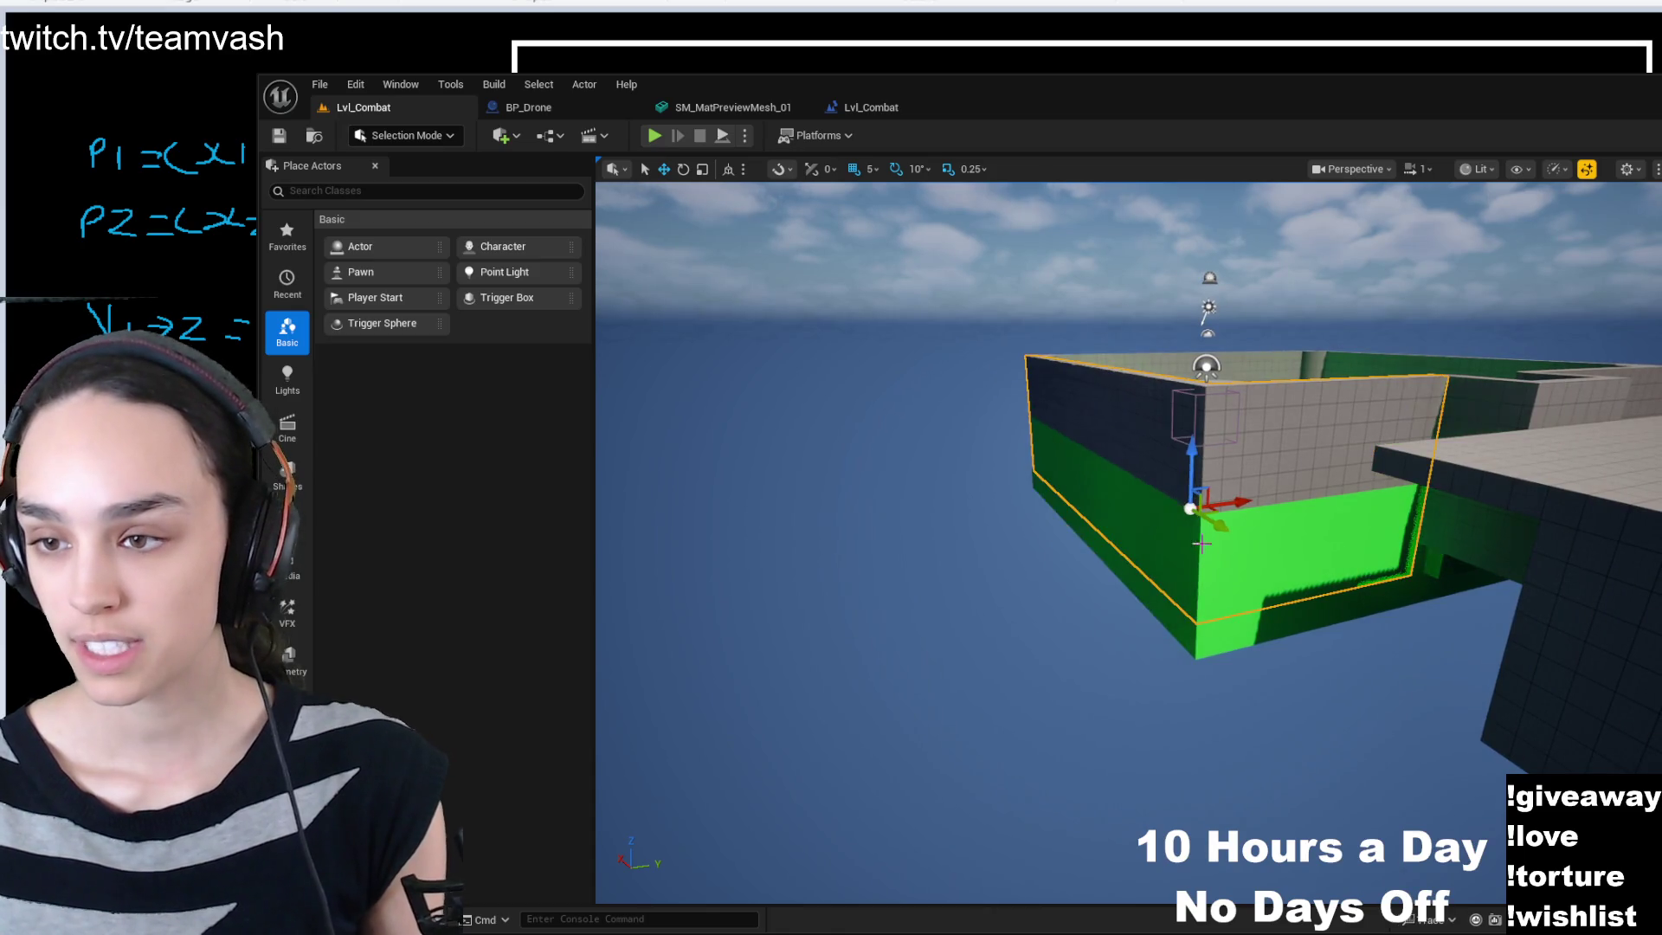
key(ctrl+z)
click(1252, 631)
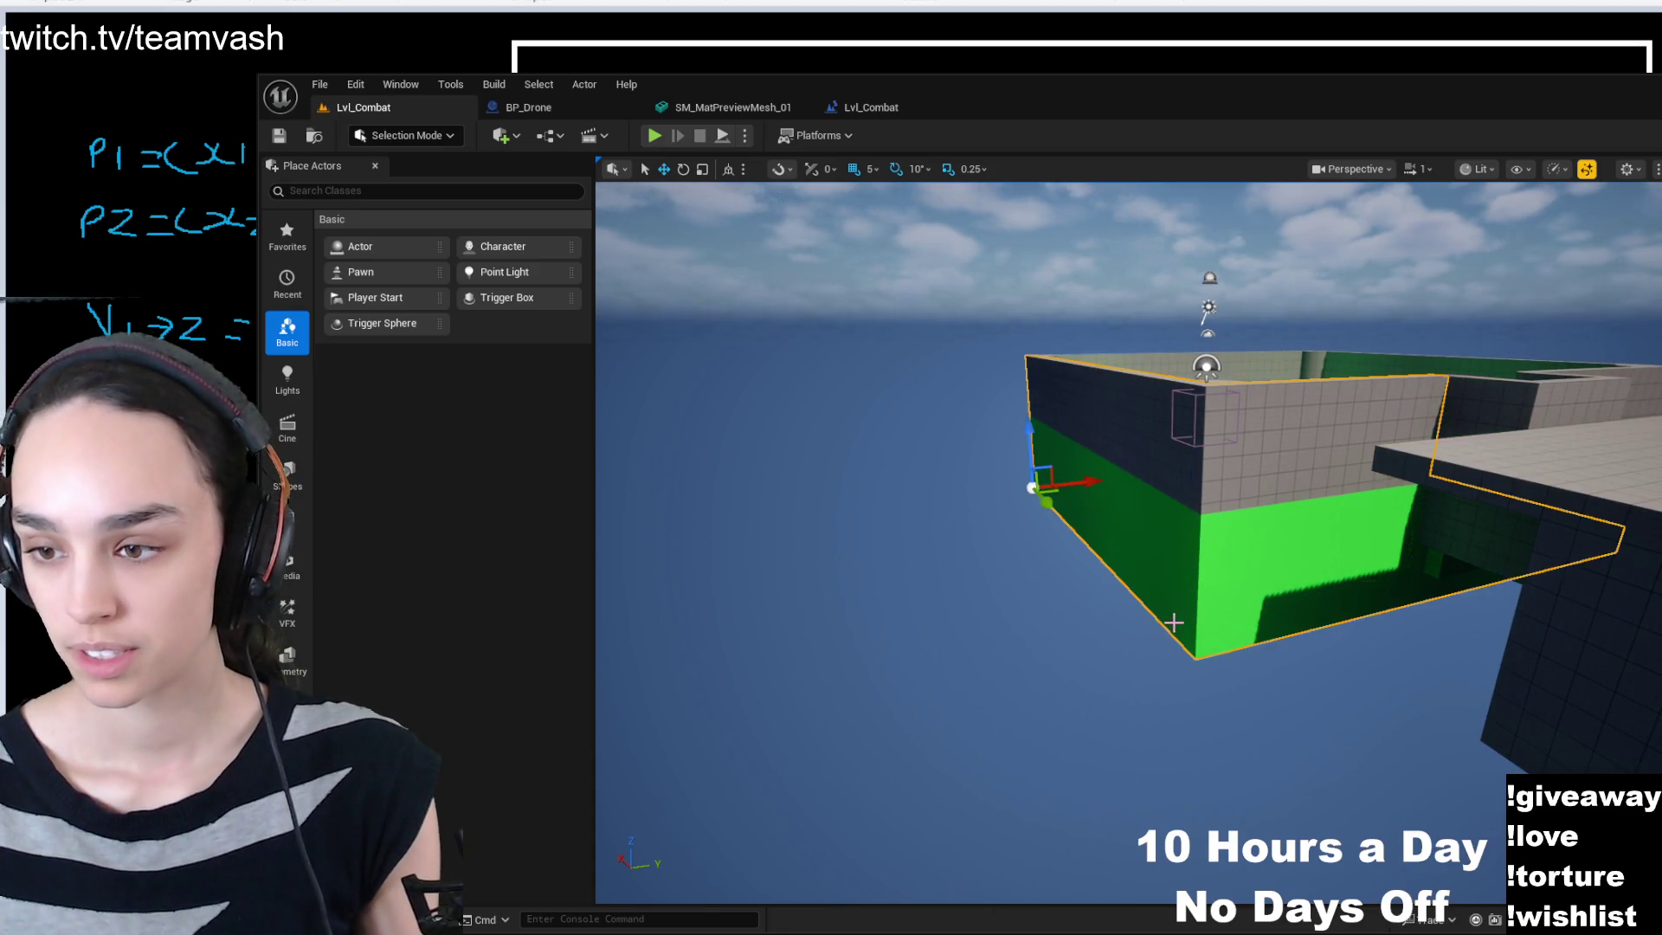
drag(1029, 428, 1049, 316)
key(ctrl+z)
scroll(1049, 316, down, 3)
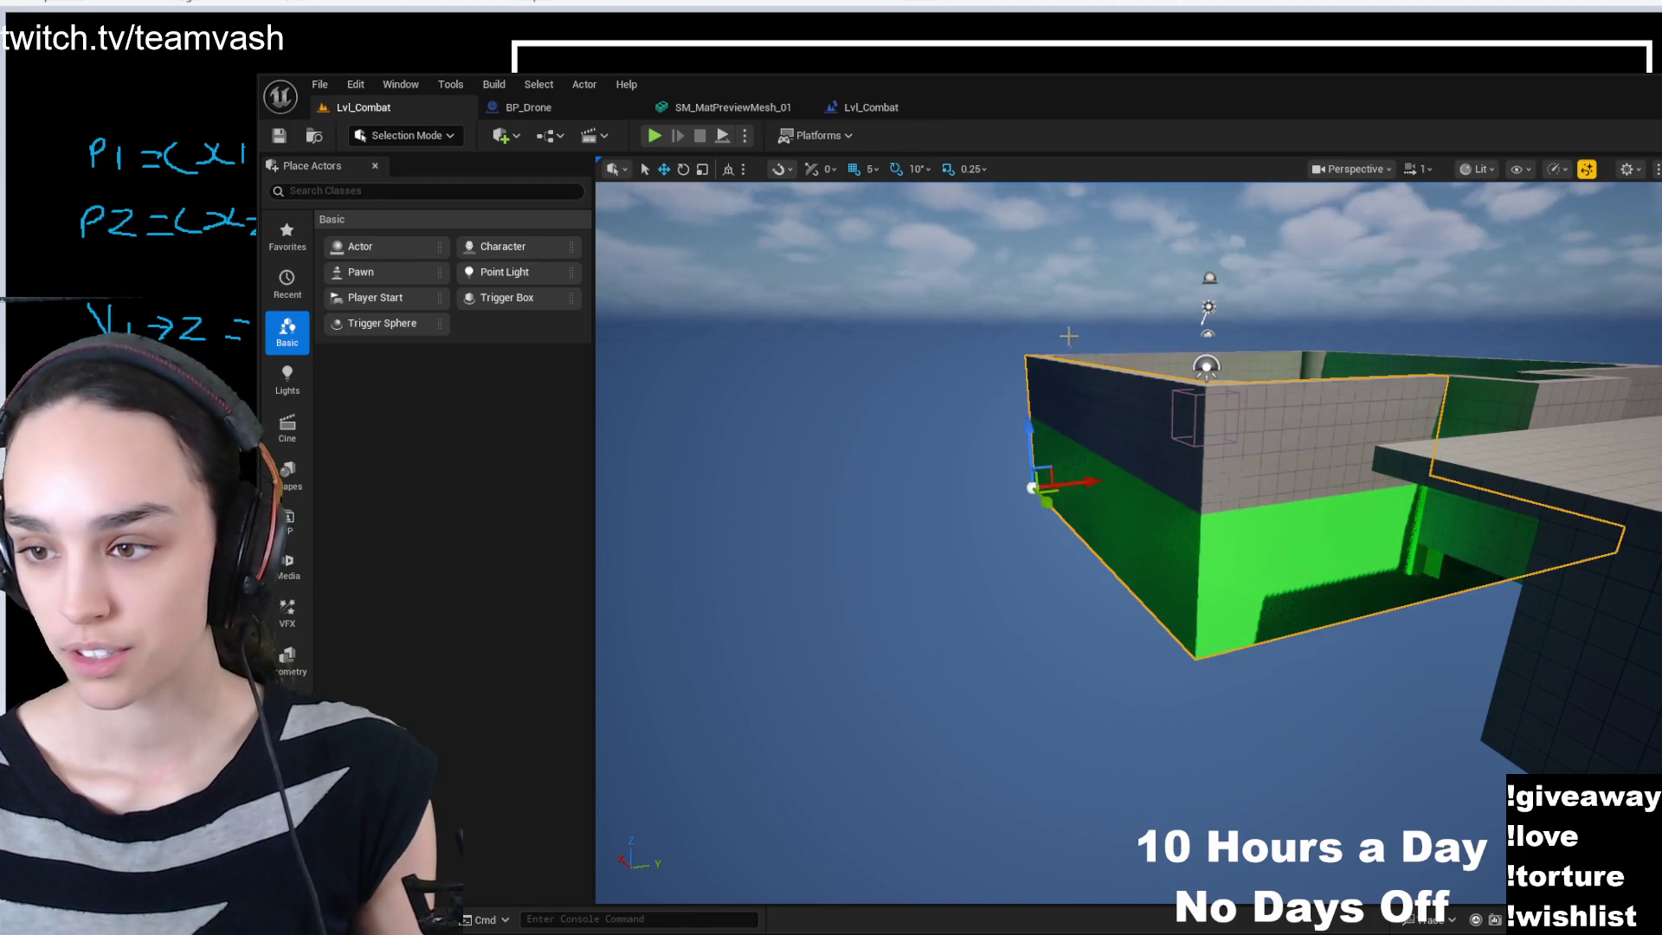
scroll(1125, 537, down, 5)
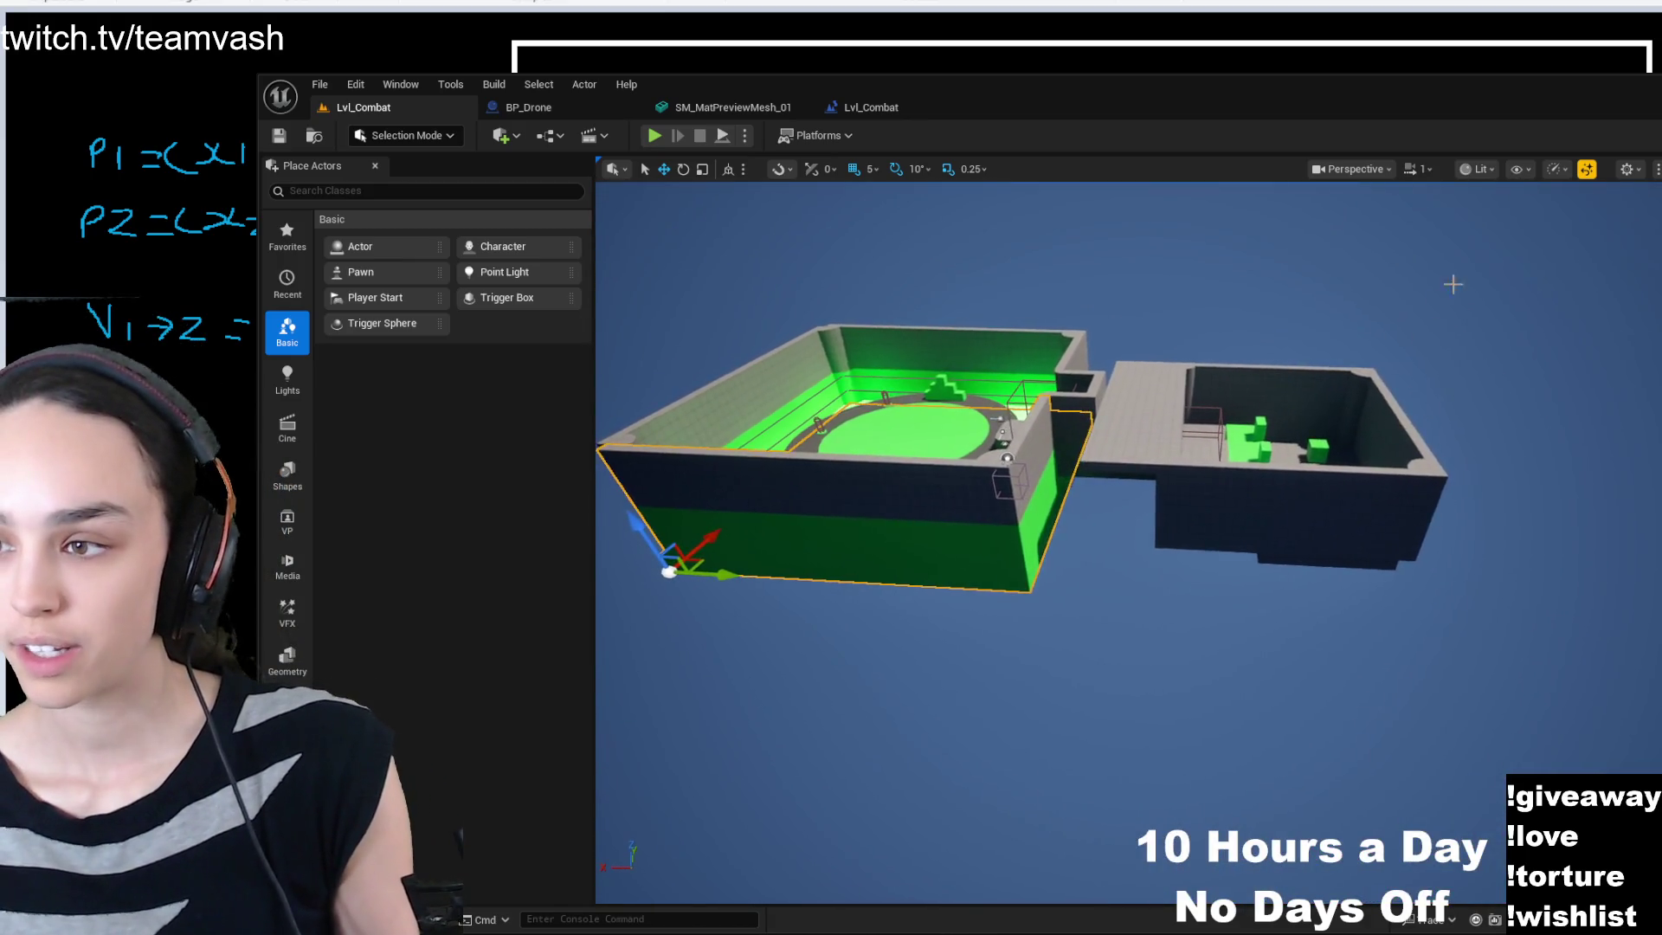
click(1227, 417)
- Frame the whole level and accept the new blueprint's default name
key(ctrl+a)
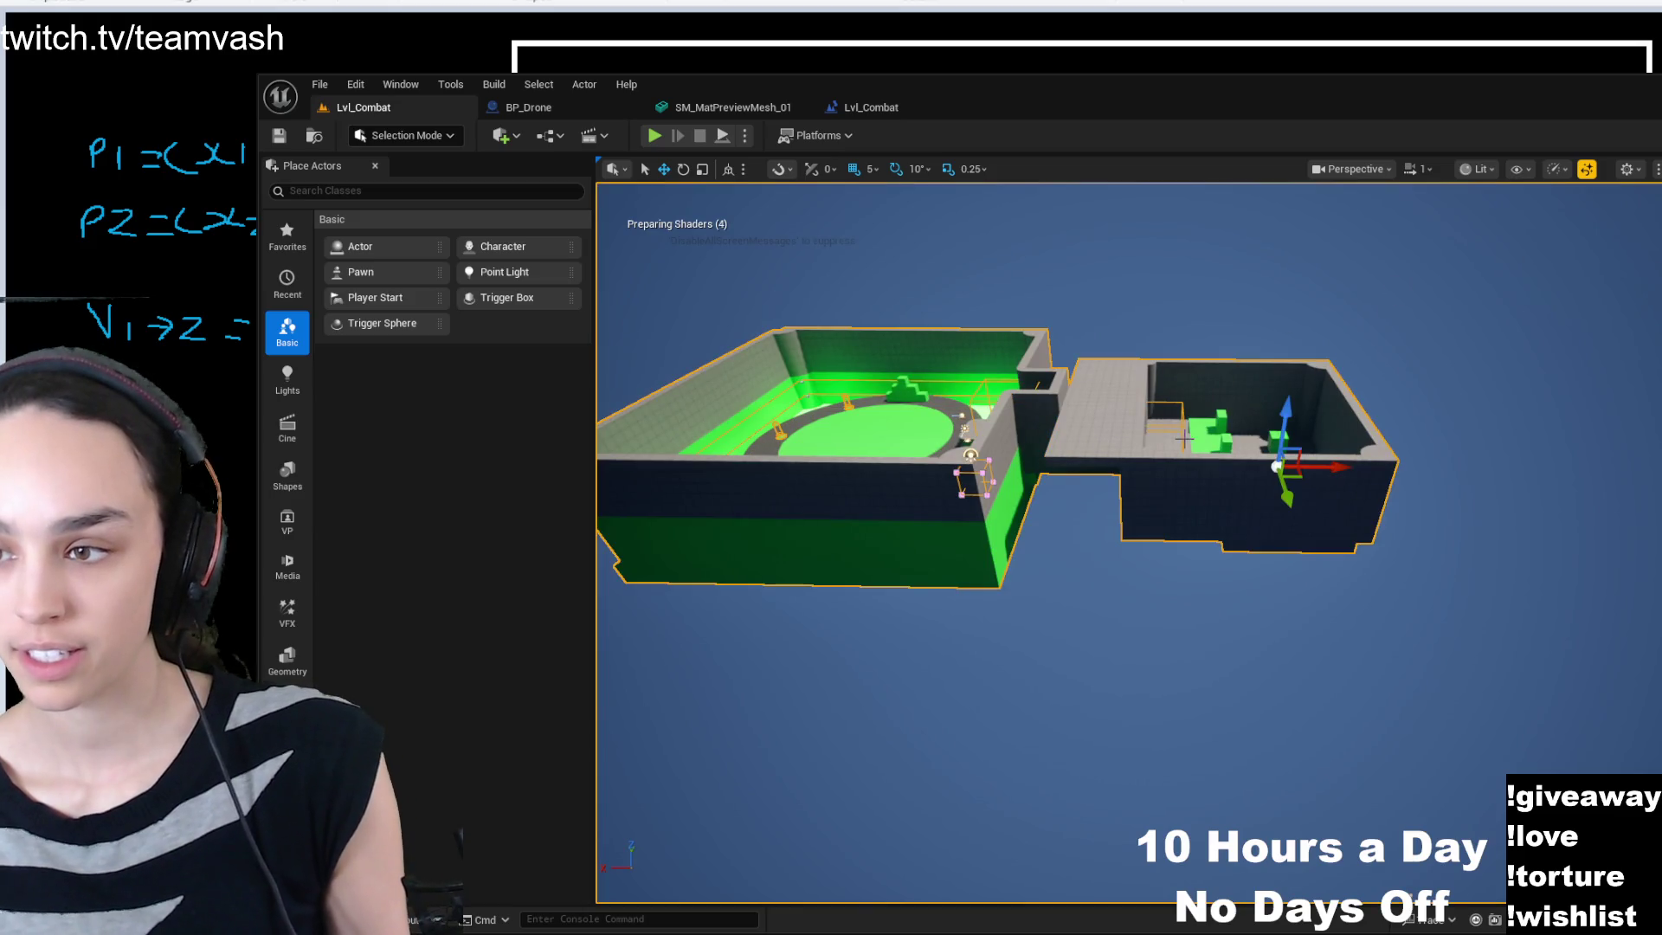
key(f)
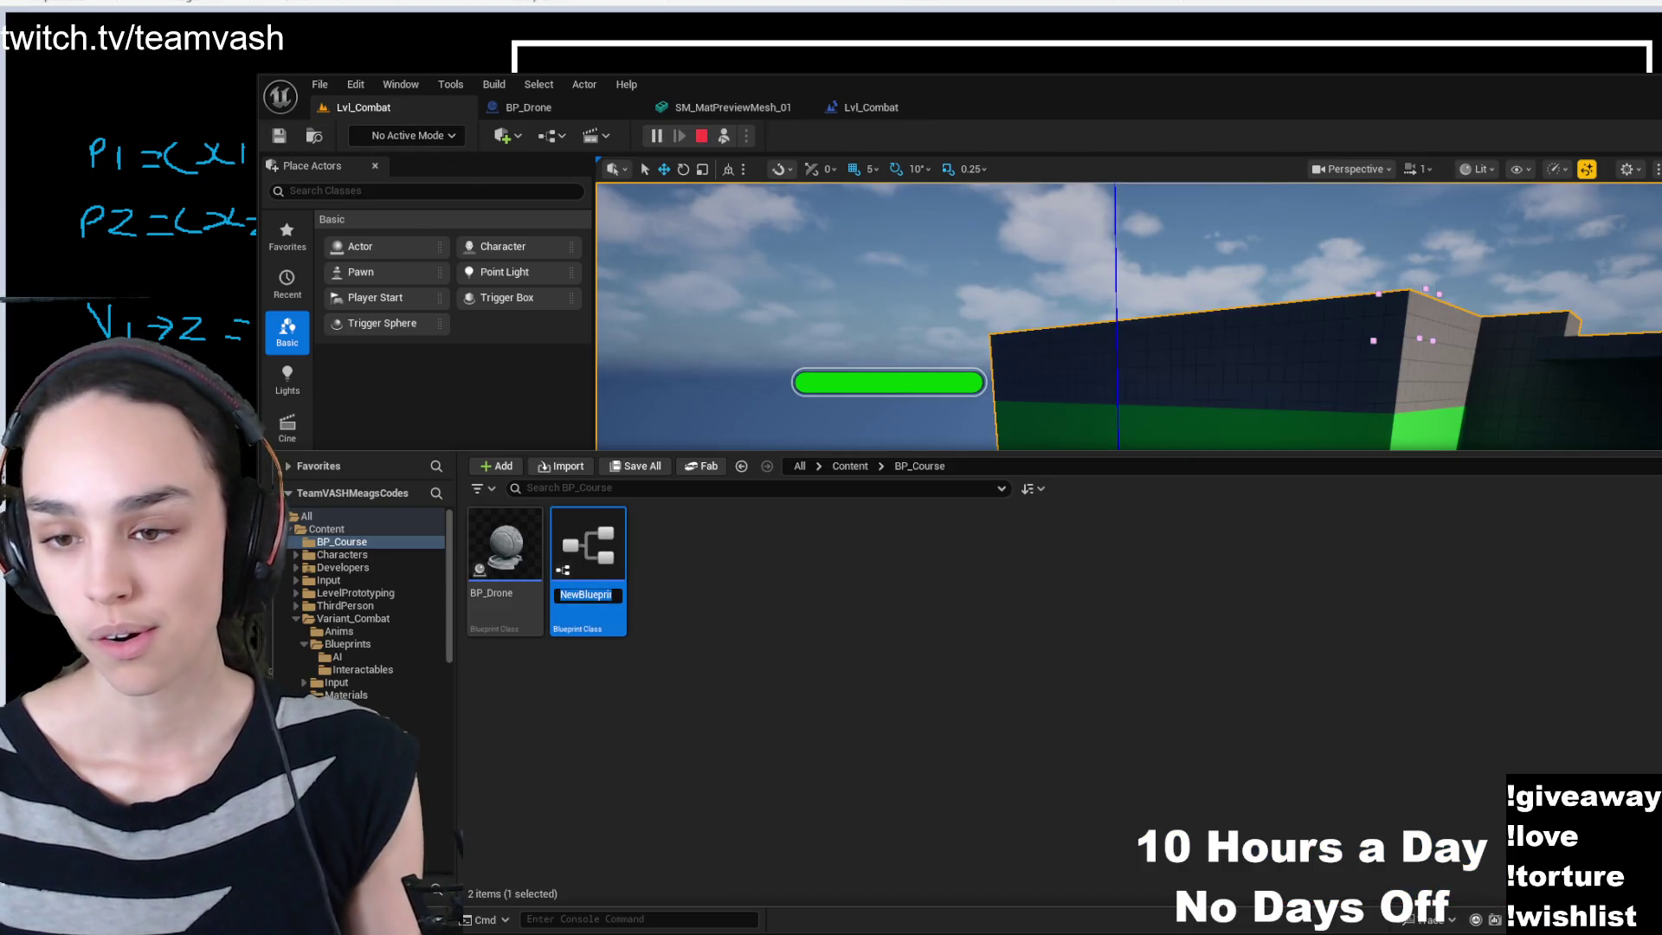
key(Return)
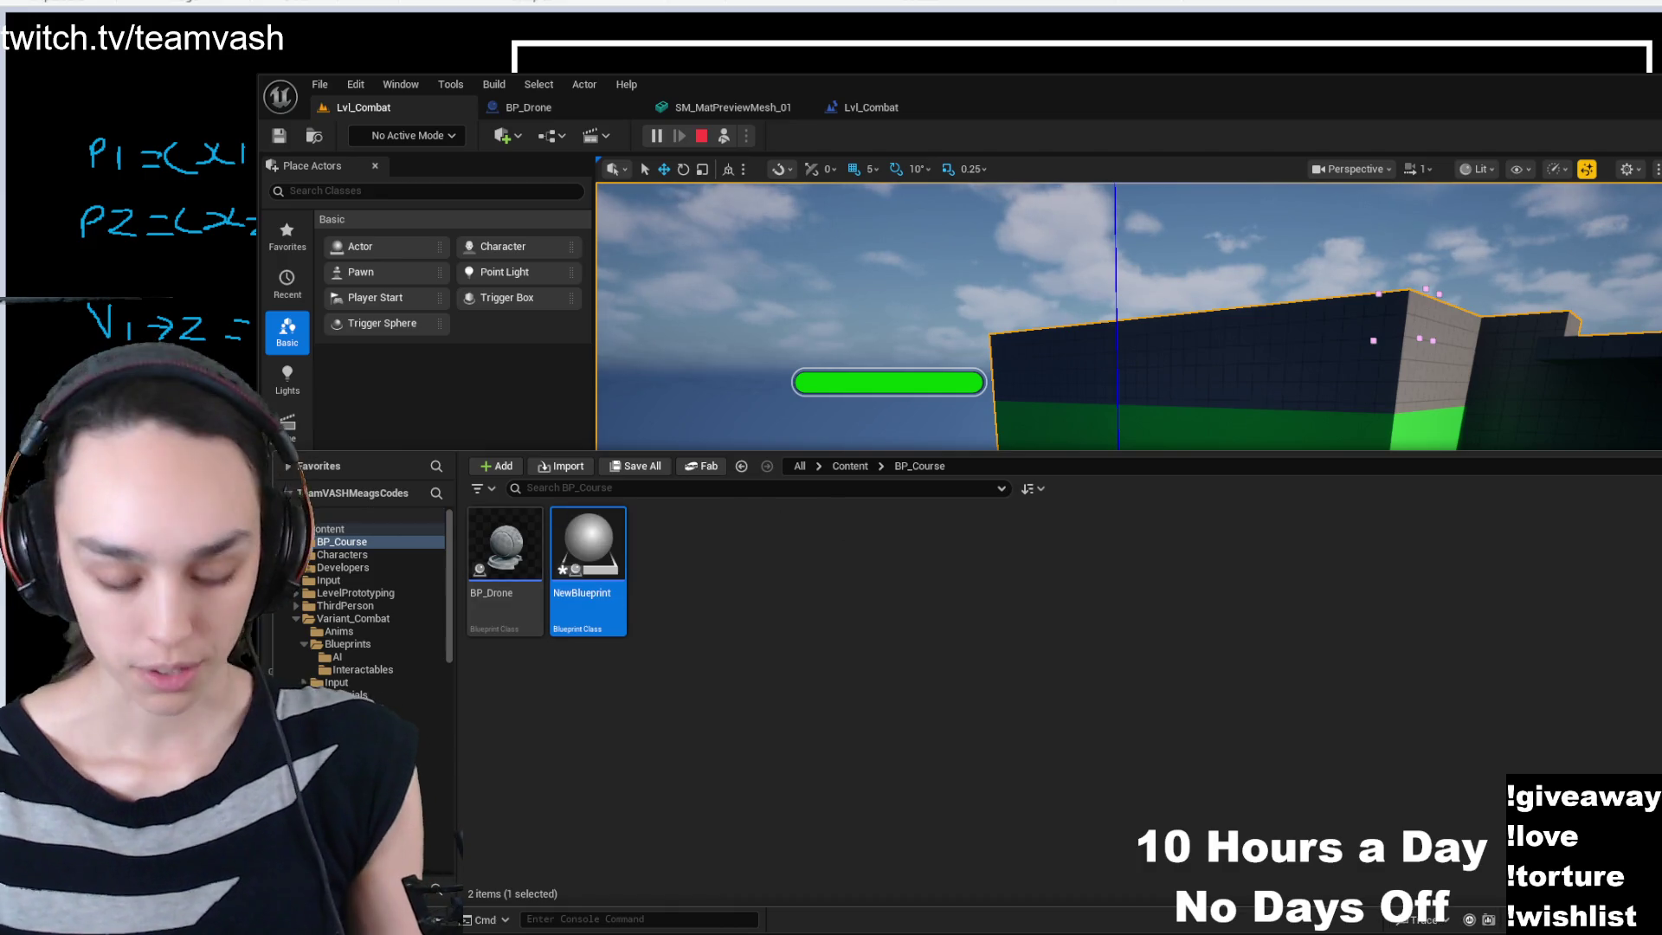
- Rename the new blueprint in BP_Course to DebugActor and close the Content Drawer
click(505, 554)
click(587, 546)
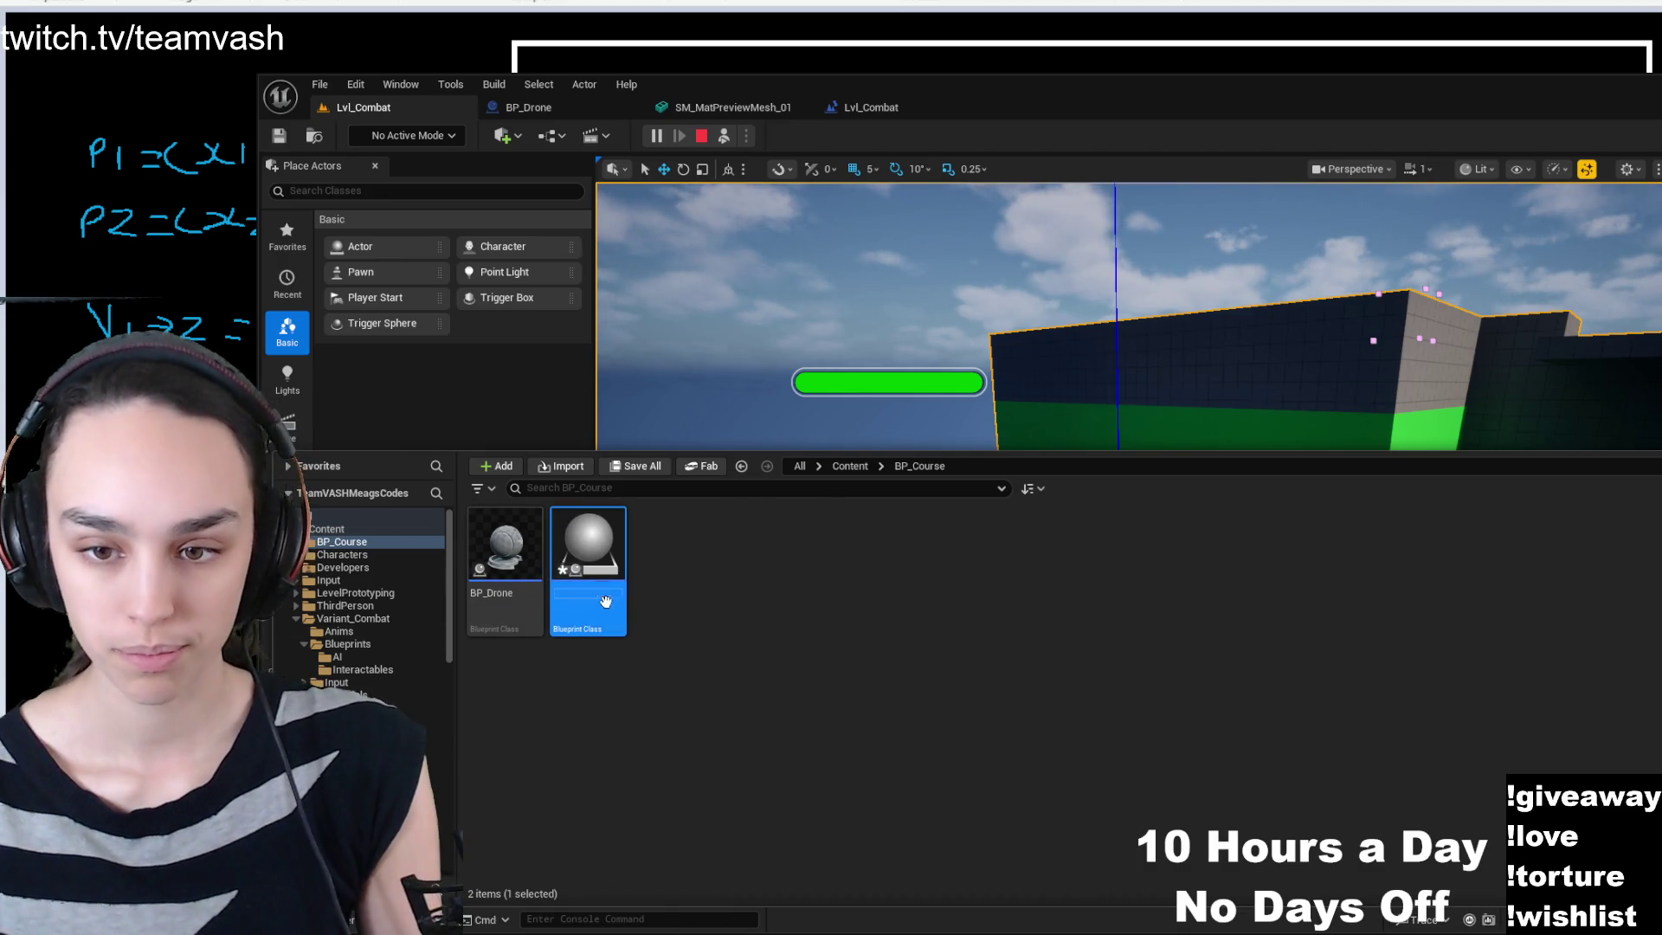
key(F2)
text(BP_)
key(BackSpace)
key(BackSpace)
key(BackSpace)
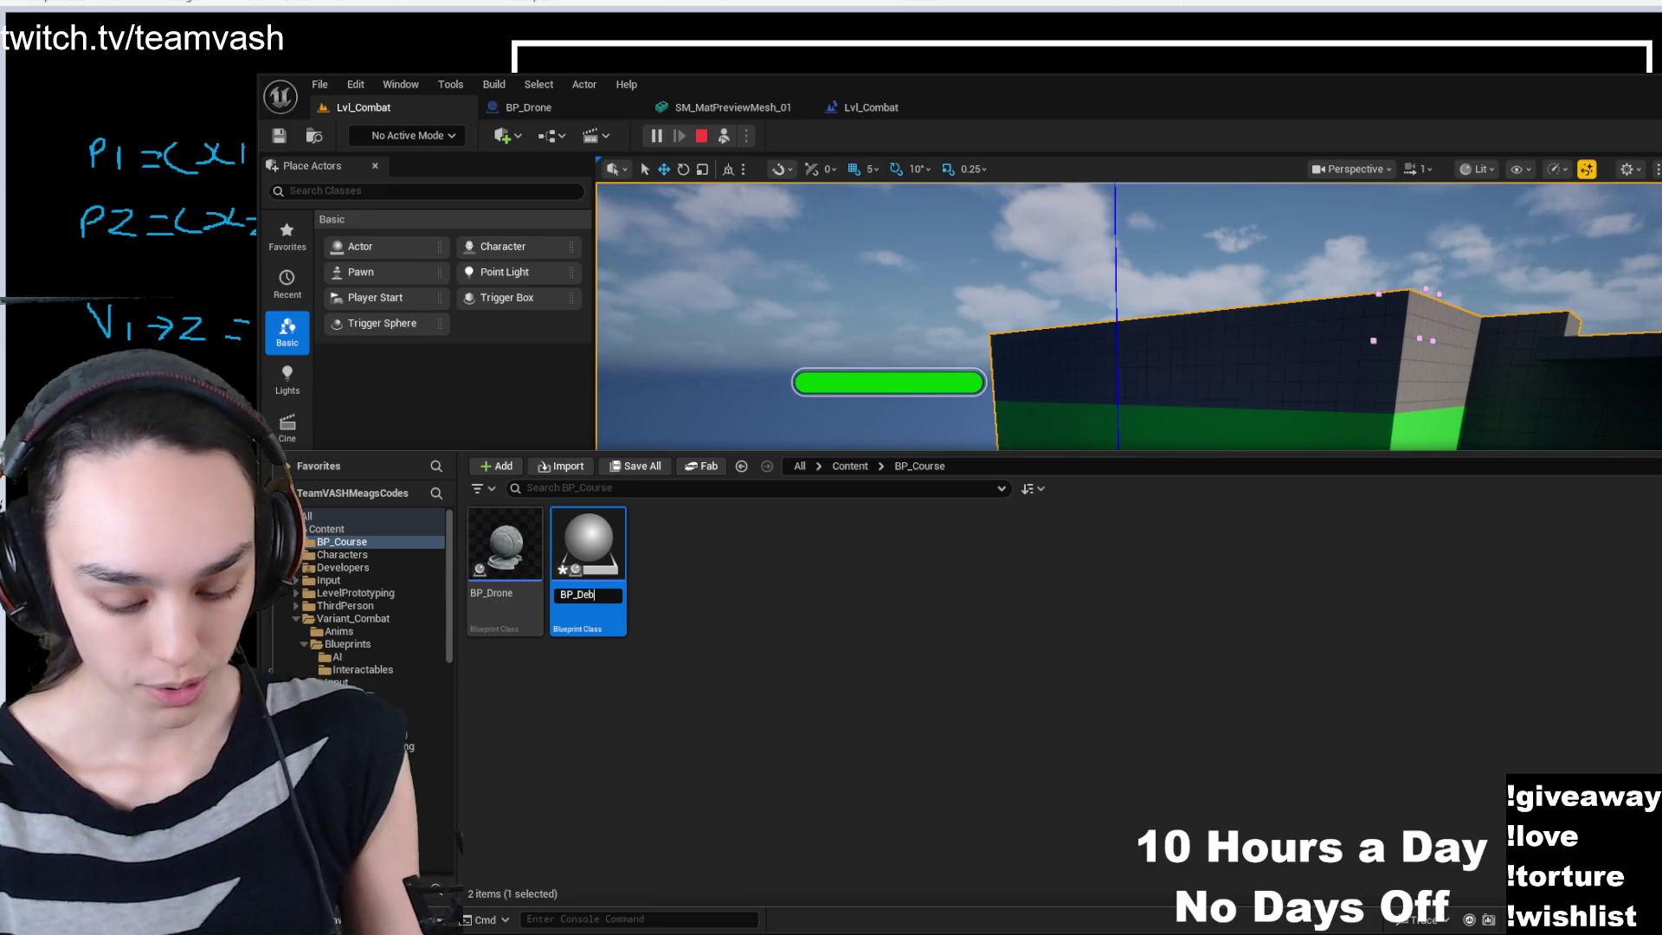
text(DebugActor)
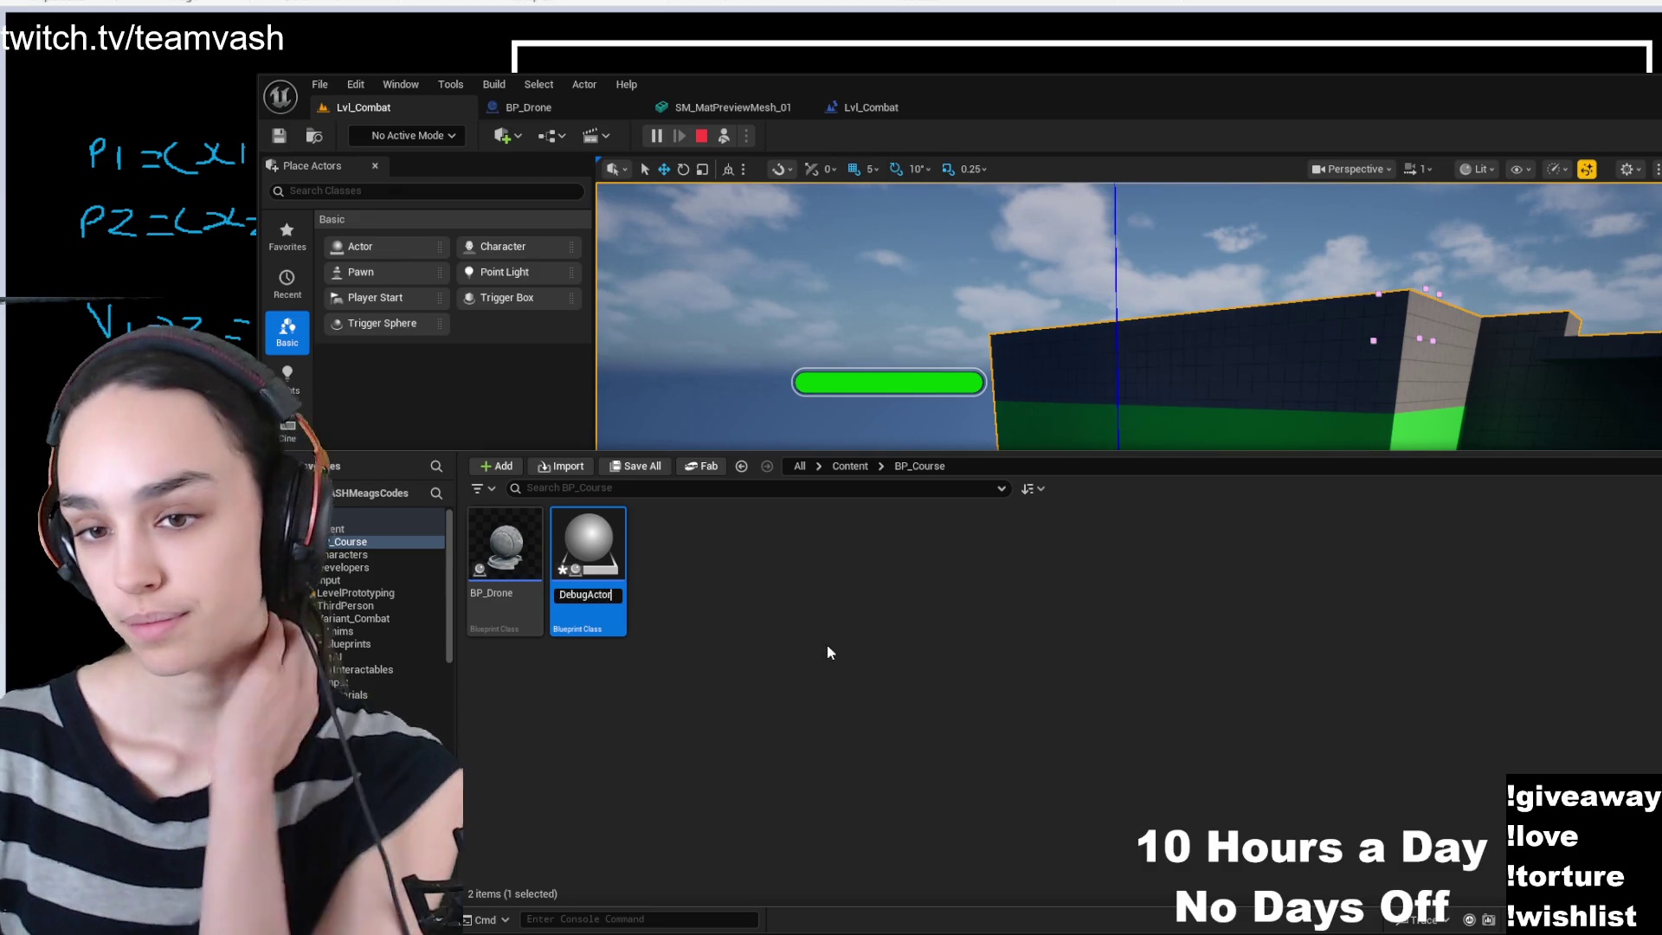
key(Return)
click(356, 84)
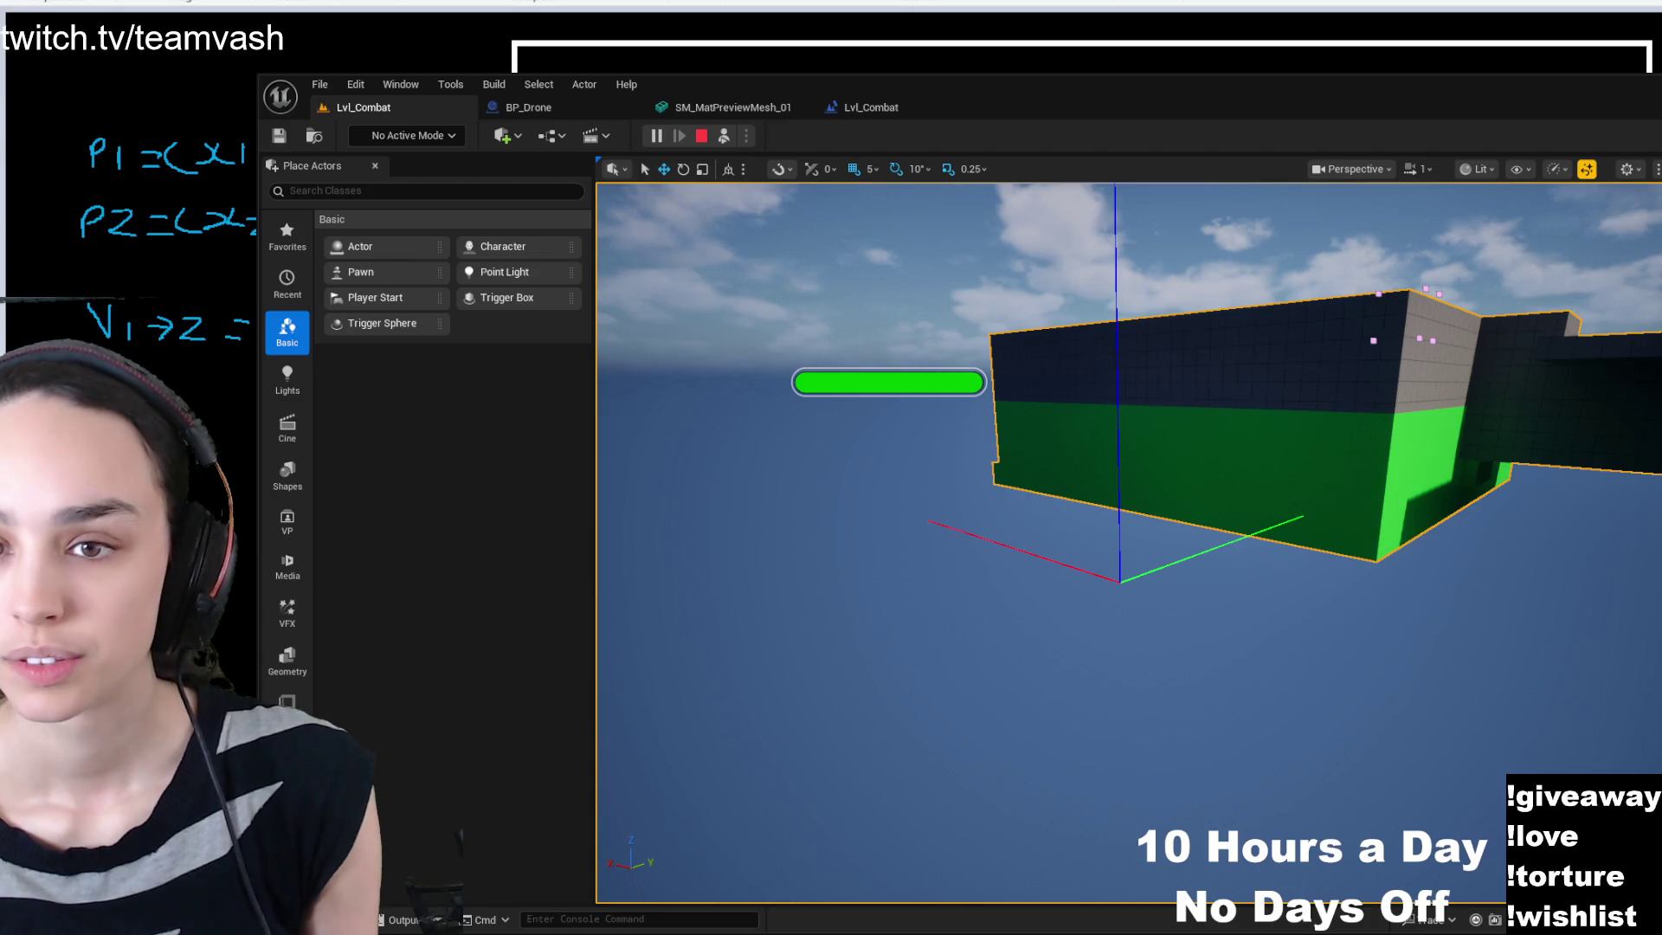
click(363, 89)
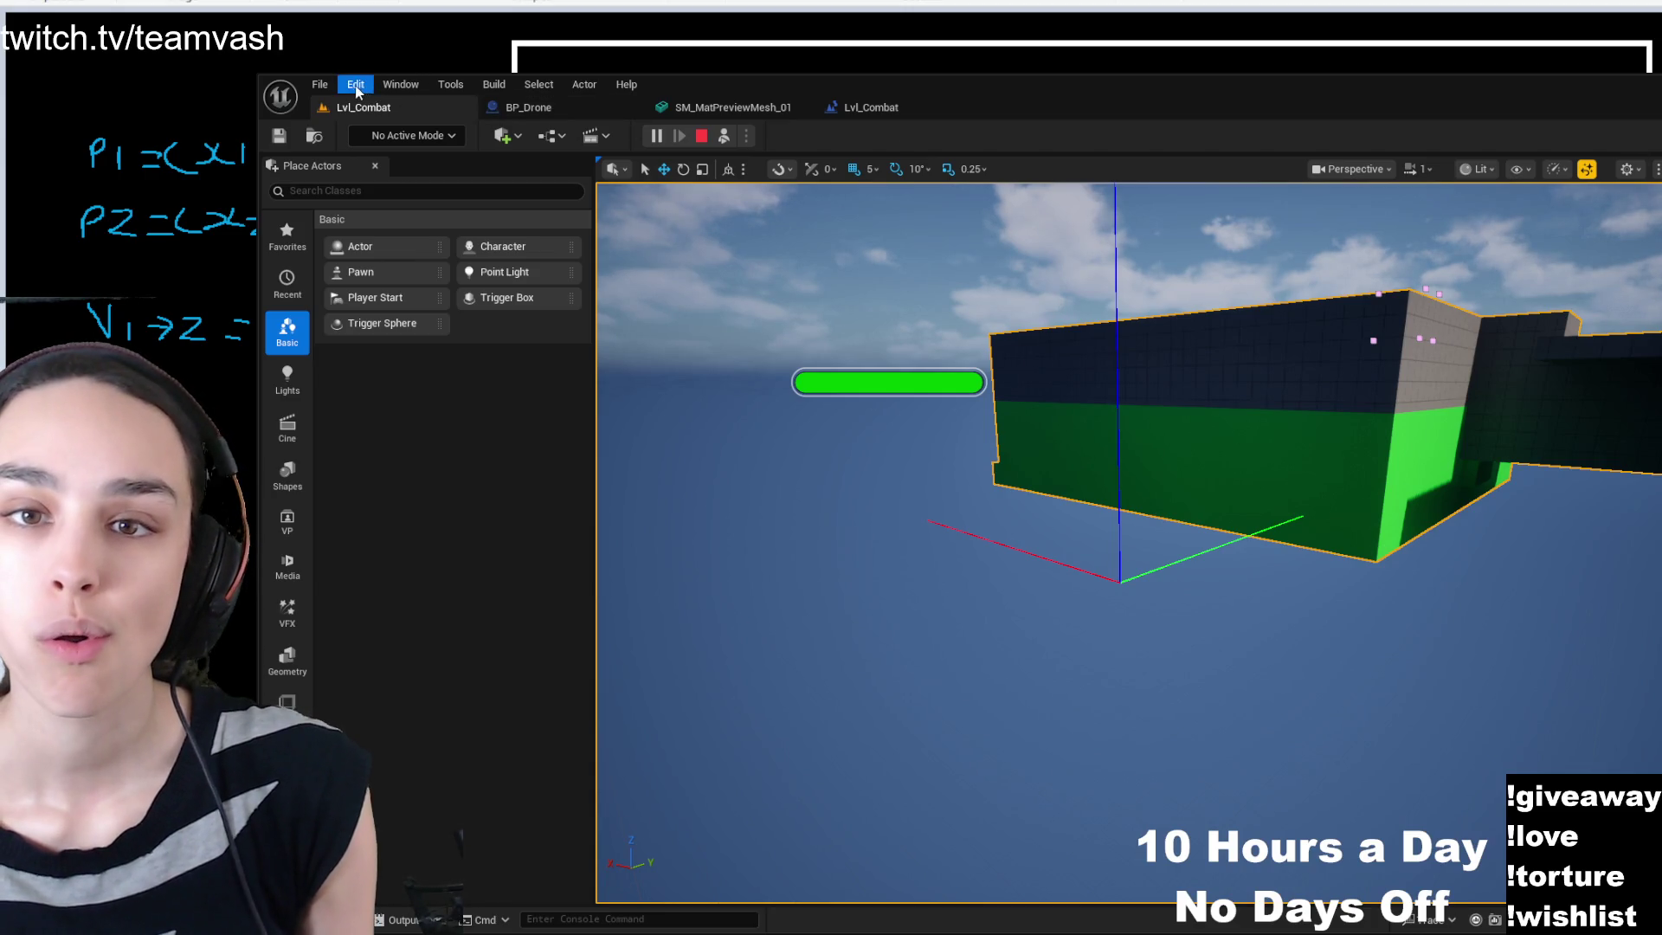
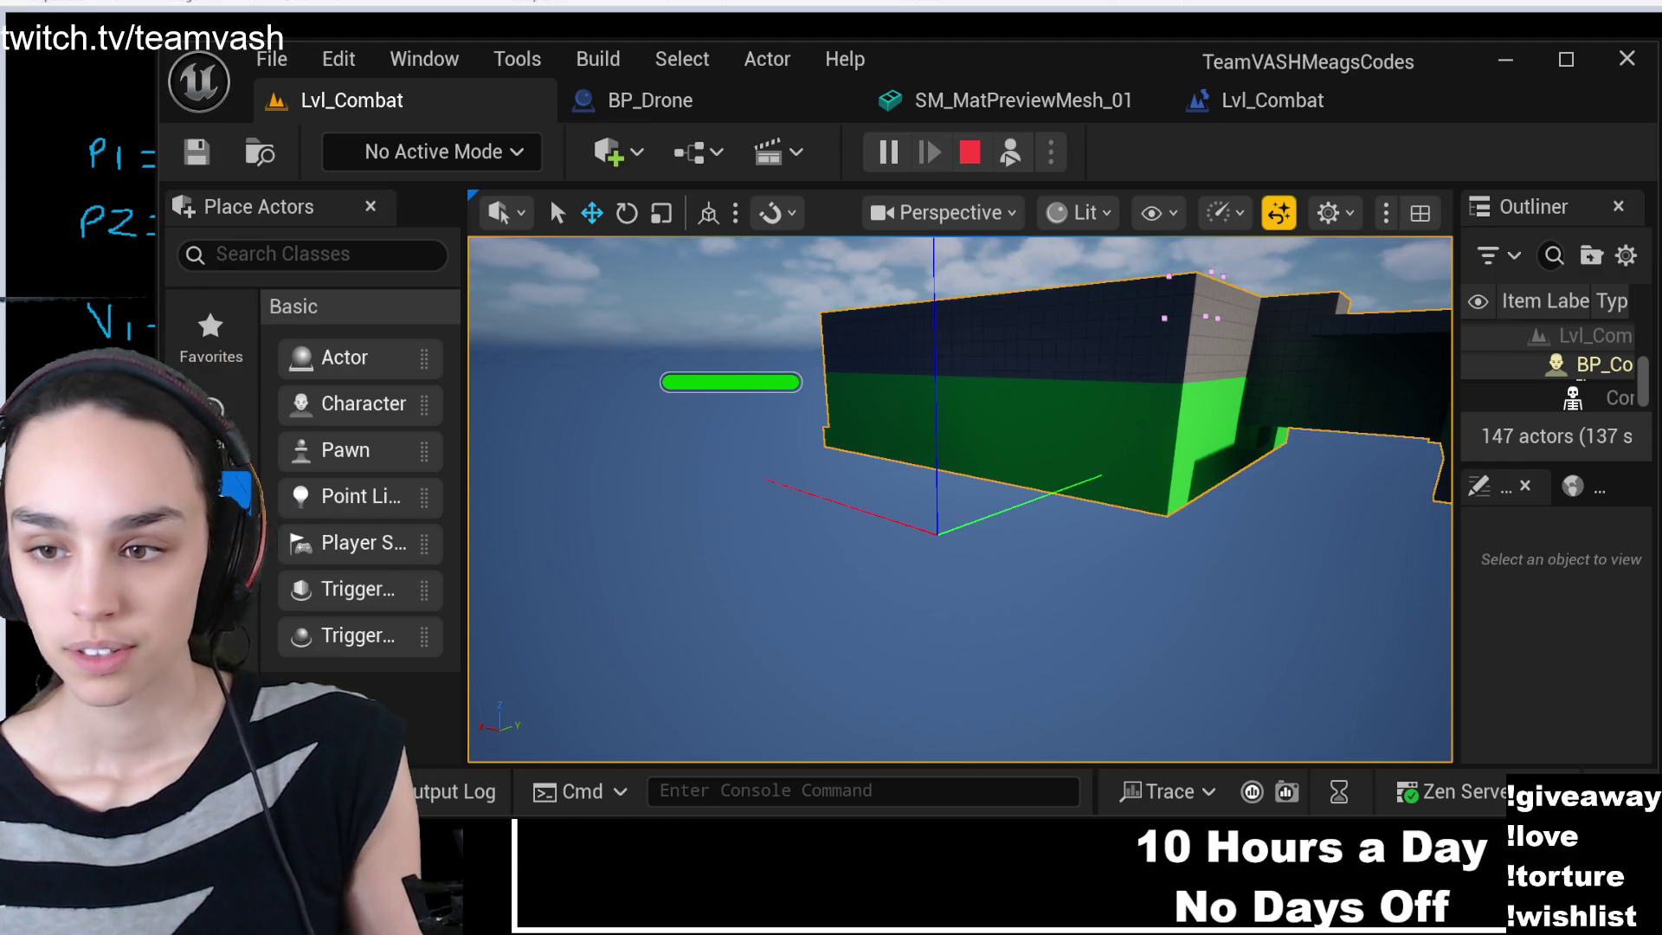
- Open BP_DebugActor from BP_Course in the Content Drawer and show its EventGraph
key(ctrl+space)
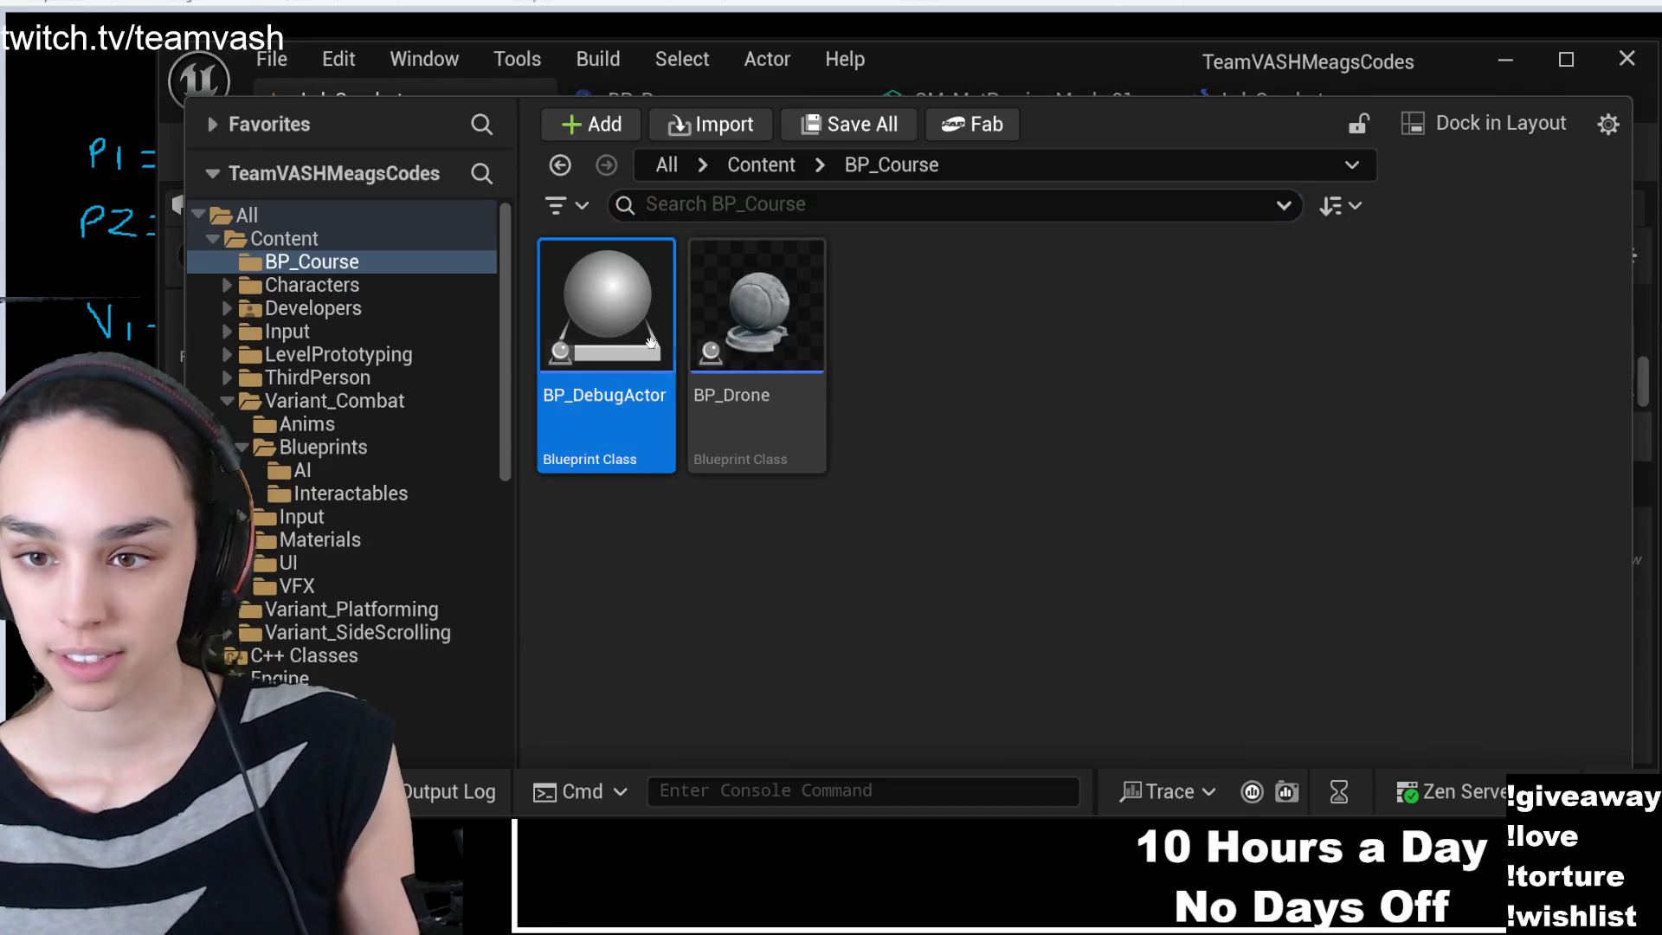
double_click(654, 347)
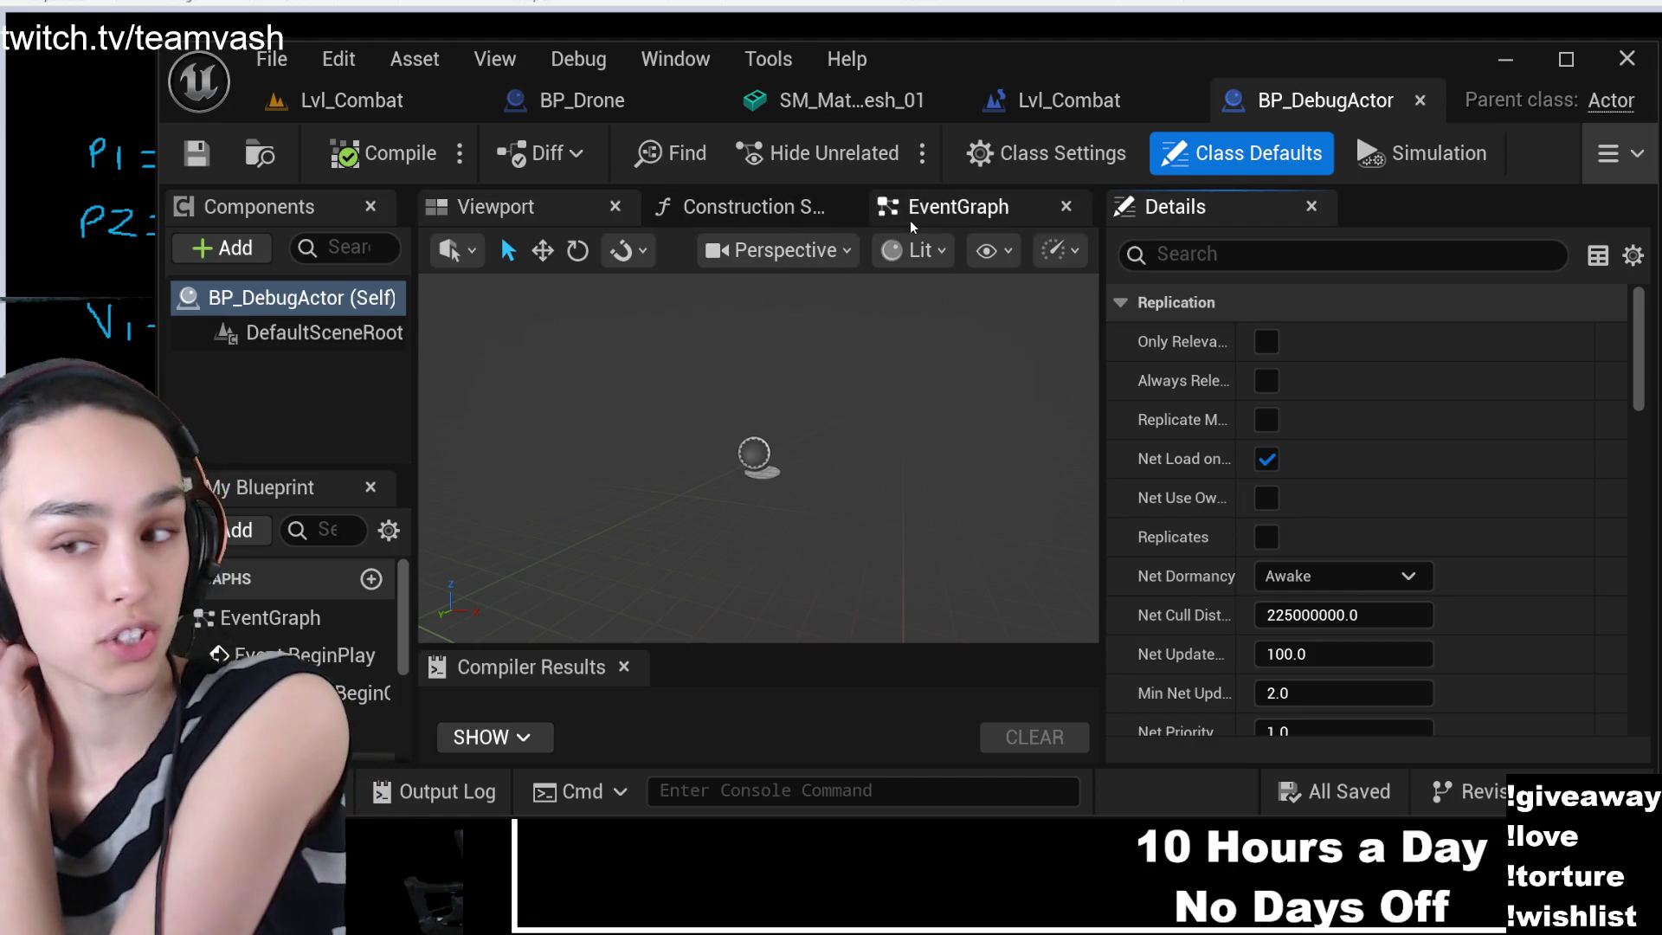
click(911, 217)
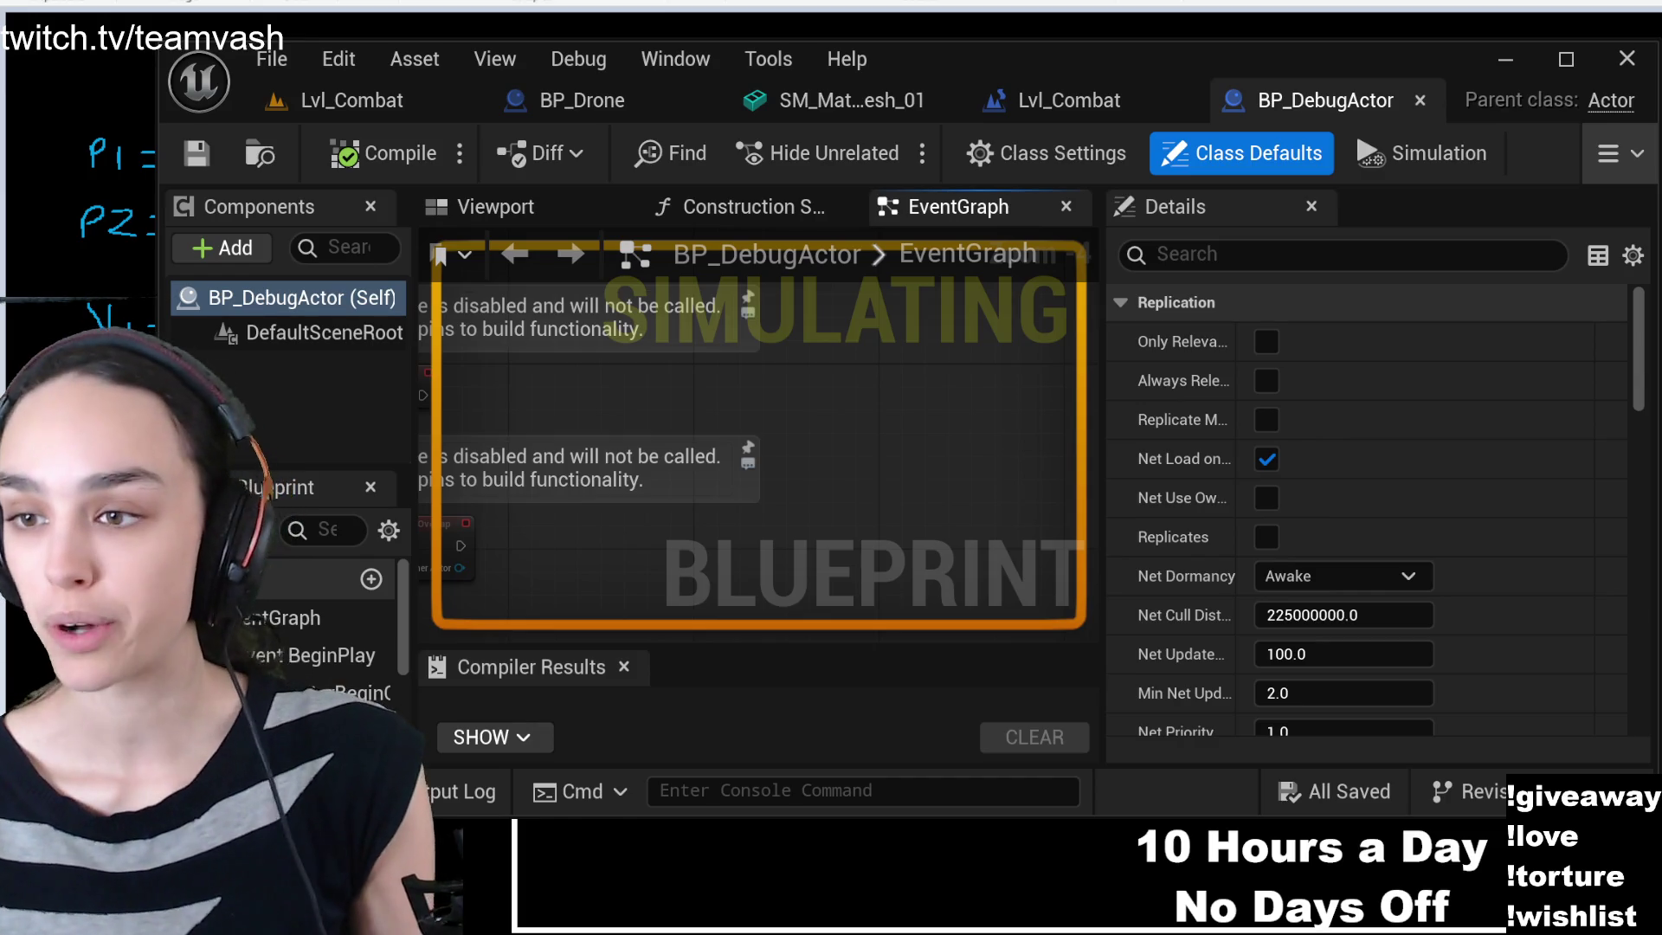
- Add a Draw Debug Box node to the EventGraph and widen the graph panel
key(ctrl+z)
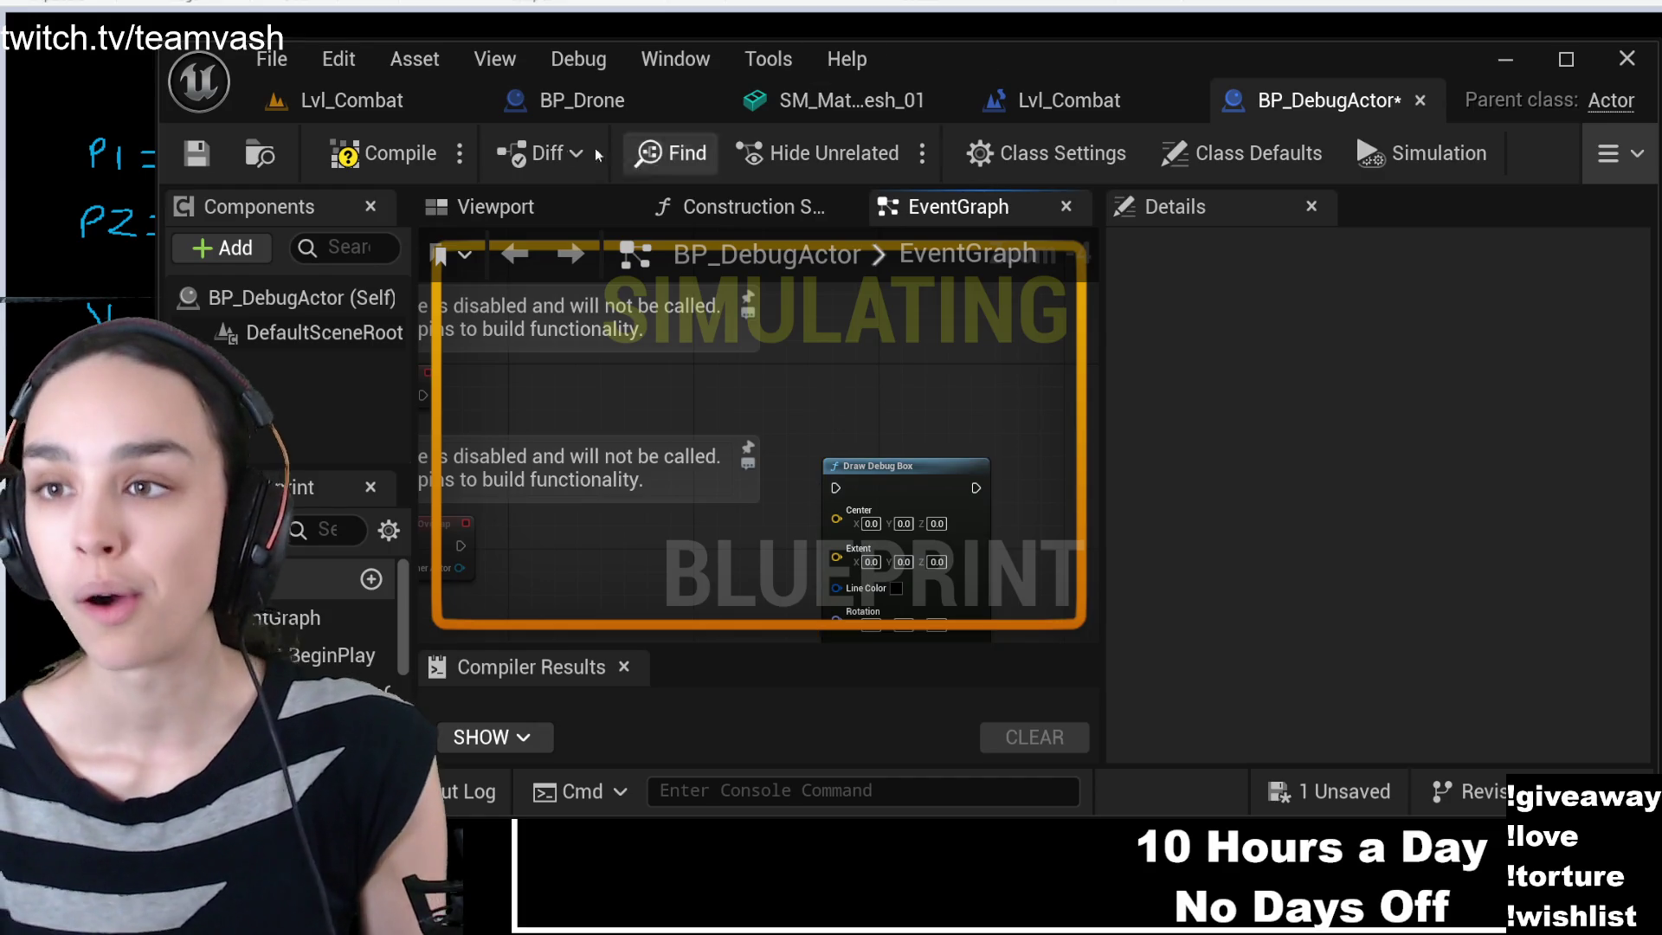
click(352, 101)
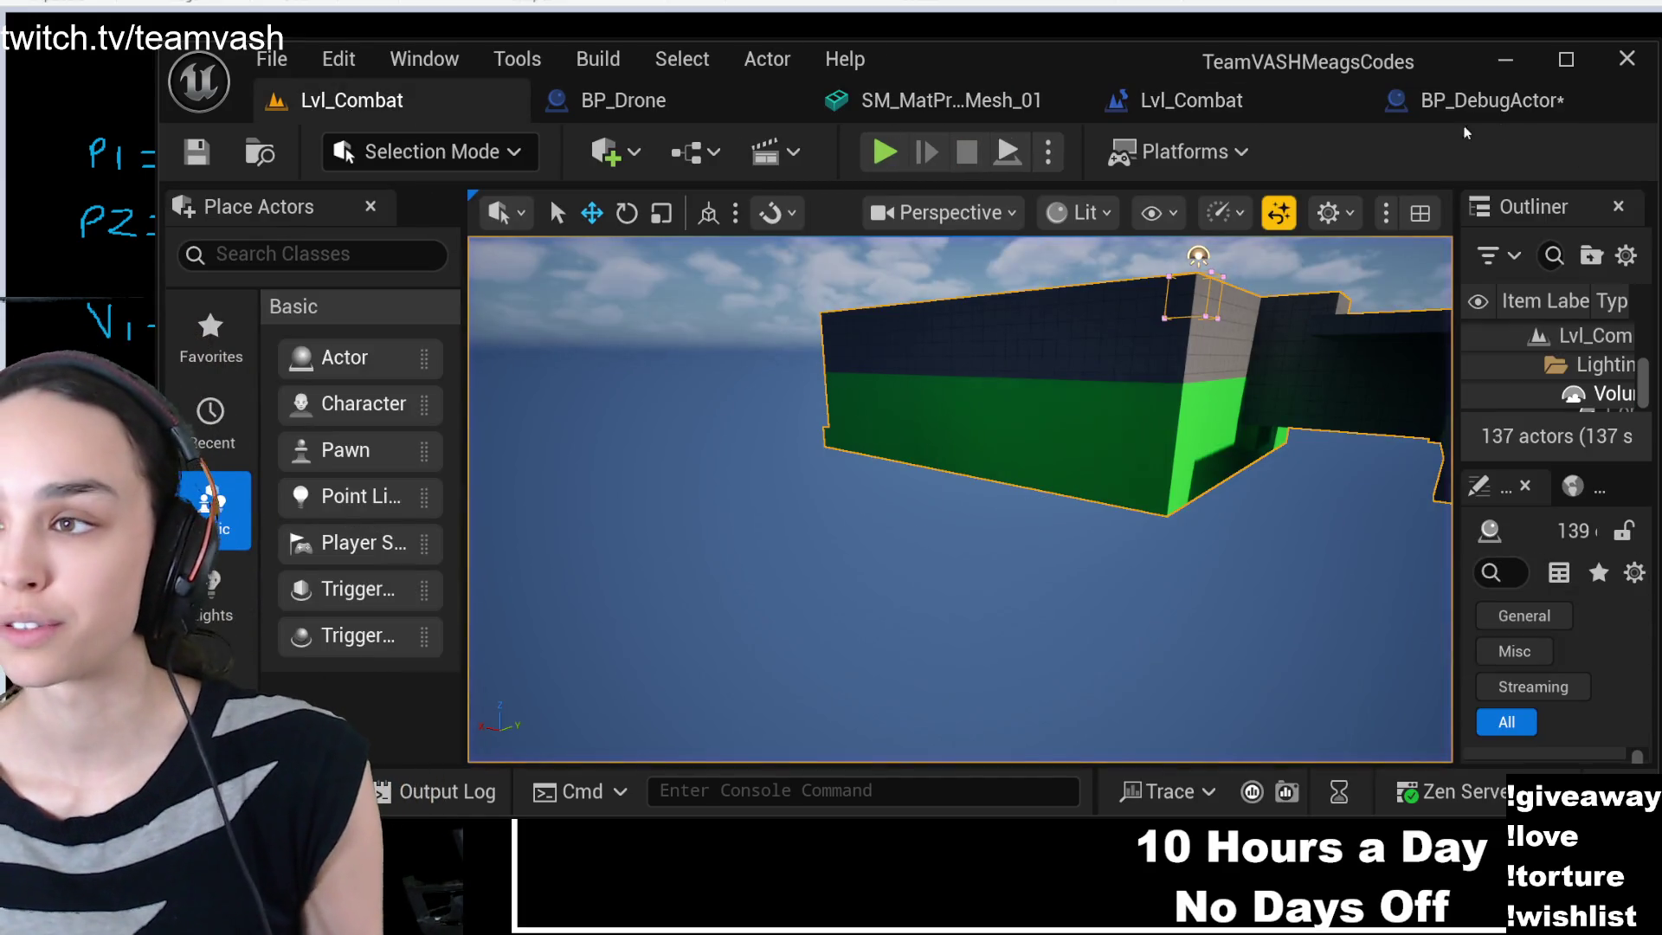
click(1338, 98)
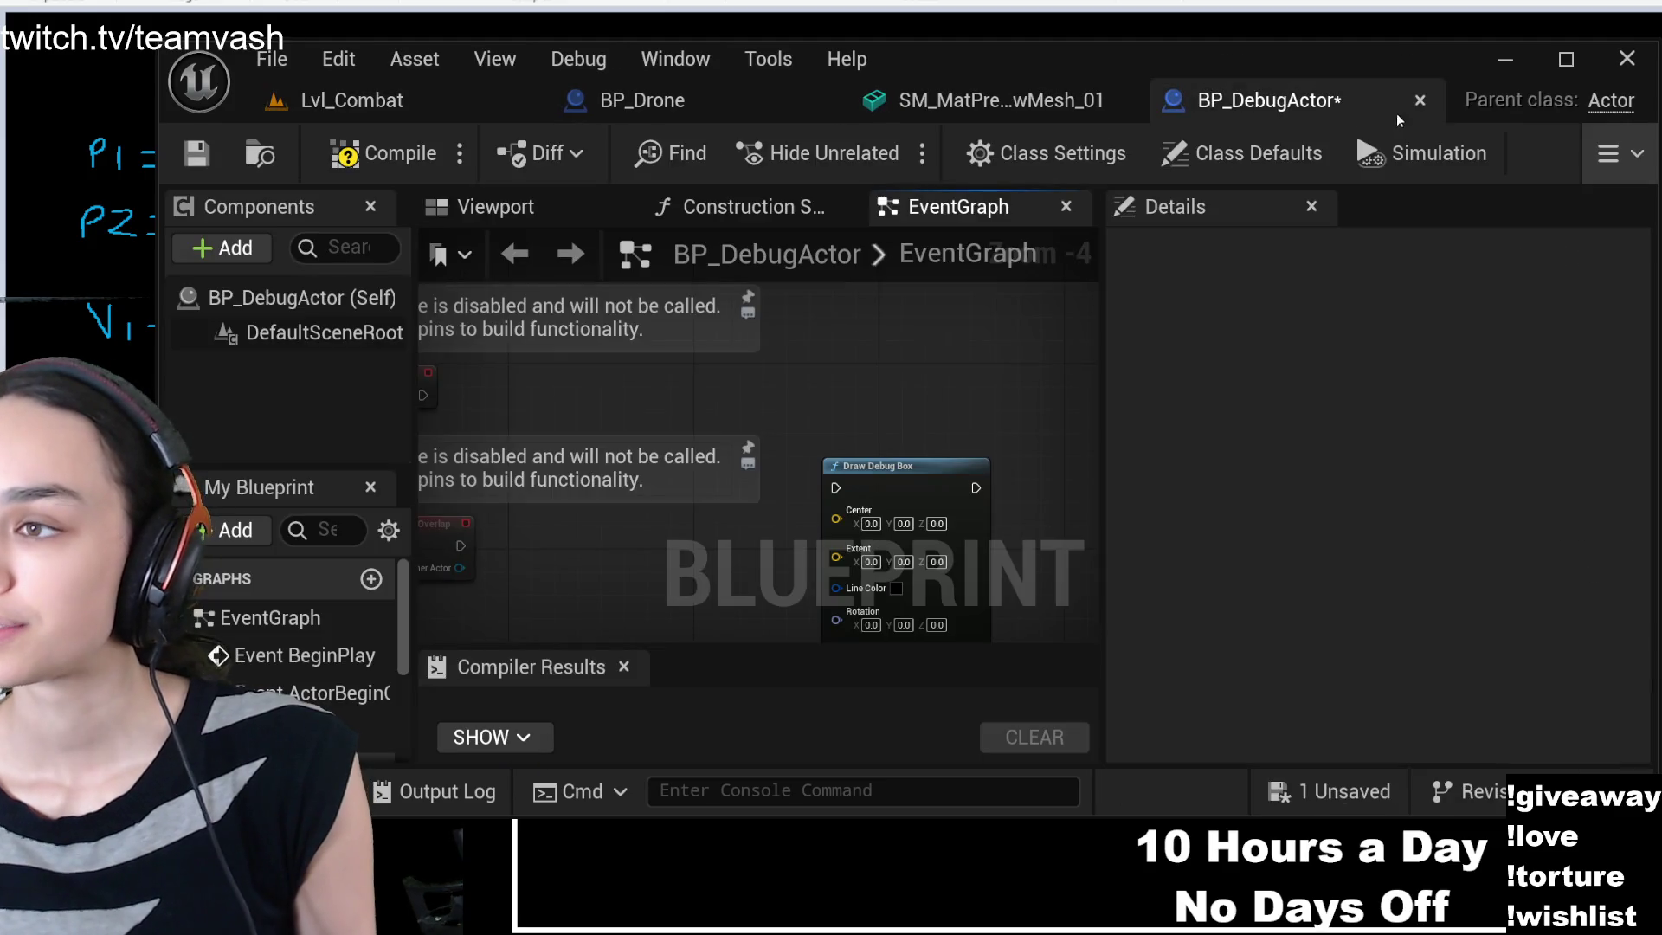
scroll(897, 482, down, 2)
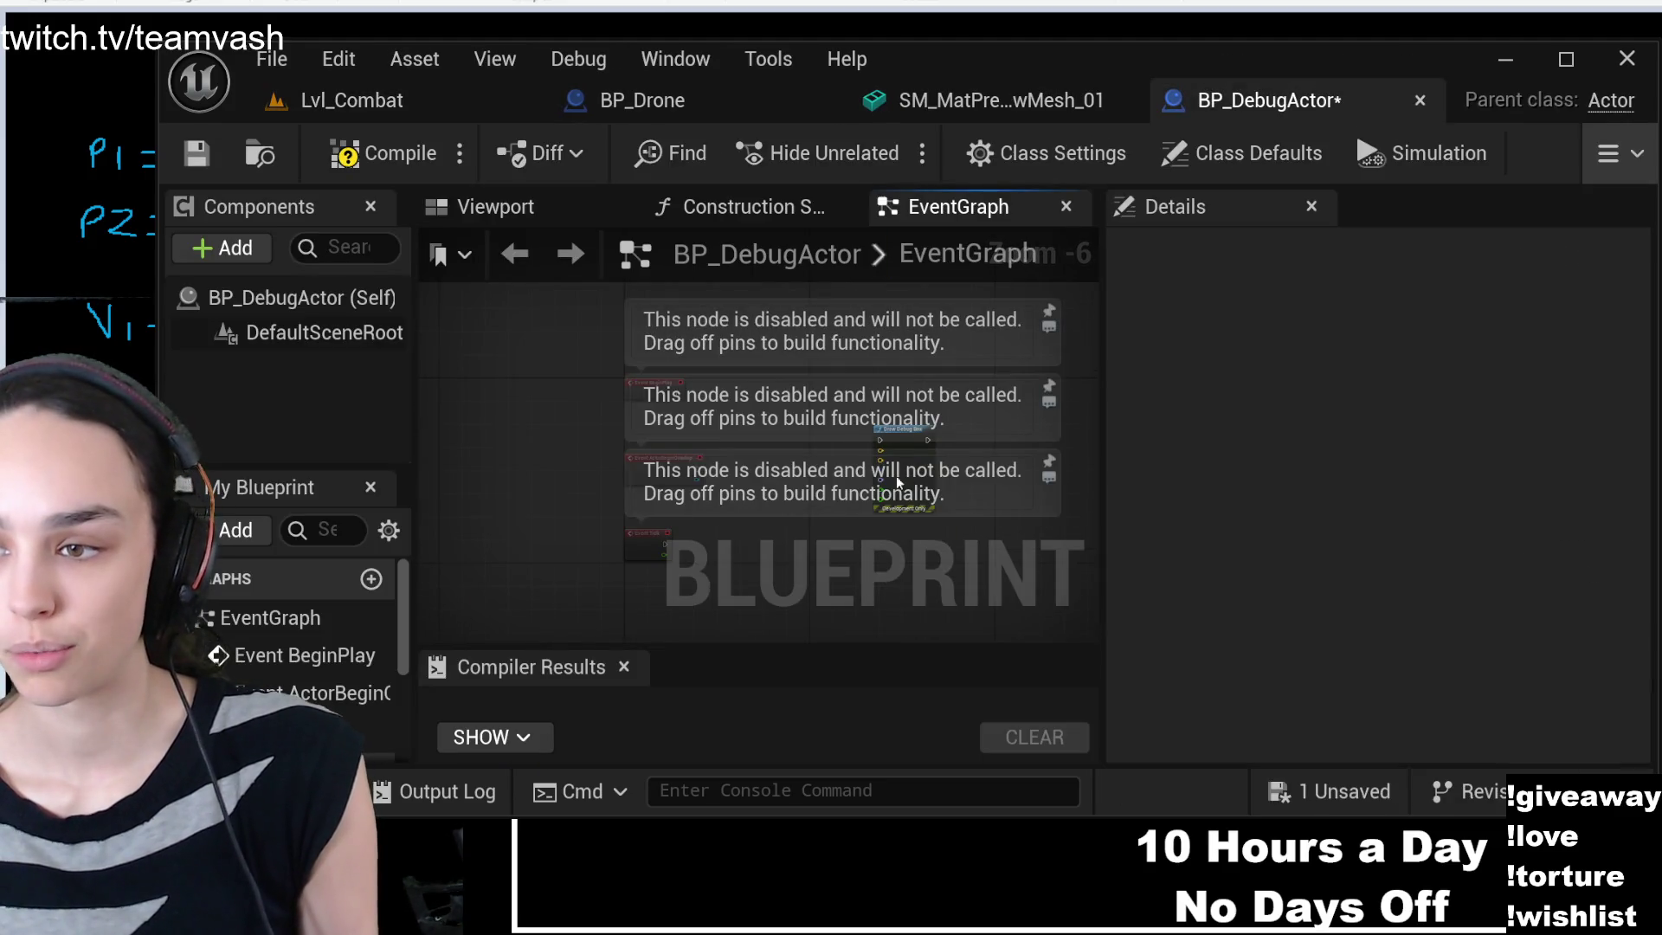
scroll(898, 482, up, 3)
scroll(898, 482, down, 1)
mouse_move(726, 379)
mouse_down()
mouse_move(754, 588)
mouse_move(905, 433)
mouse_up()
drag(916, 530, 942, 343)
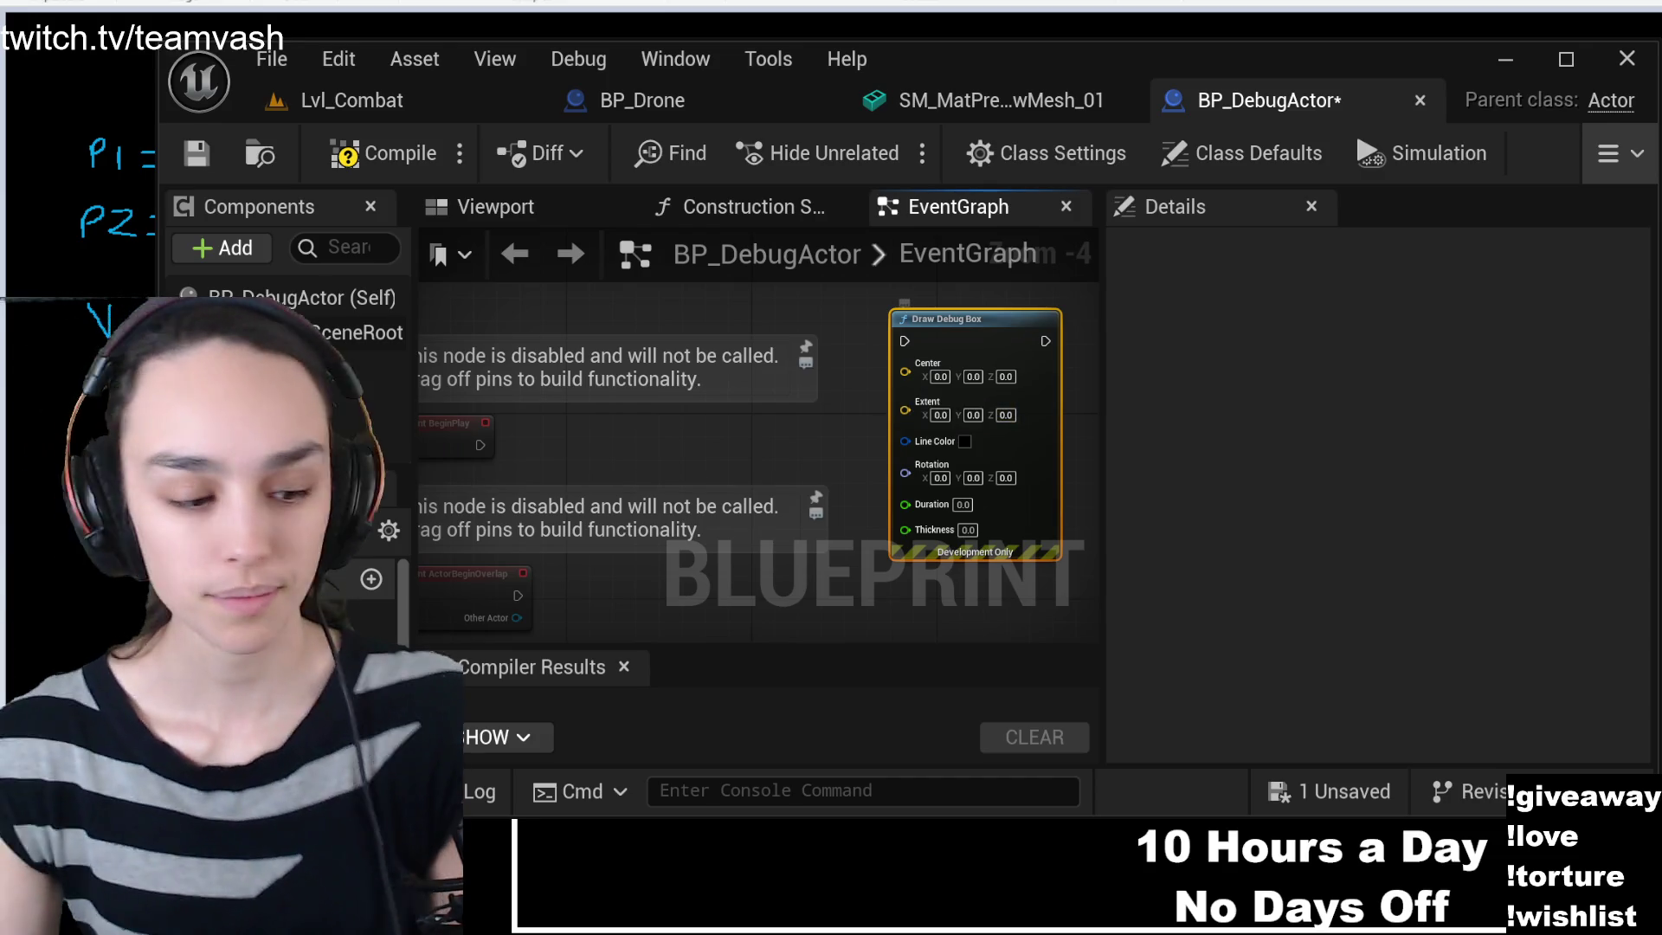
drag(1105, 419, 1555, 423)
drag(990, 348, 1002, 371)
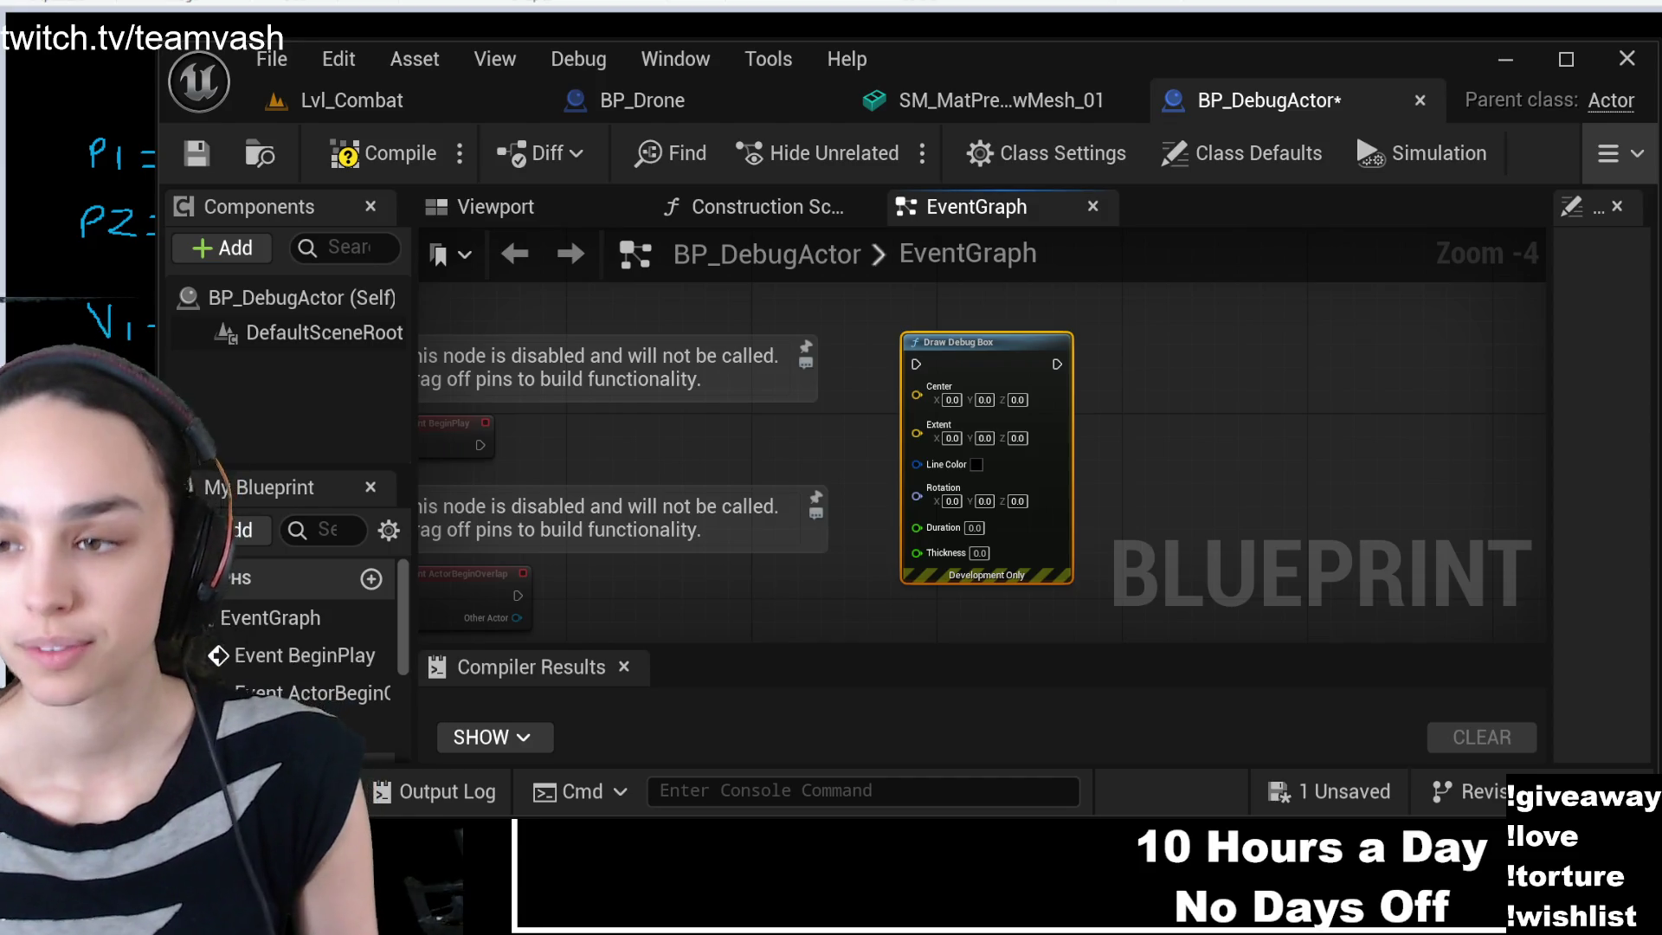
- Move Draw Debug Box beside Event Tick and wire Event Tick's exec output into it
double_click(605, 518)
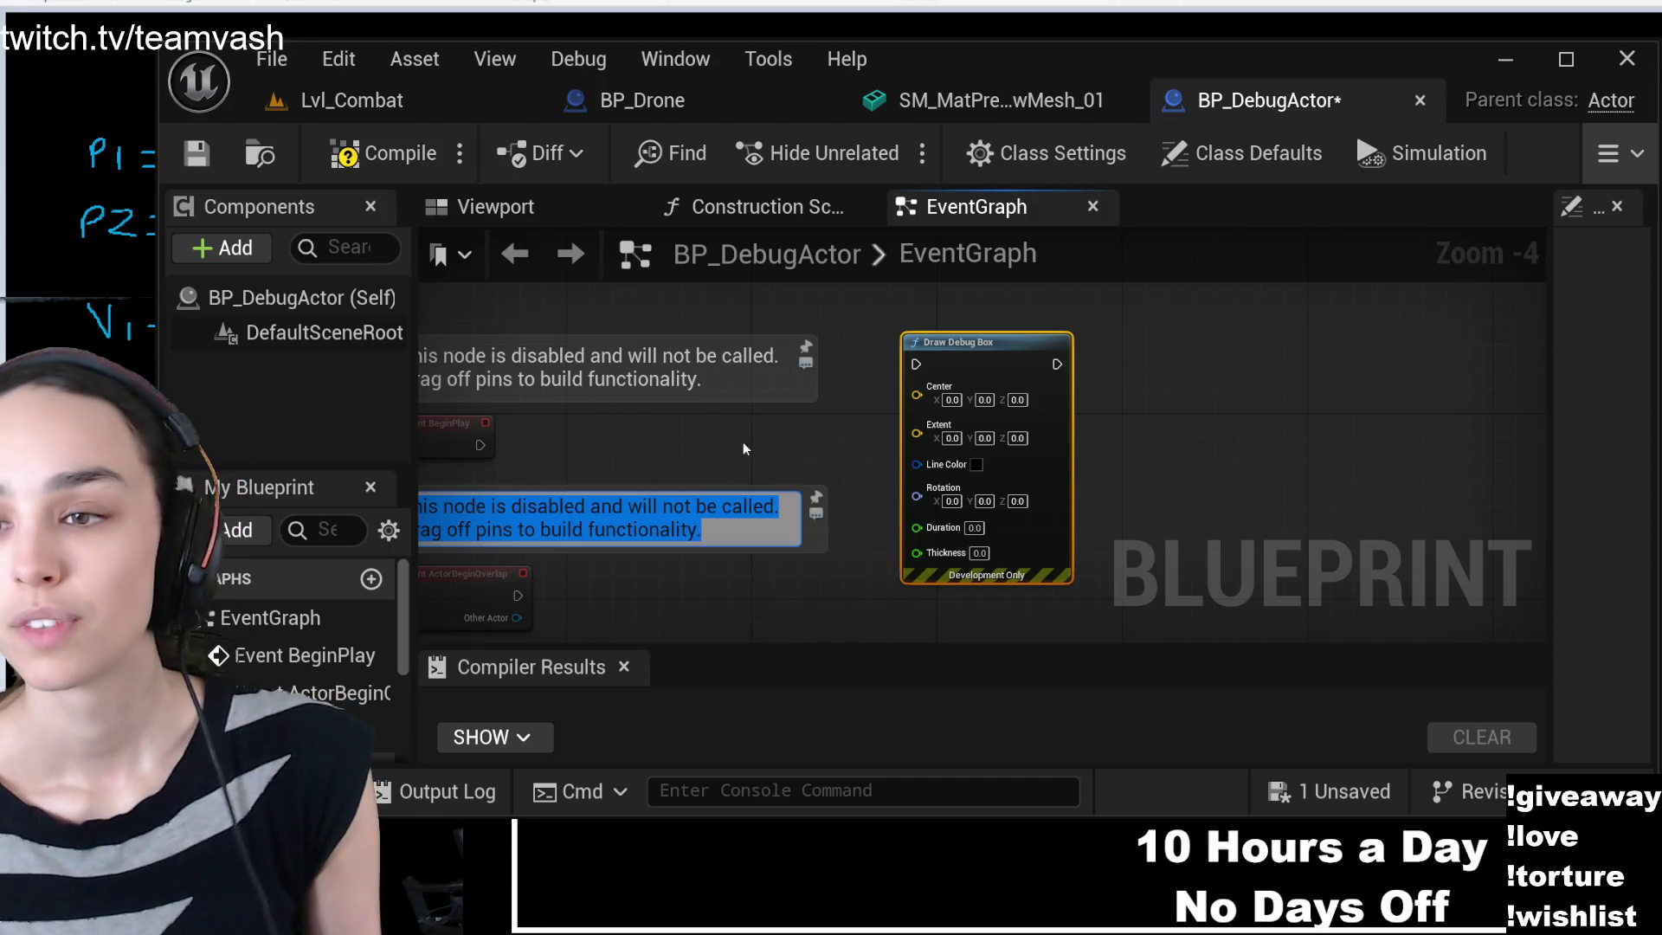
mouse_move(691, 447)
mouse_down()
mouse_move(934, 477)
mouse_move(1015, 411)
mouse_up()
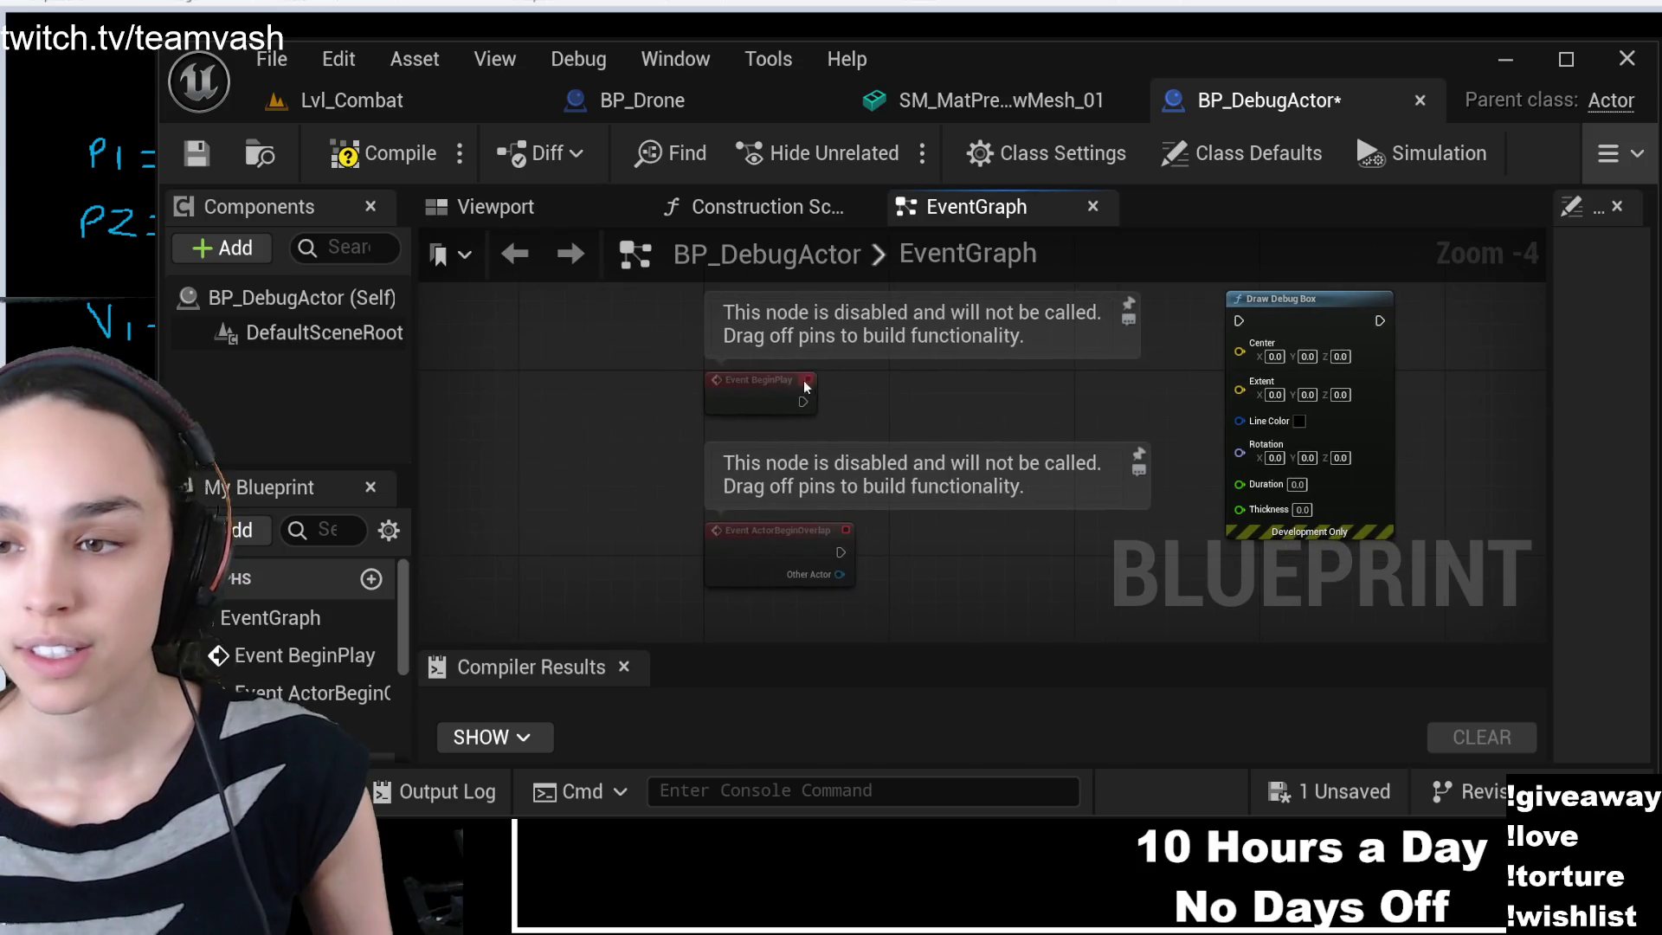
drag(940, 564, 978, 751)
mouse_move(1328, 523)
mouse_down()
mouse_move(1179, 173)
mouse_move(1177, 307)
mouse_move(1137, 294)
mouse_move(973, 463)
mouse_up()
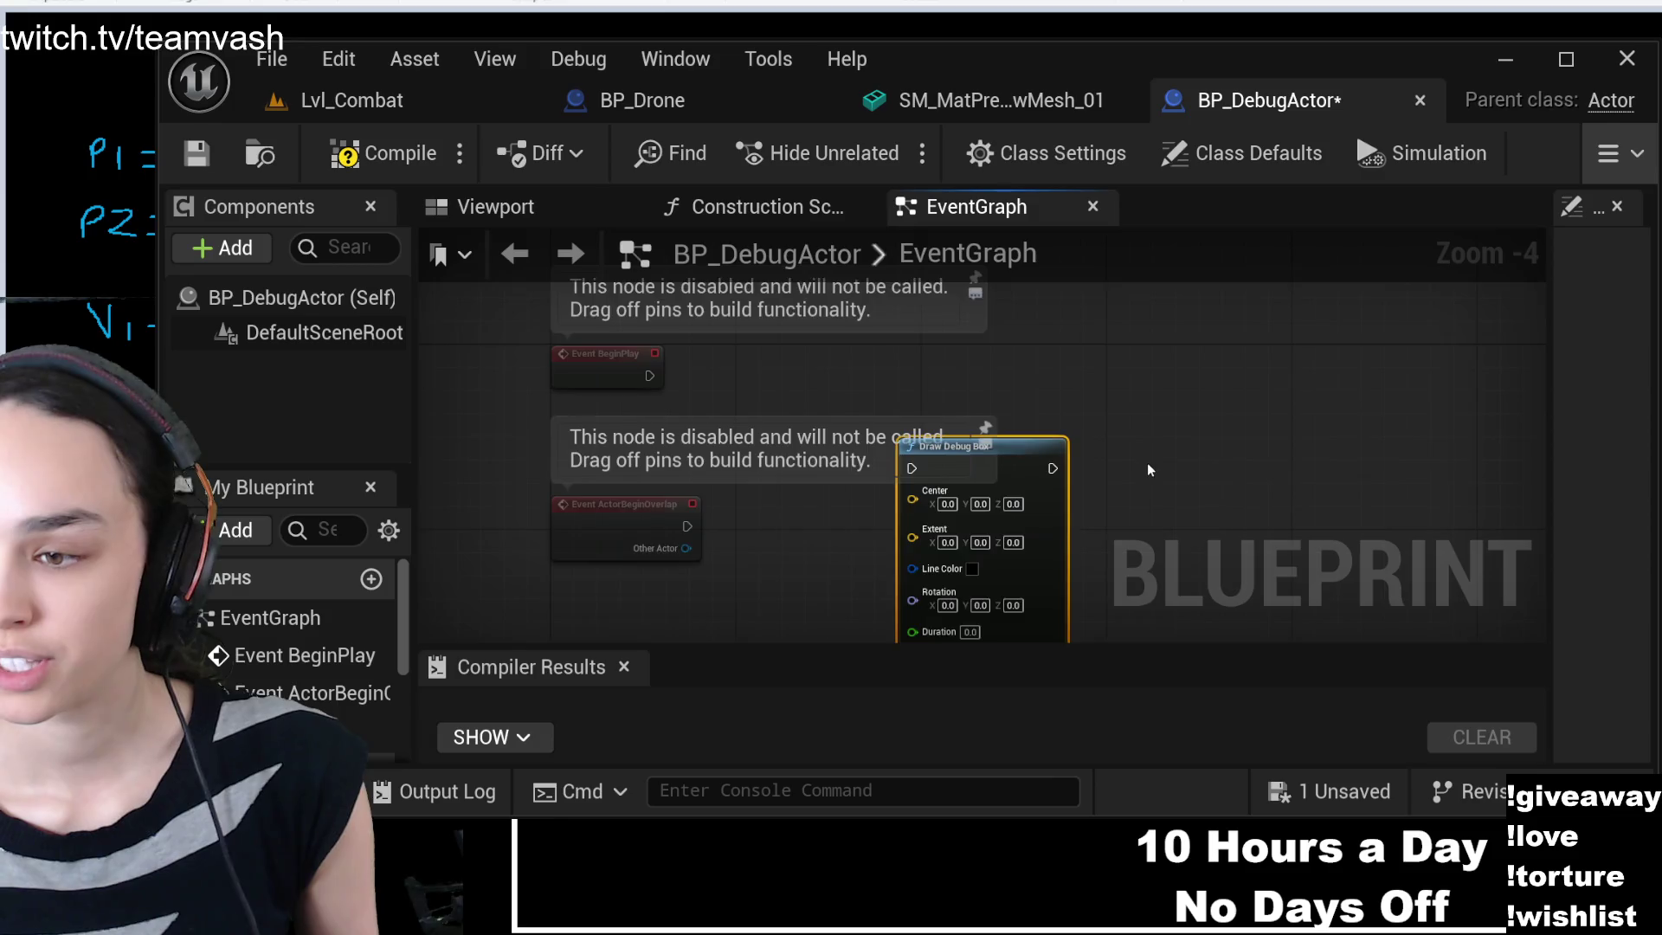
mouse_move(1151, 471)
mouse_down()
mouse_move(1261, 241)
mouse_move(1145, 530)
mouse_up()
mouse_move(1022, 337)
mouse_down()
mouse_move(894, 555)
mouse_move(1001, 369)
mouse_up()
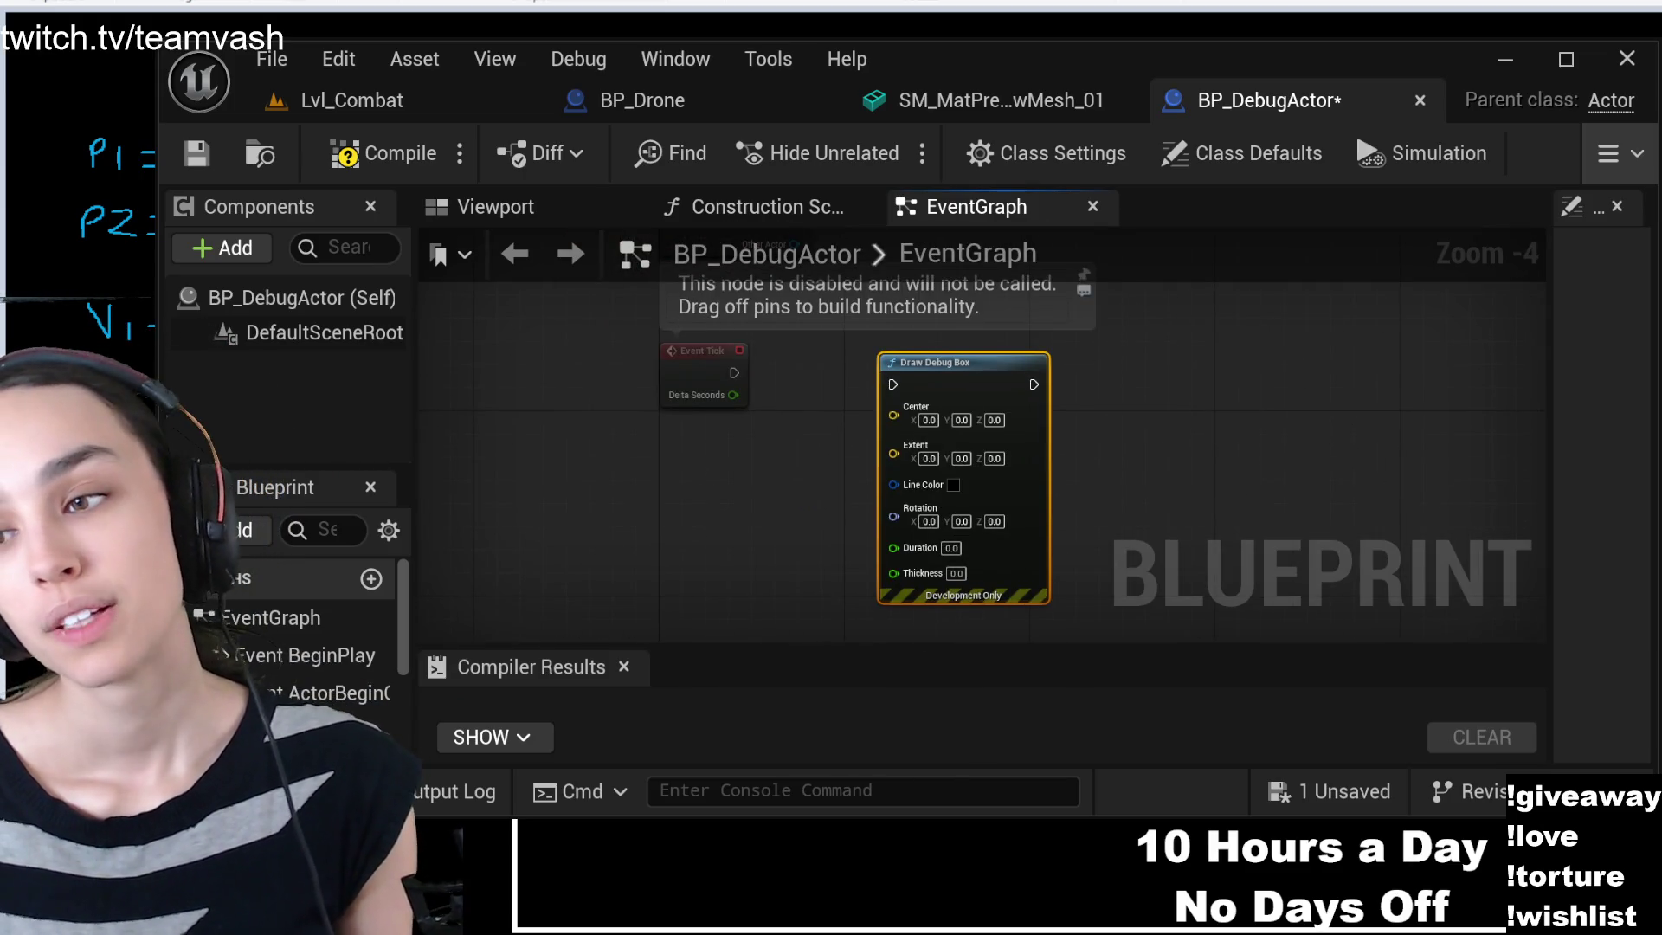
drag(733, 372, 893, 386)
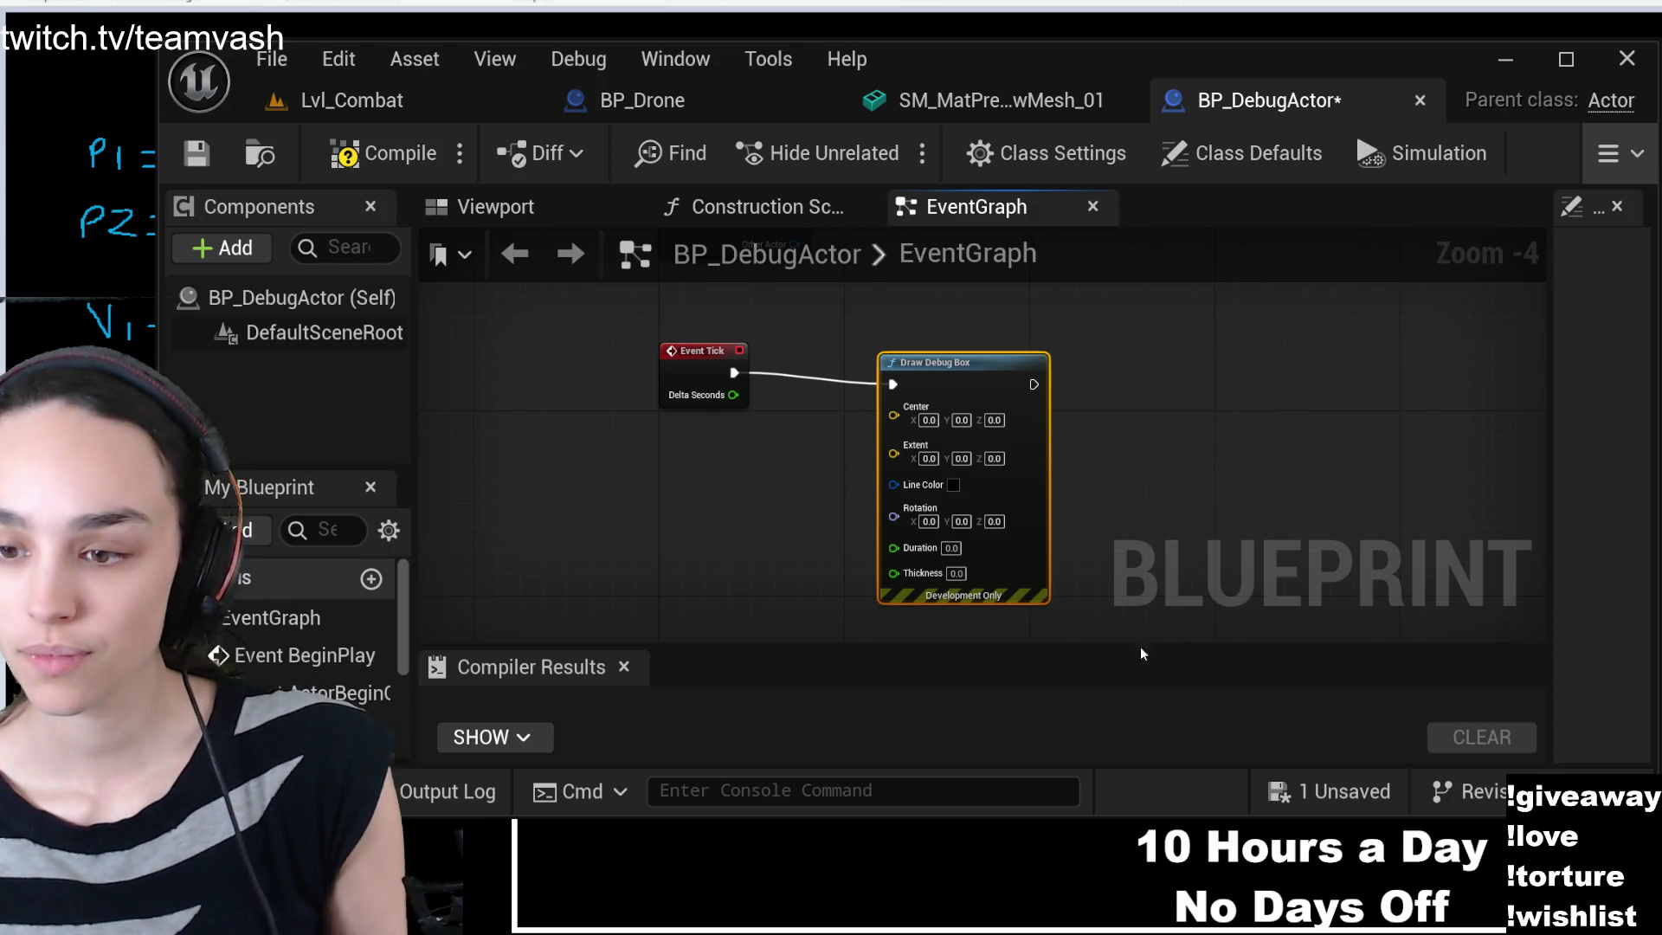
- Add a Get Actor Location node feeding the Draw Debug Box Center pin
key(ctrl+v)
drag(831, 591, 894, 408)
drag(791, 559, 754, 443)
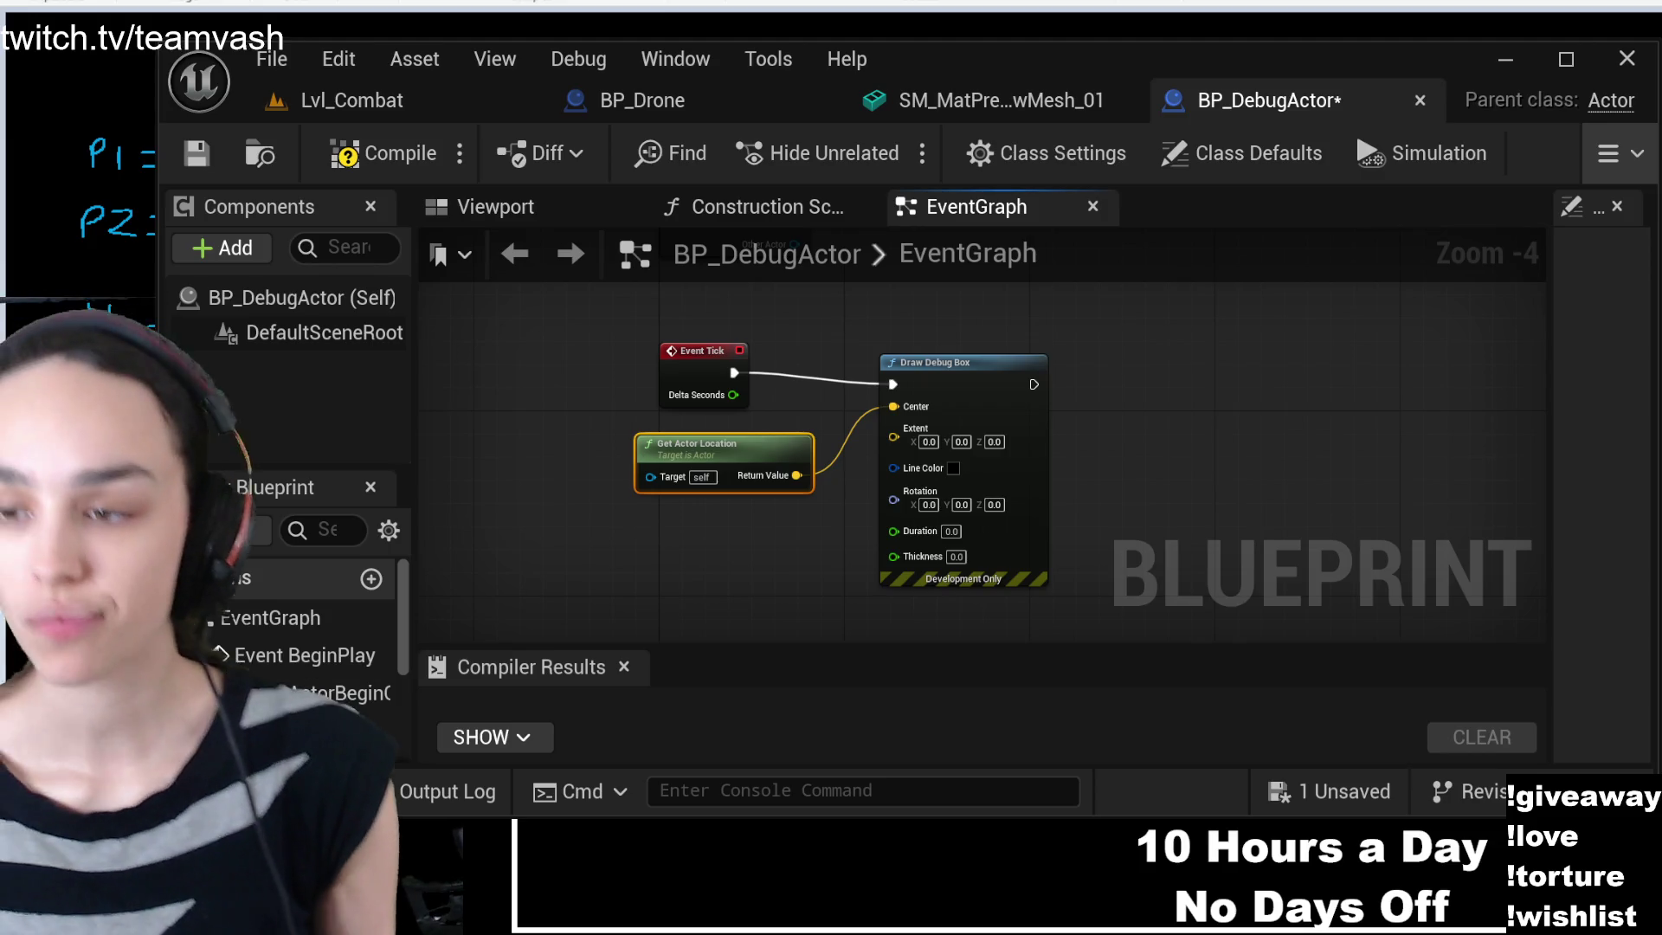
- Set the box Extent to 10, 10, 10 and compile the Blueprint
click(929, 441)
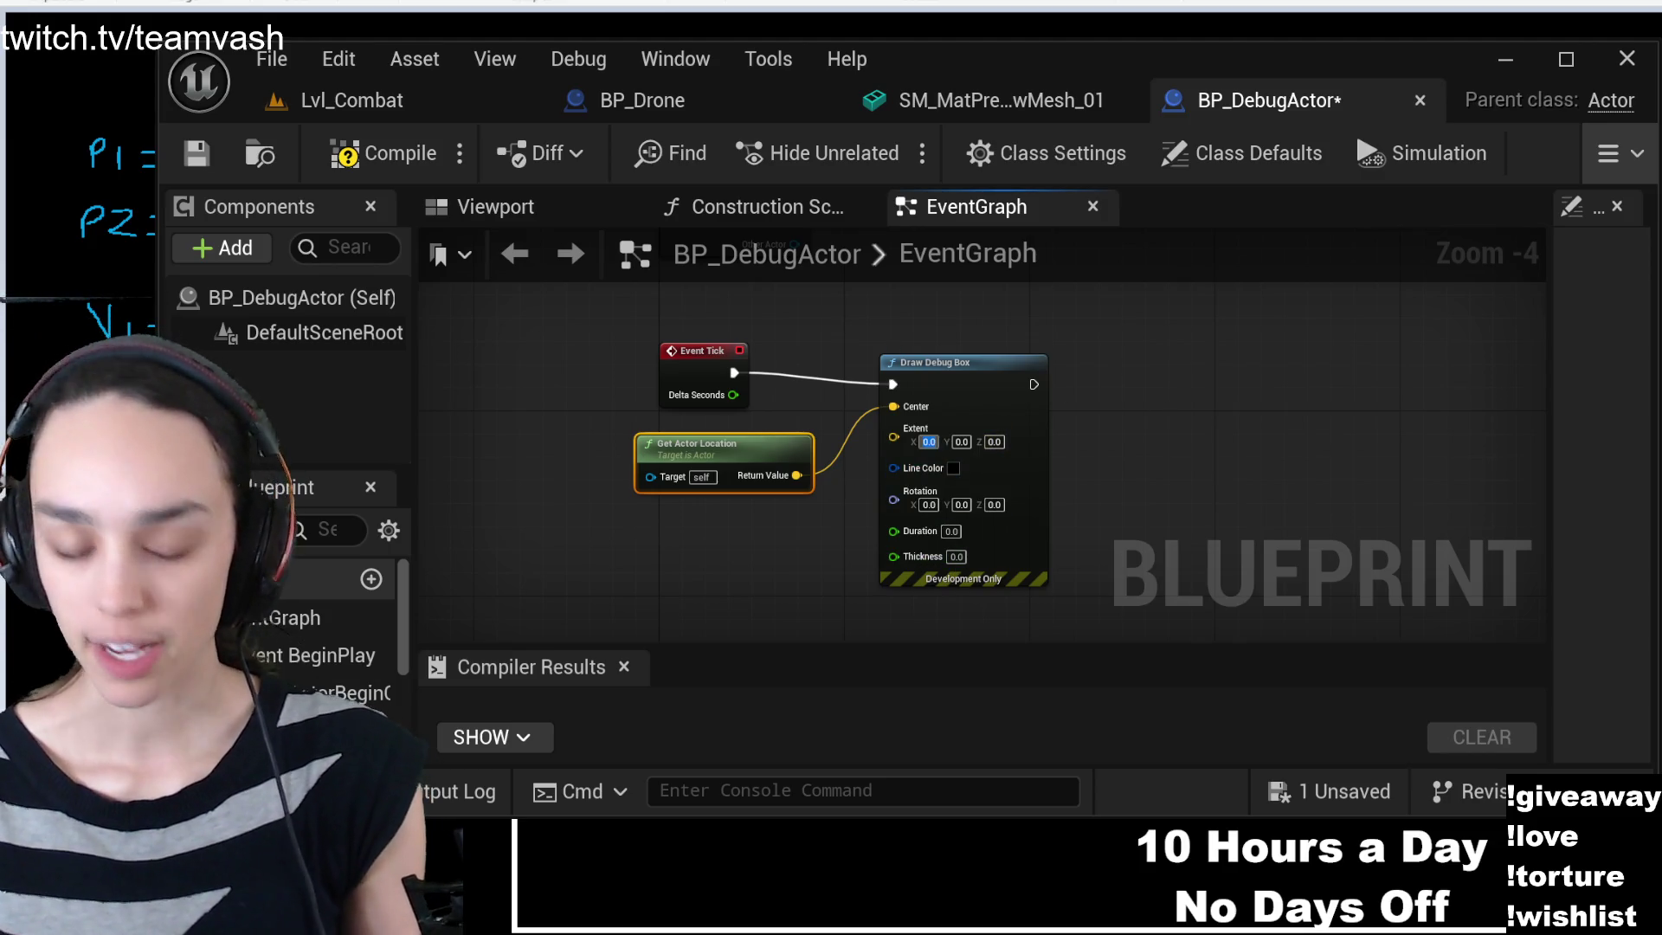
text(10)
key(Tab)
text(10)
key(Tab)
text(10)
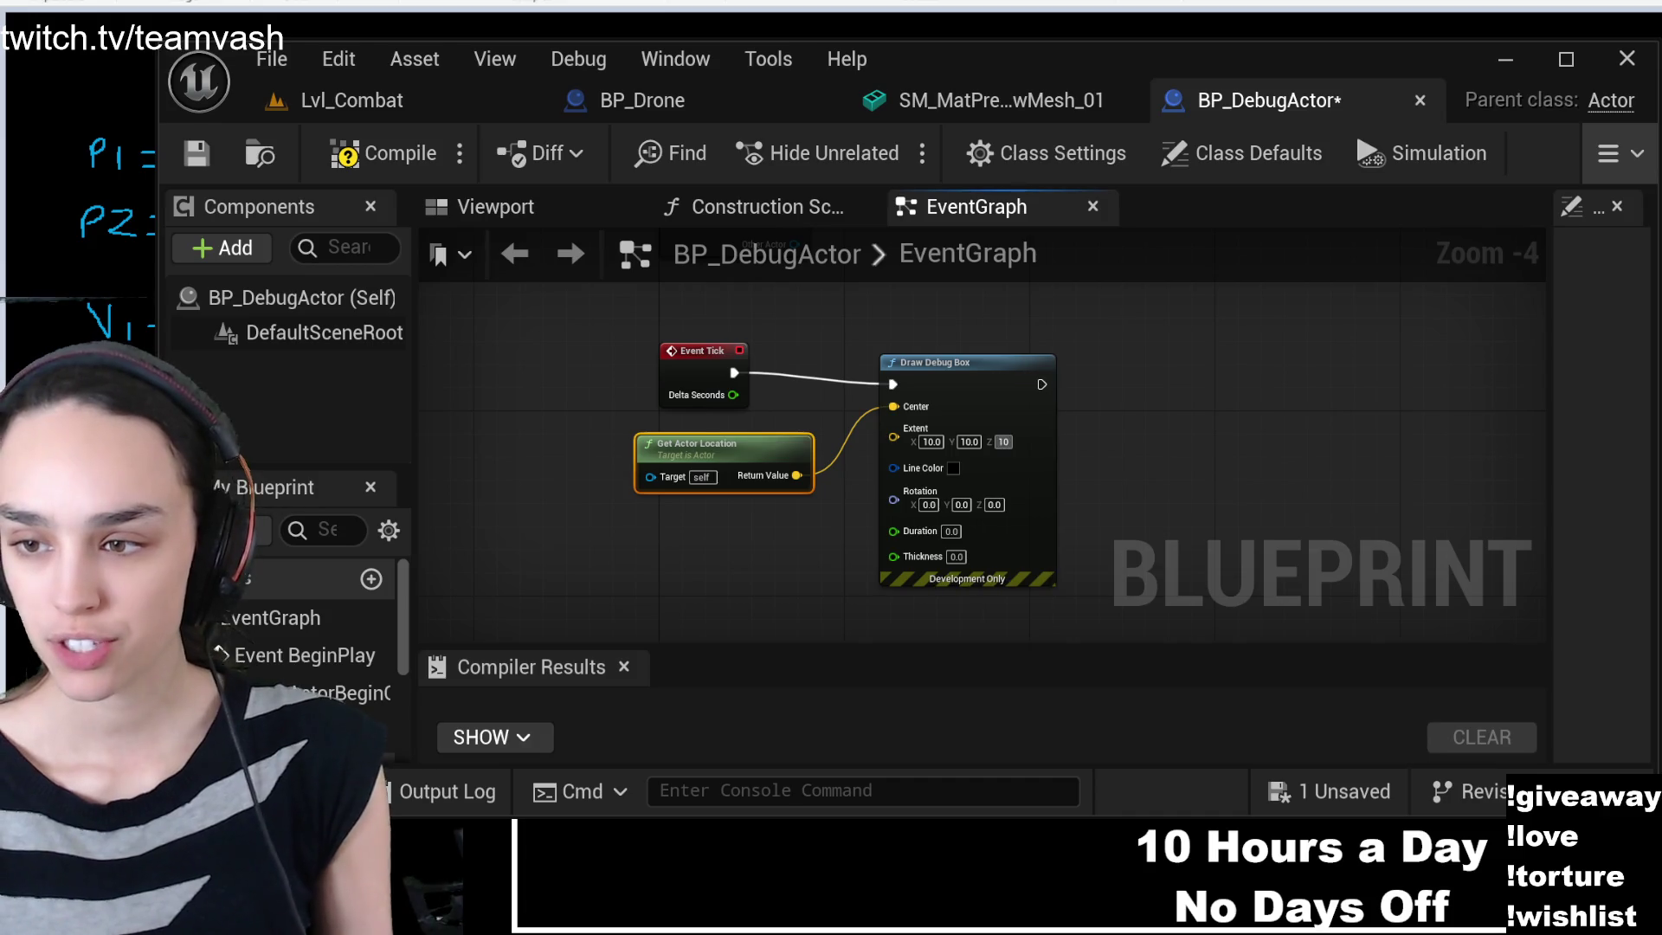
key(Return)
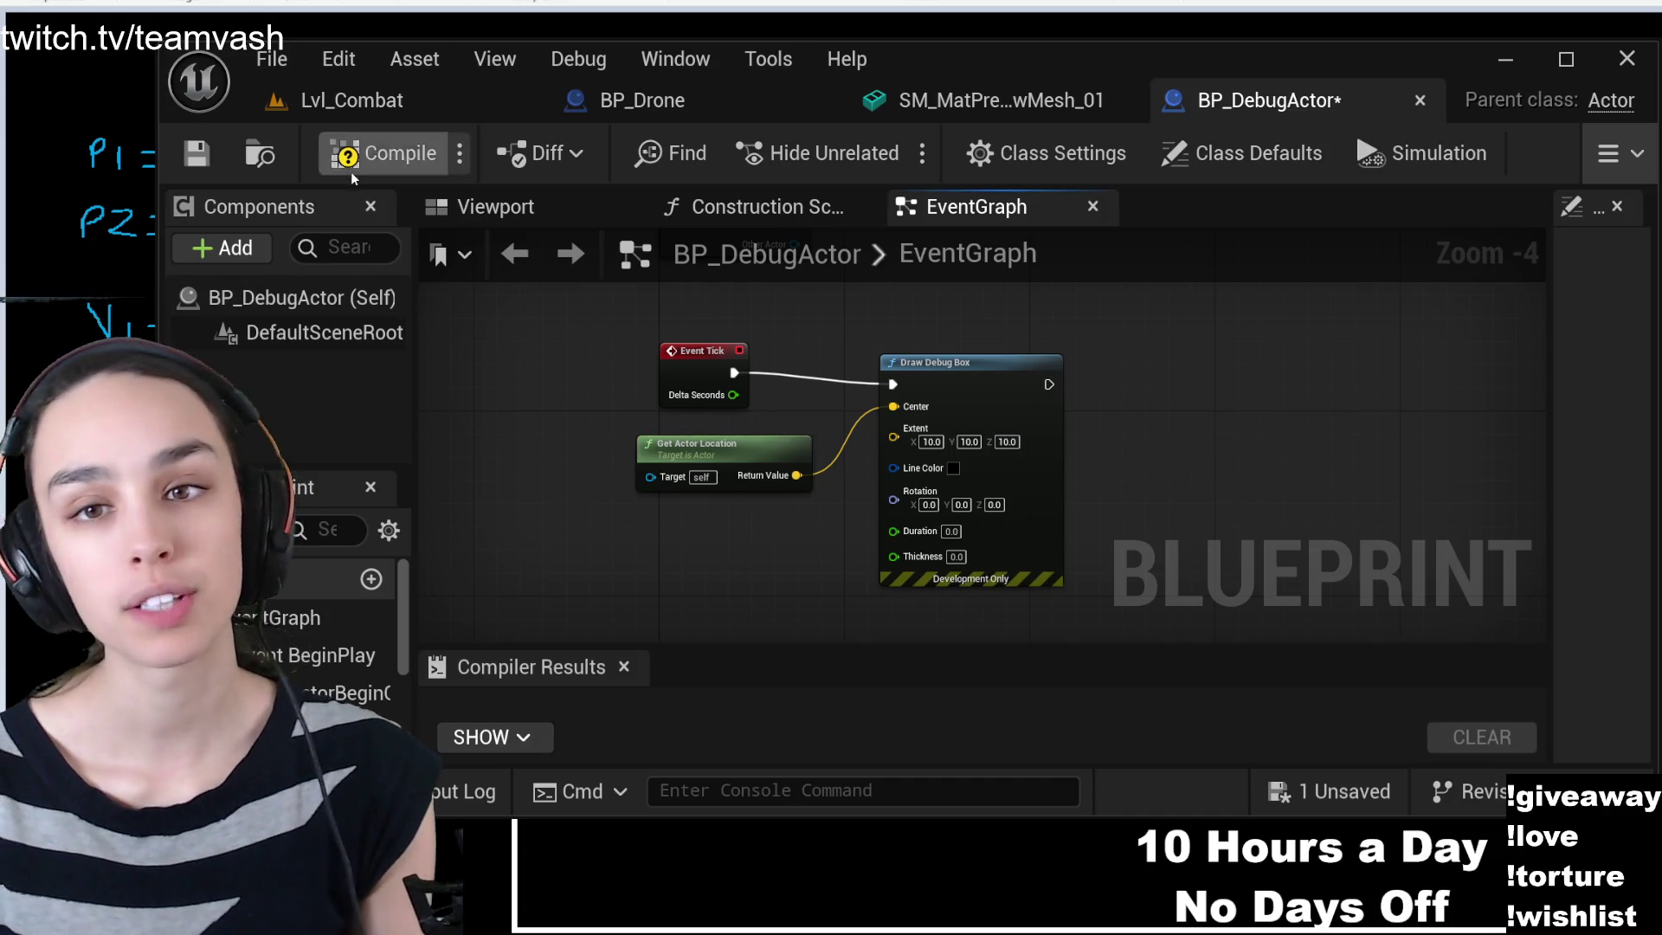
click(346, 155)
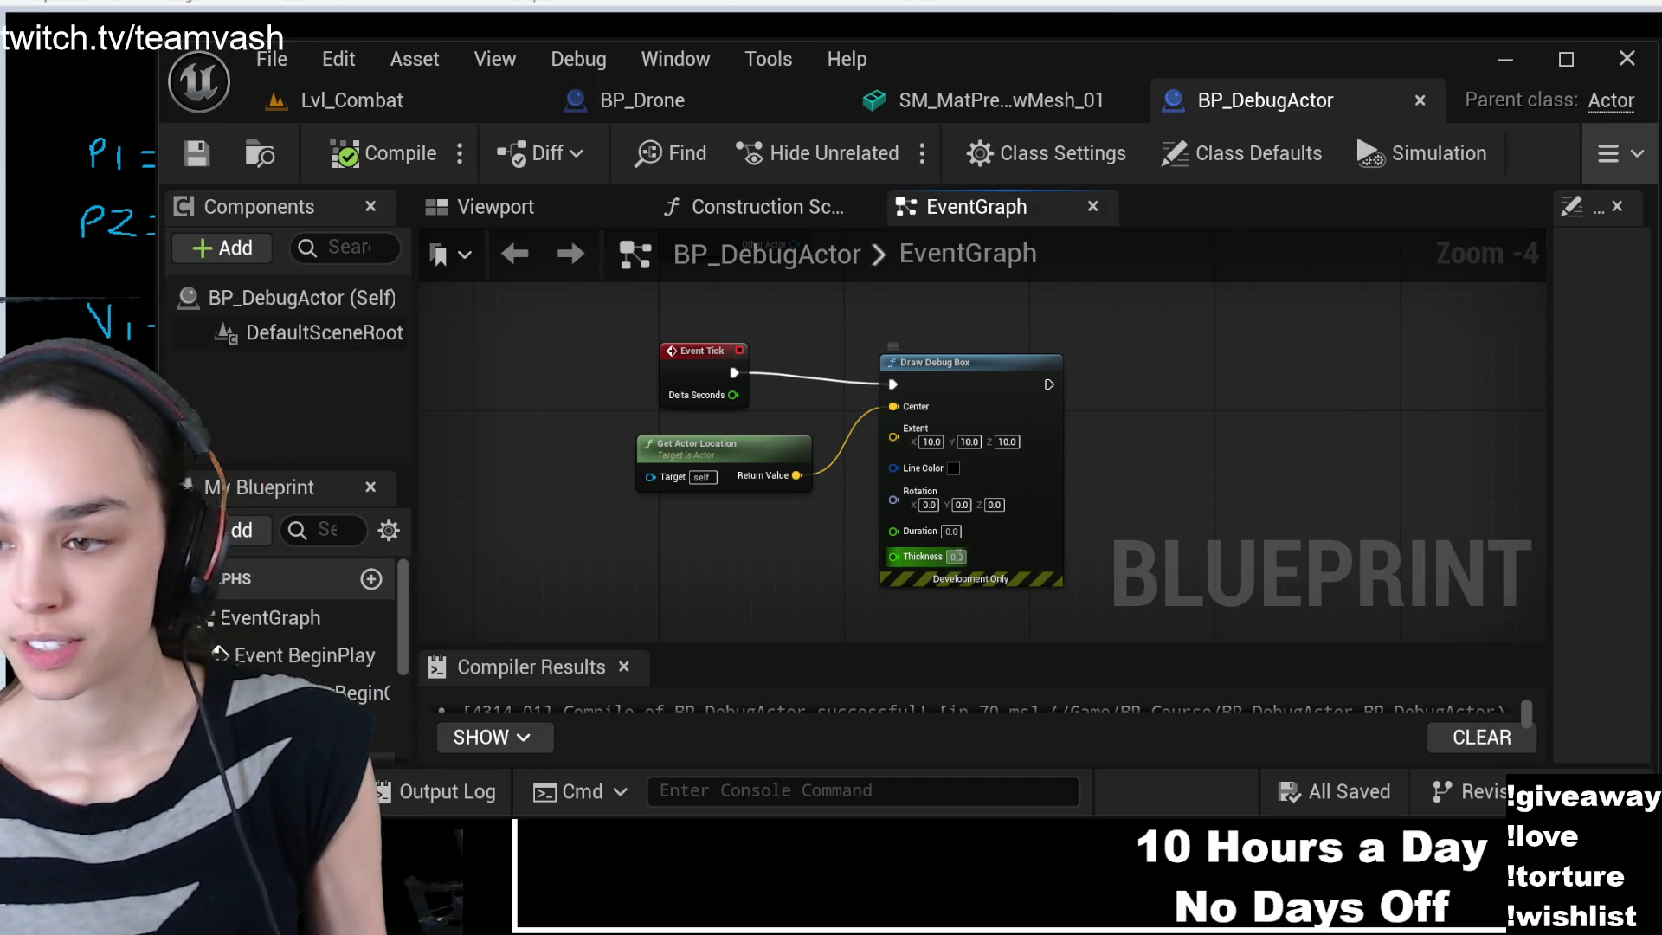
- Set the debug box Thickness to 3.0, then recompile and save BP_DebugActor
text(3)
key(Return)
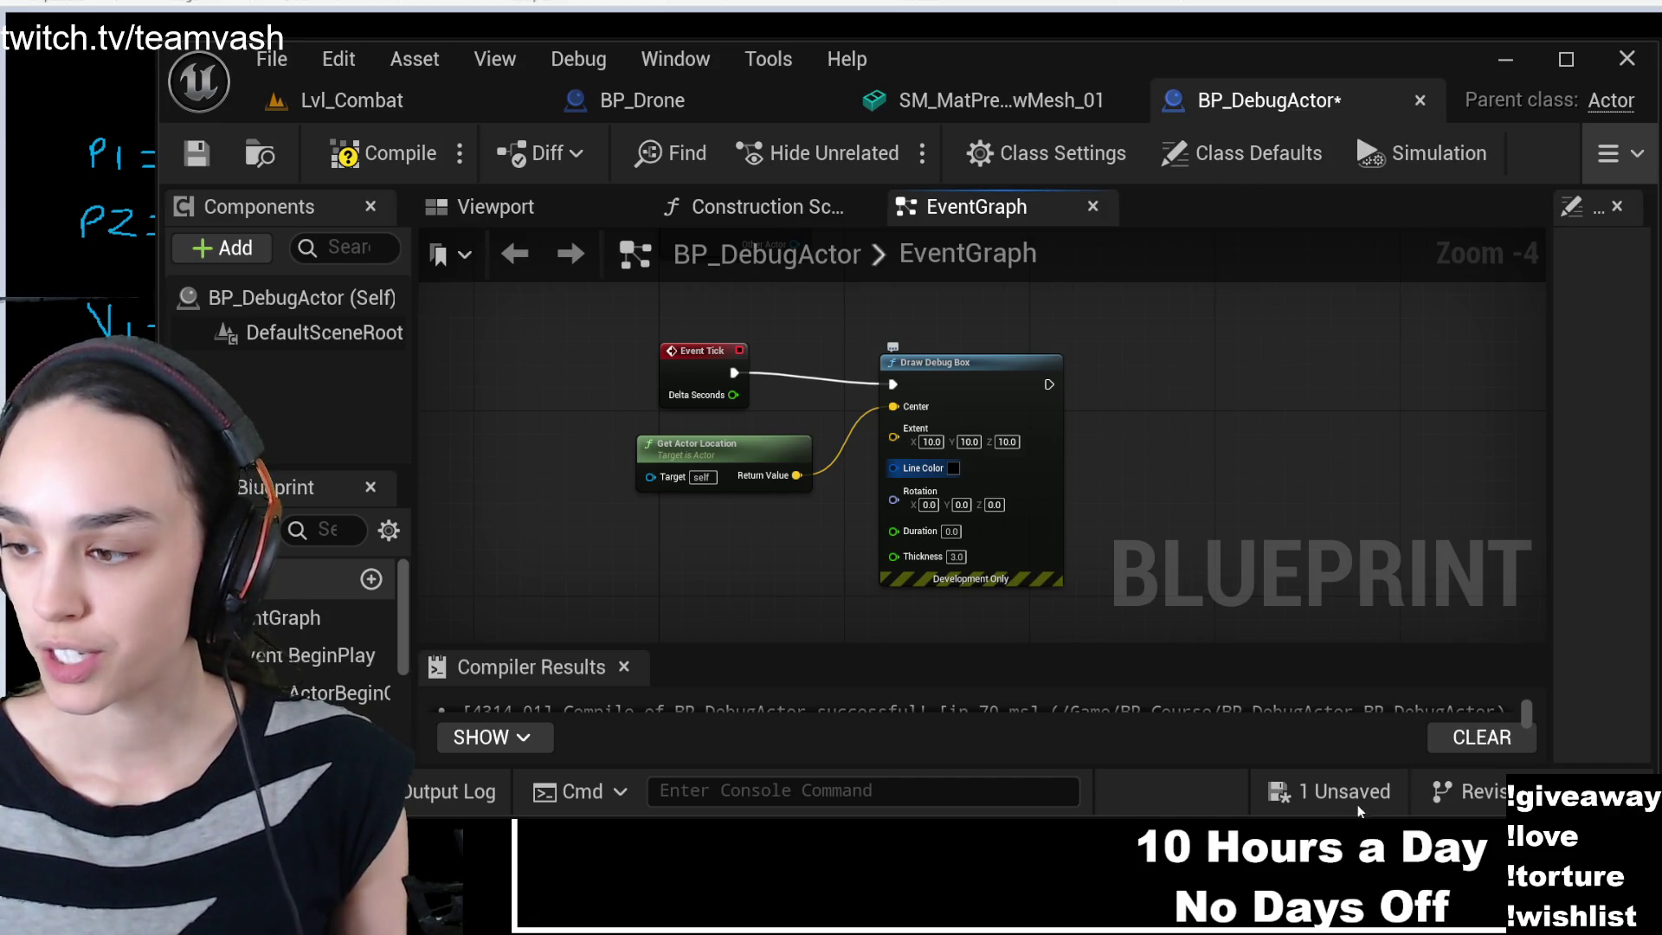
click(385, 153)
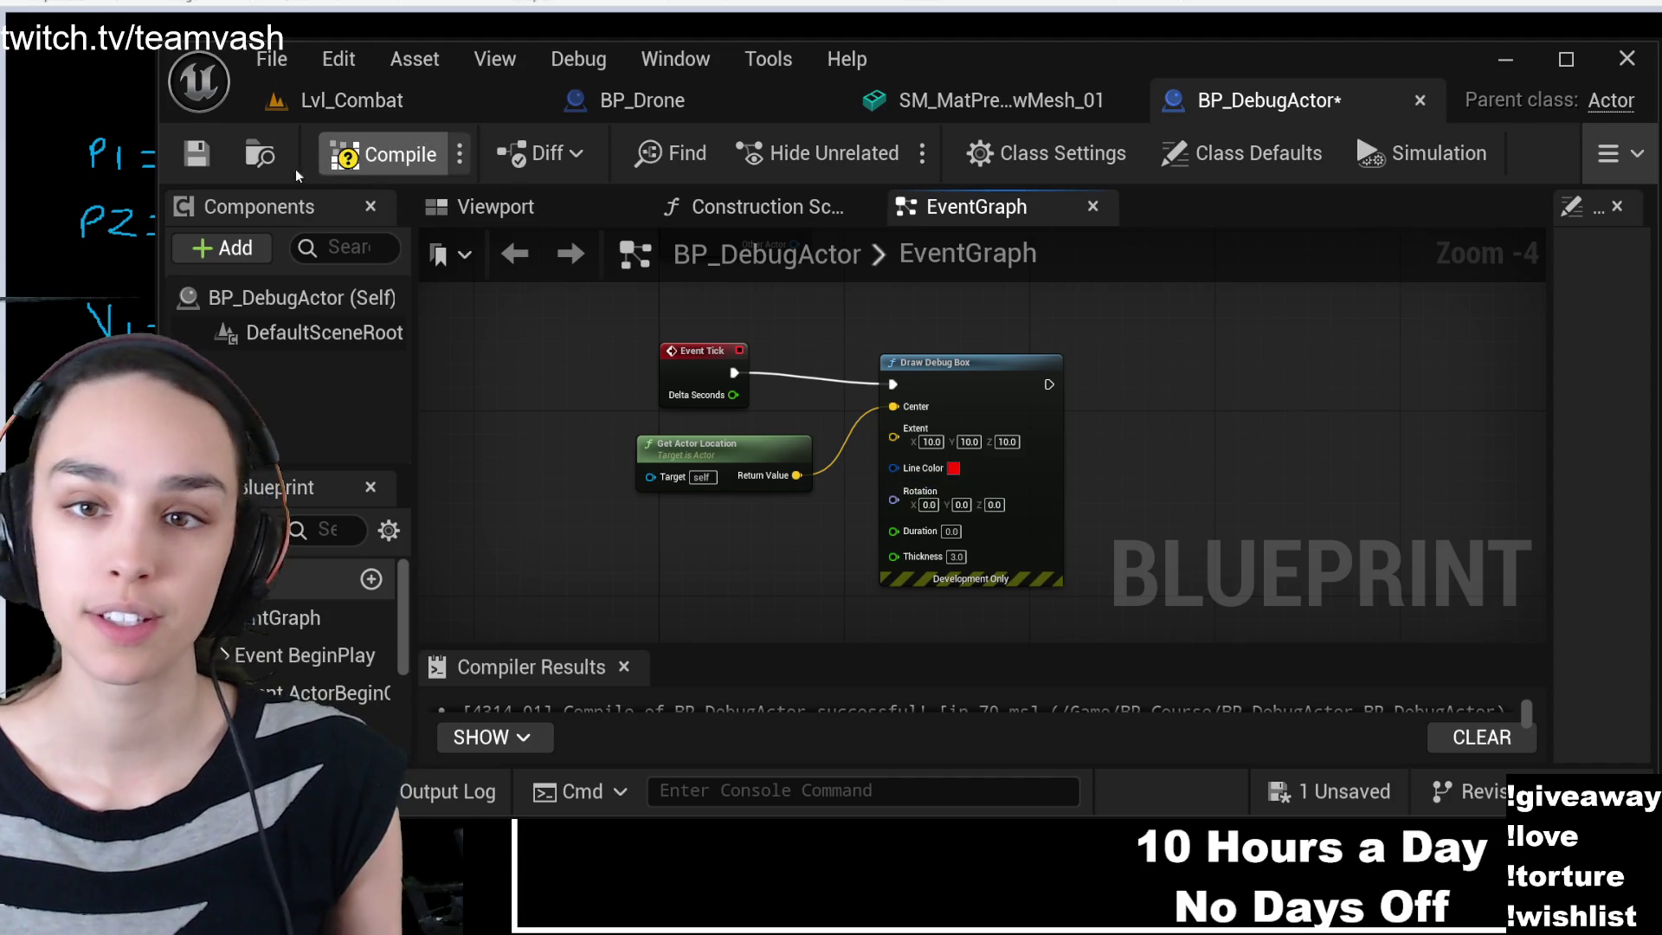
click(193, 154)
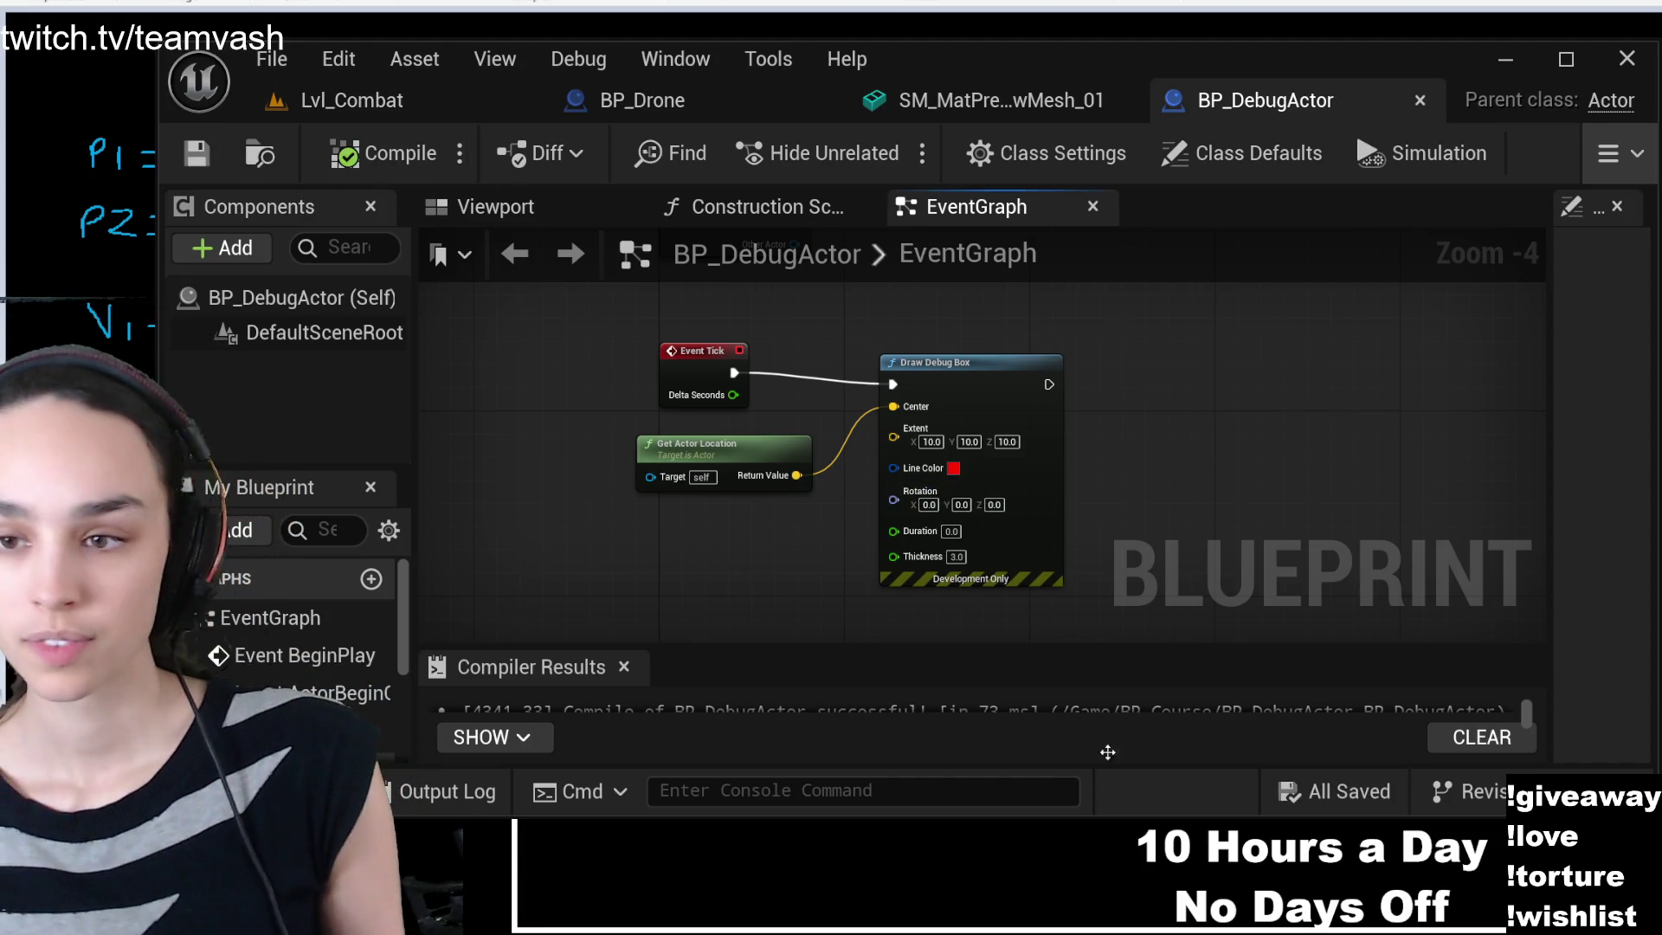
click(814, 591)
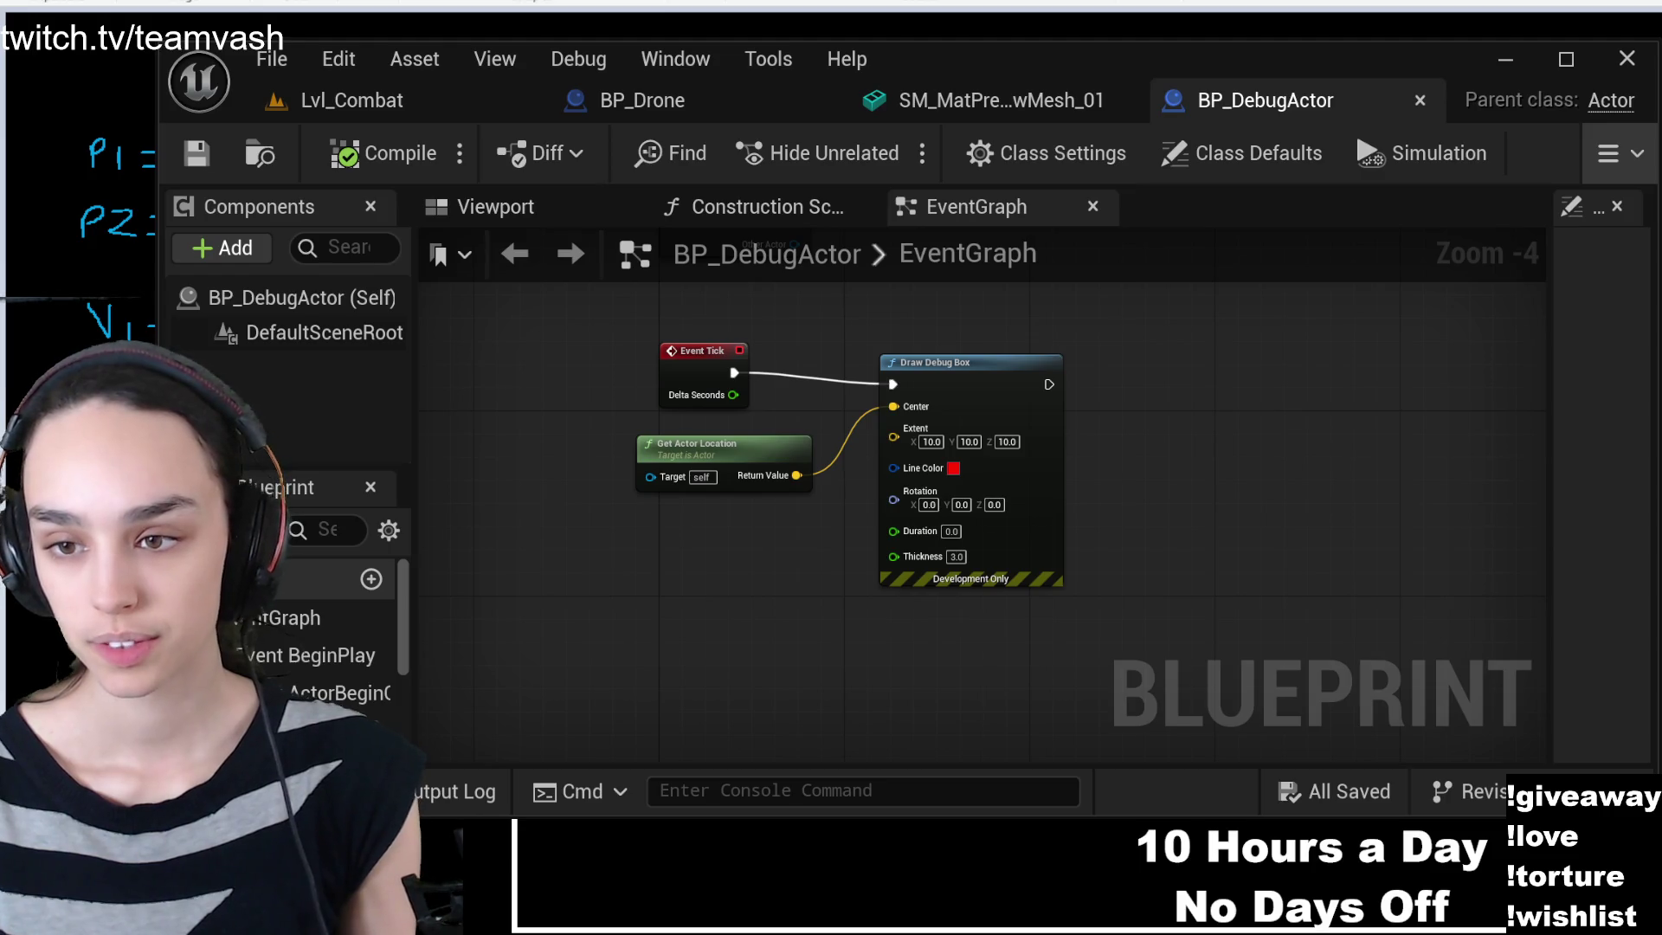
- Drop a BP_DebugActor into the Lvl_Combat enclosure and start playing the level
click(355, 100)
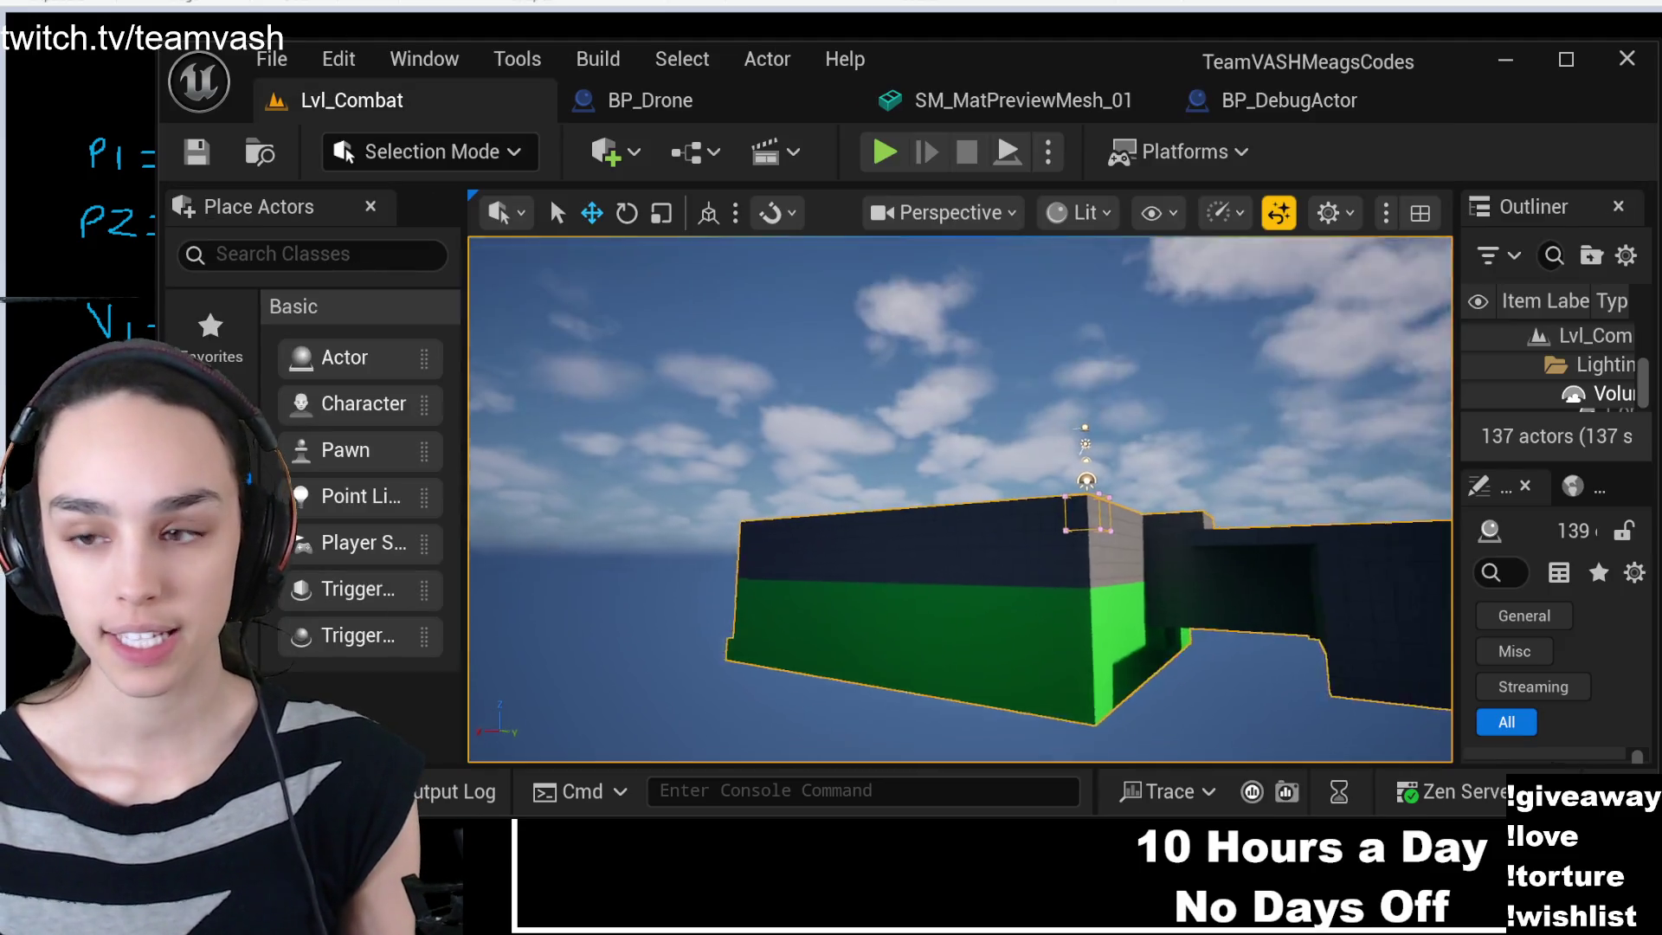
key(f)
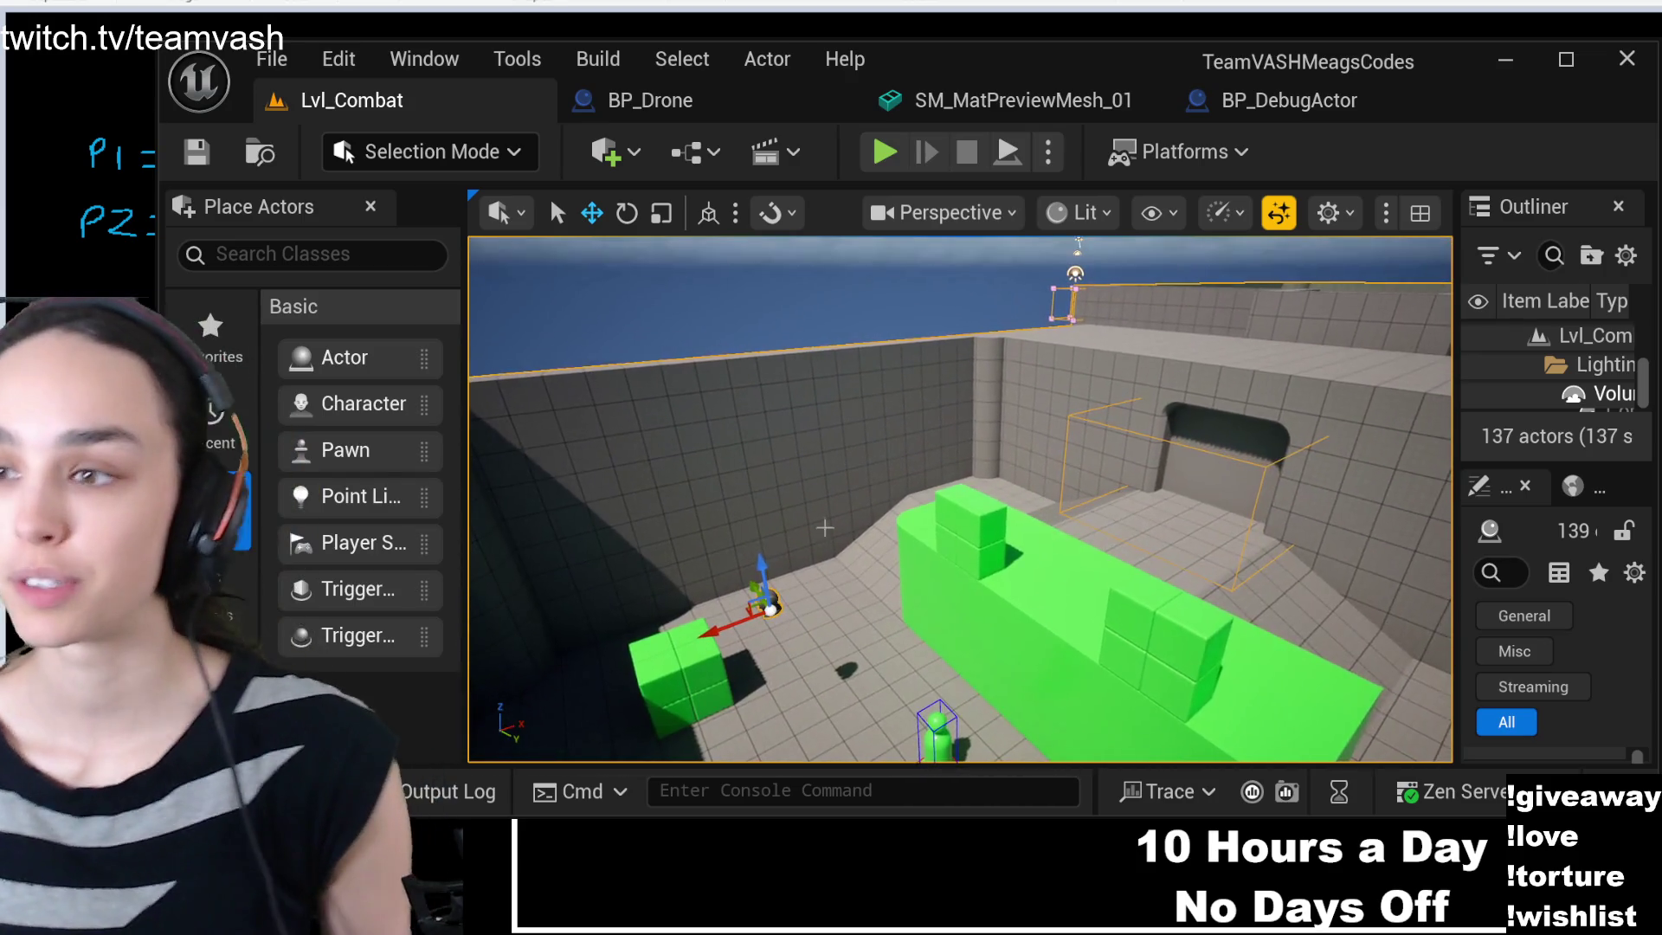
key(ctrl+space)
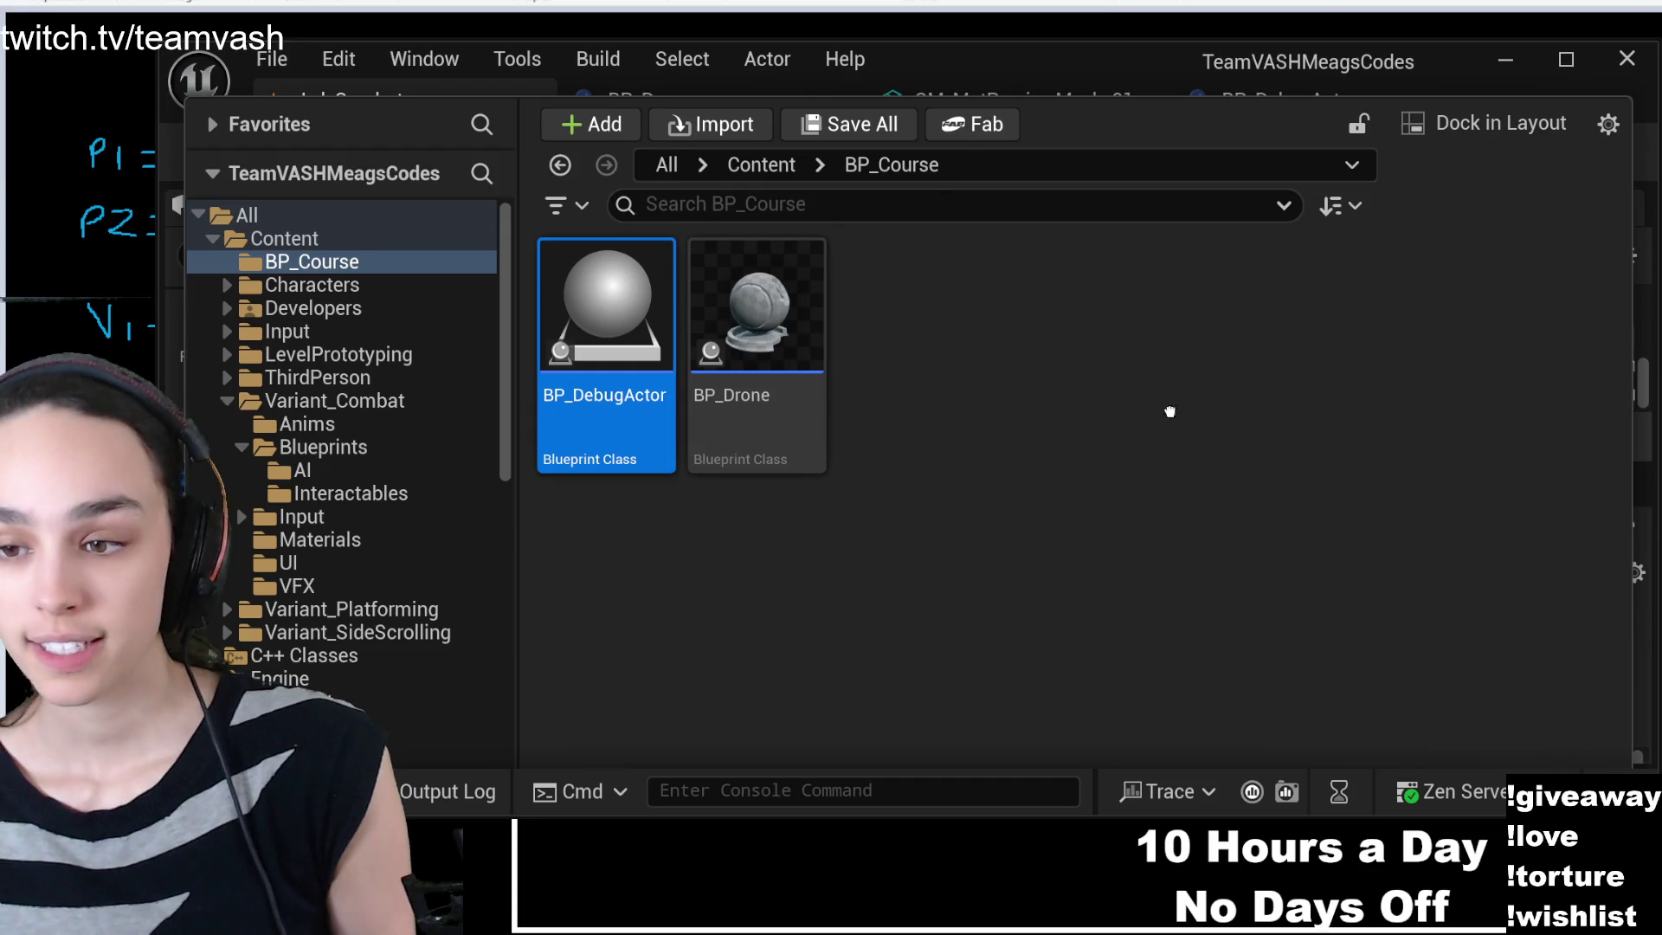
key(ctrl+space)
drag(849, 604, 844, 621)
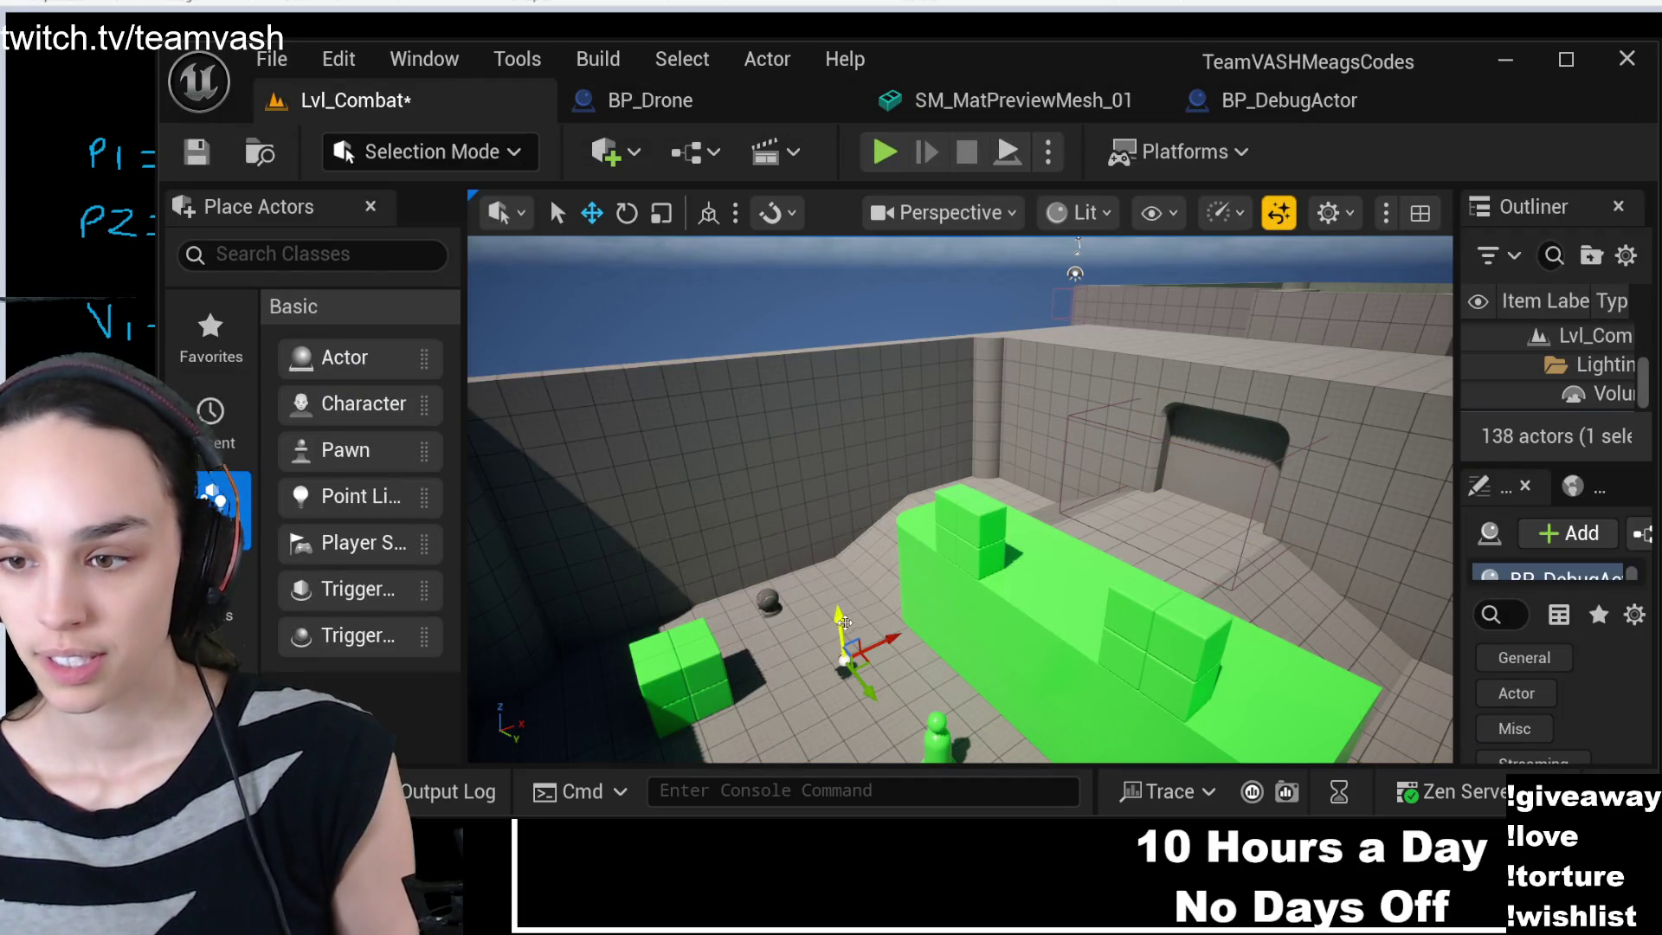
click(884, 151)
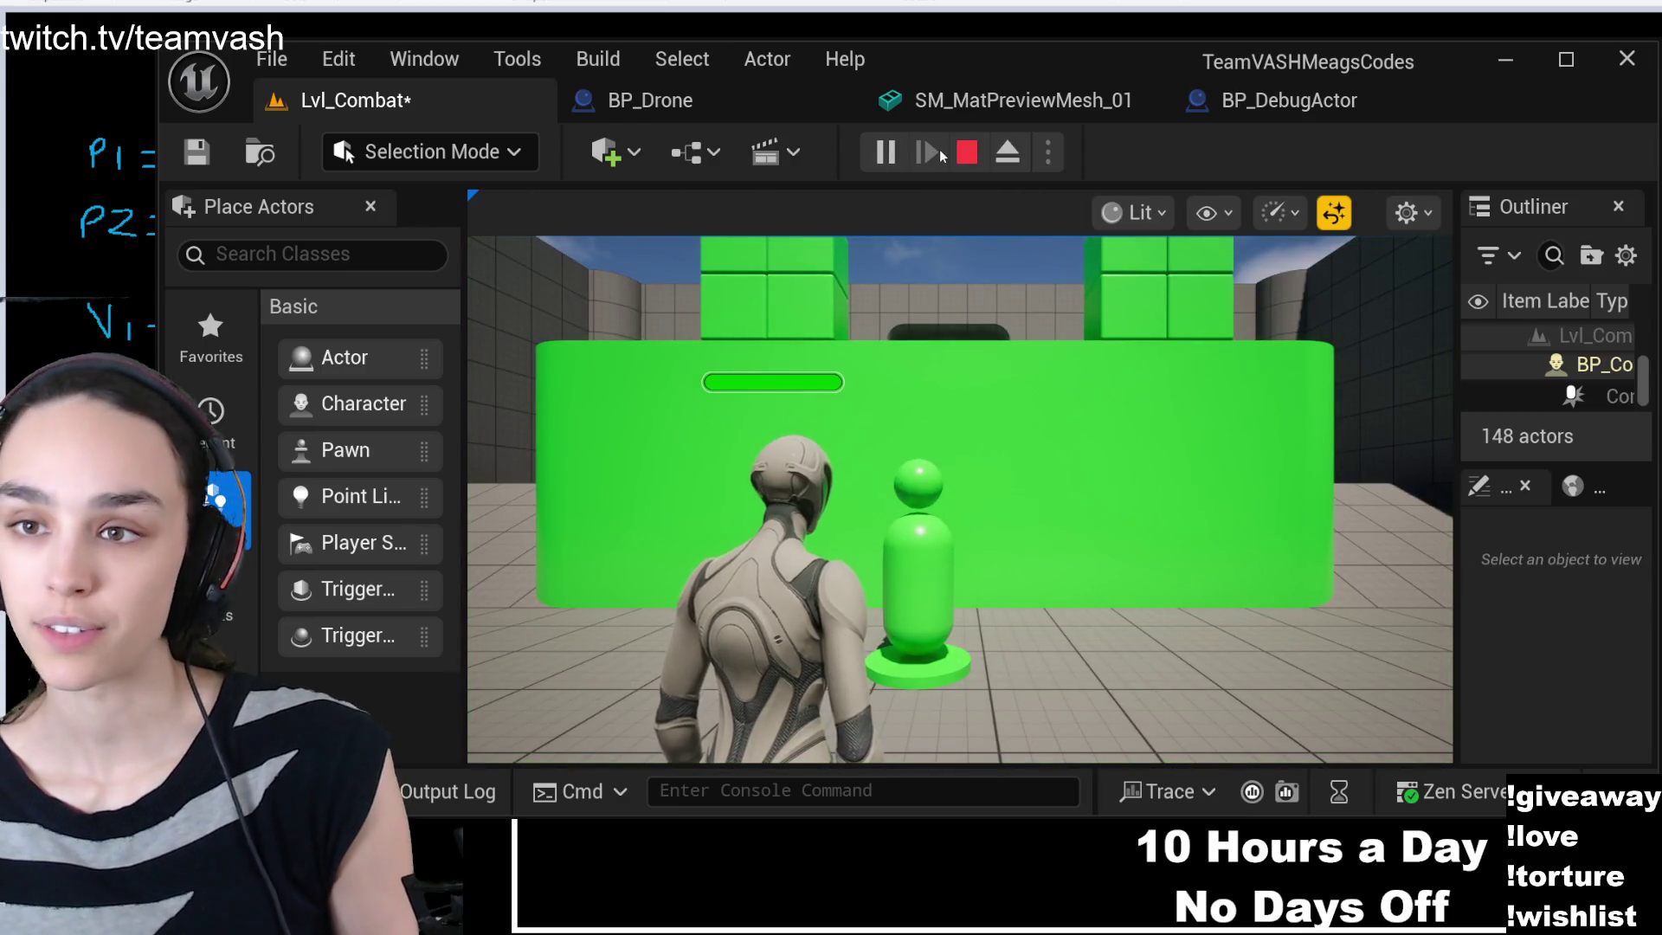
- Eject from the player, turn toward the red debug box, then switch to BP_Drone
click(1006, 151)
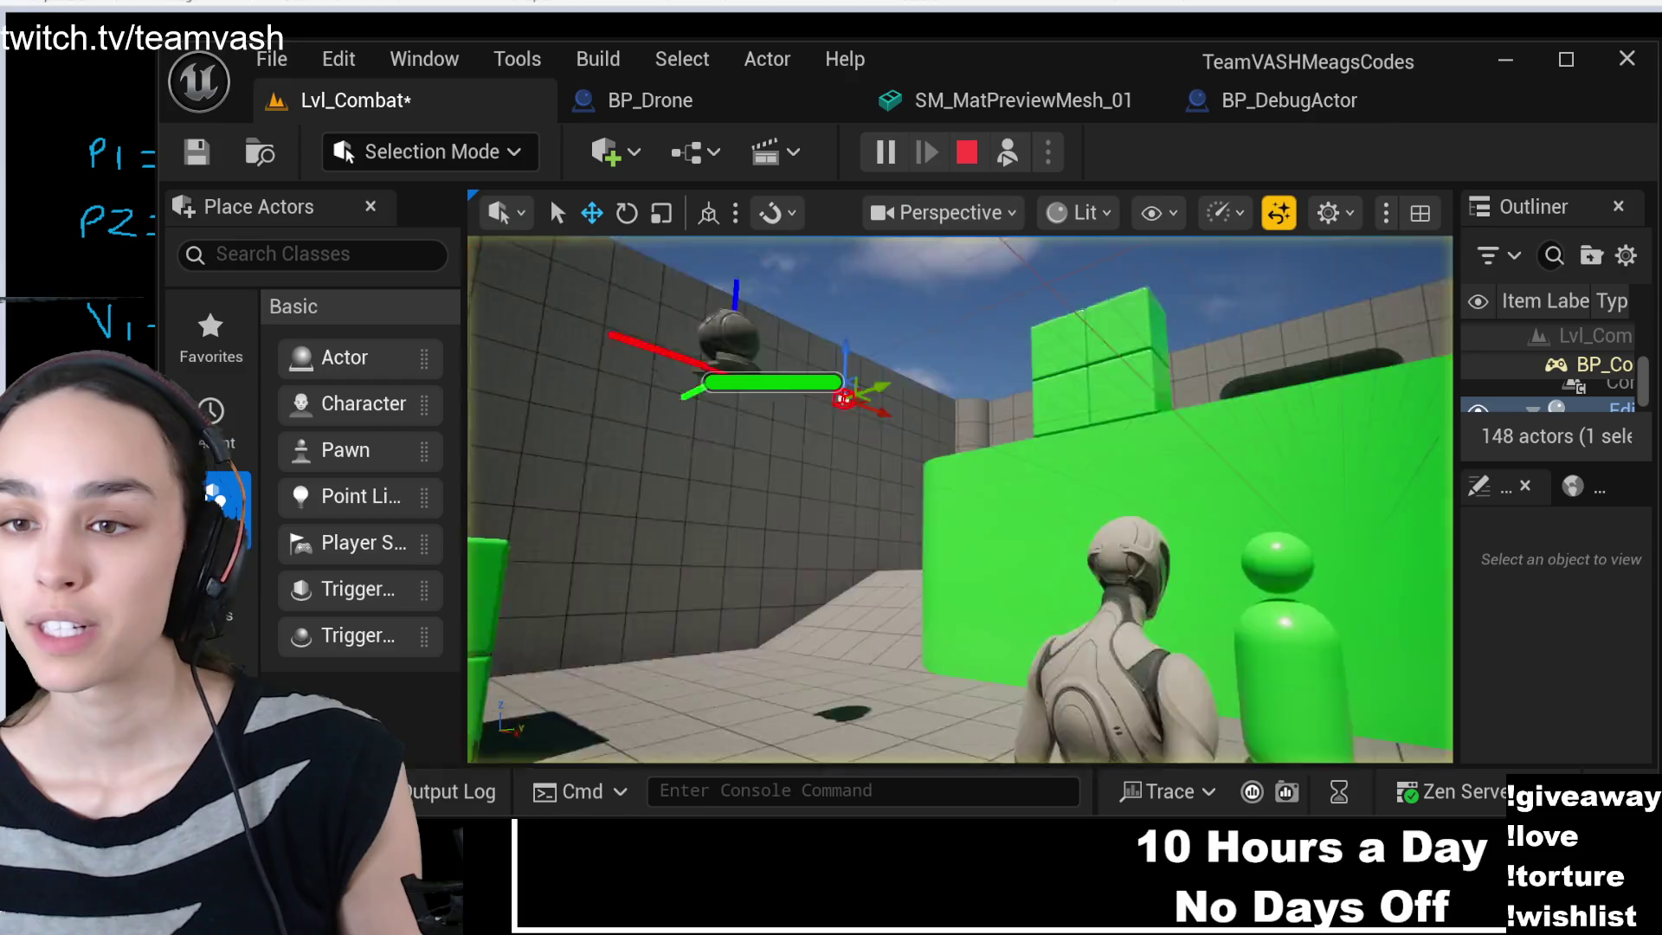
mouse_move(960, 499)
mouse_down()
mouse_move(874, 502)
mouse_move(935, 500)
mouse_move(857, 486)
mouse_up()
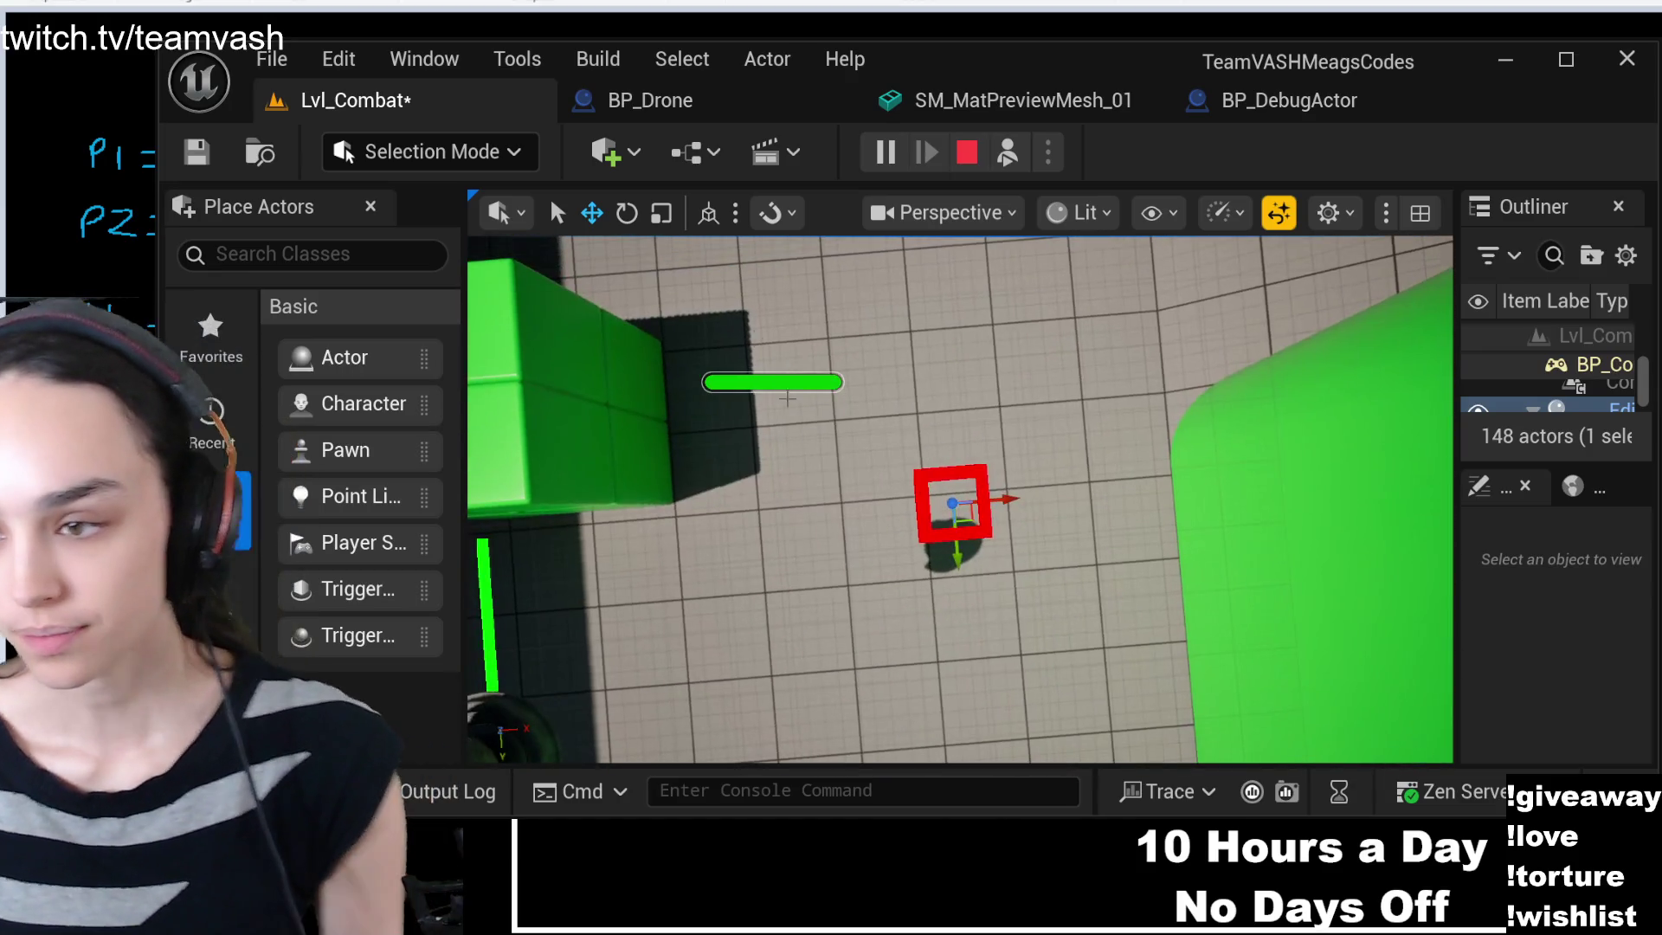
click(792, 108)
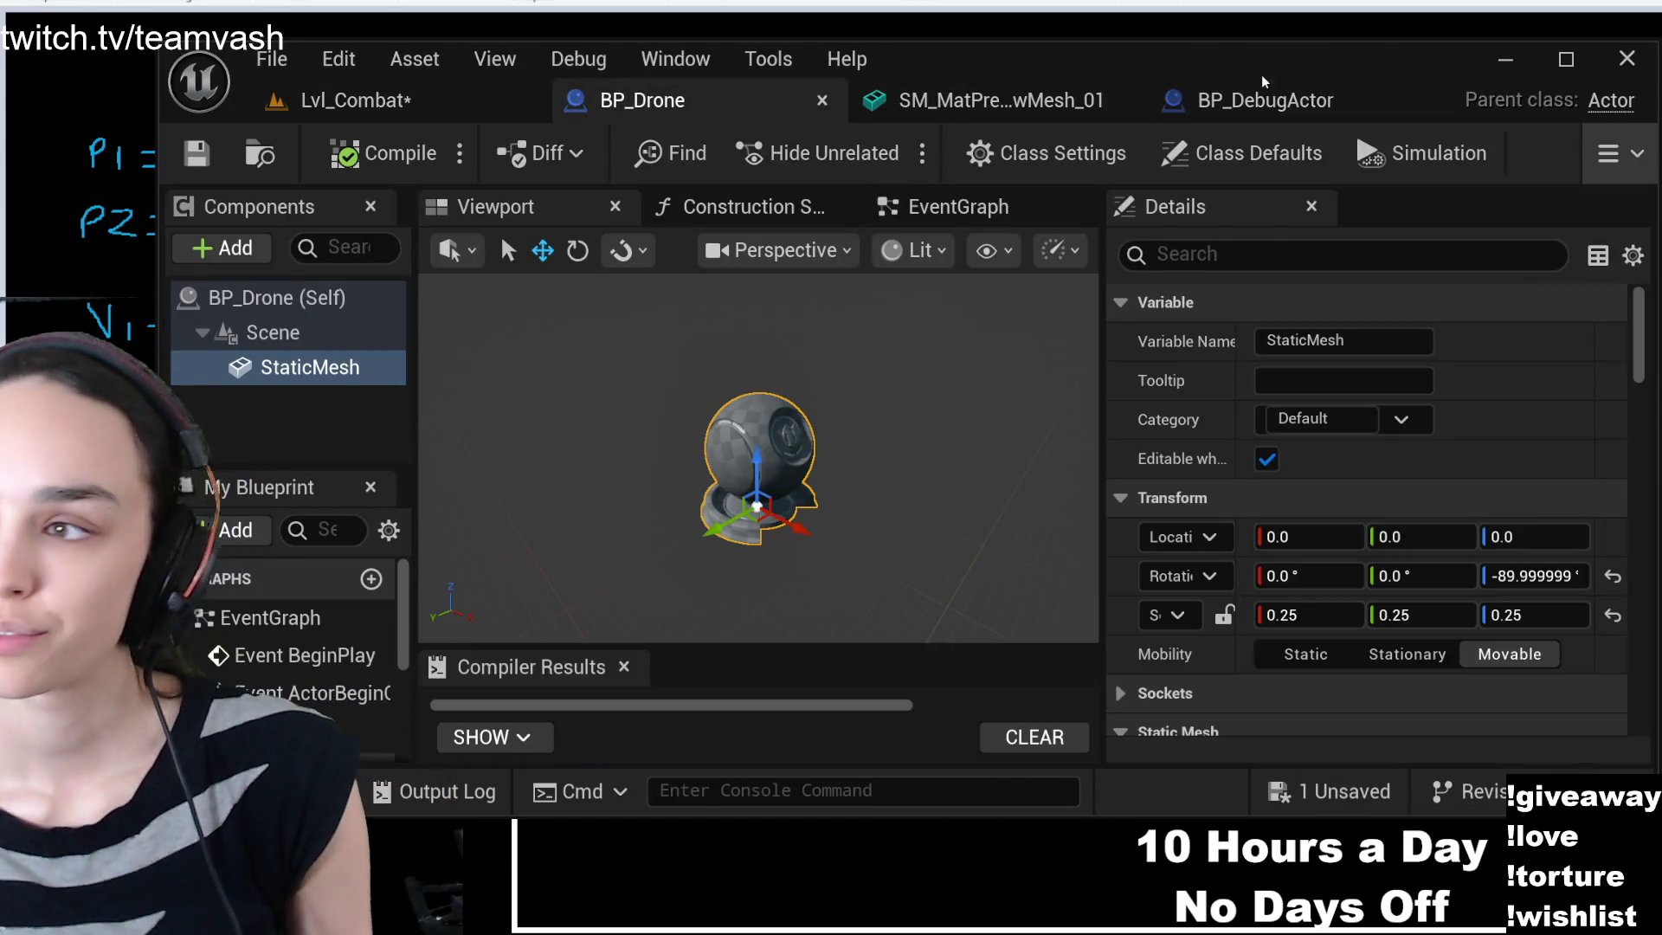
- Set the Draw Debug Box Extent X to 100 in BP_DebugActor
click(1122, 101)
click(995, 100)
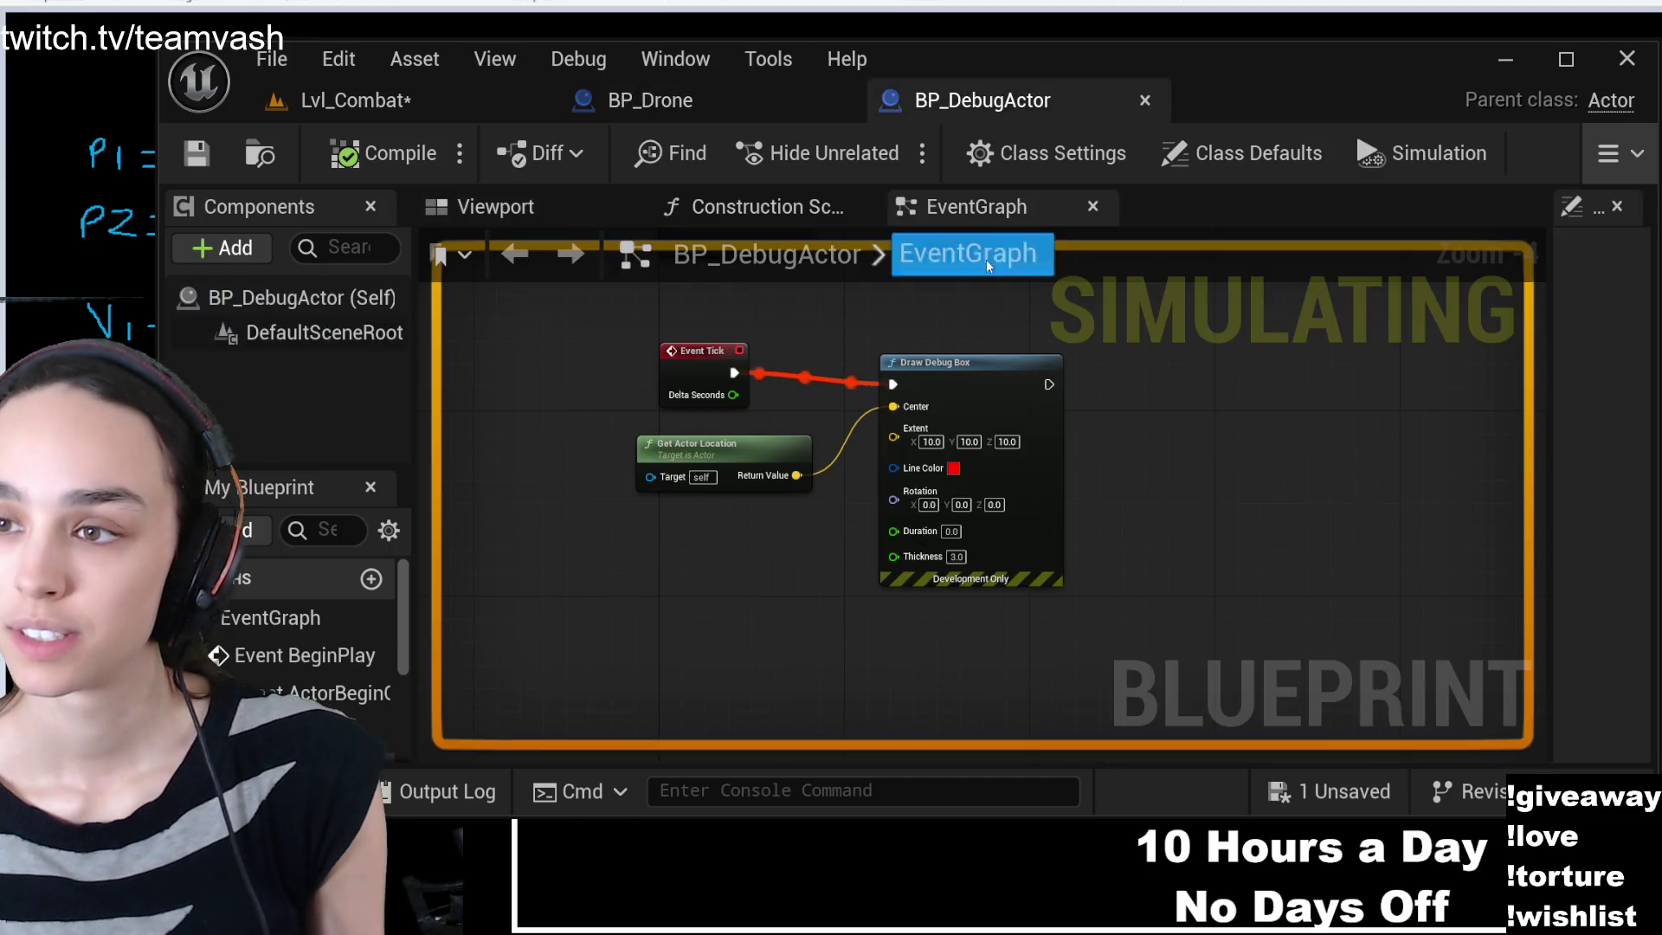
click(930, 441)
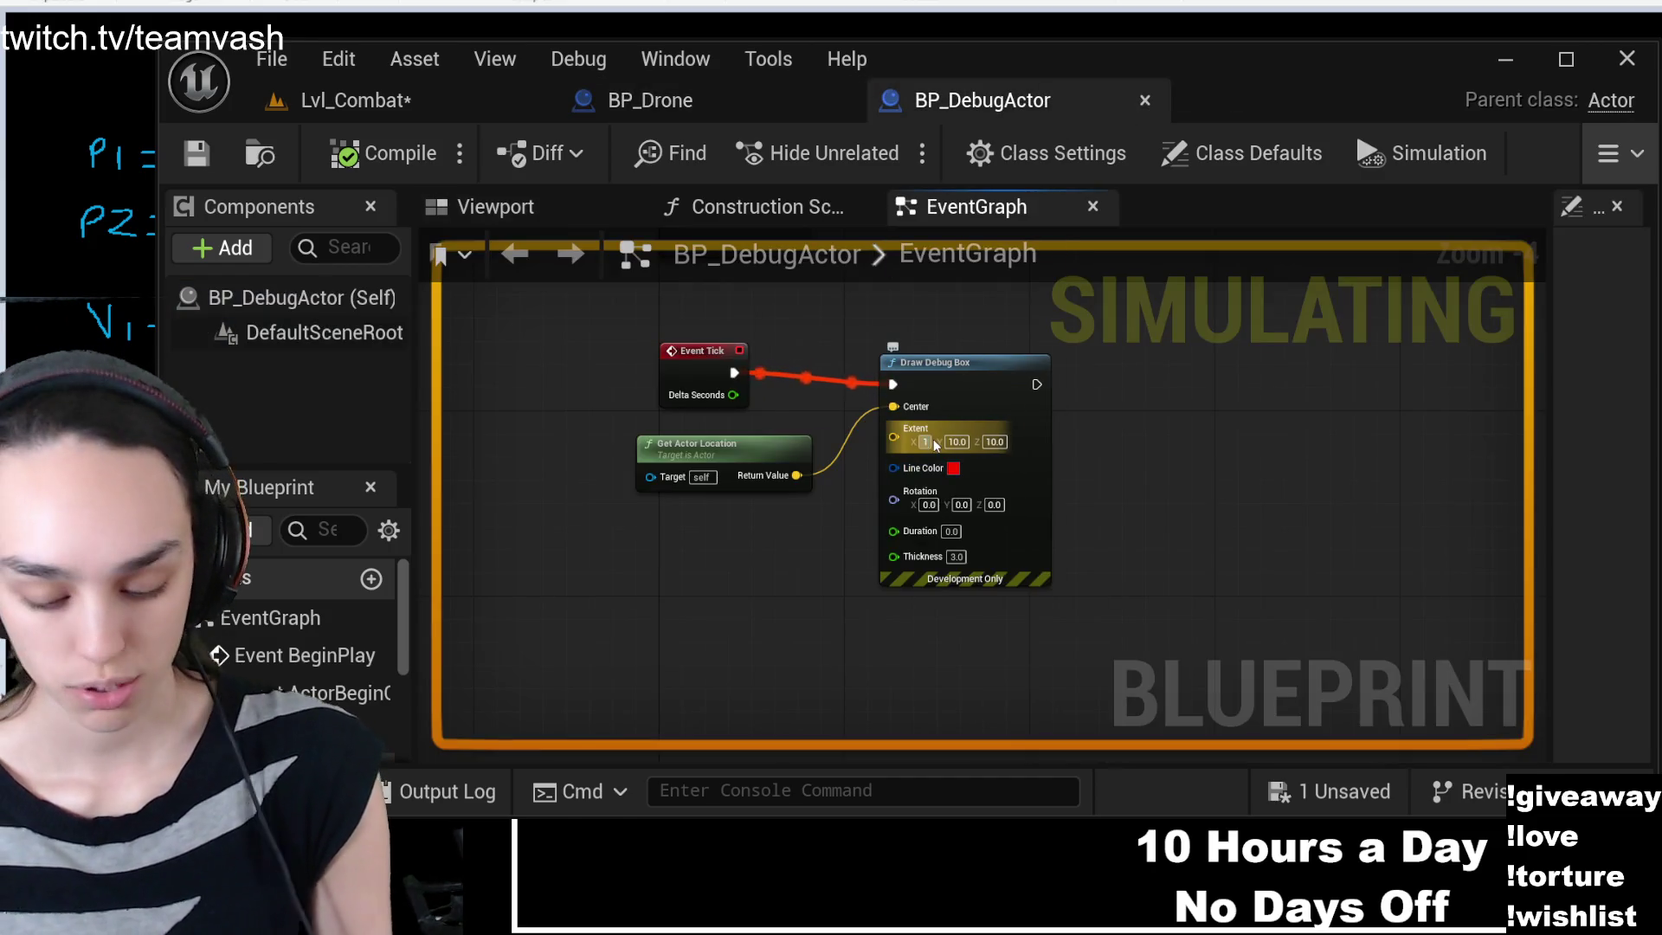
text(00)
key(Return)
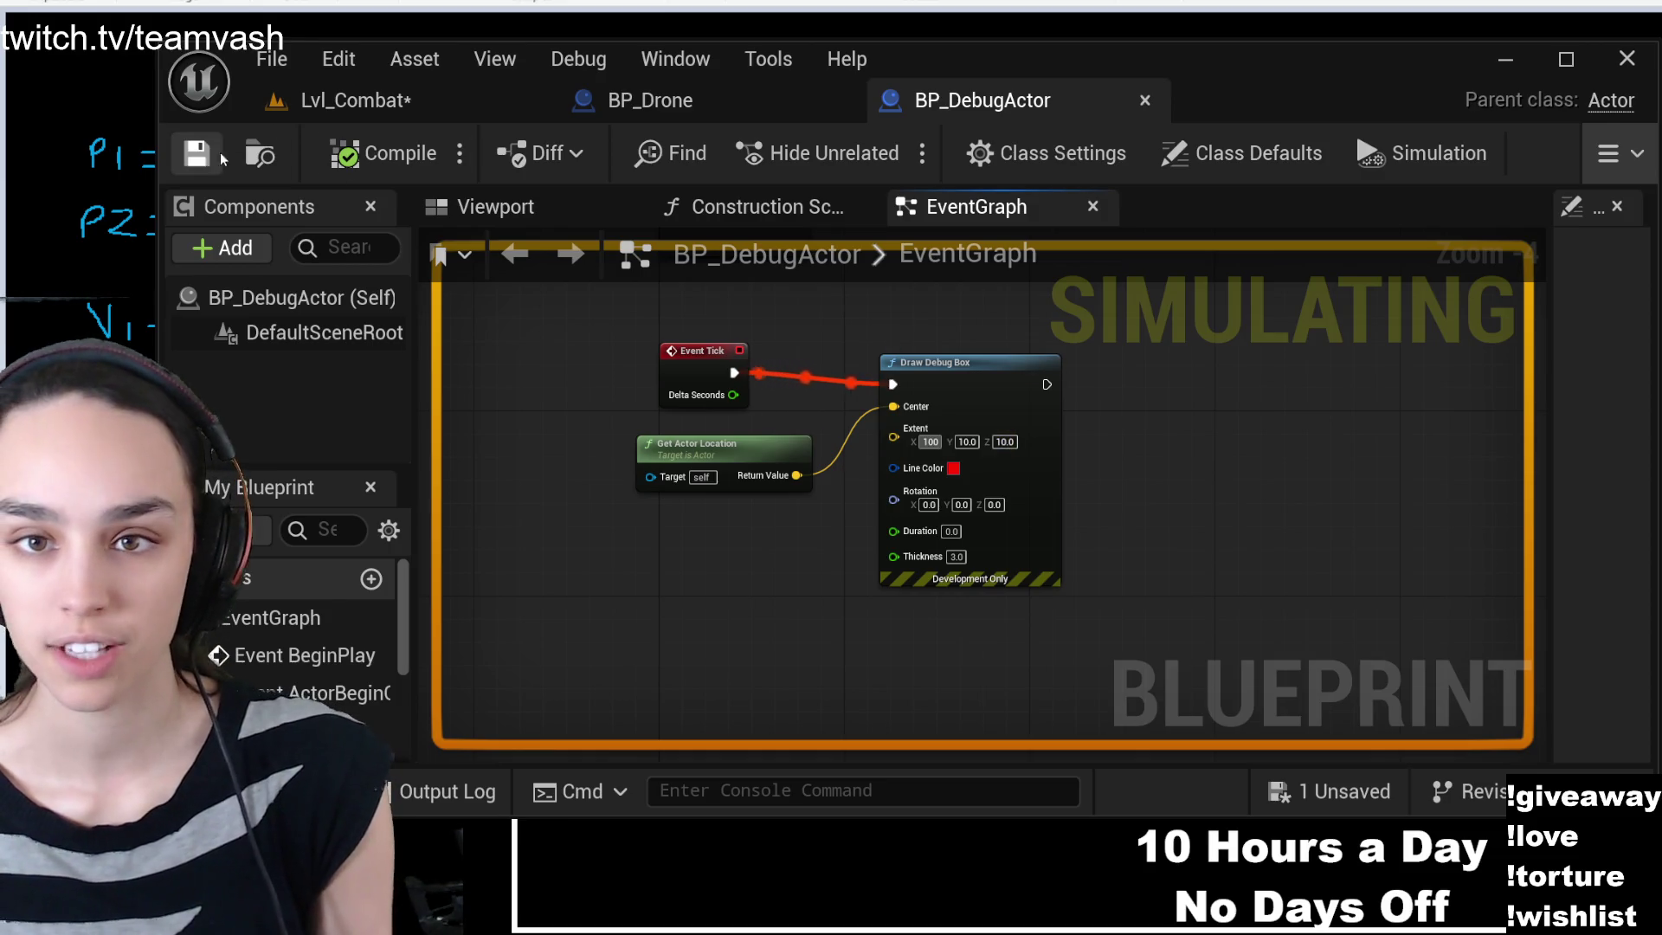
- Check the stretched box in Lvl_Combat, then return to the BP_DebugActor graph
click(307, 108)
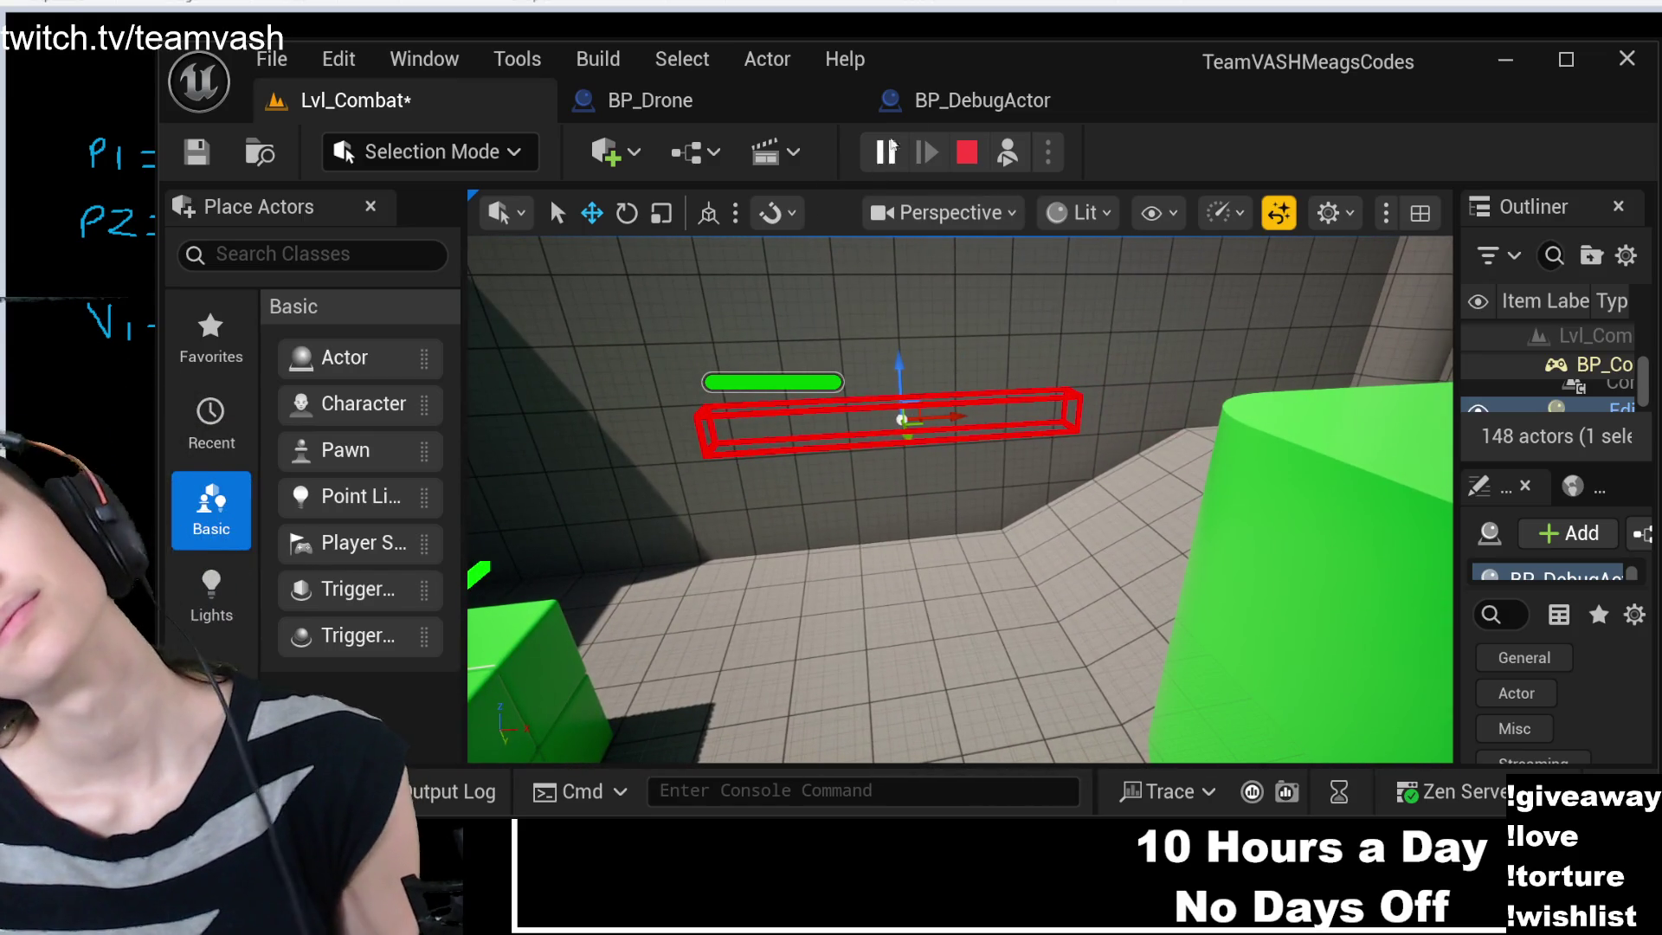
click(937, 104)
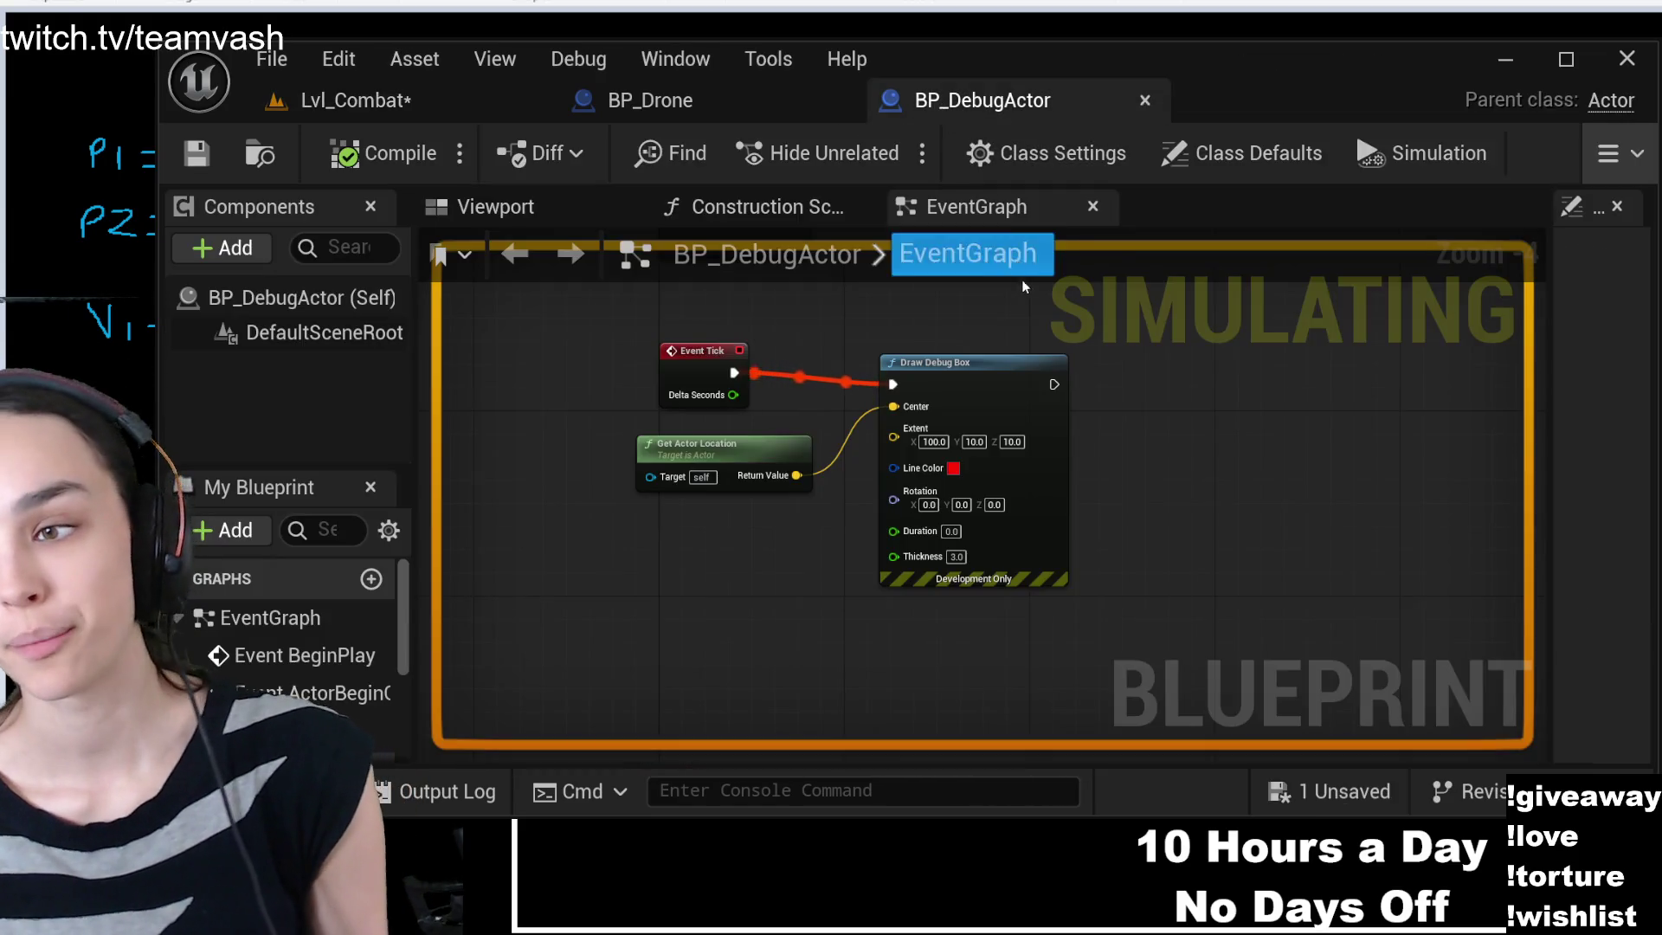
click(346, 108)
click(943, 100)
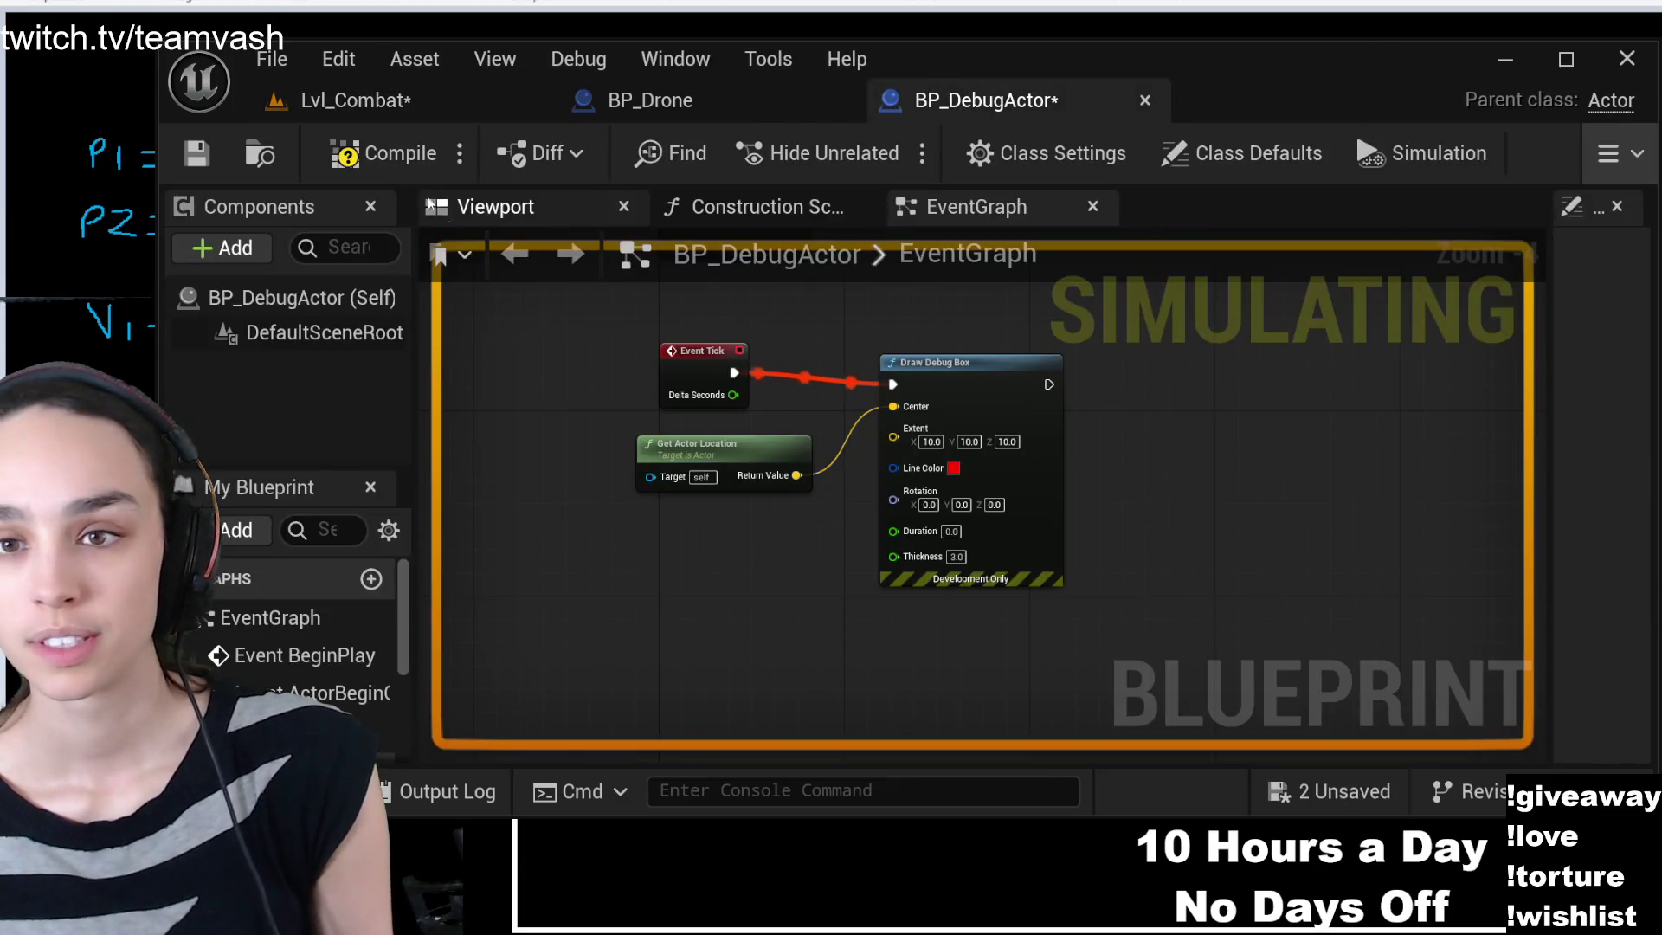
click(353, 103)
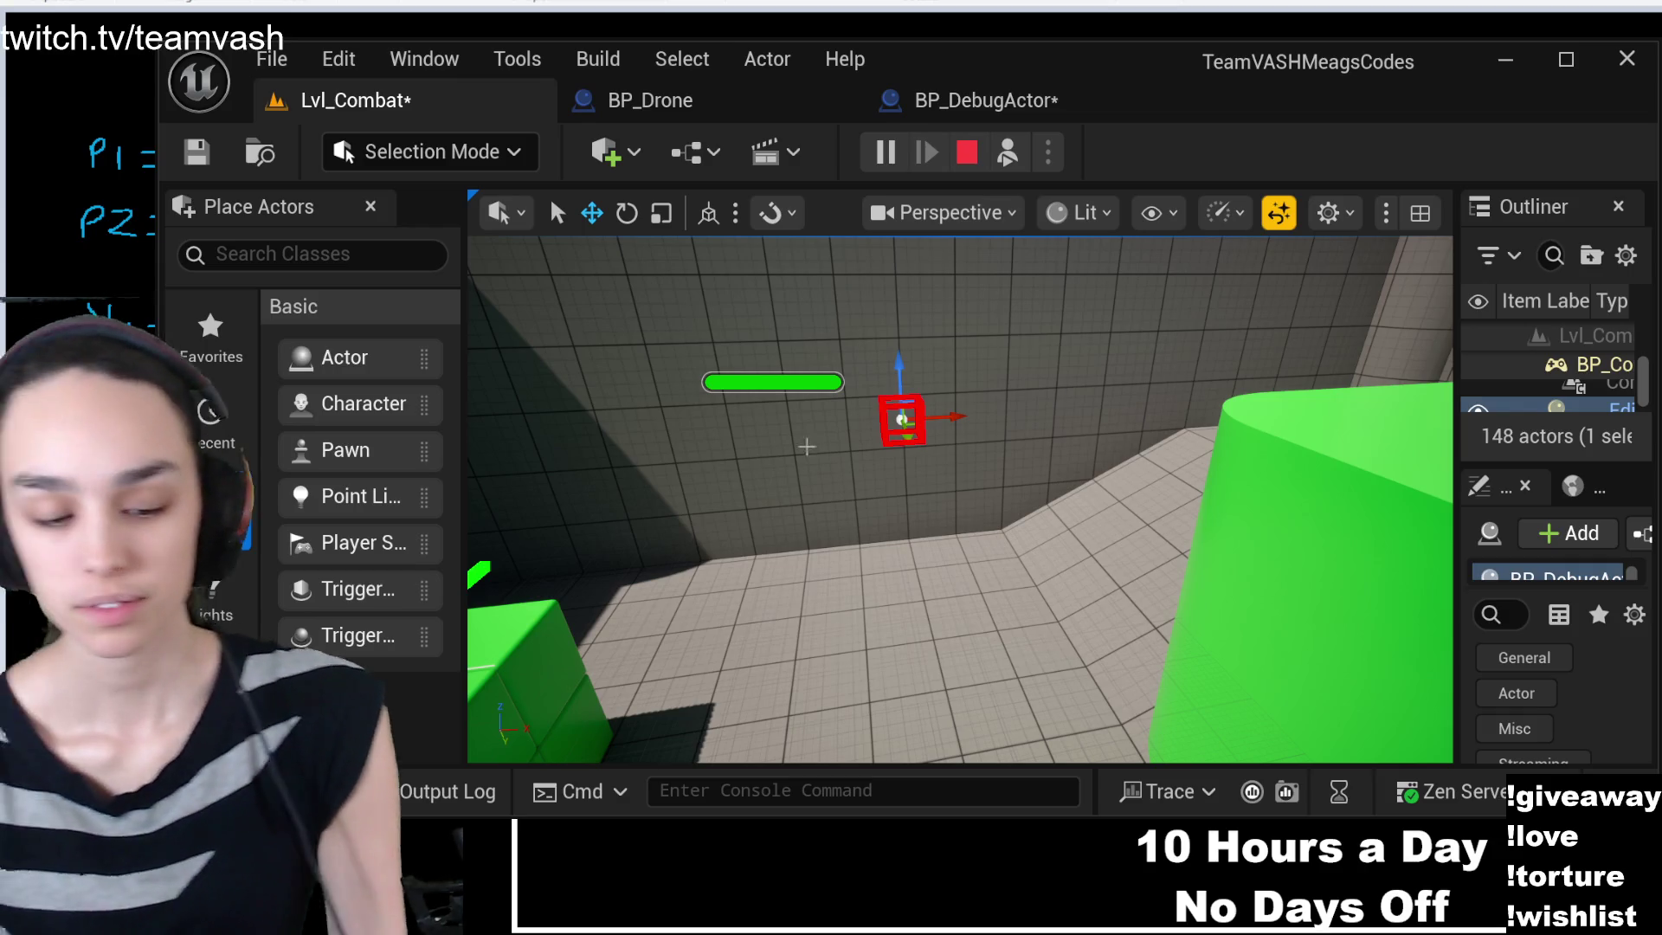
click(948, 102)
drag(1157, 474, 1024, 457)
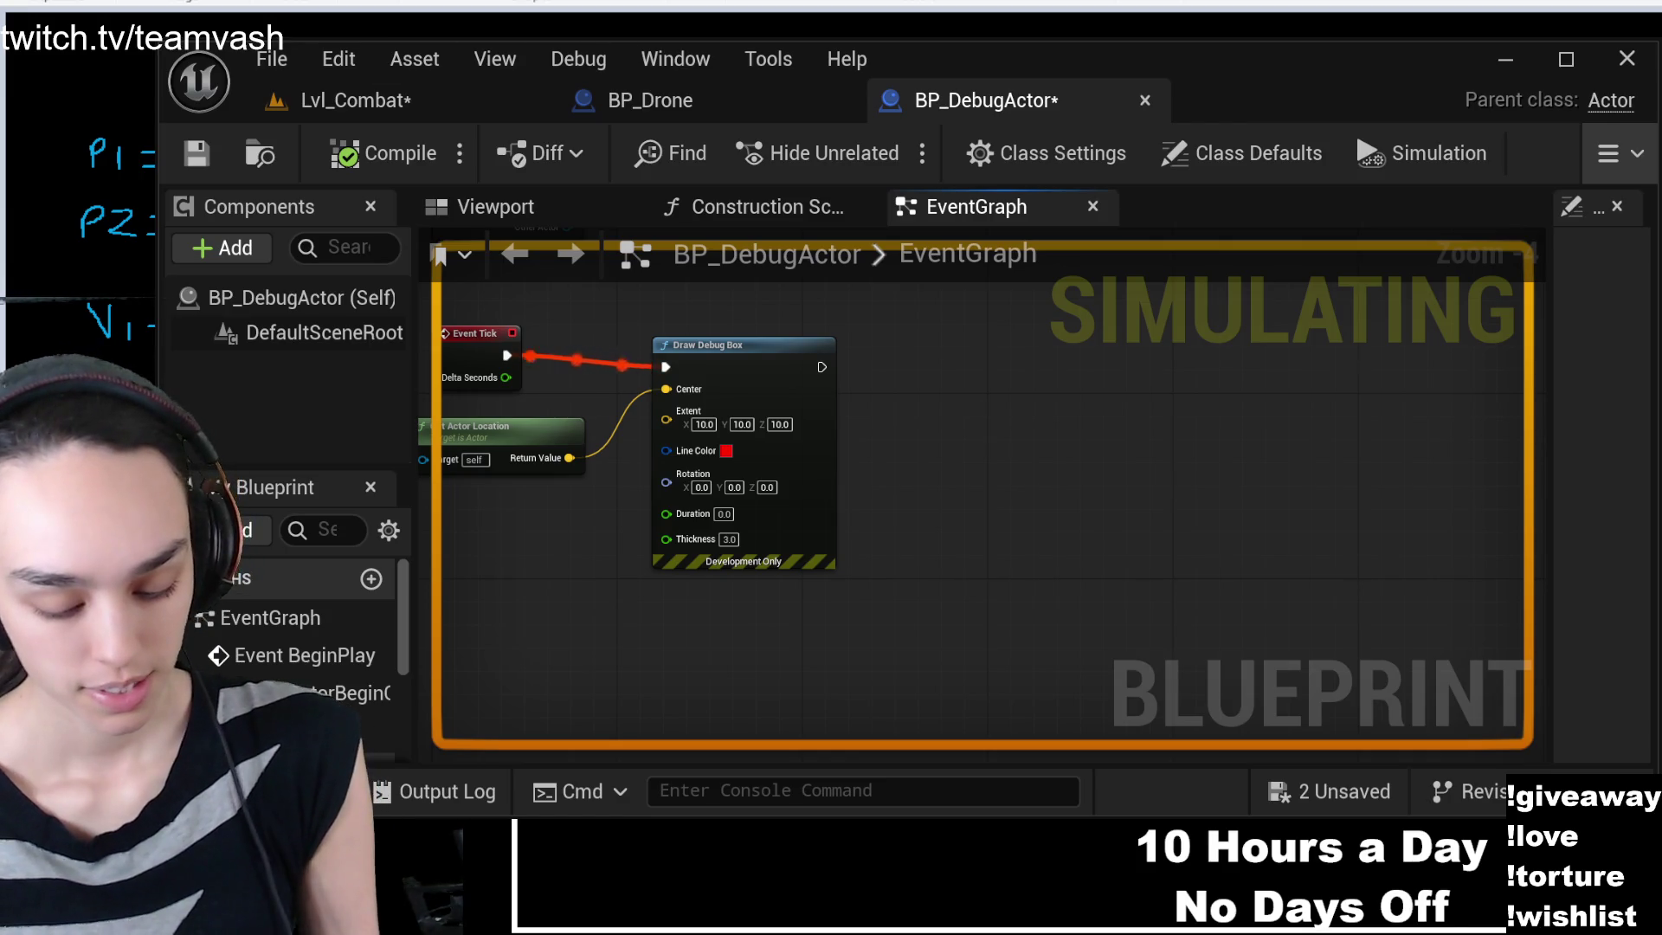
- Paste a Draw Debug Sphere node right of the box node with Radius 5
key(ctrl+v)
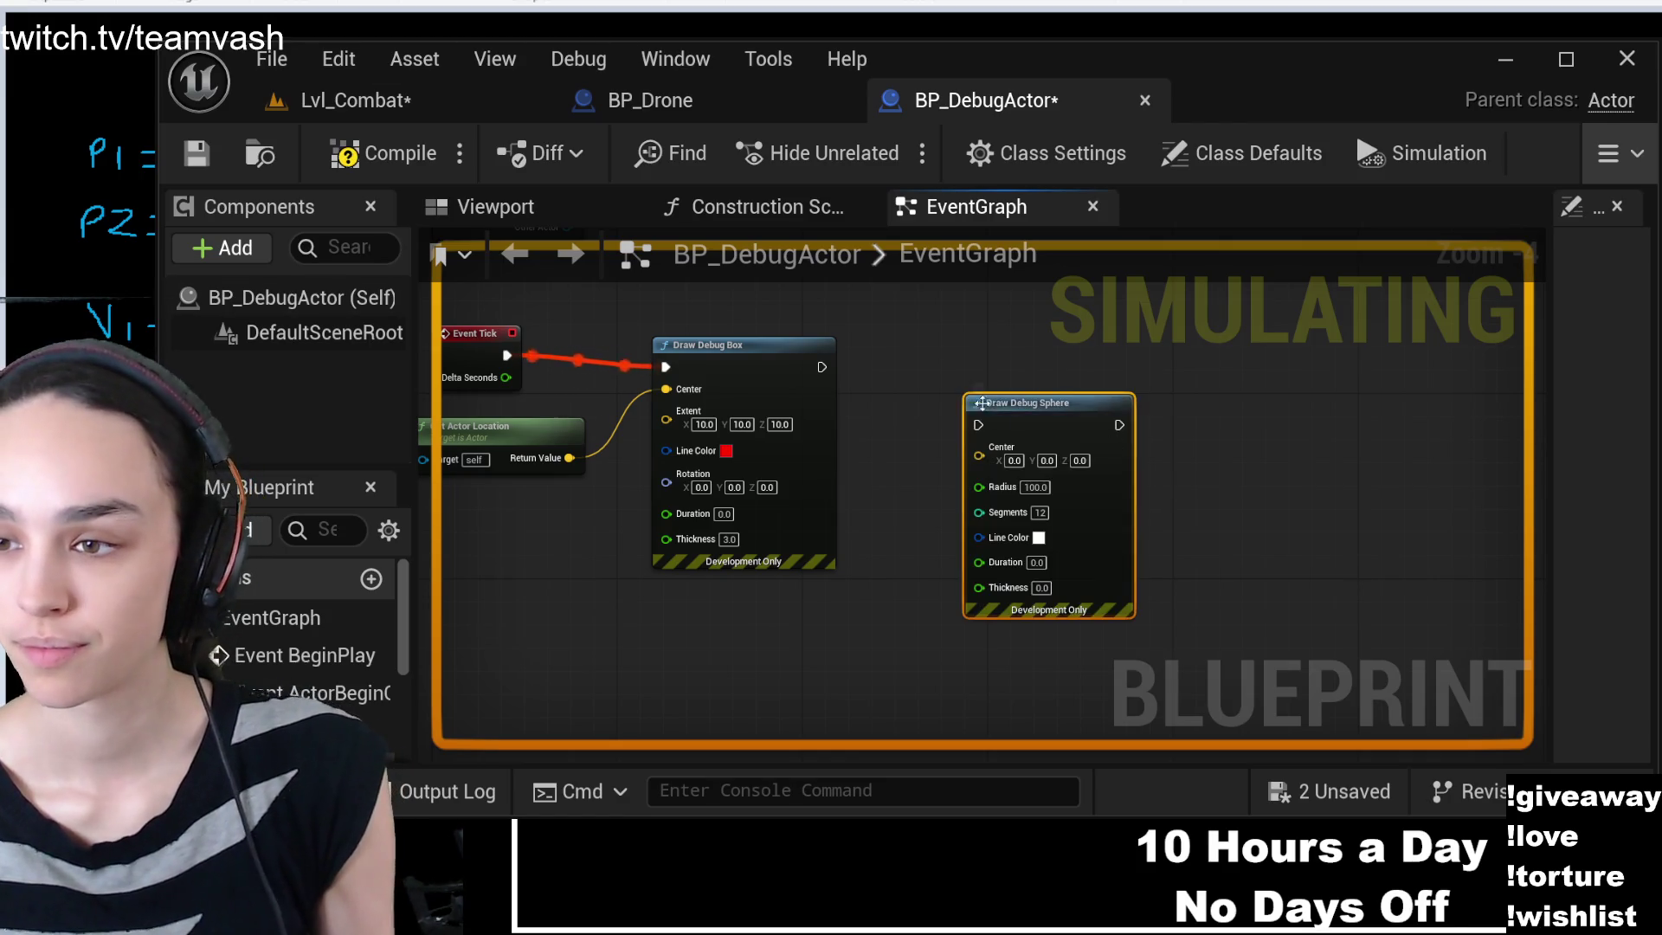
drag(978, 399, 914, 367)
mouse_move(804, 367)
mouse_down()
mouse_move(909, 370)
mouse_move(908, 390)
mouse_move(969, 364)
mouse_up()
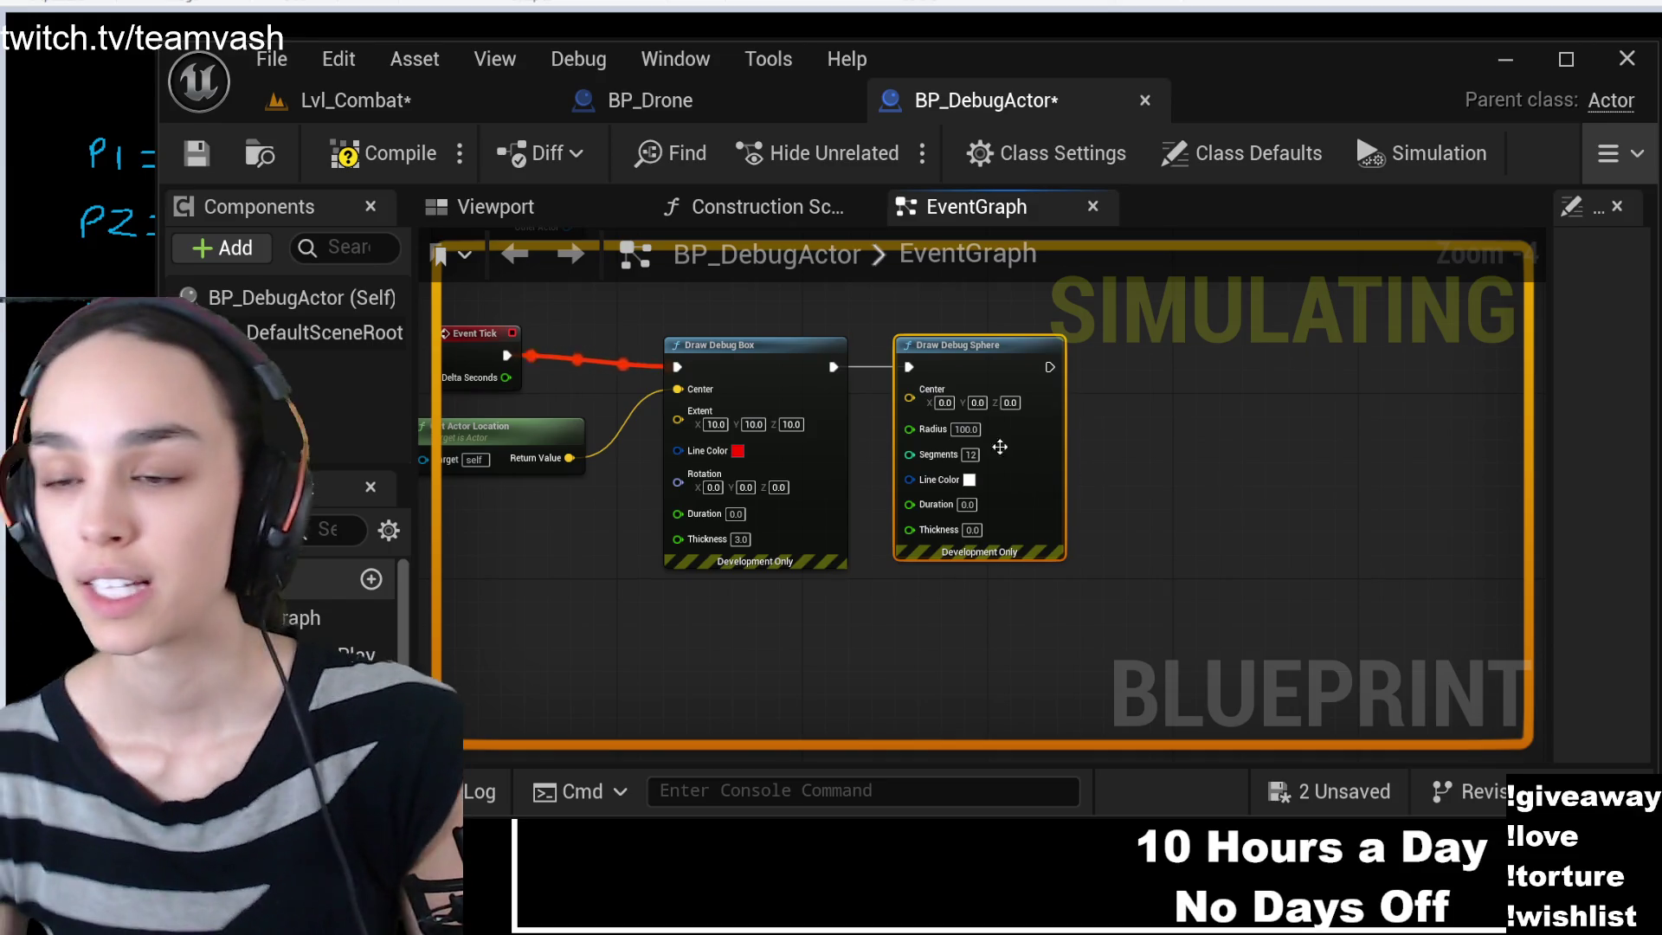
click(967, 430)
text(5100)
key(Return)
click(1123, 537)
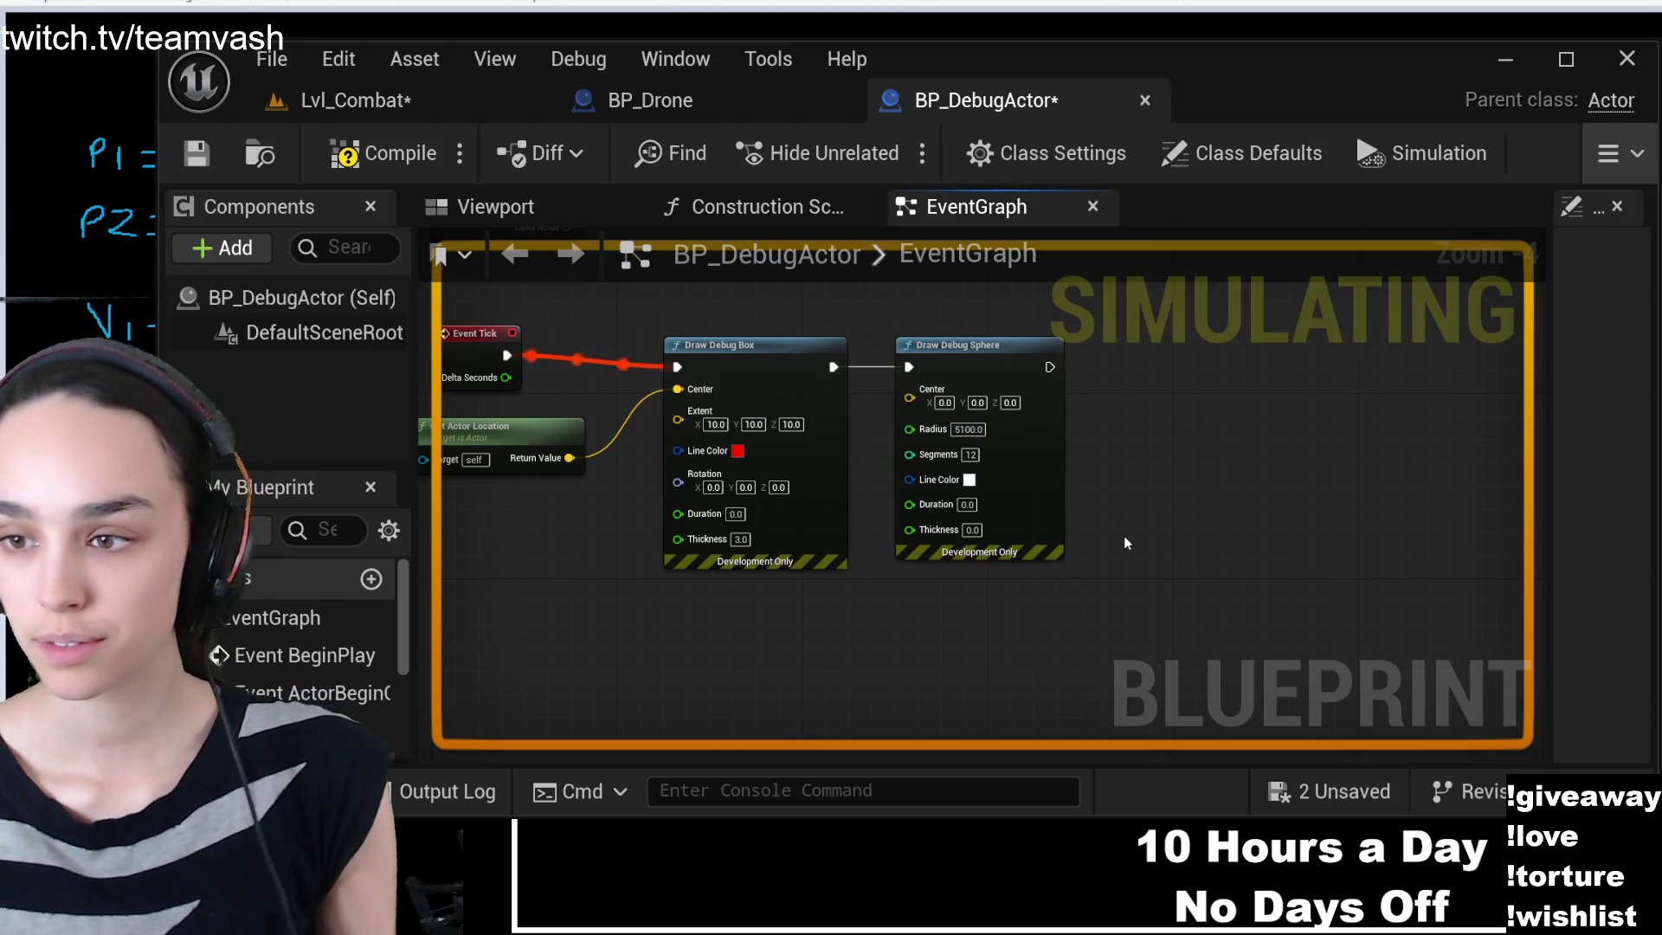
click(967, 429)
text(5)
key(Return)
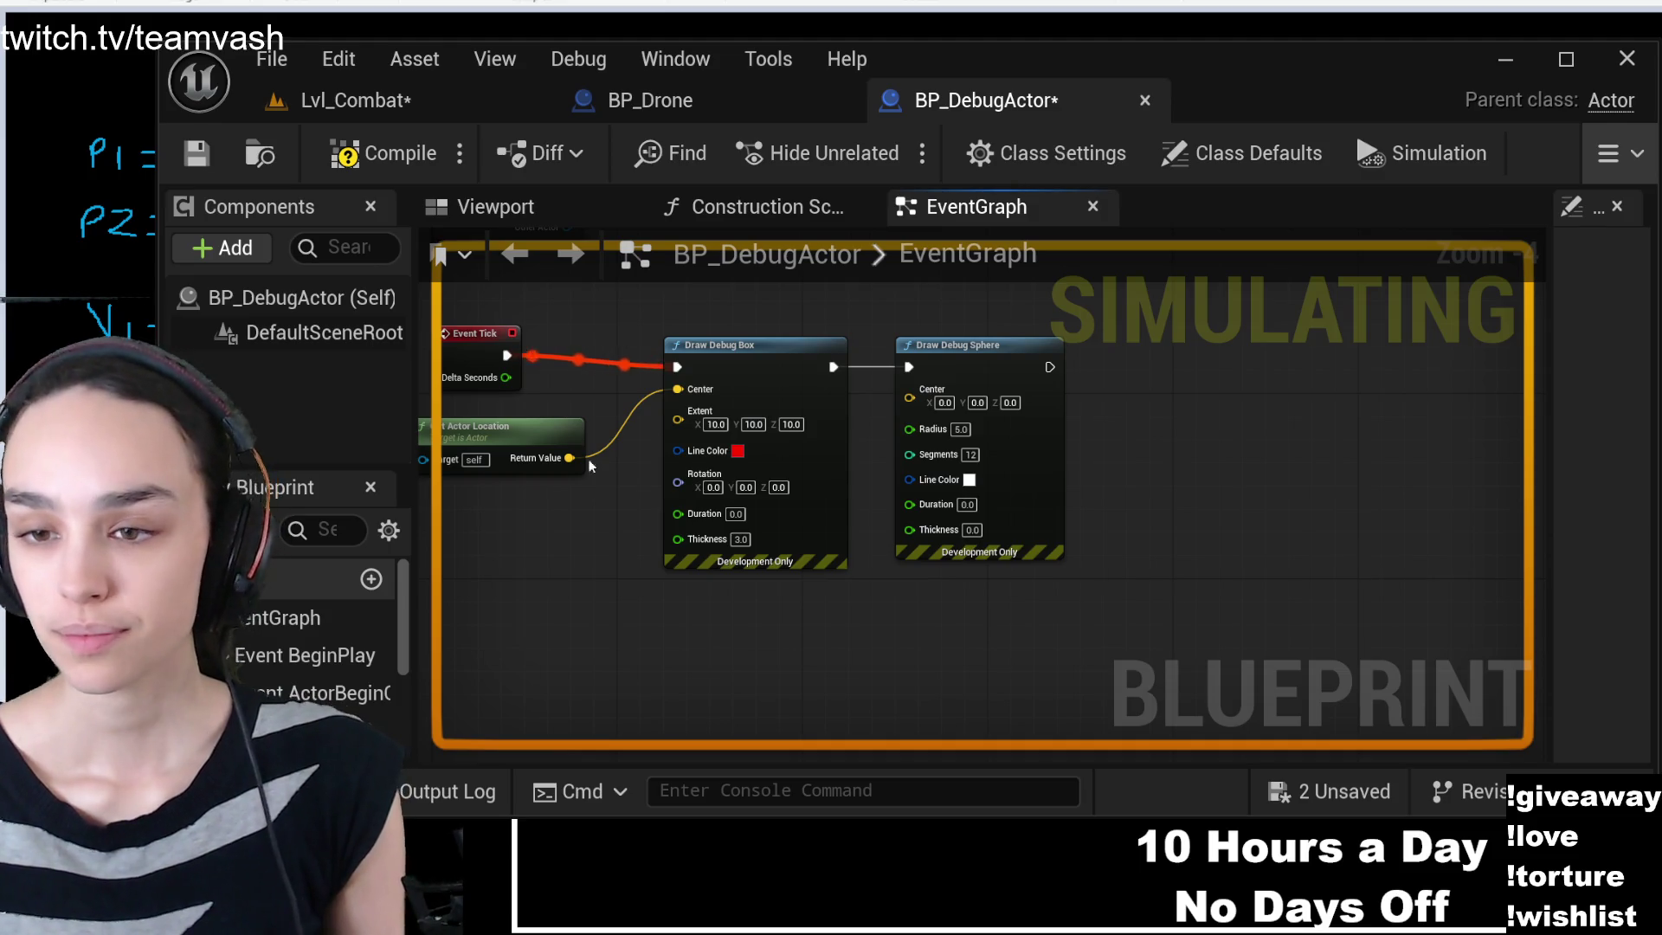
- Give the sphere its own copied Get Actor Location node for its Center
drag(568, 458, 908, 400)
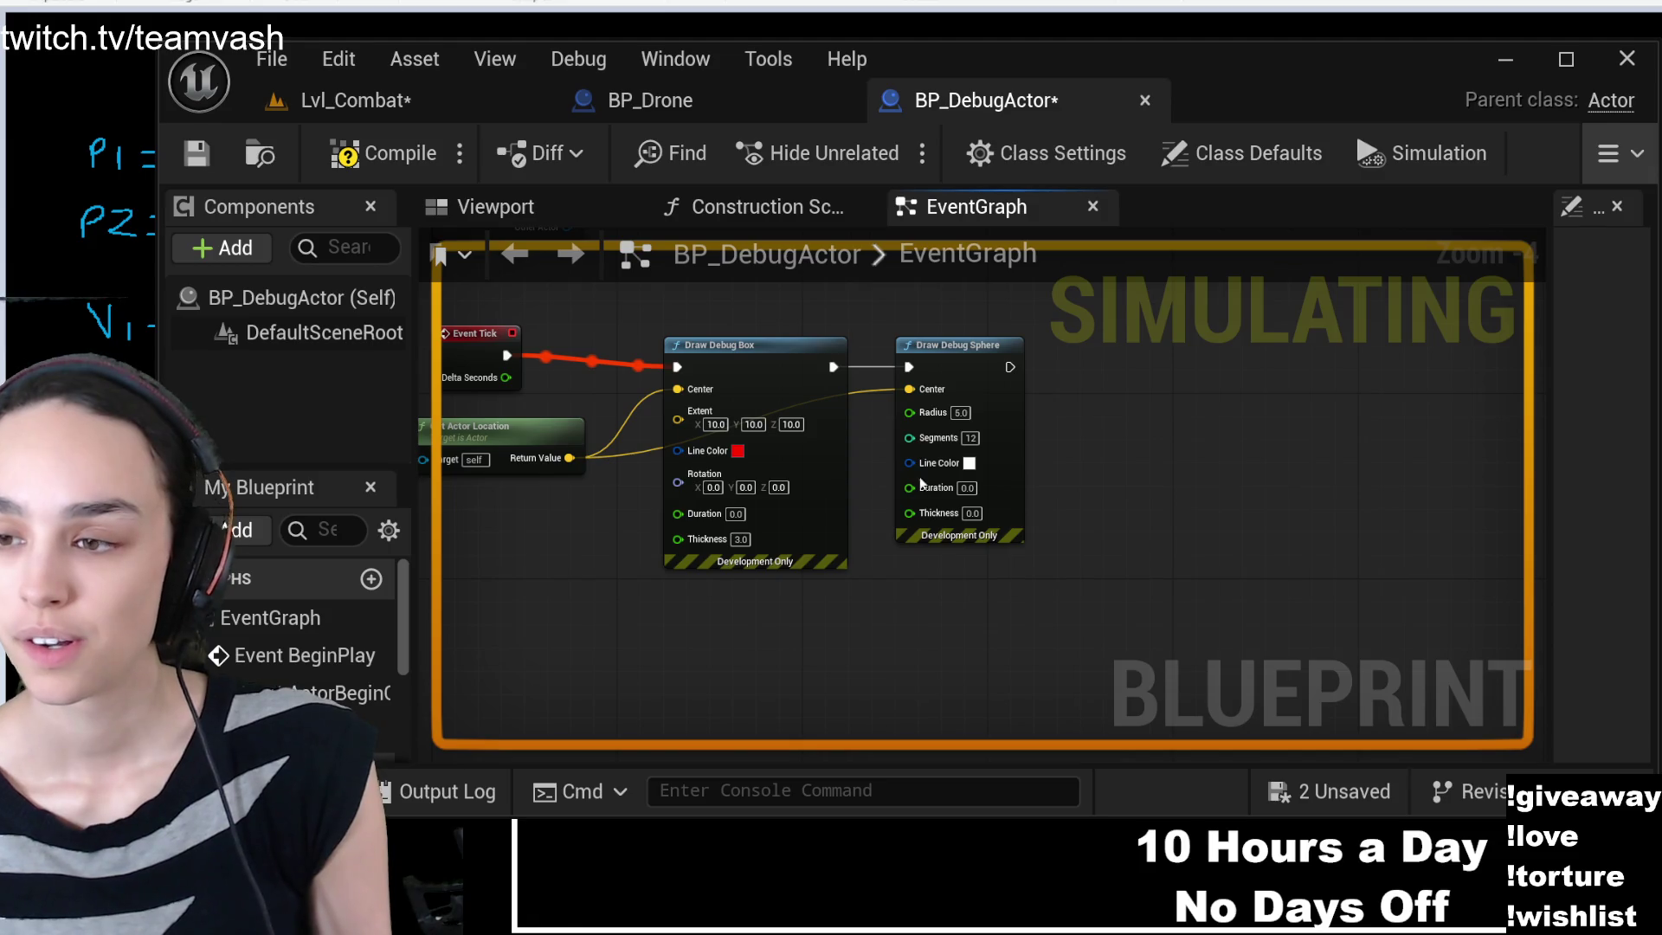
alt+click(908, 388)
click(541, 440)
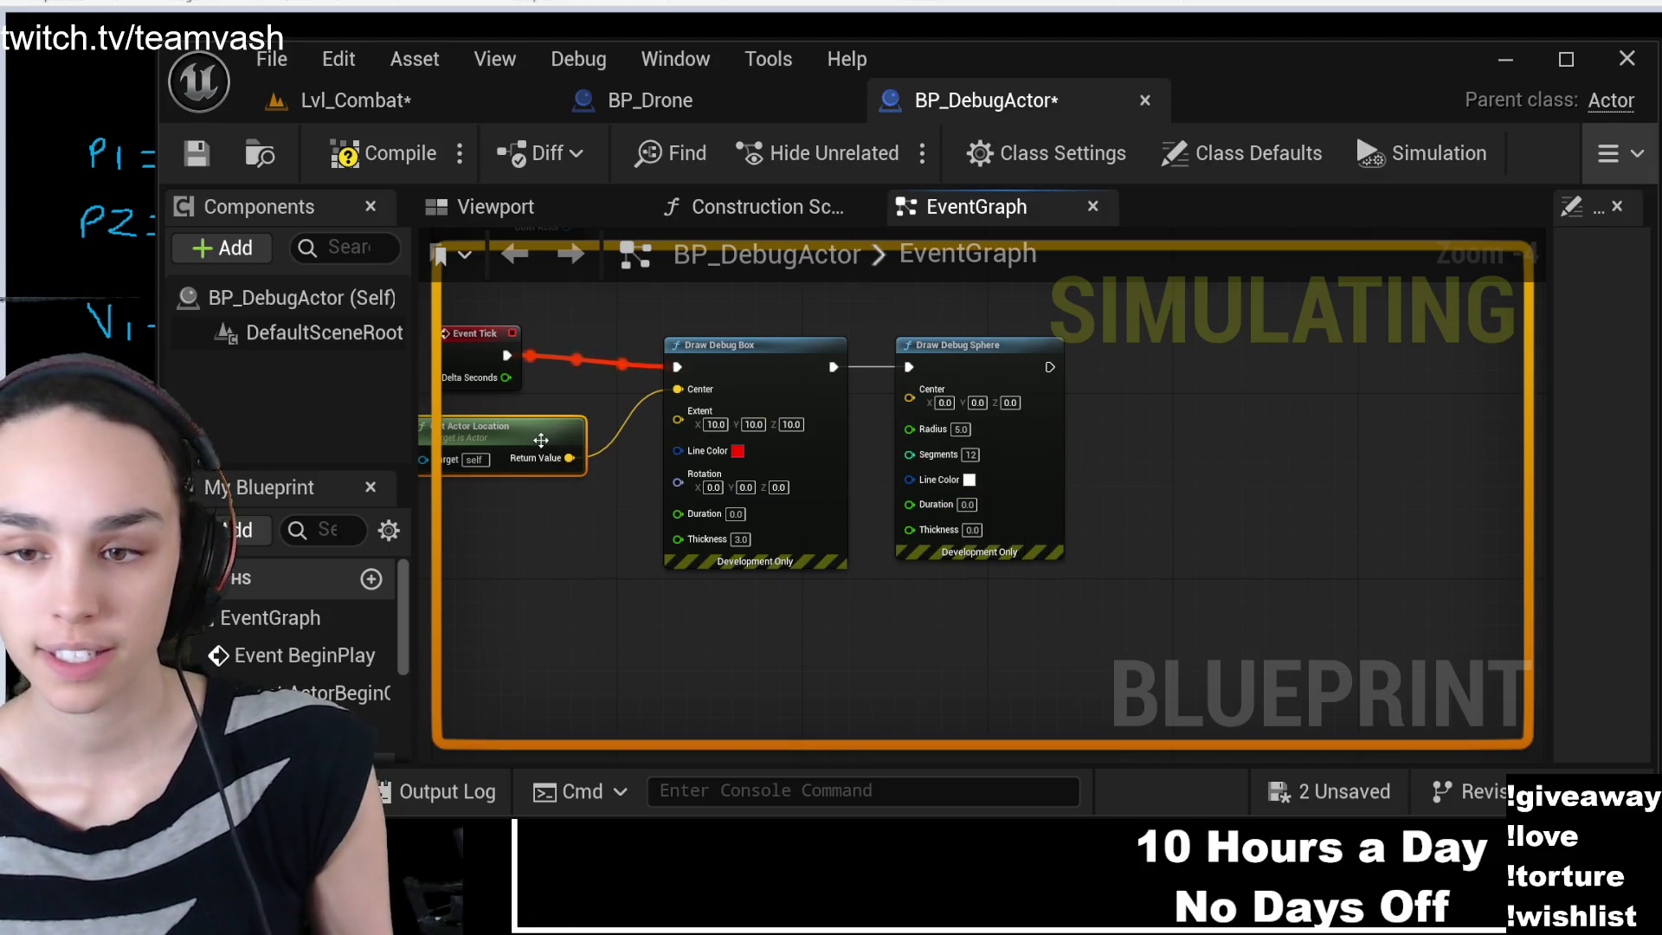
key(ctrl+c)
key(ctrl+v)
mouse_move(623, 449)
mouse_down()
mouse_move(840, 633)
mouse_move(932, 481)
mouse_move(908, 397)
mouse_move(1084, 382)
mouse_up()
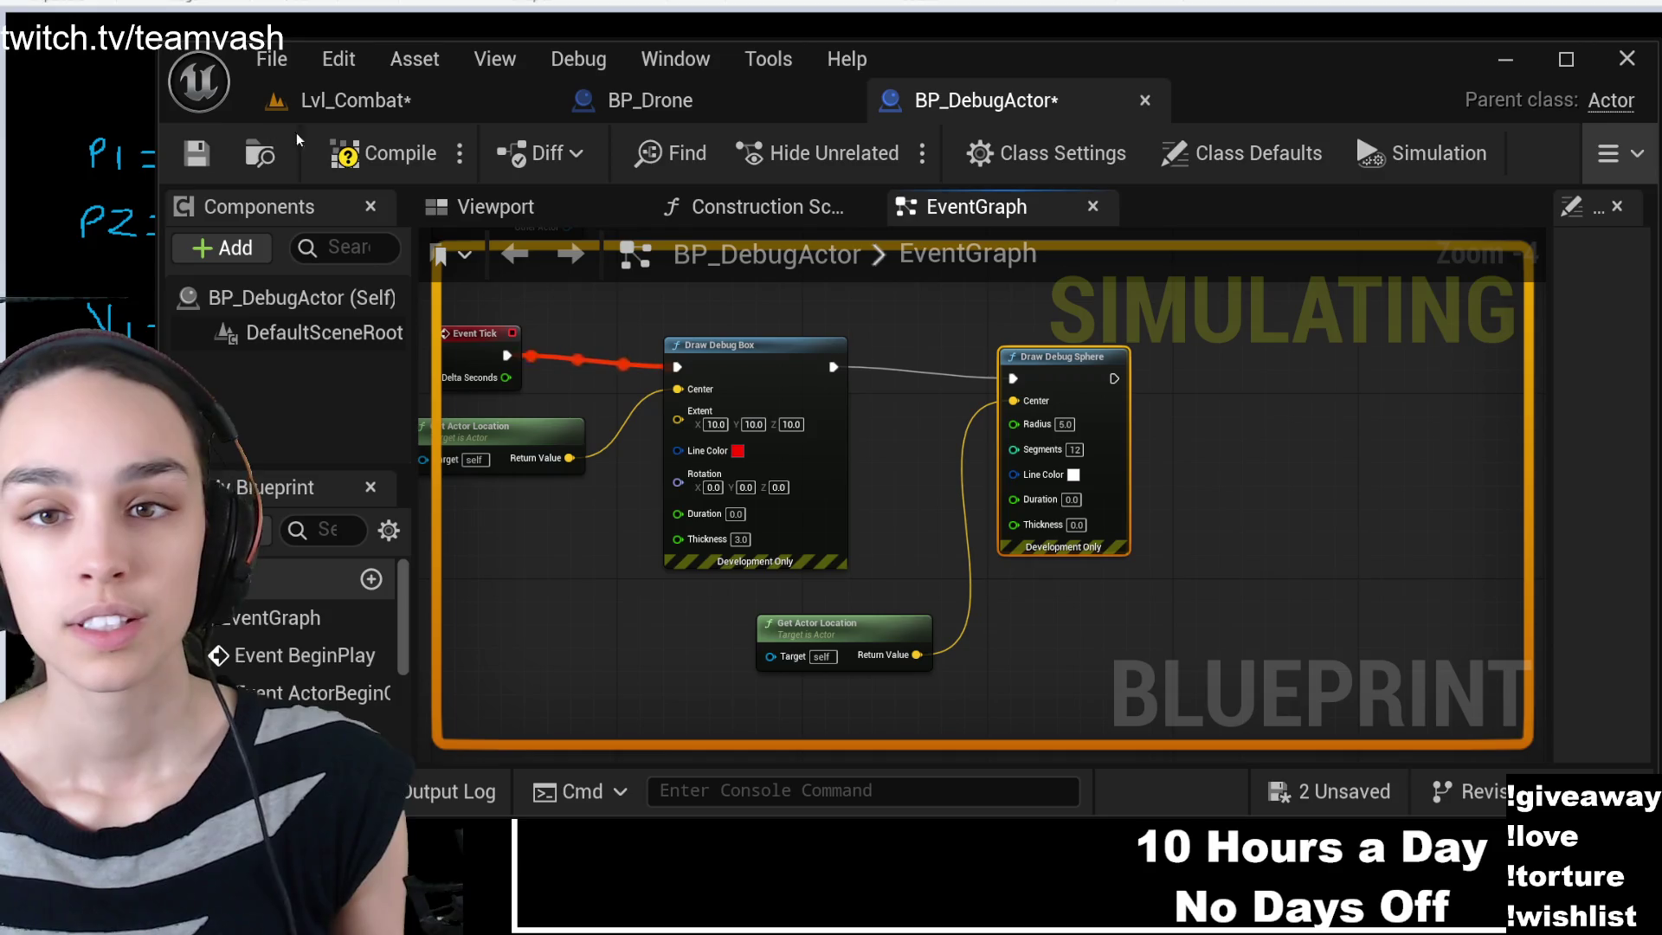
- Save BP_DebugActor and switch back to the Lvl_Combat level
click(381, 153)
click(197, 153)
click(355, 101)
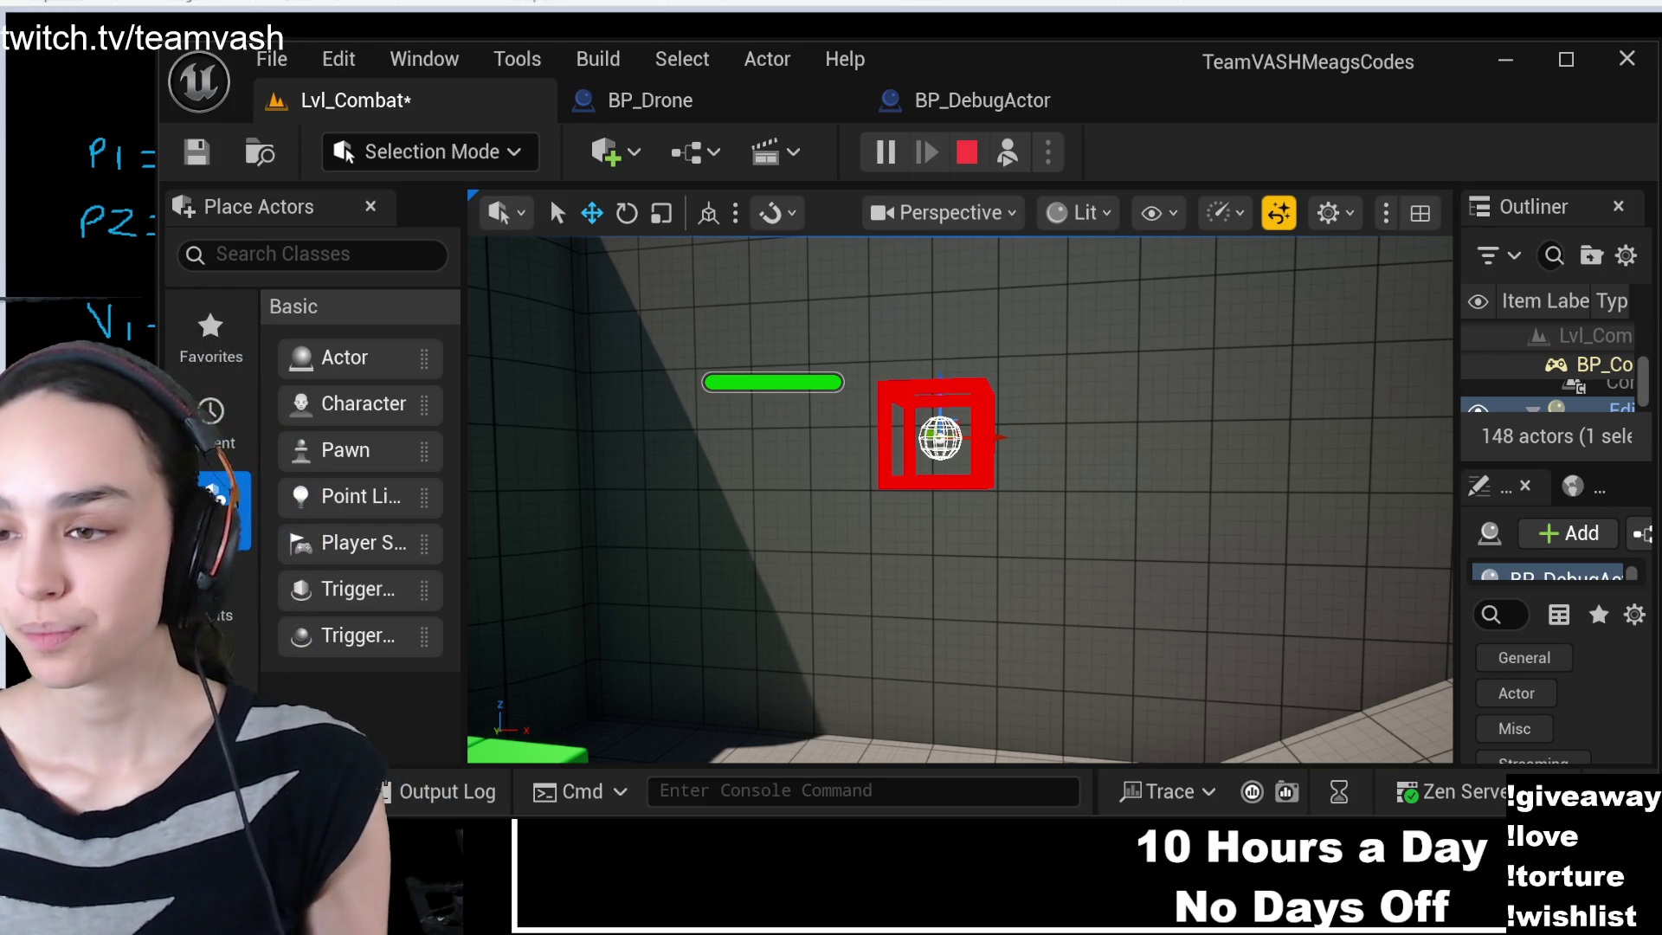
- Compare the simulating Lvl_Combat viewport with BP_DebugActor's tick chain in the EventGraph
click(1020, 109)
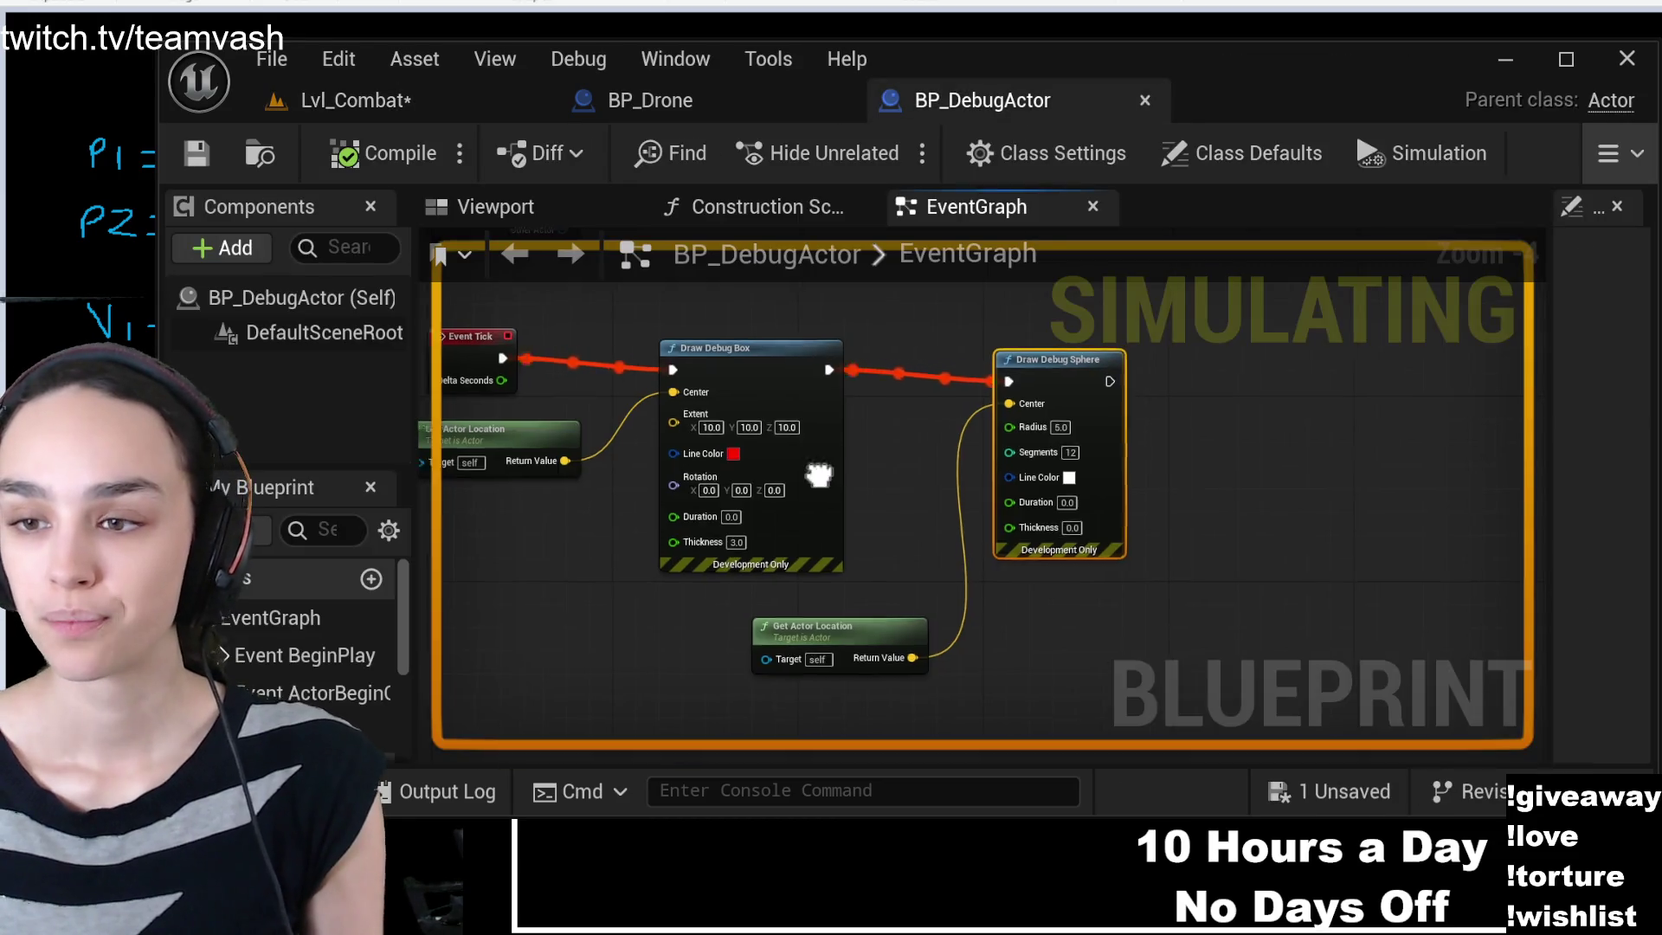
drag(819, 475, 1008, 450)
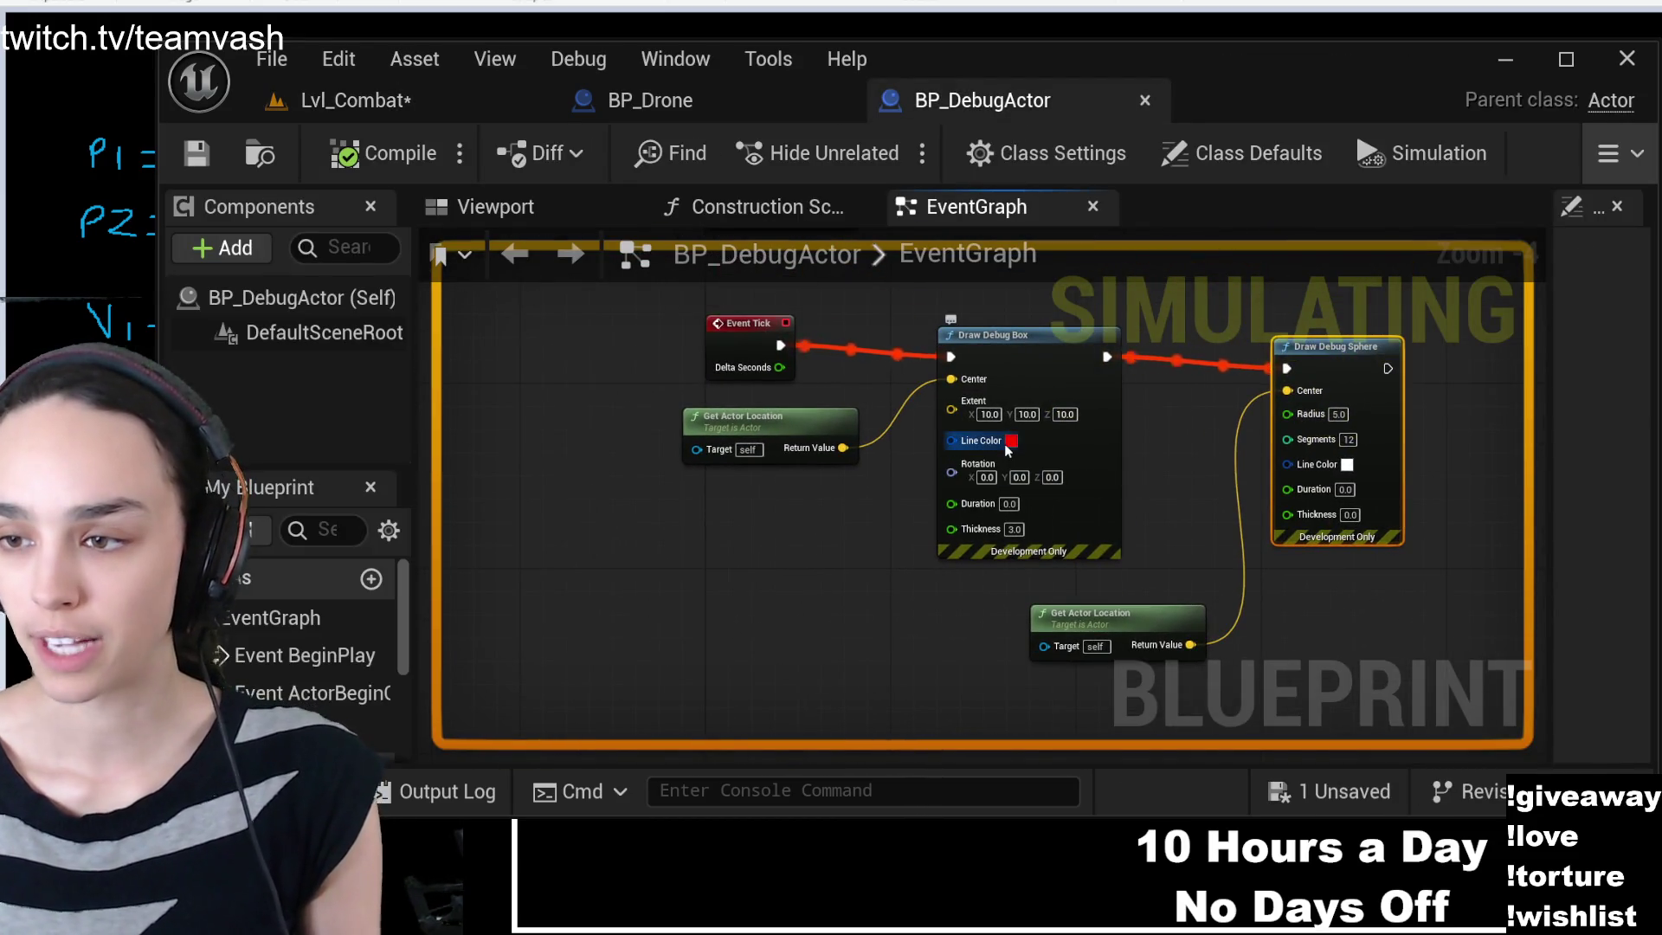
click(389, 102)
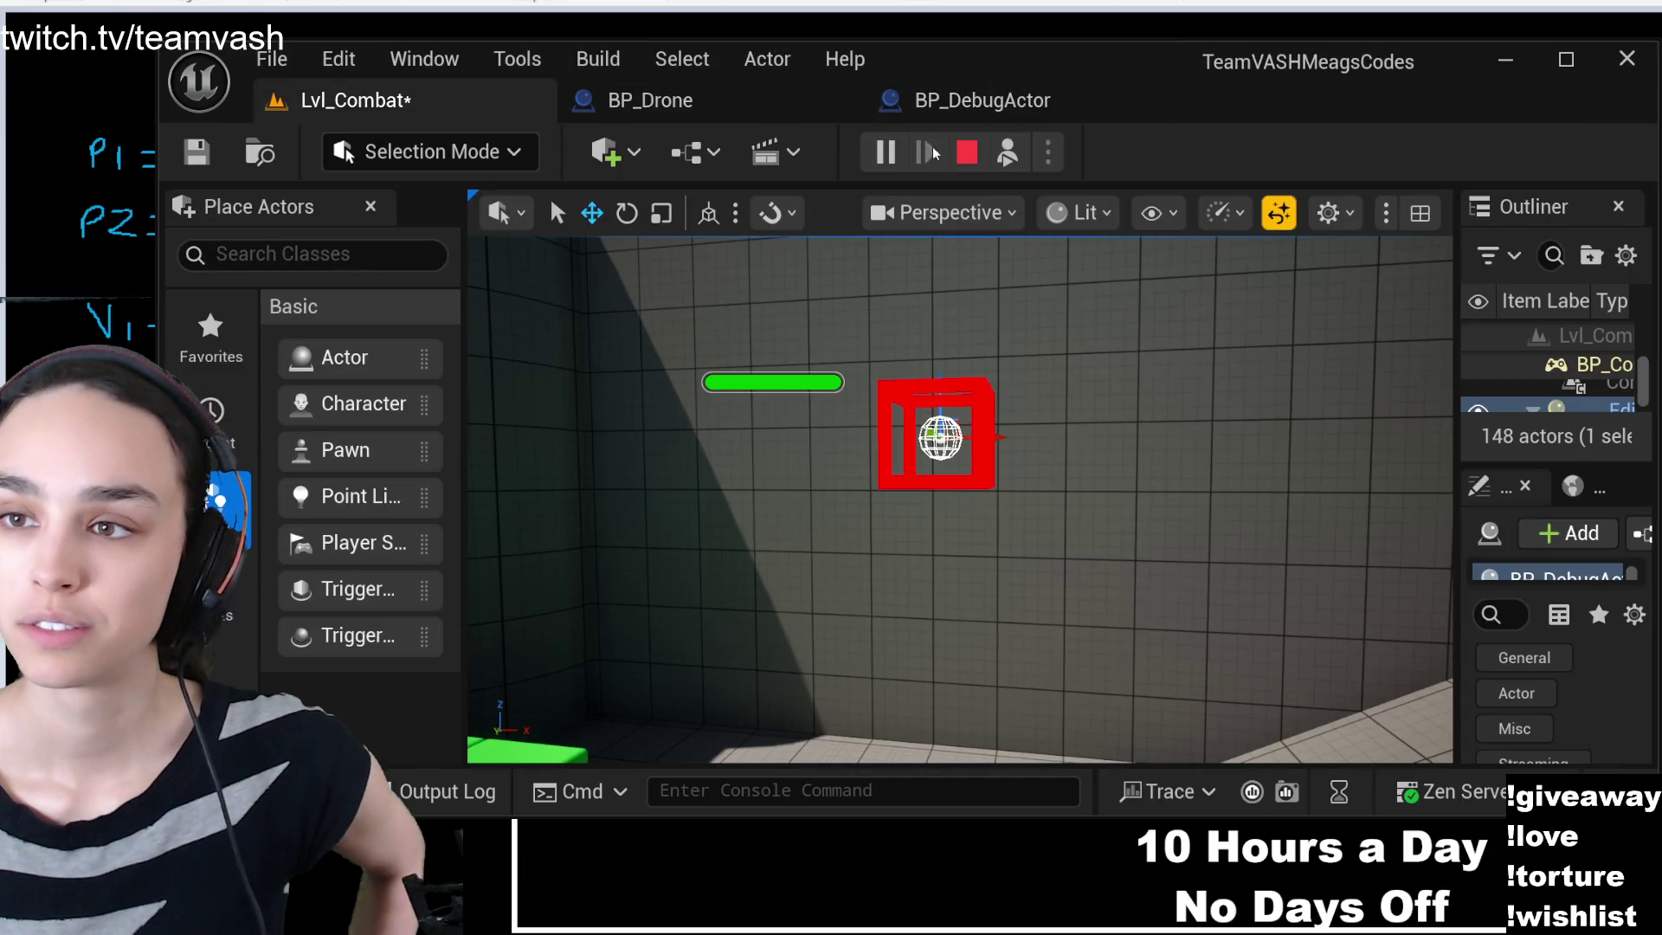
click(983, 100)
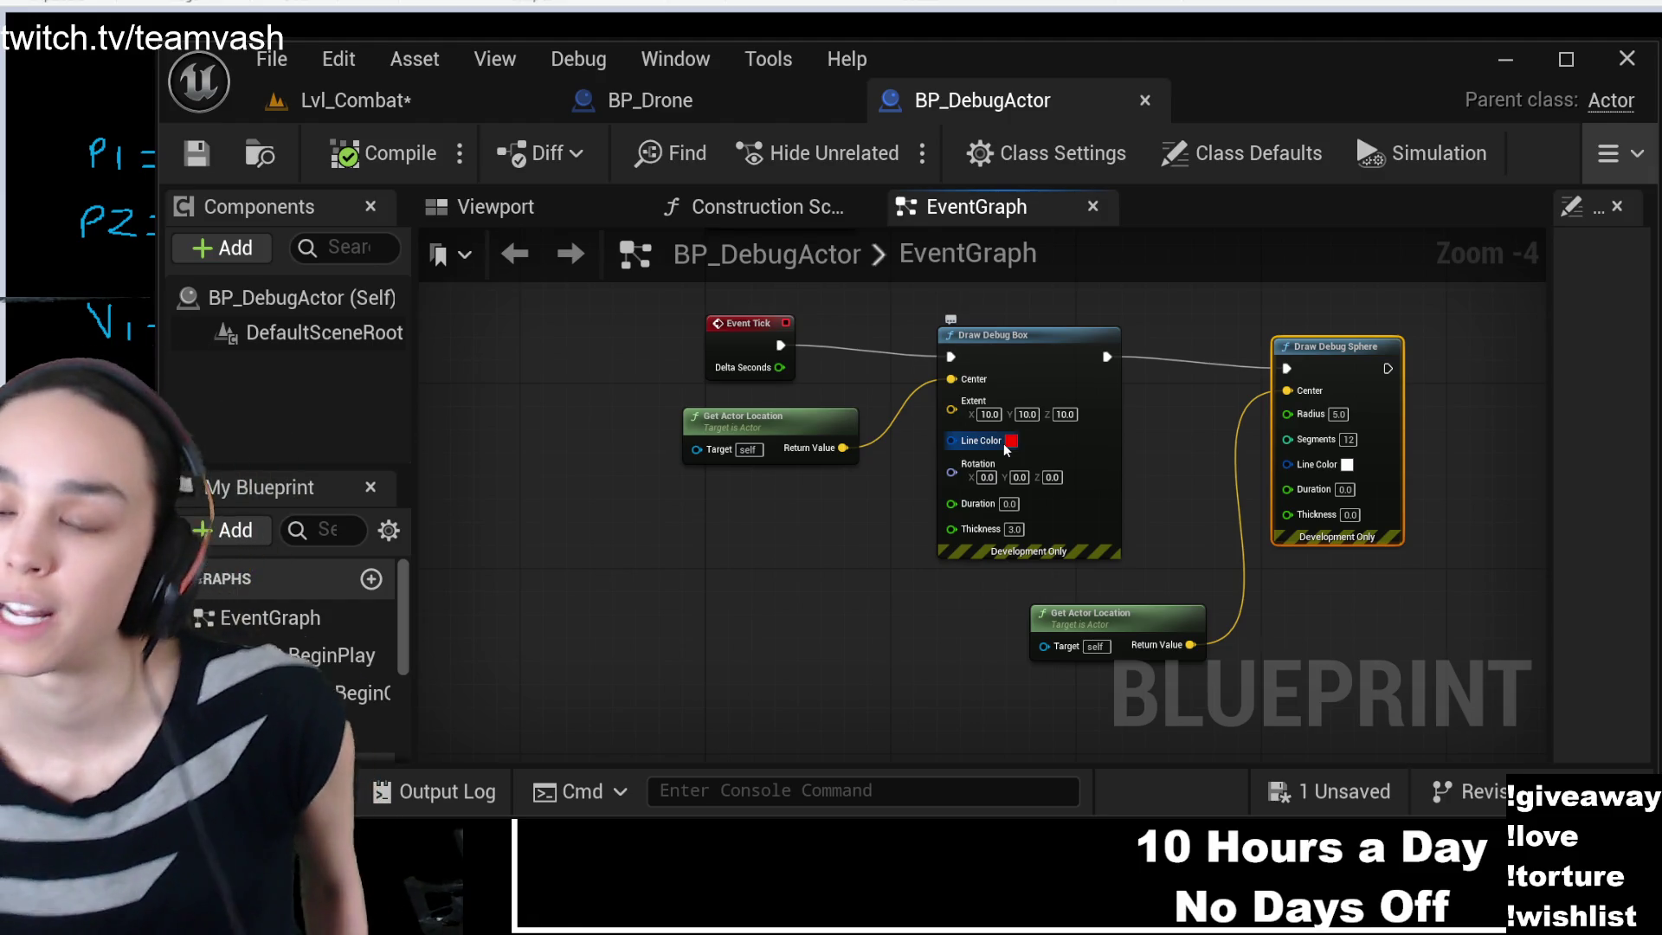
- Create a Linear Color variable named BoxColor in My Blueprint and select it
click(490, 607)
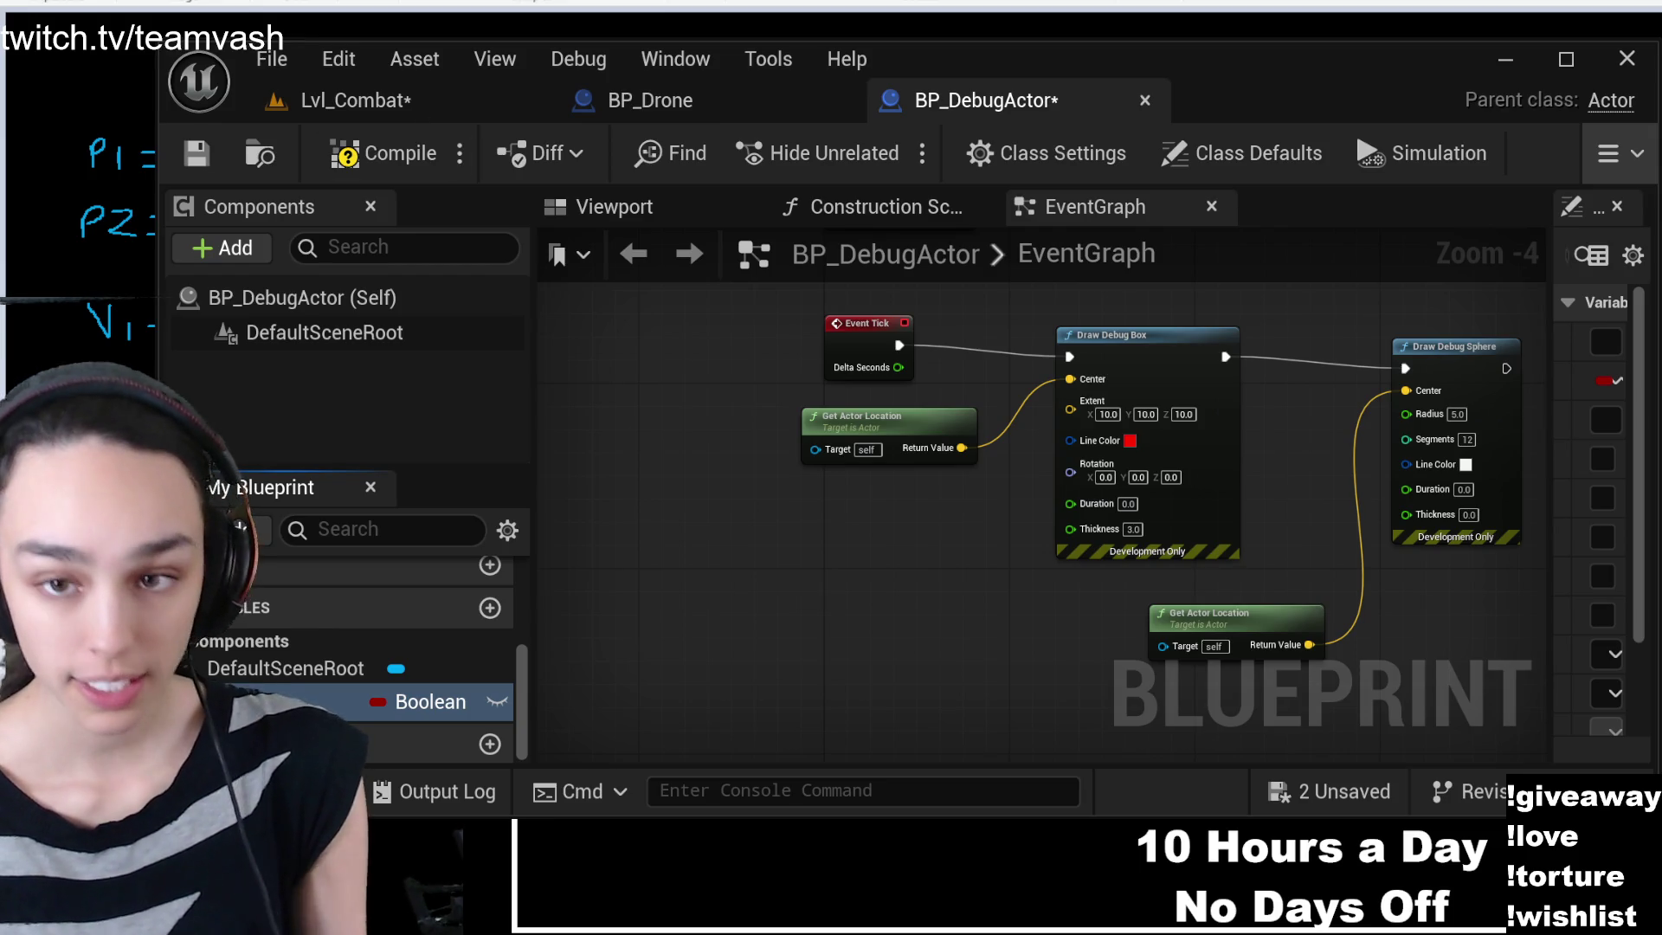
key(ctrl+z)
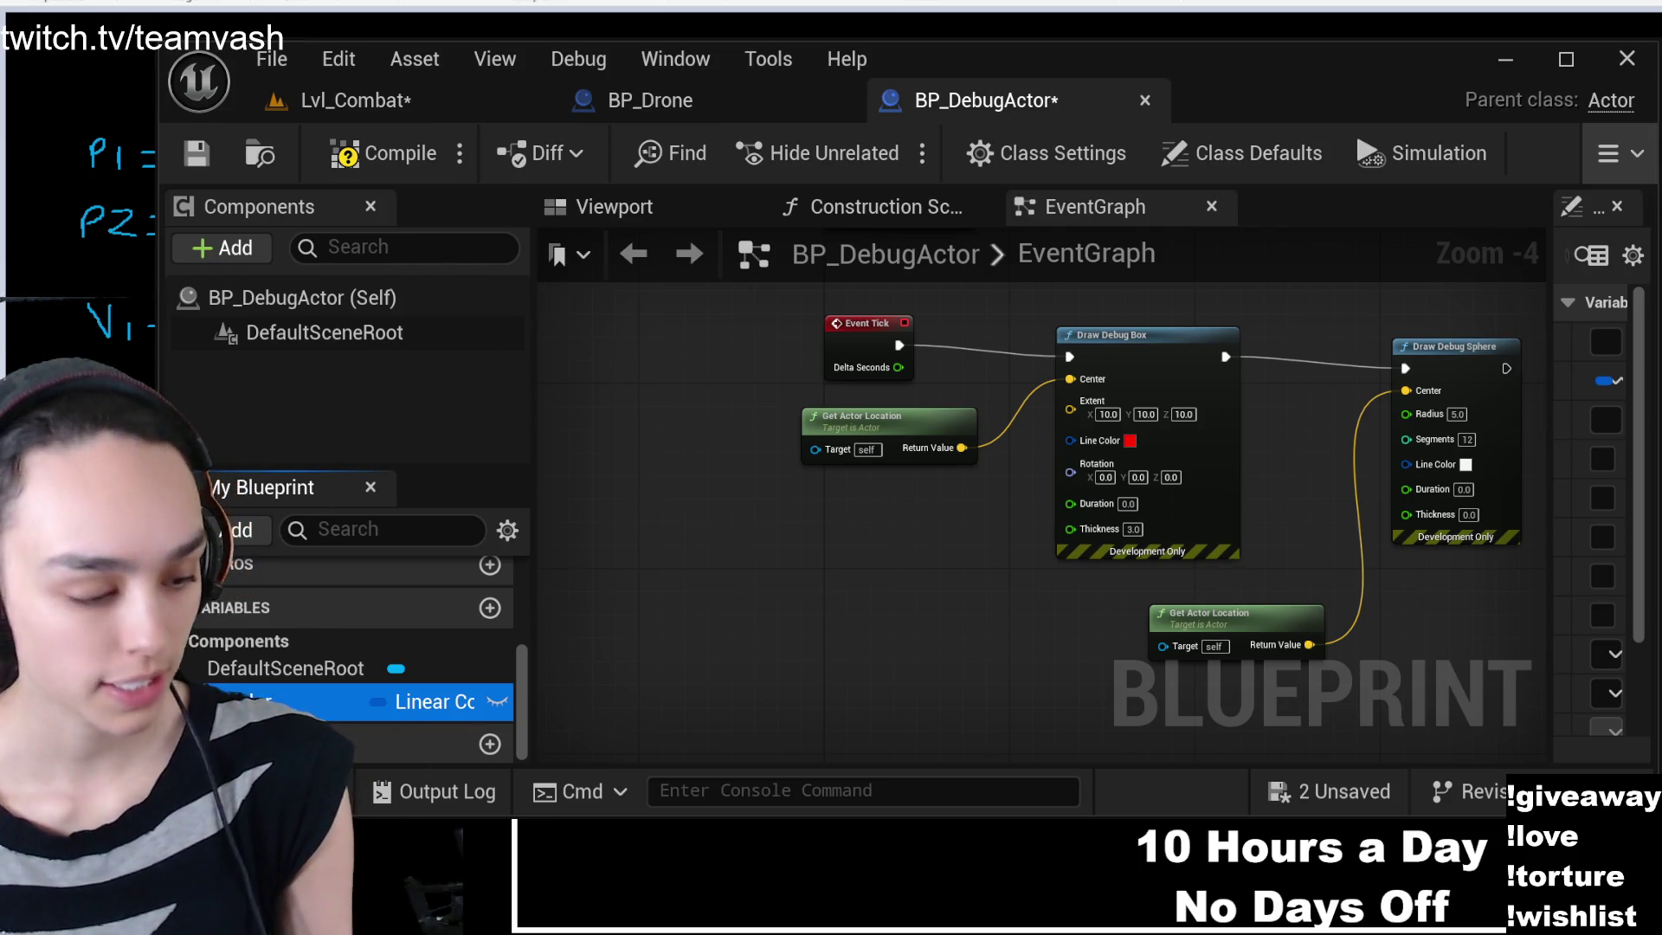
mouse_move(531, 575)
mouse_down()
mouse_move(705, 578)
mouse_move(521, 546)
mouse_up()
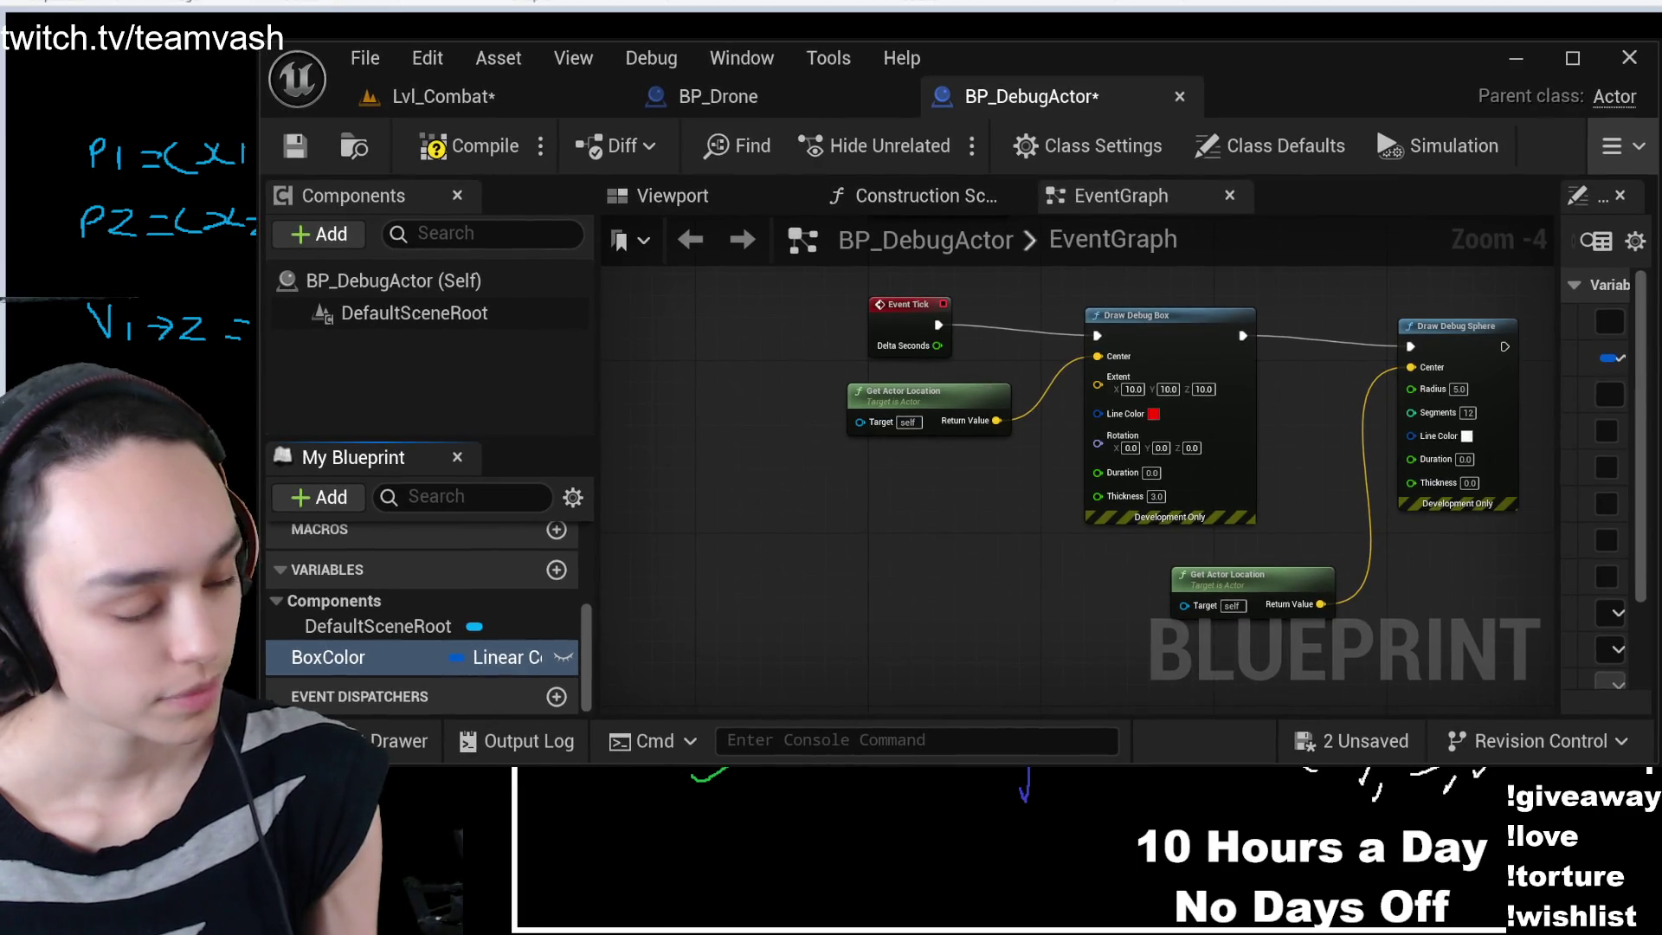
click(389, 657)
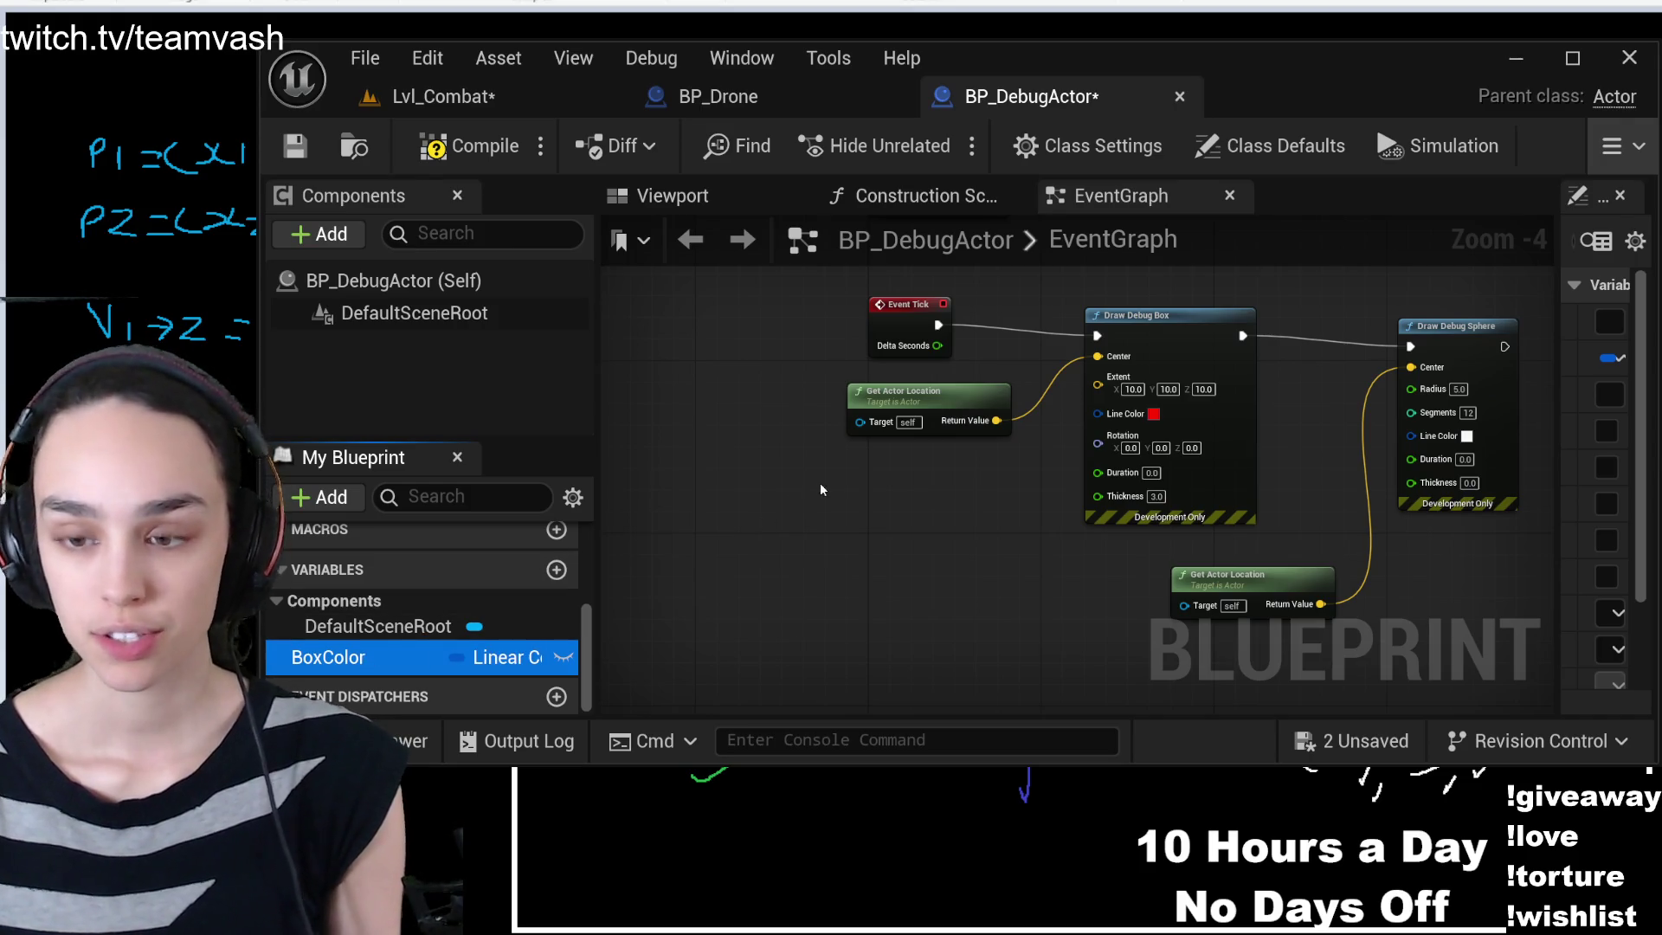
click(871, 513)
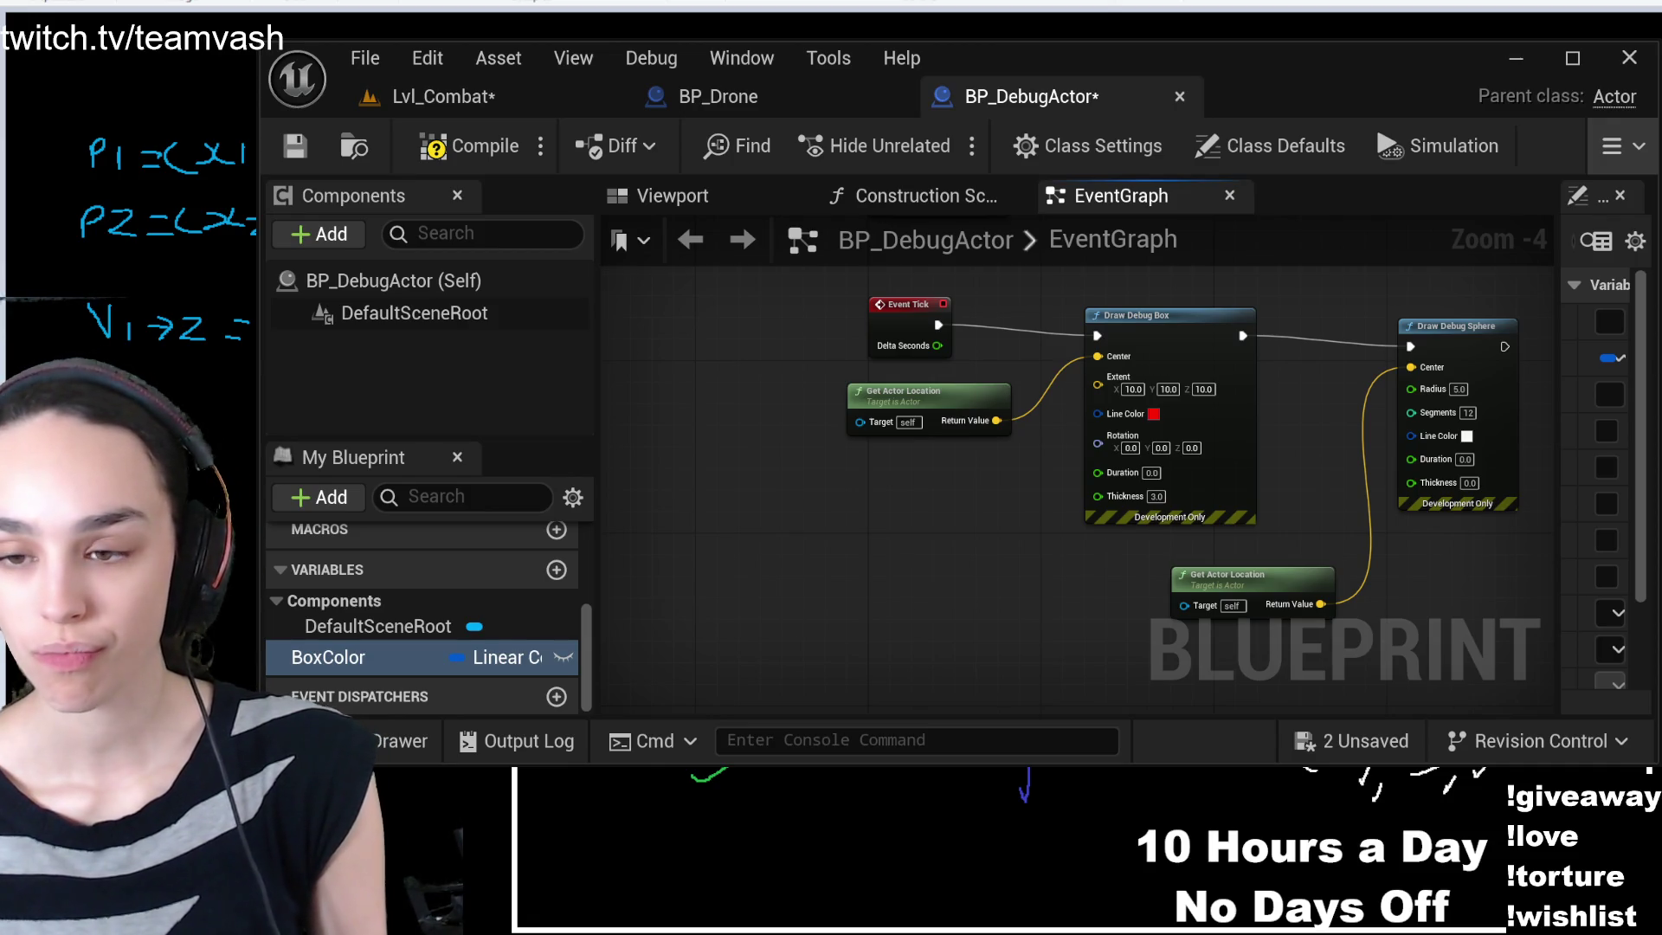
- Add a BoxColor getter and wire it into Draw Debug Box's Line Color pin
mouse_move(502, 657)
mouse_down()
mouse_move(709, 519)
mouse_move(862, 509)
mouse_move(1073, 385)
mouse_move(1129, 424)
mouse_move(926, 497)
mouse_up()
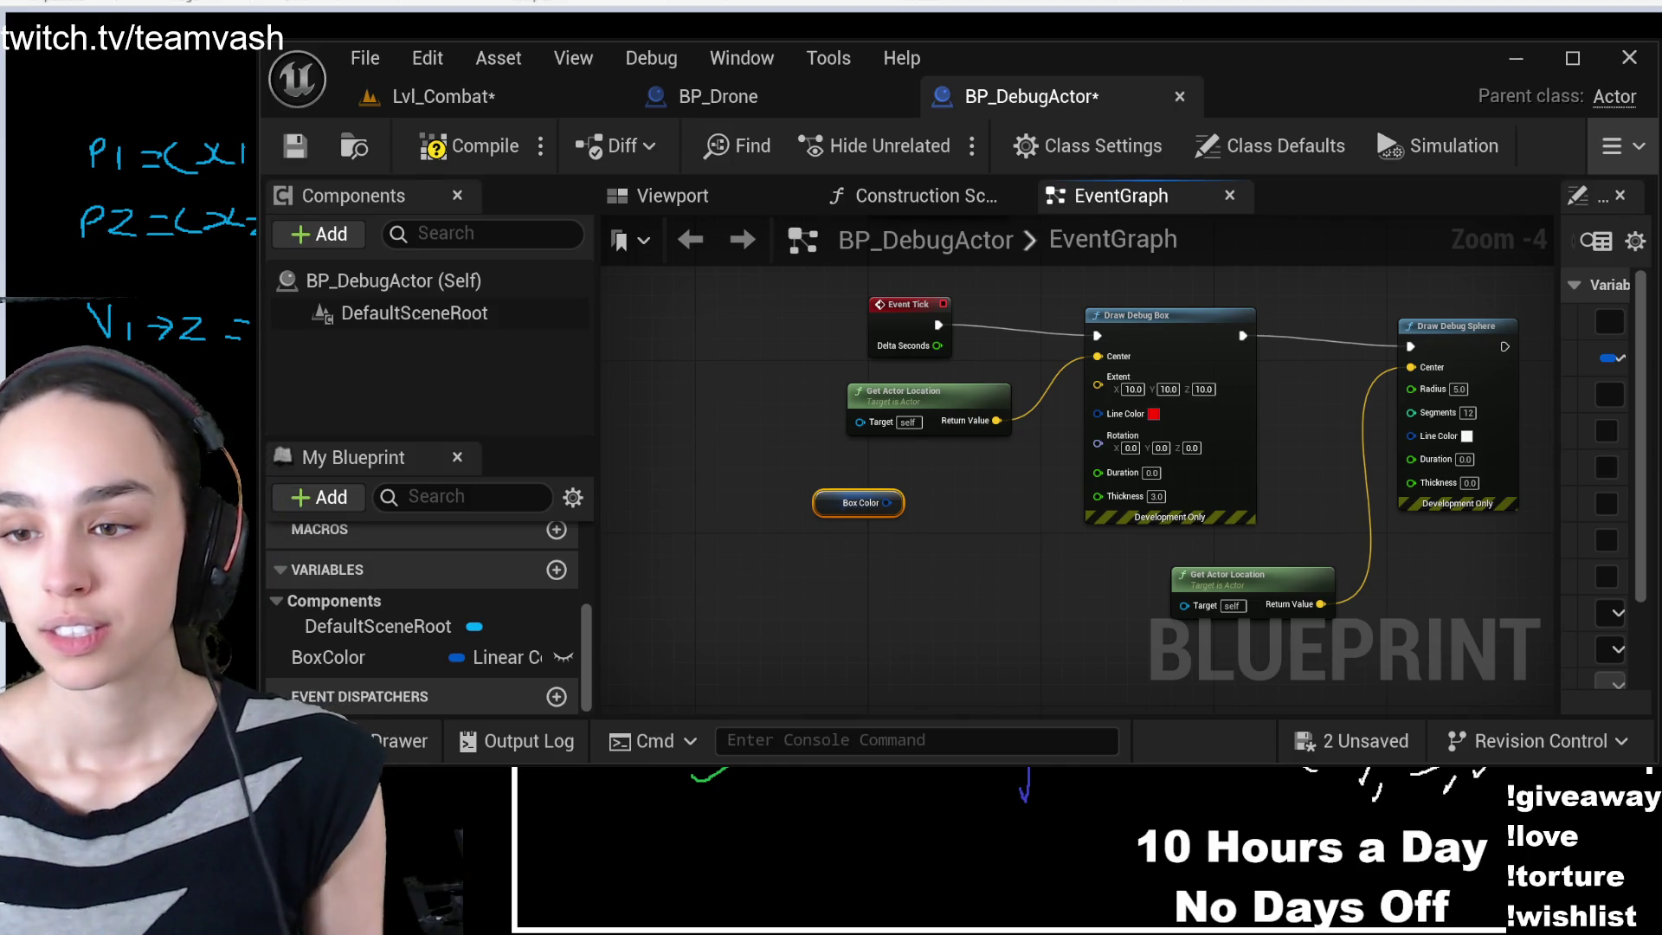
drag(886, 502, 1099, 413)
drag(1560, 450, 1198, 452)
- Compile and save the BP_DebugActor Blueprint
scroll(1514, 462, down, 2)
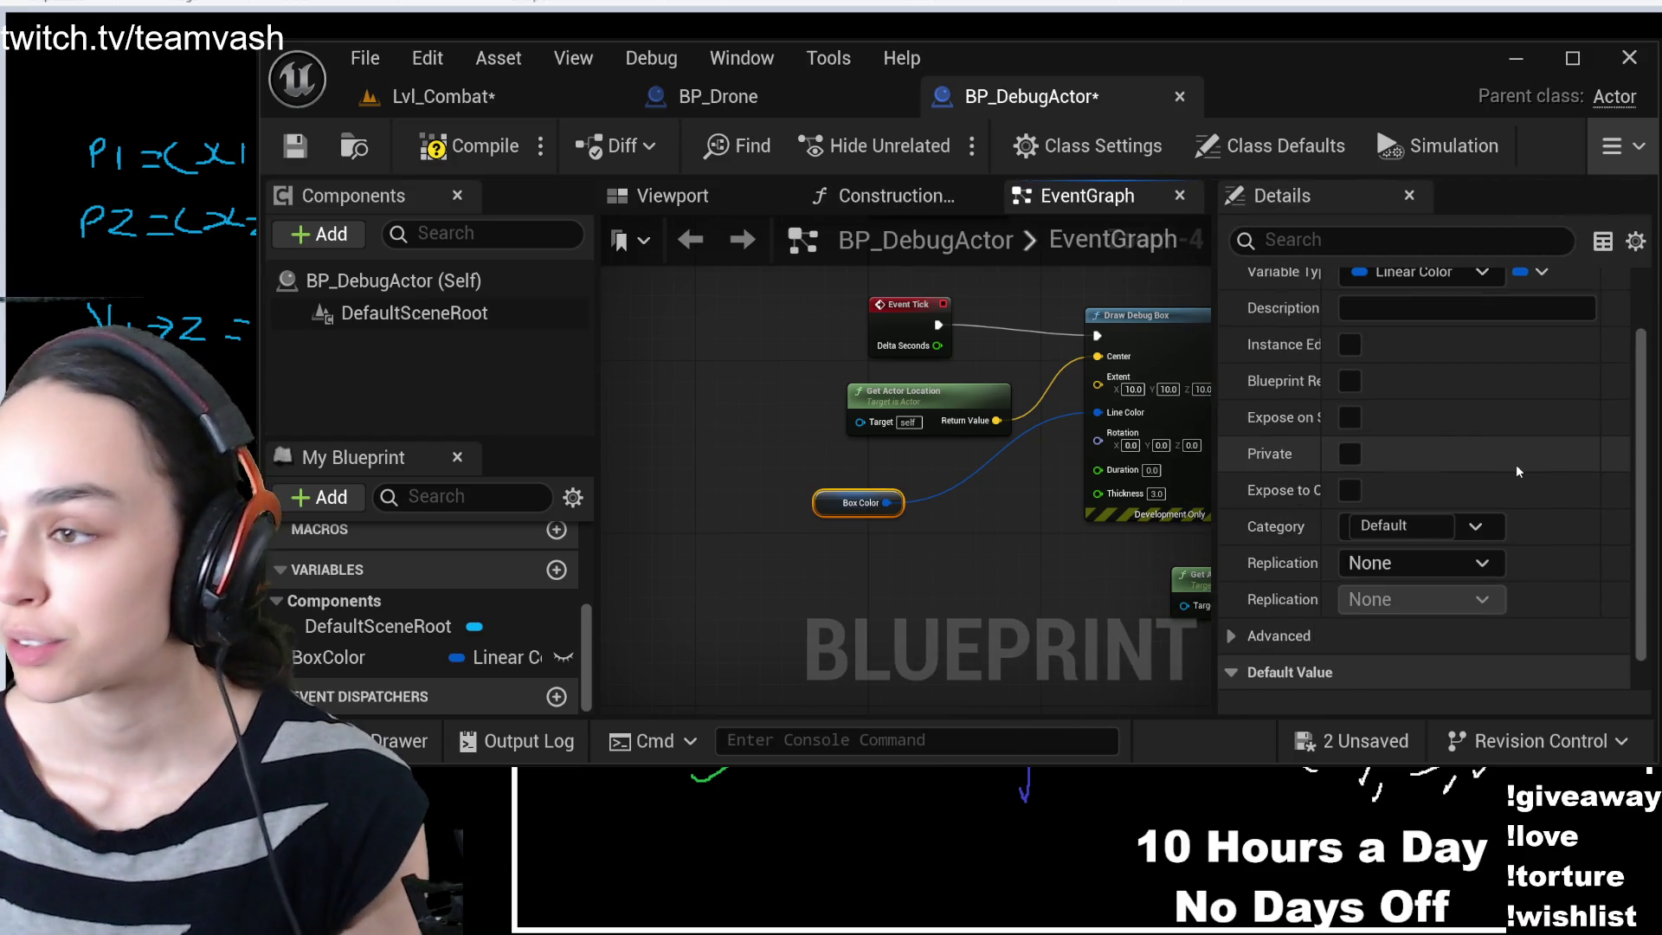
scroll(1514, 464, up, 2)
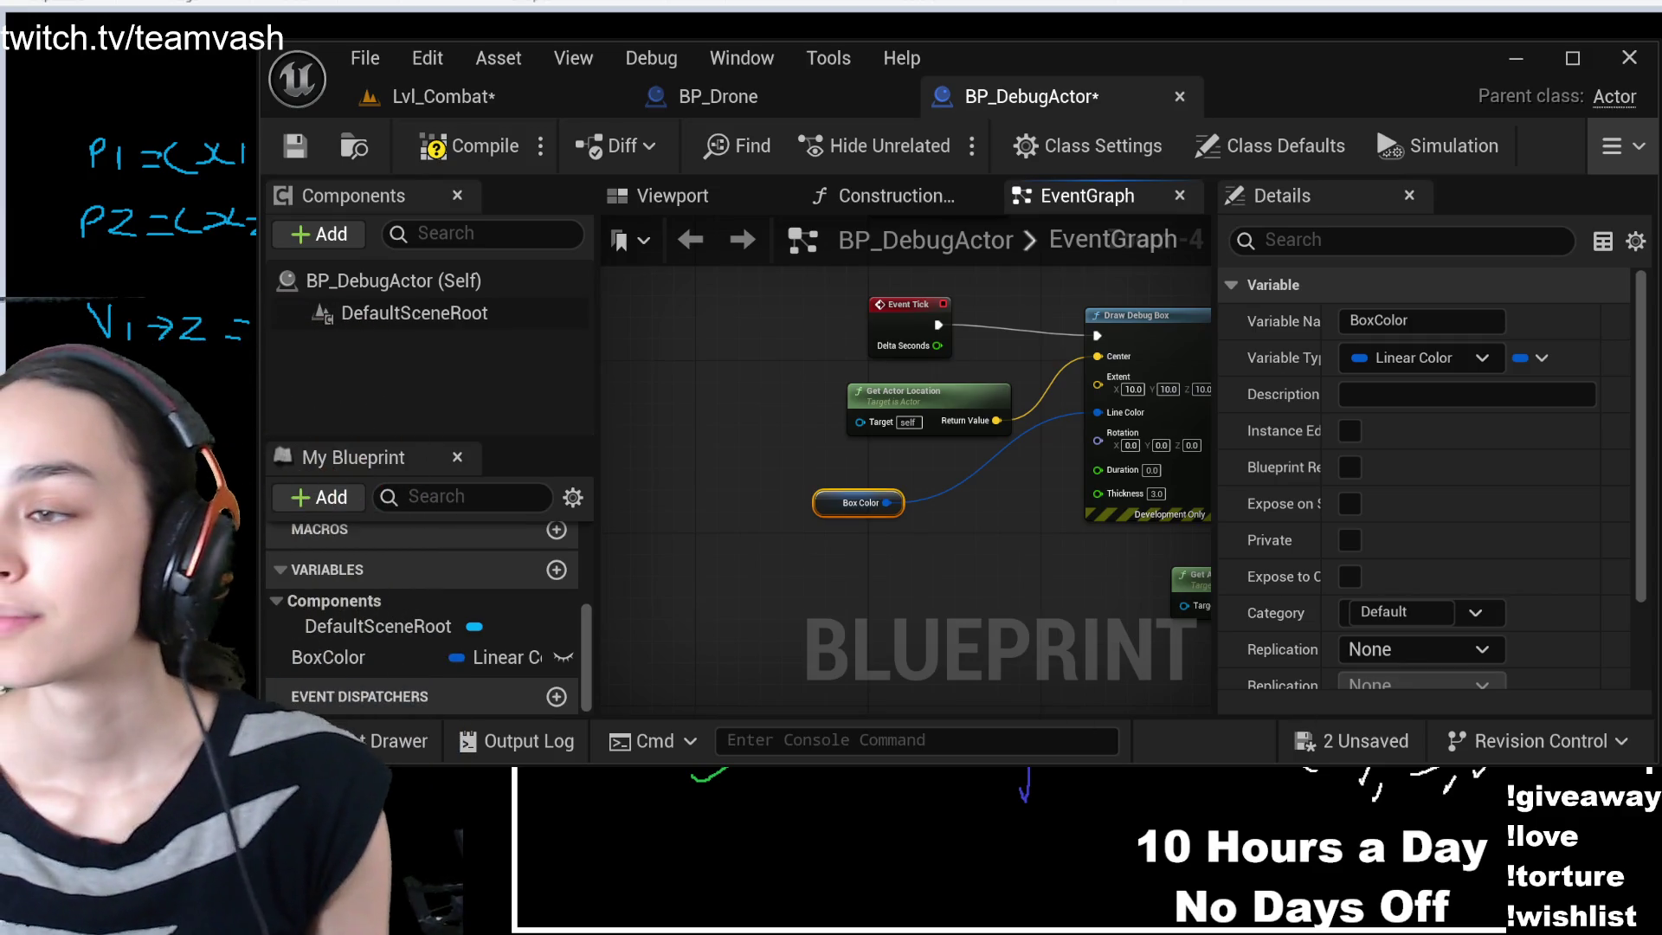
scroll(1379, 674, down, 3)
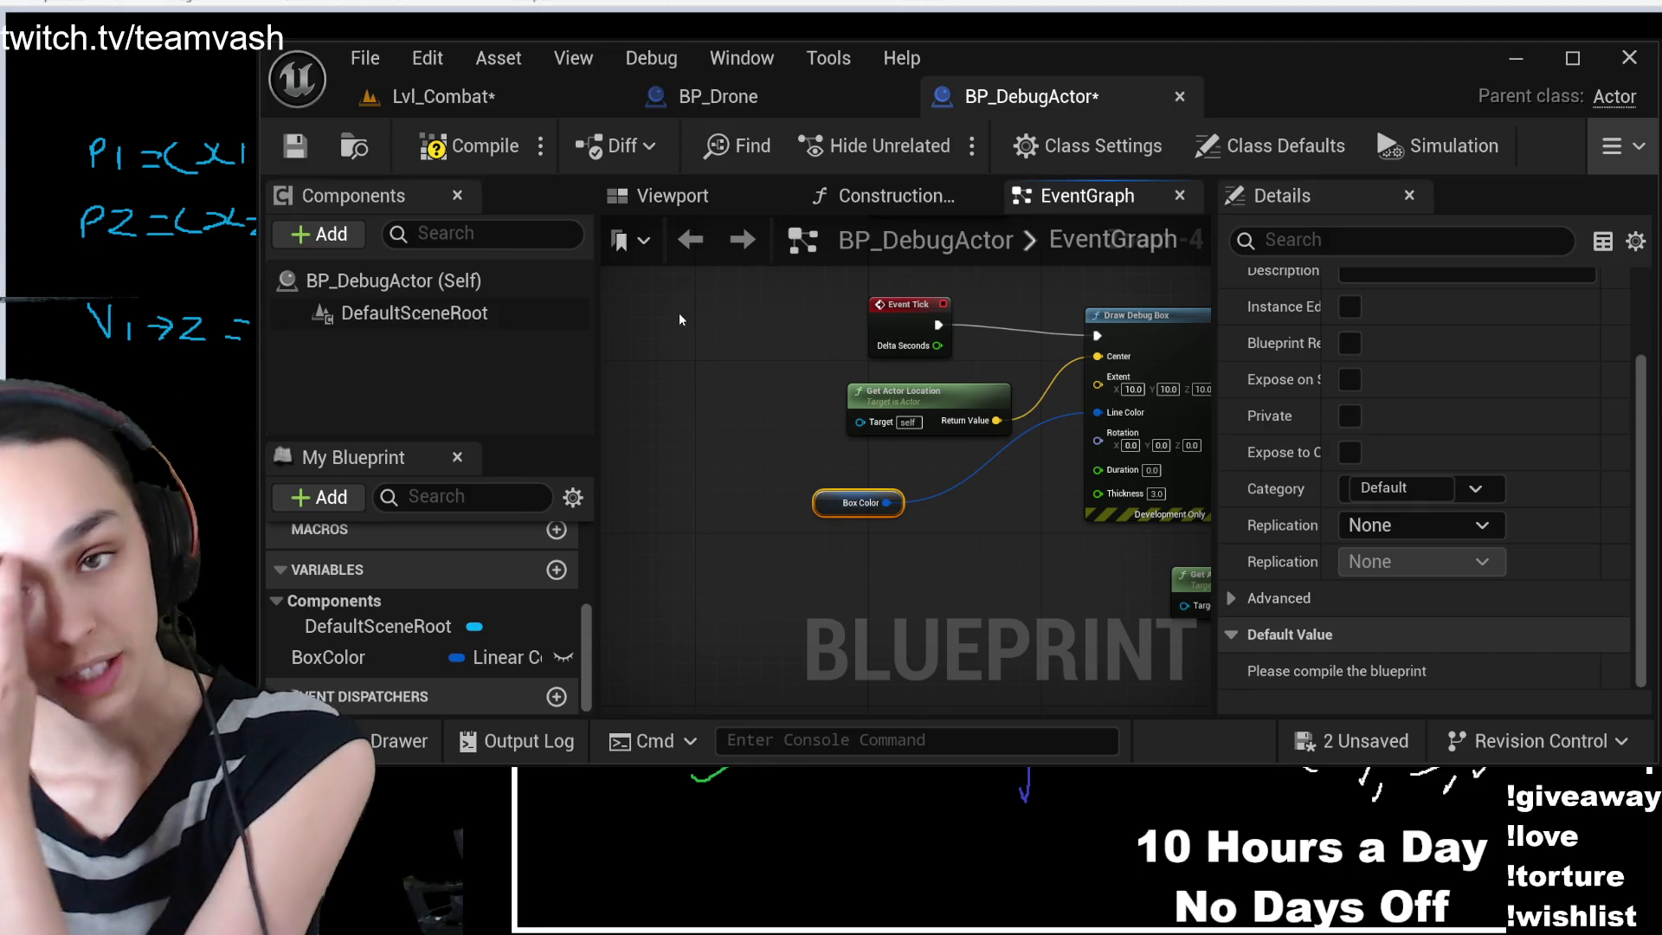
click(471, 146)
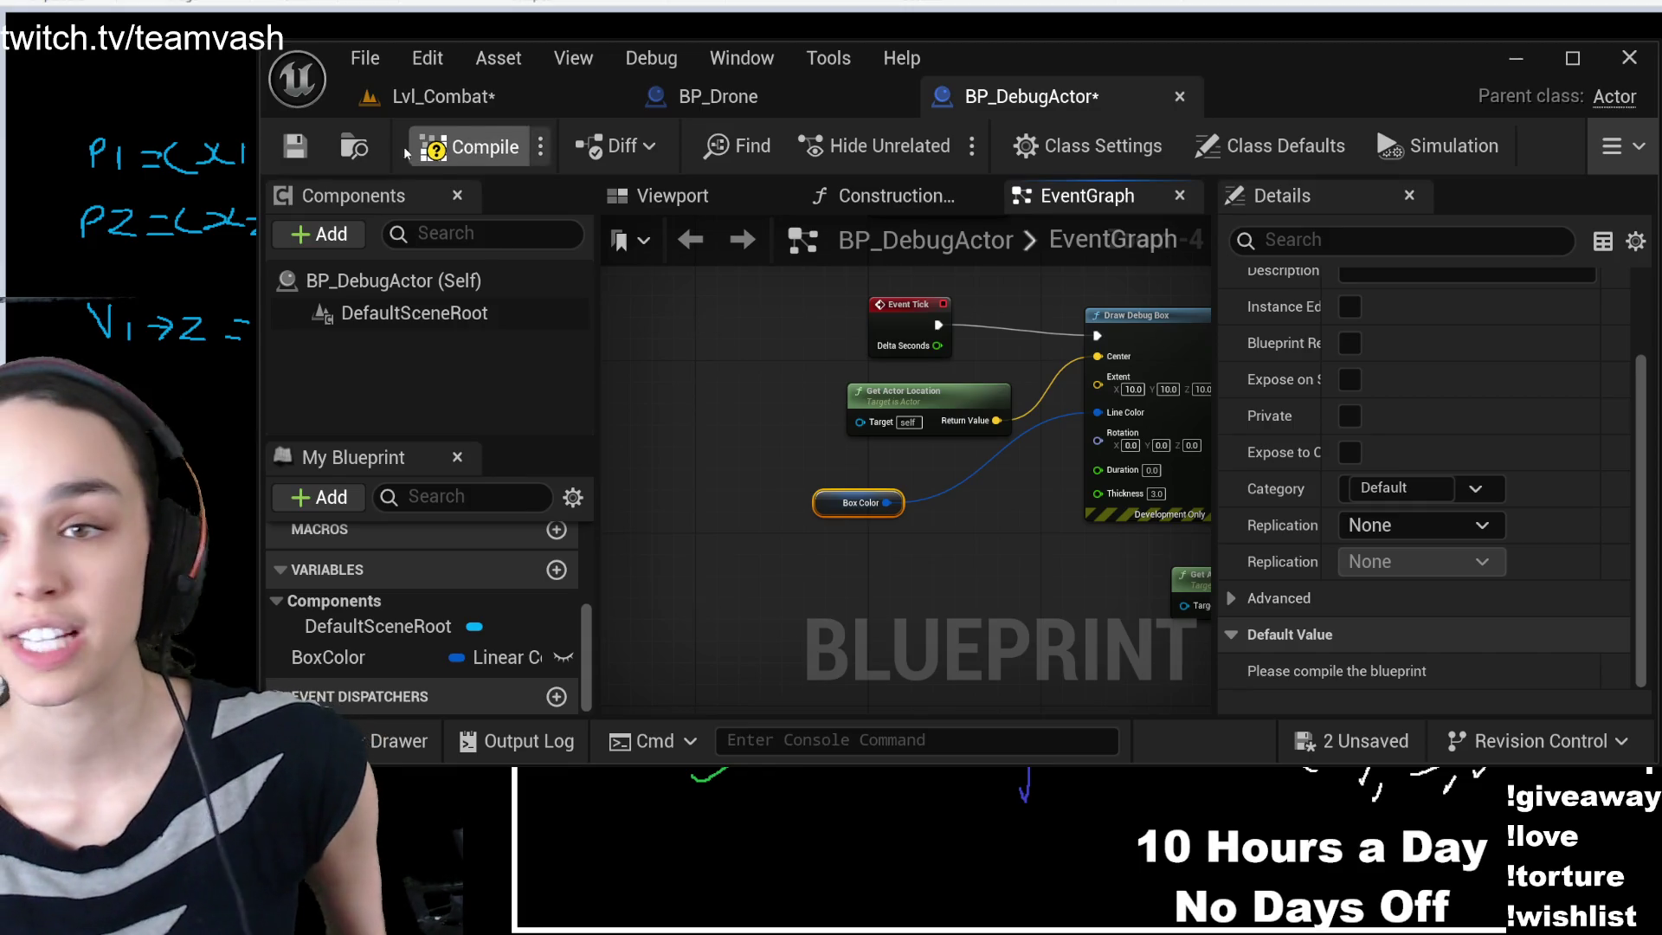
click(297, 159)
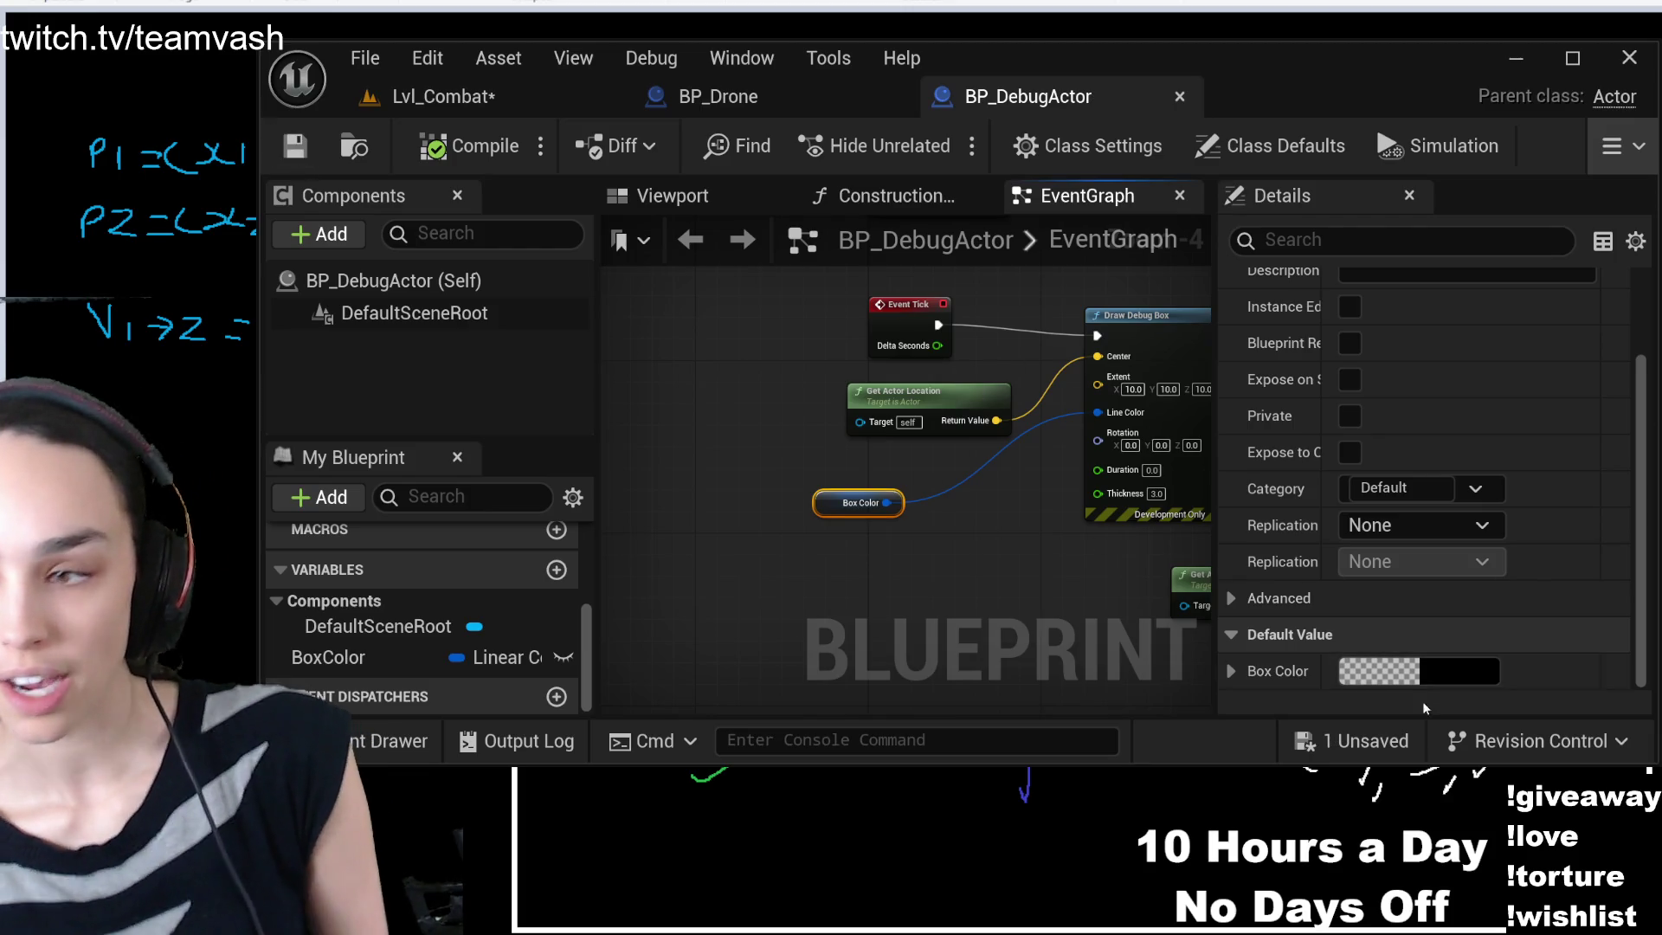
- Give BoxColor a blue default value, then compile and save the Blueprint
click(1230, 670)
scroll(1384, 606, down, 3)
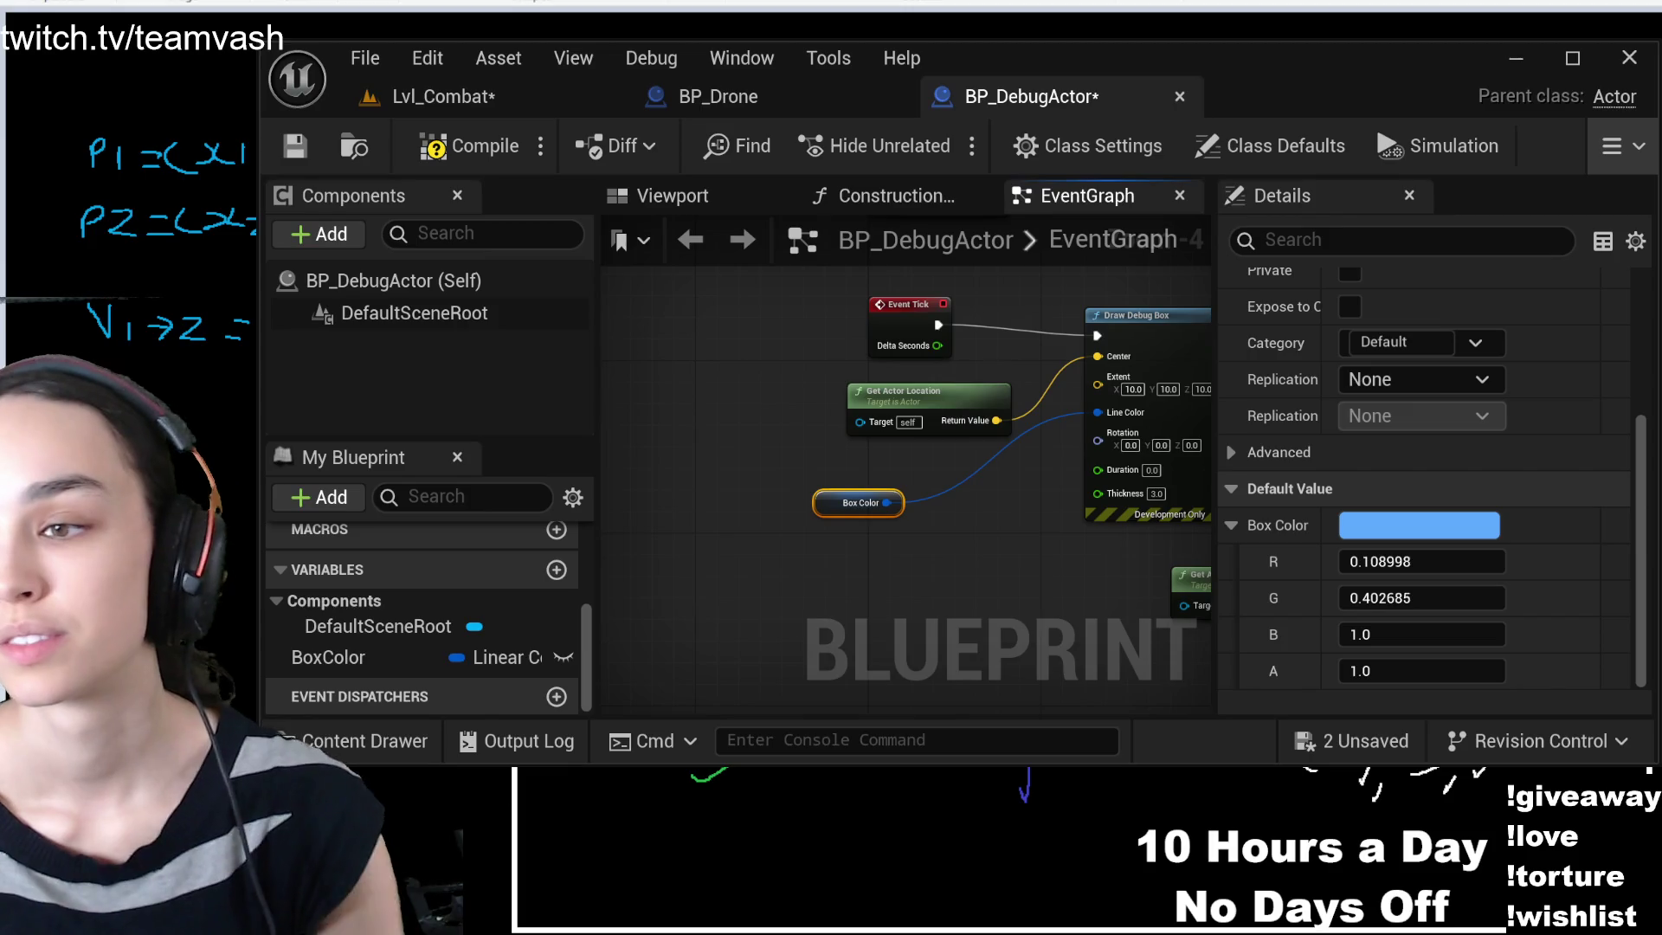
click(472, 145)
click(294, 145)
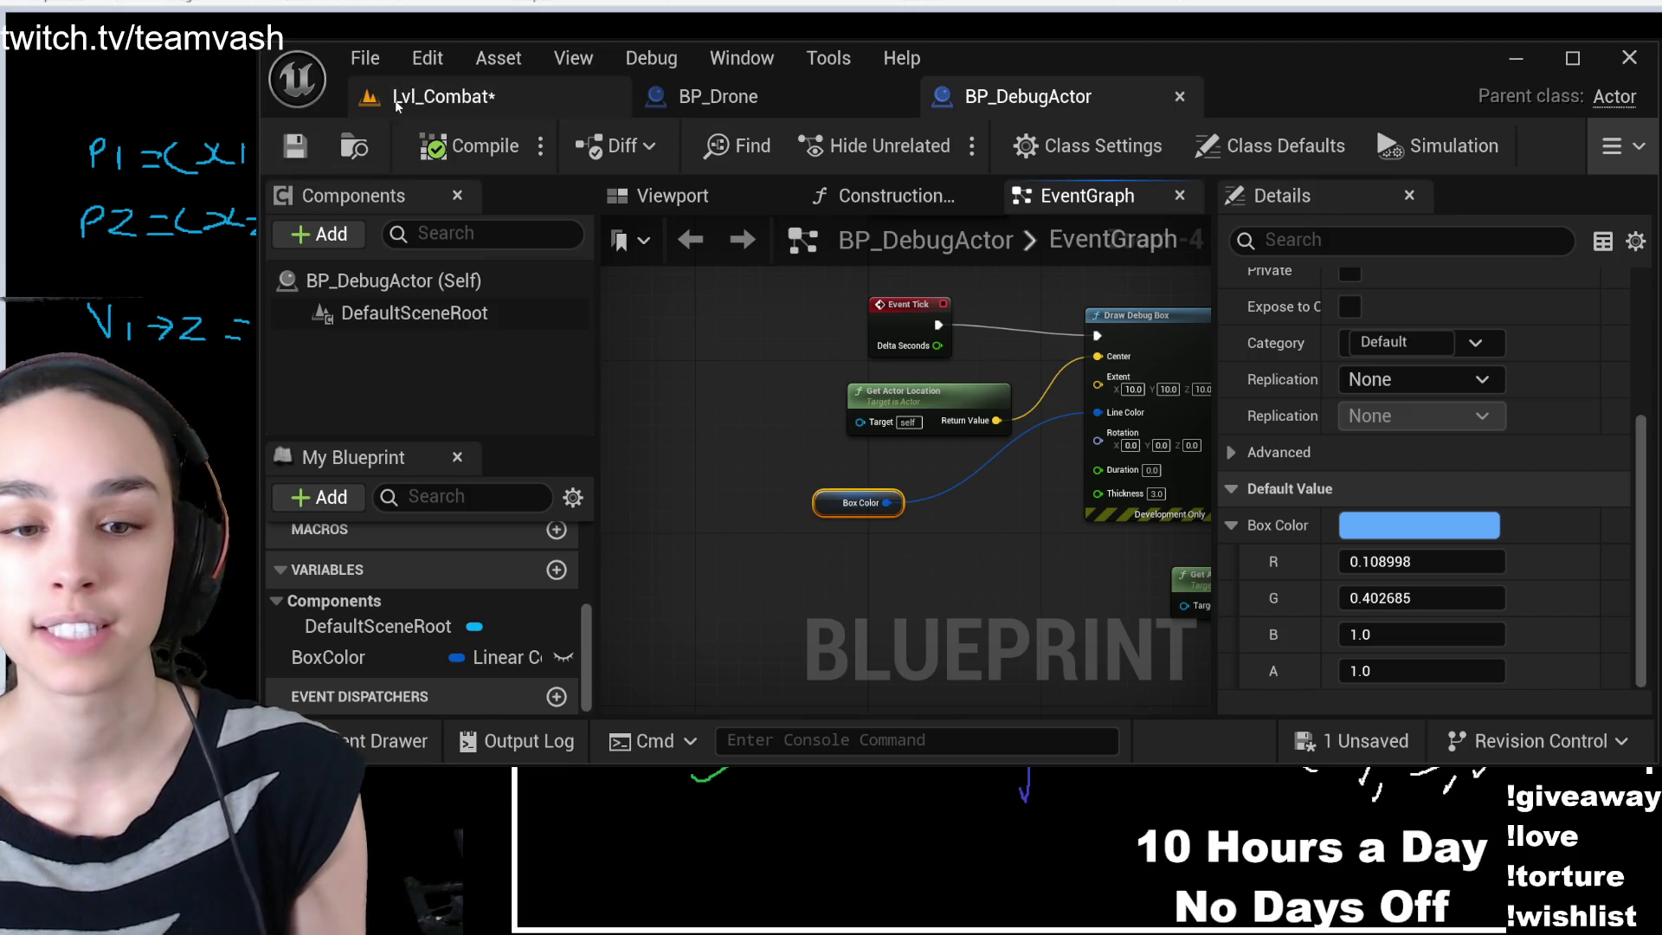
- Play Lvl_Combat and eject, then set BoxColor's default to pink (R 1.0, G 0.261, B 0.605)
click(443, 96)
click(936, 144)
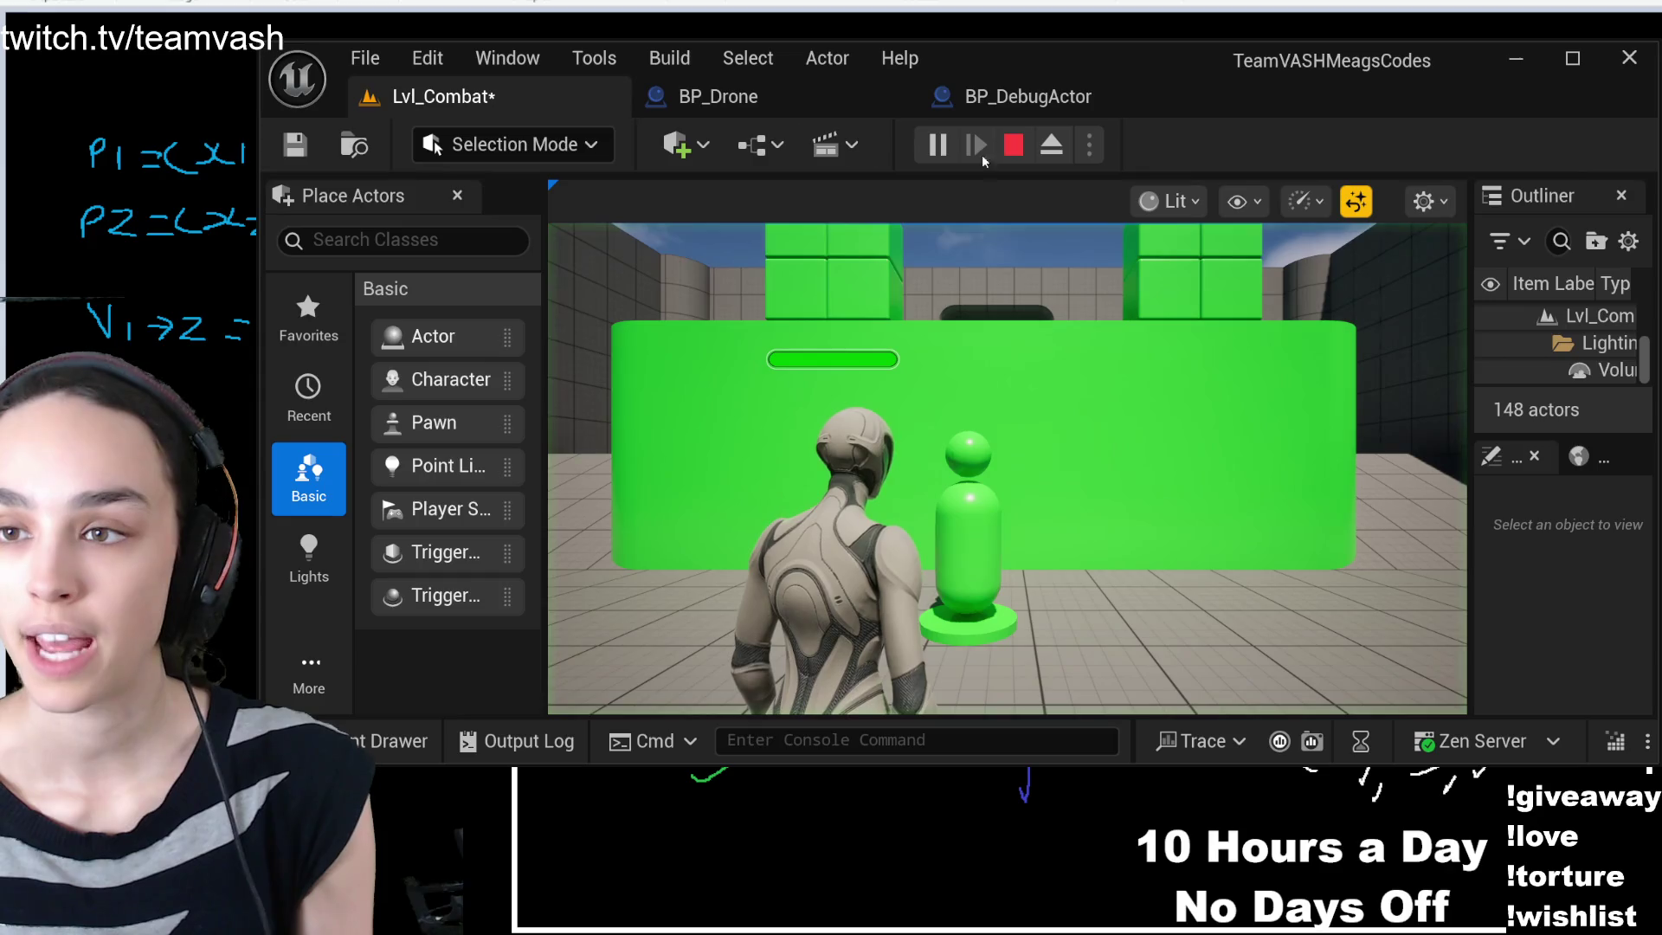
click(1050, 146)
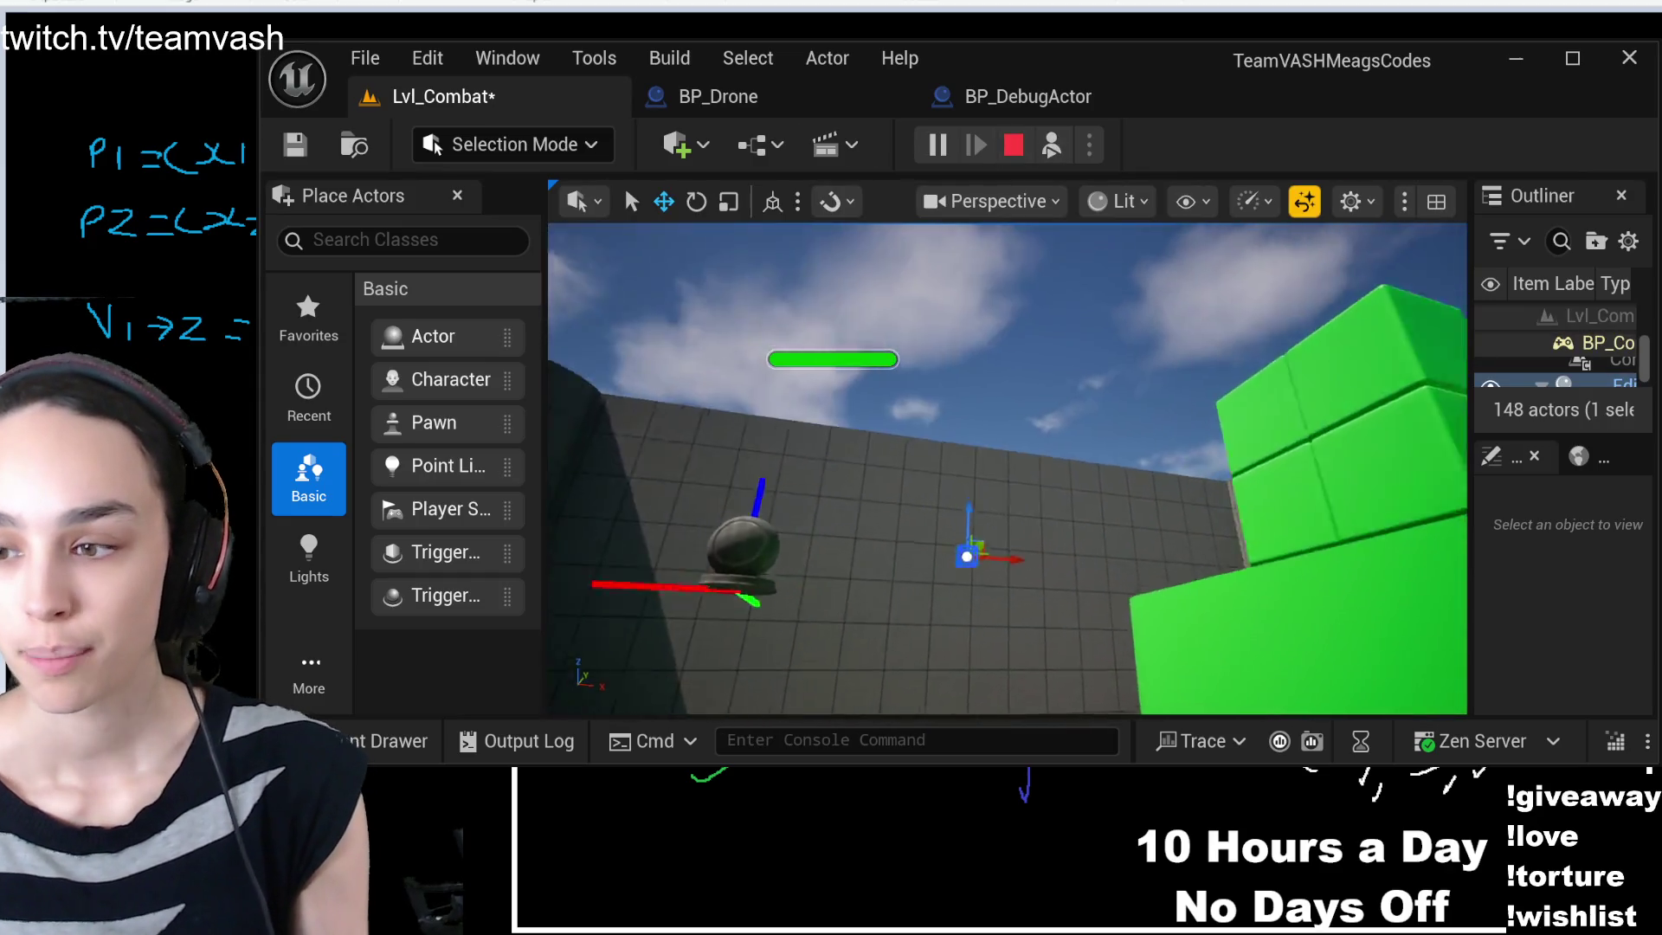
click(1028, 96)
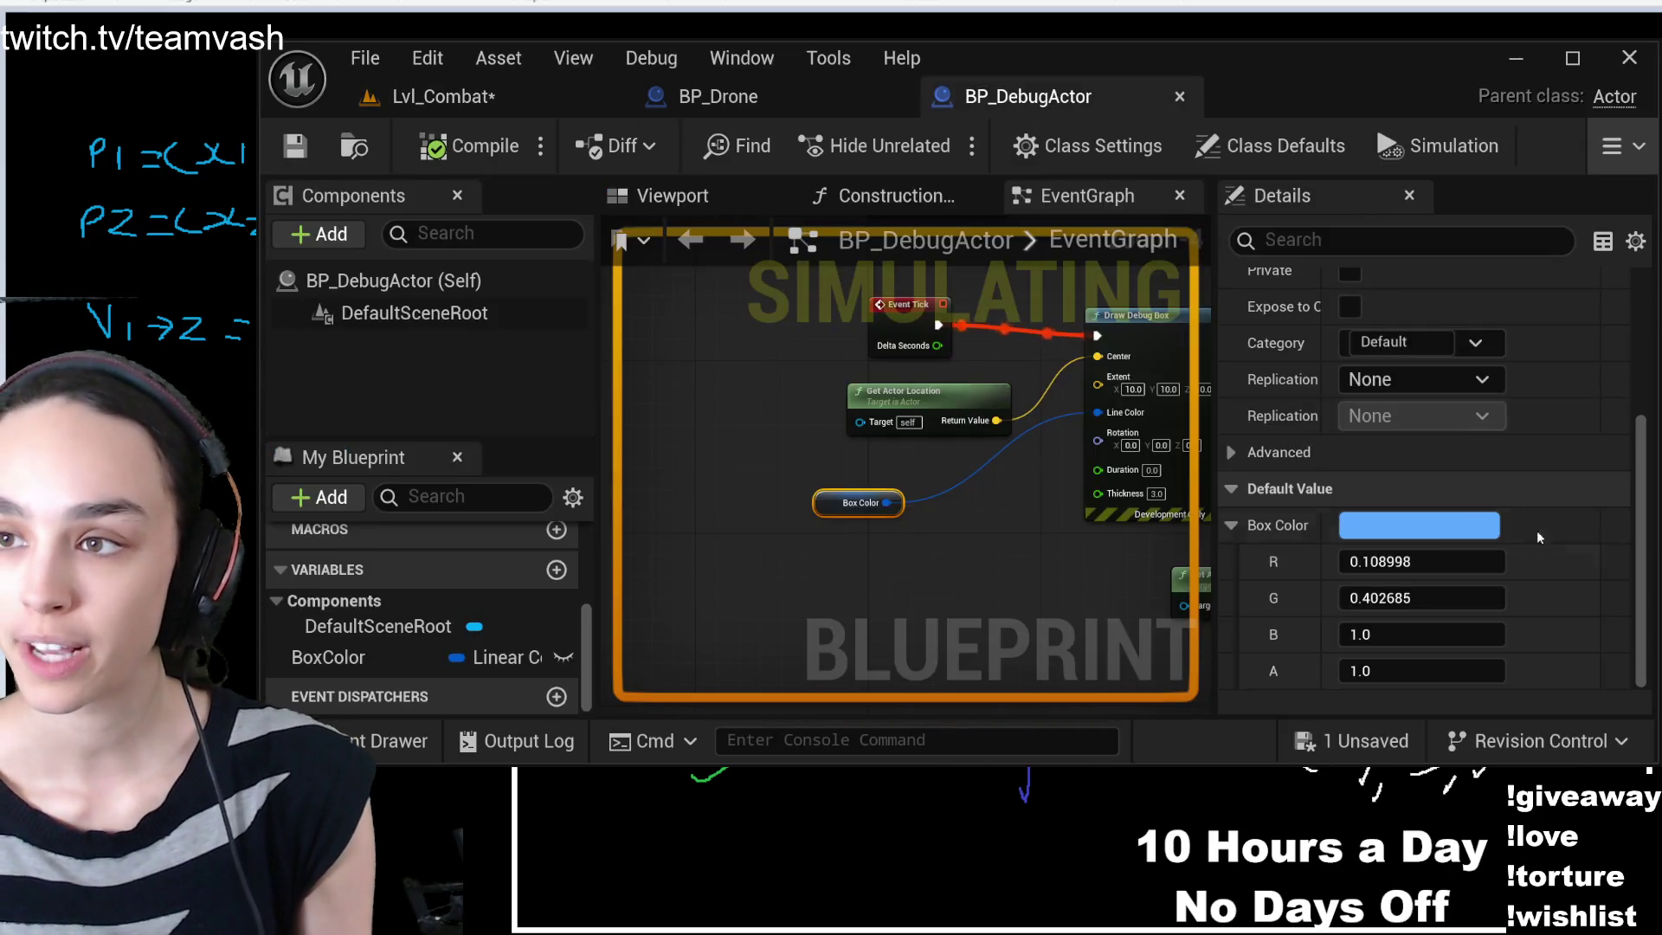
shift+click(1382, 525)
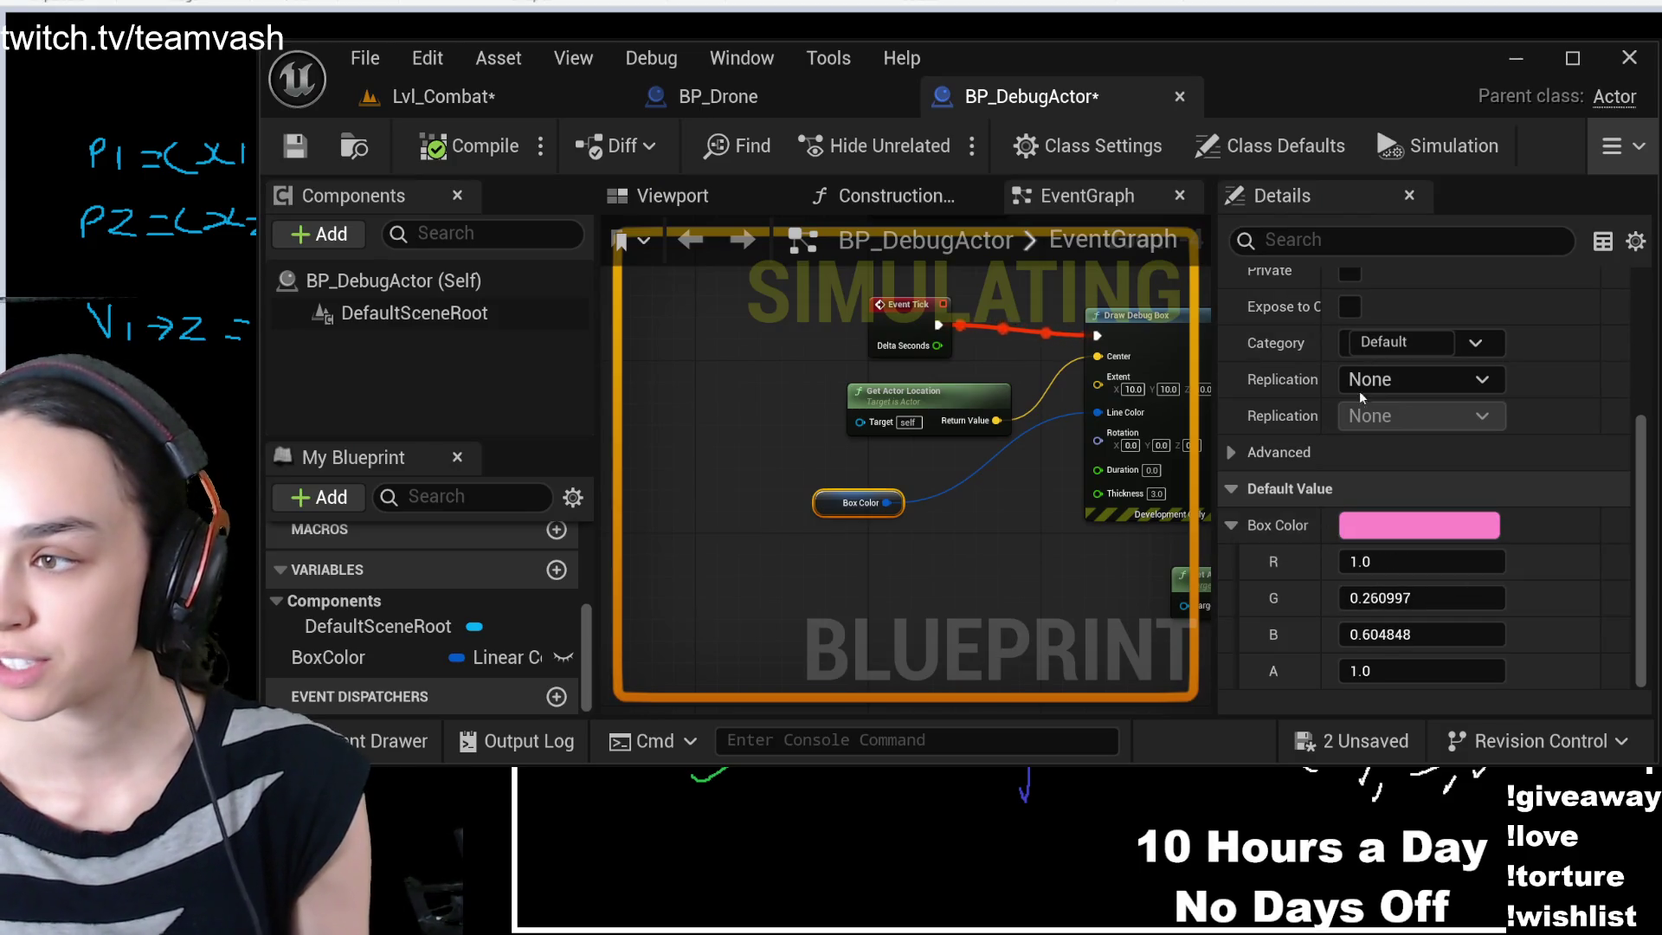